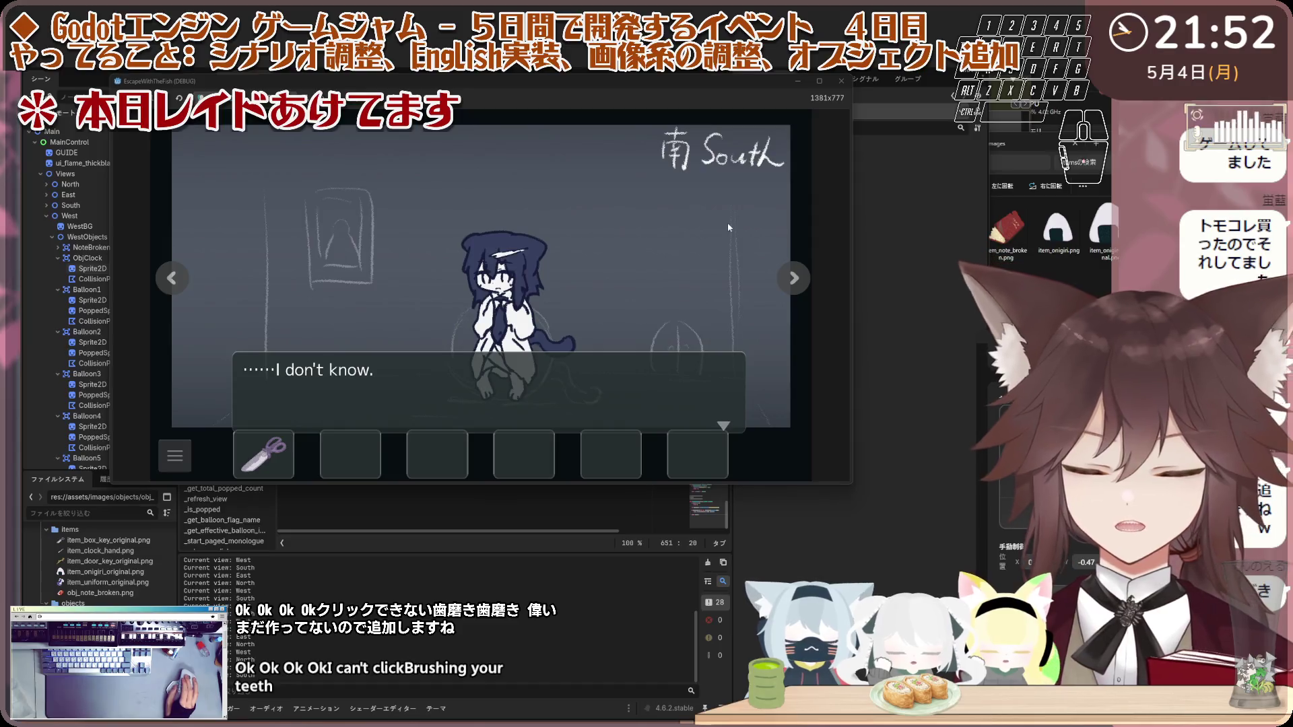
# Step: Advance the test dialogue to its end and close the game test window
pyautogui.click(729, 221)
pyautogui.click(728, 220)
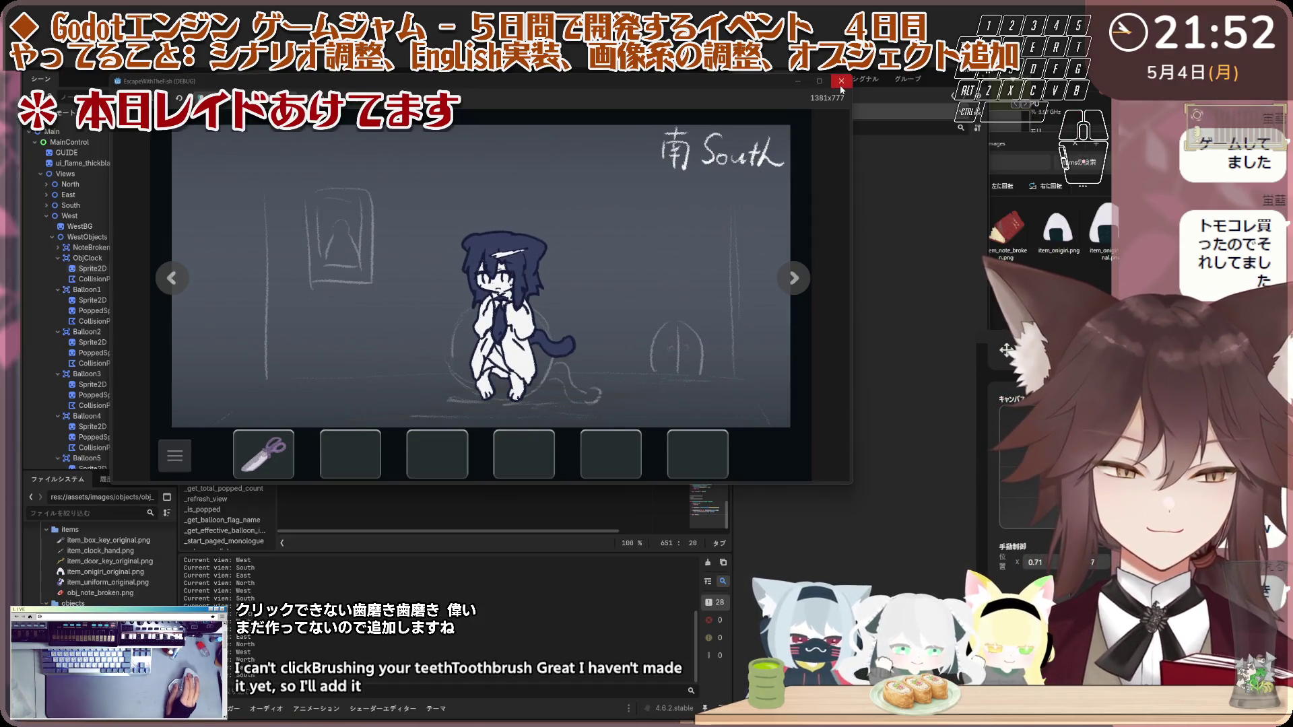
pyautogui.click(841, 84)
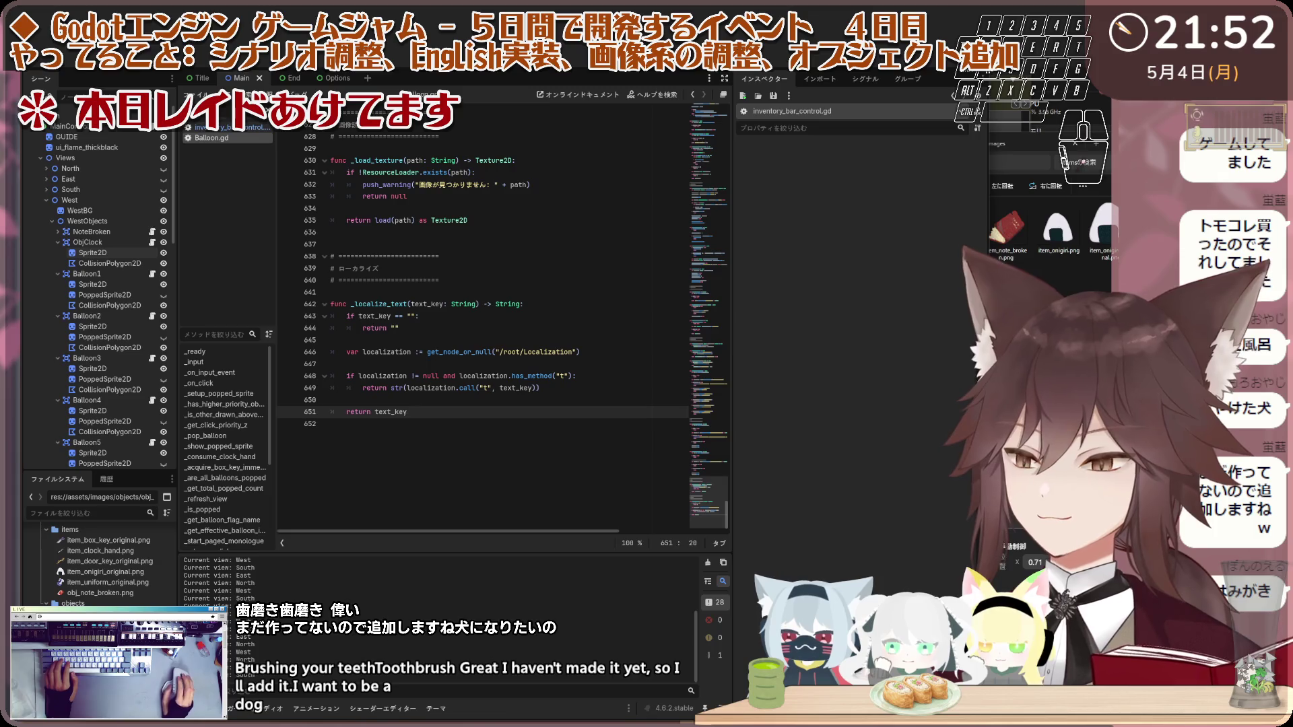
# Step: Review the Balloon.gd methods down to _localize_text, then bring up the Windows Start menu
pyautogui.press('e')
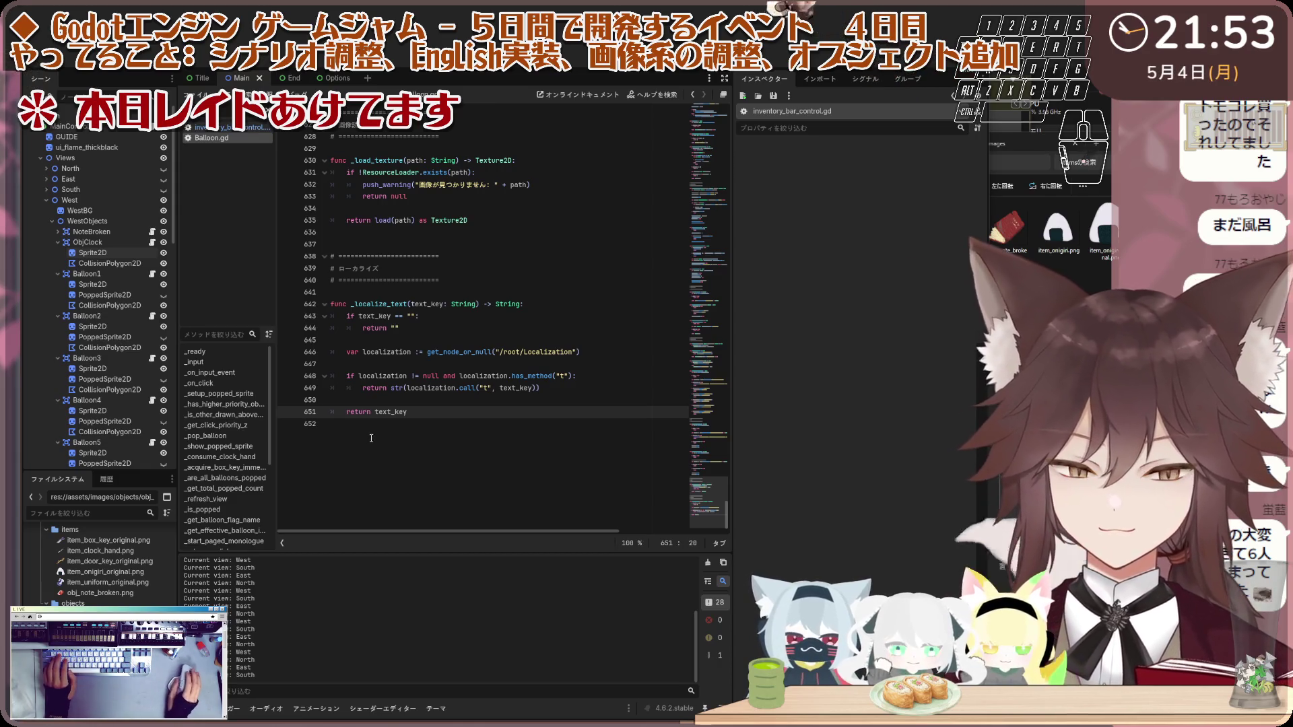
pyautogui.scroll(-5, 256, 484)
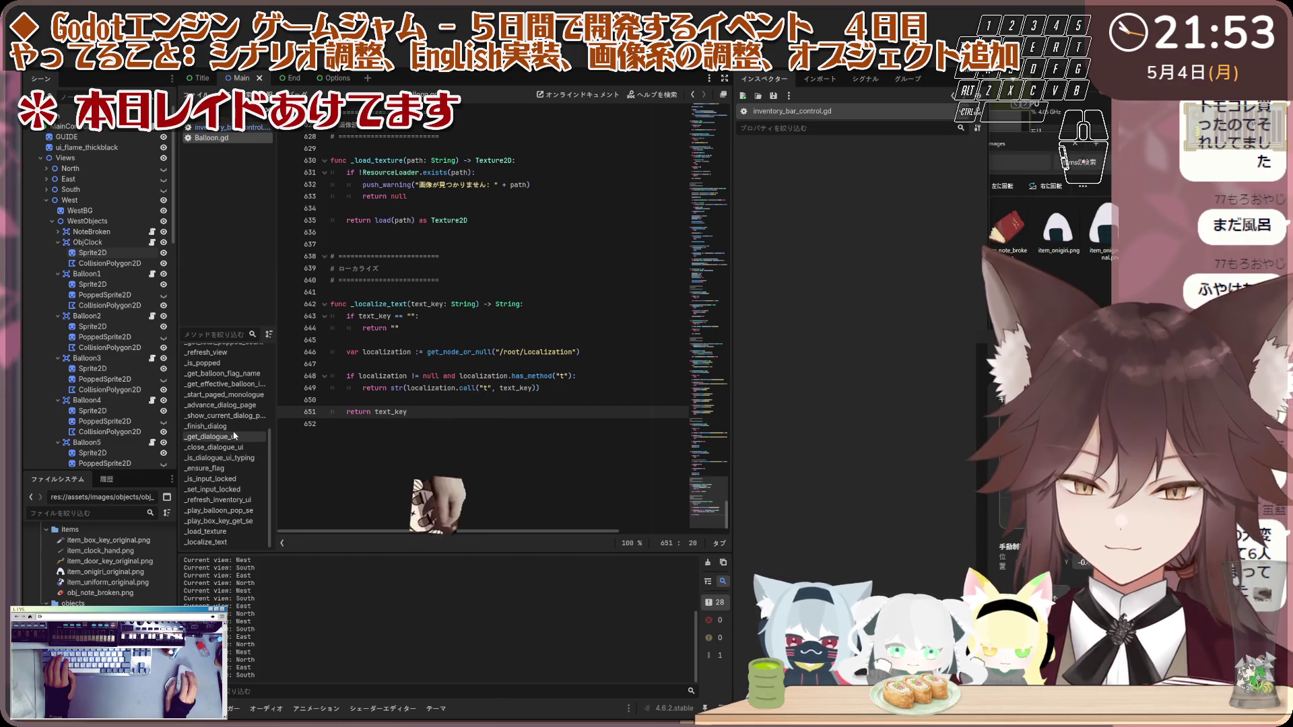
pyautogui.scroll(3, 237, 426)
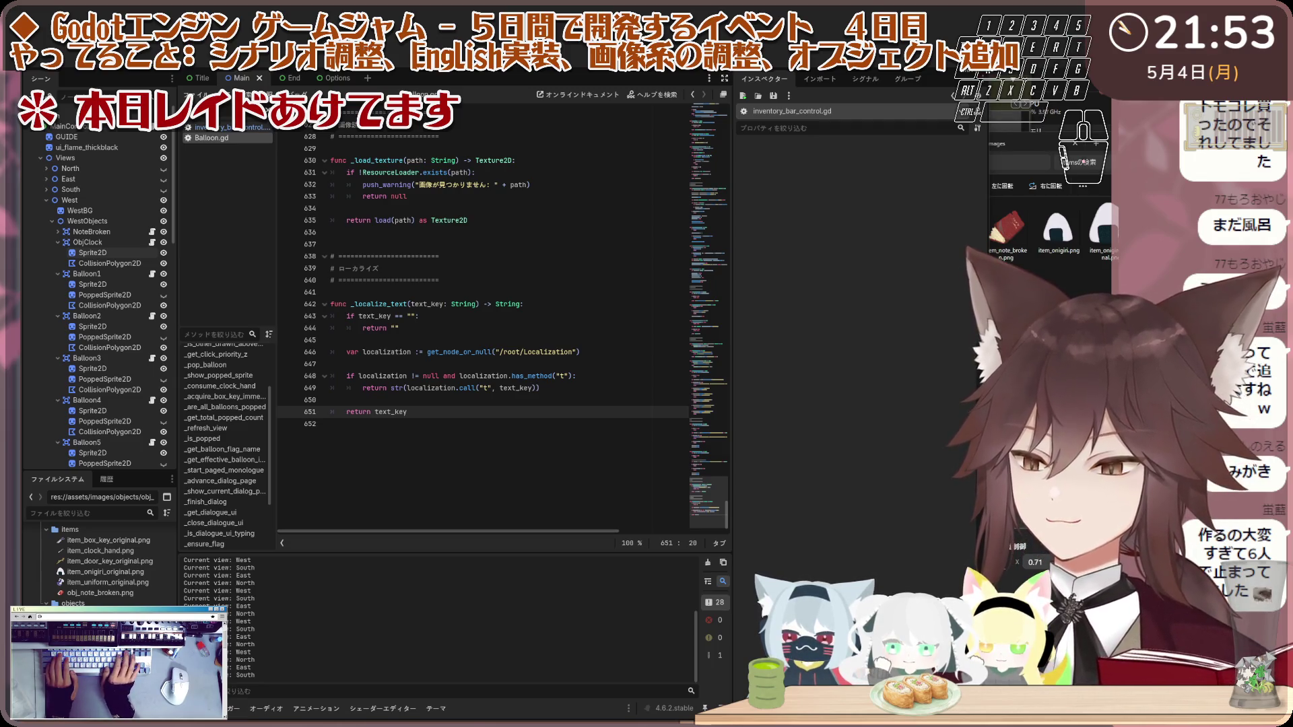
pyautogui.press('t')
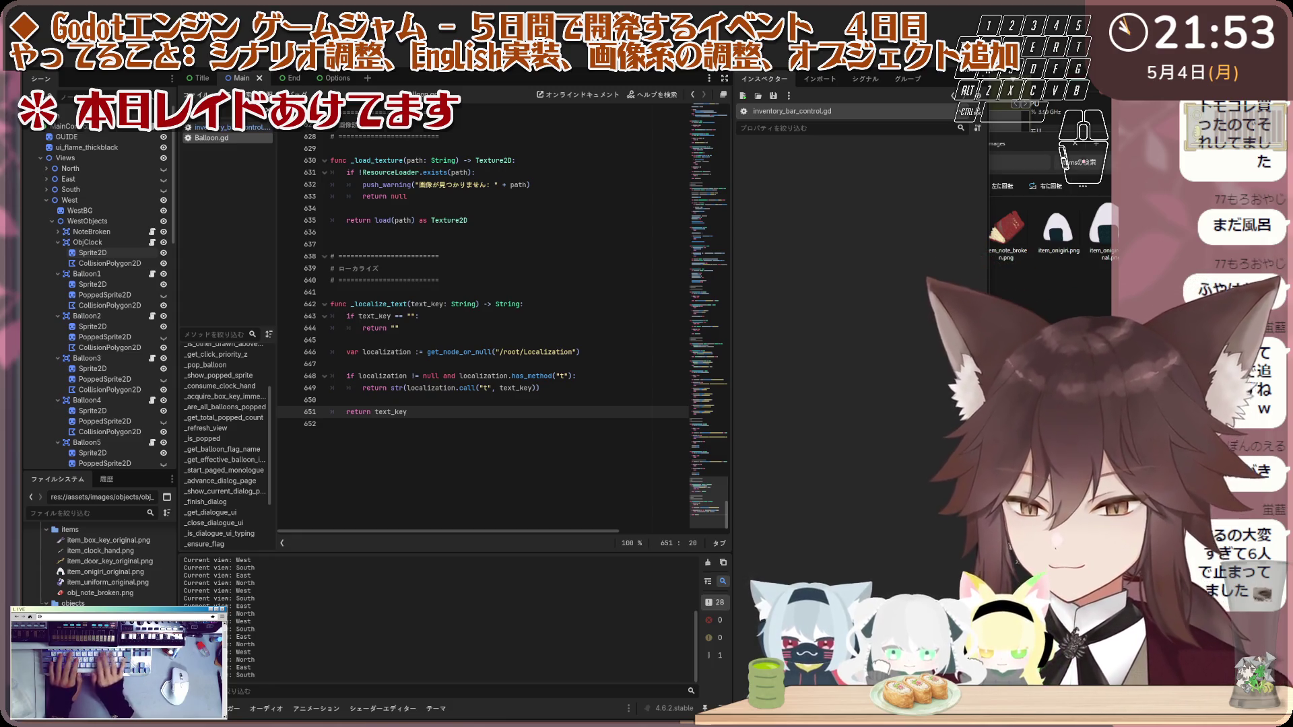
pyautogui.press('e')
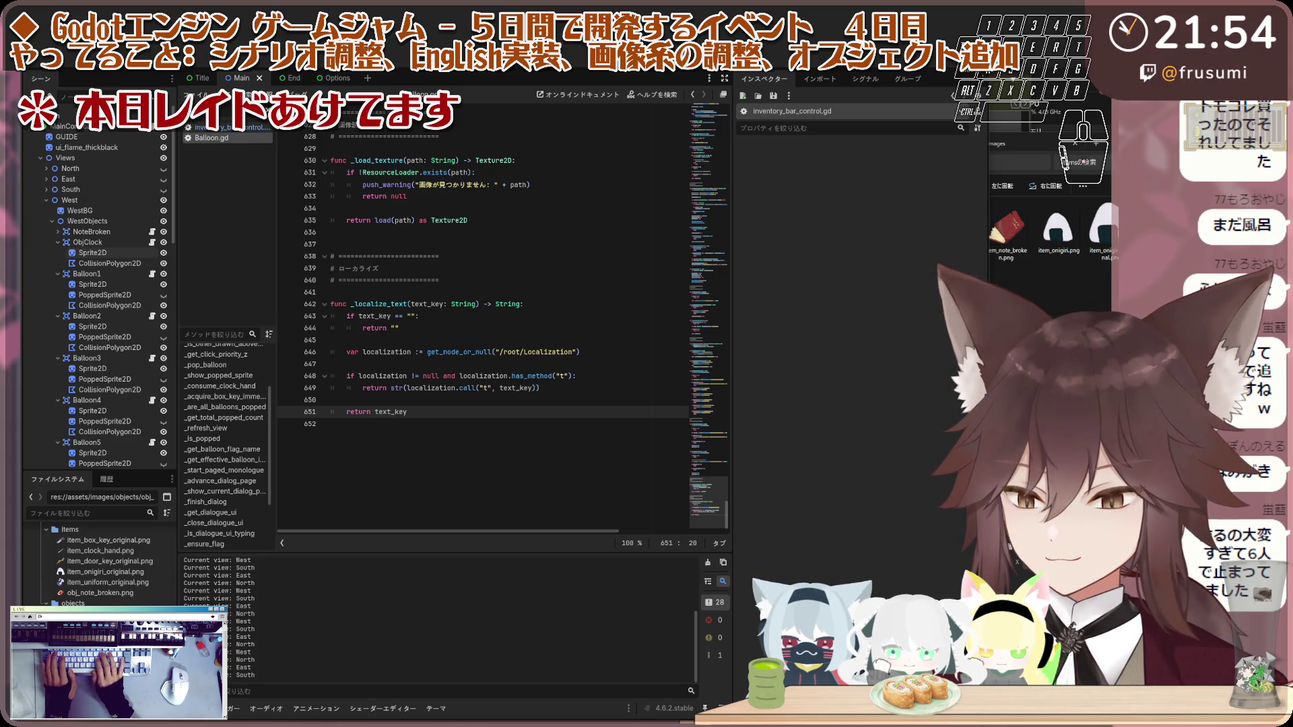
pyautogui.press('2')
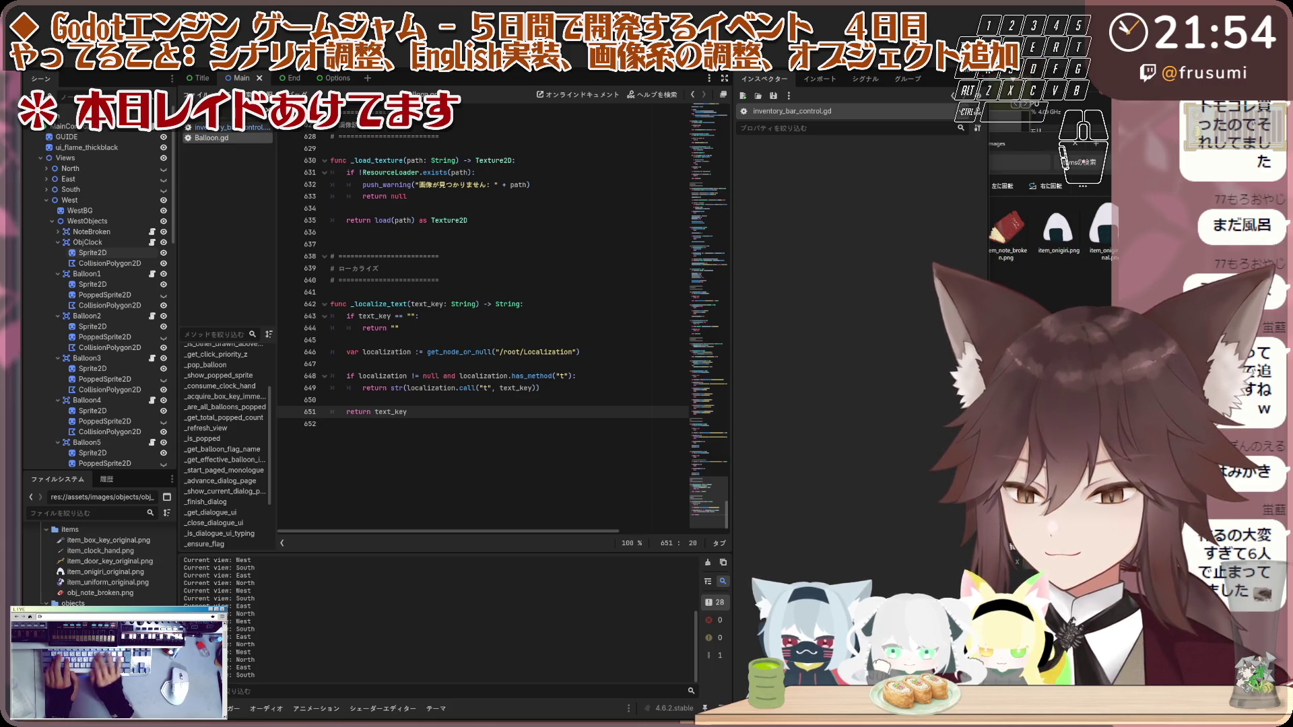
pyautogui.press('e')
pyautogui.press('s')
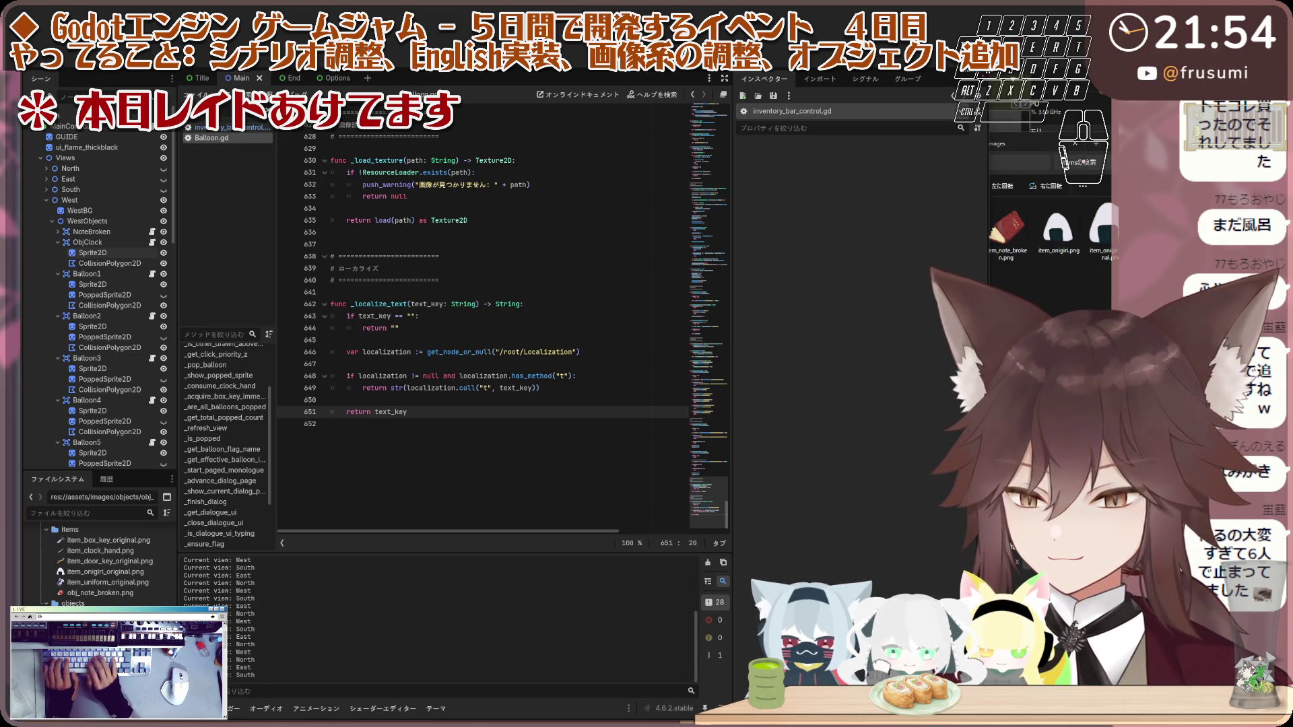
pyautogui.press('super')
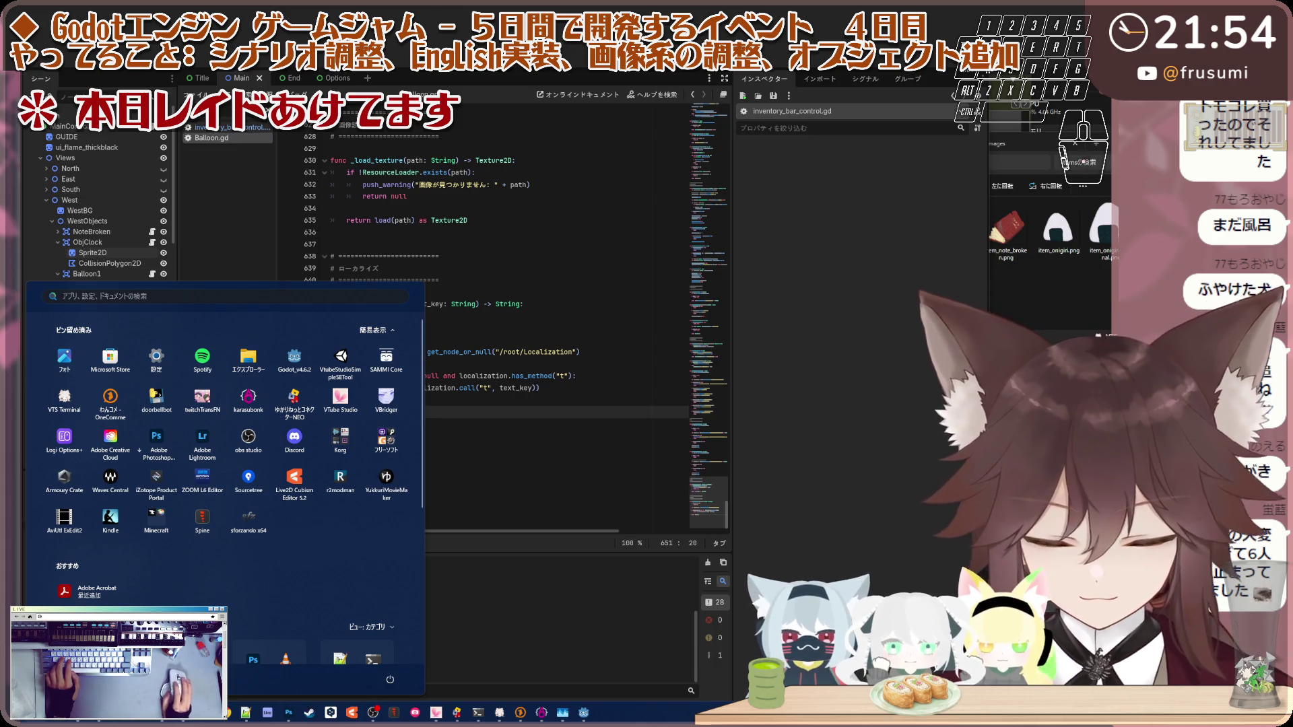
# Step: Dismiss the Windows Start menu with Escape to get back to the Godot script editor
pyautogui.press('Escape')
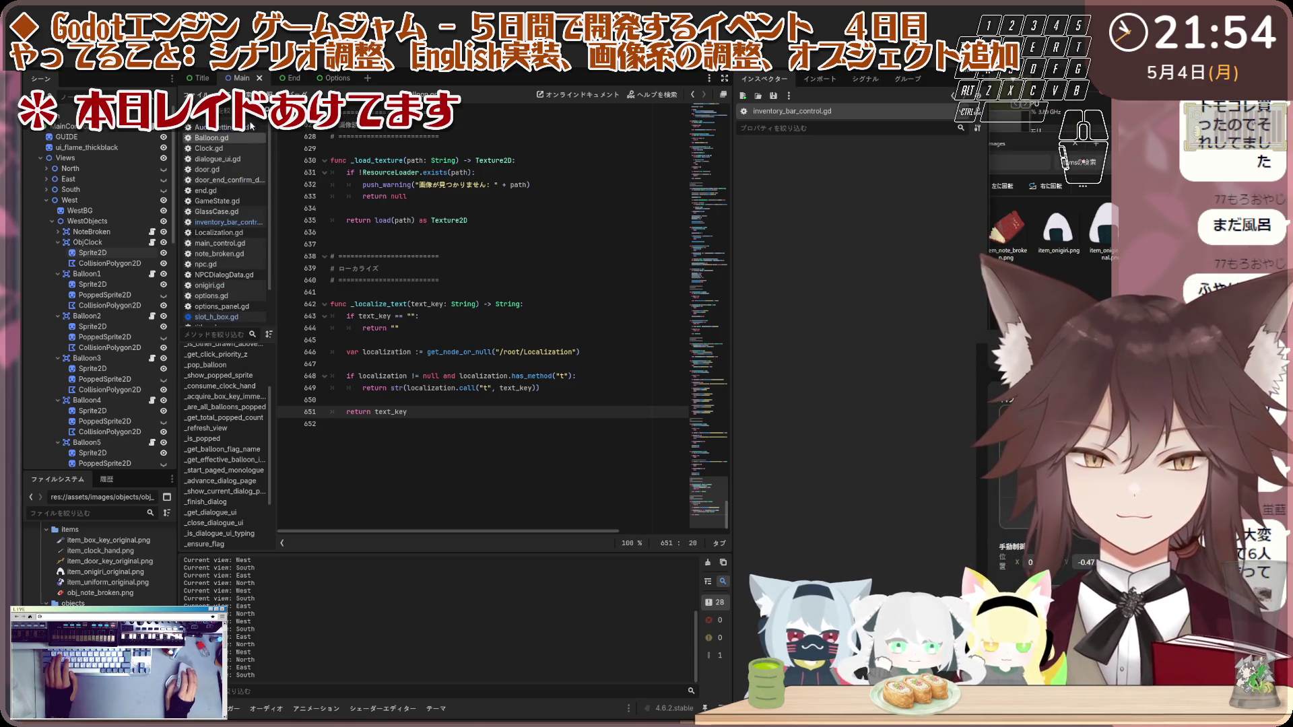
# Step: Copy all of Localization.gd's text, then switch to NPCDialogData.gd using the 'npc' script filter
pyautogui.click(251, 128)
pyautogui.click(217, 211)
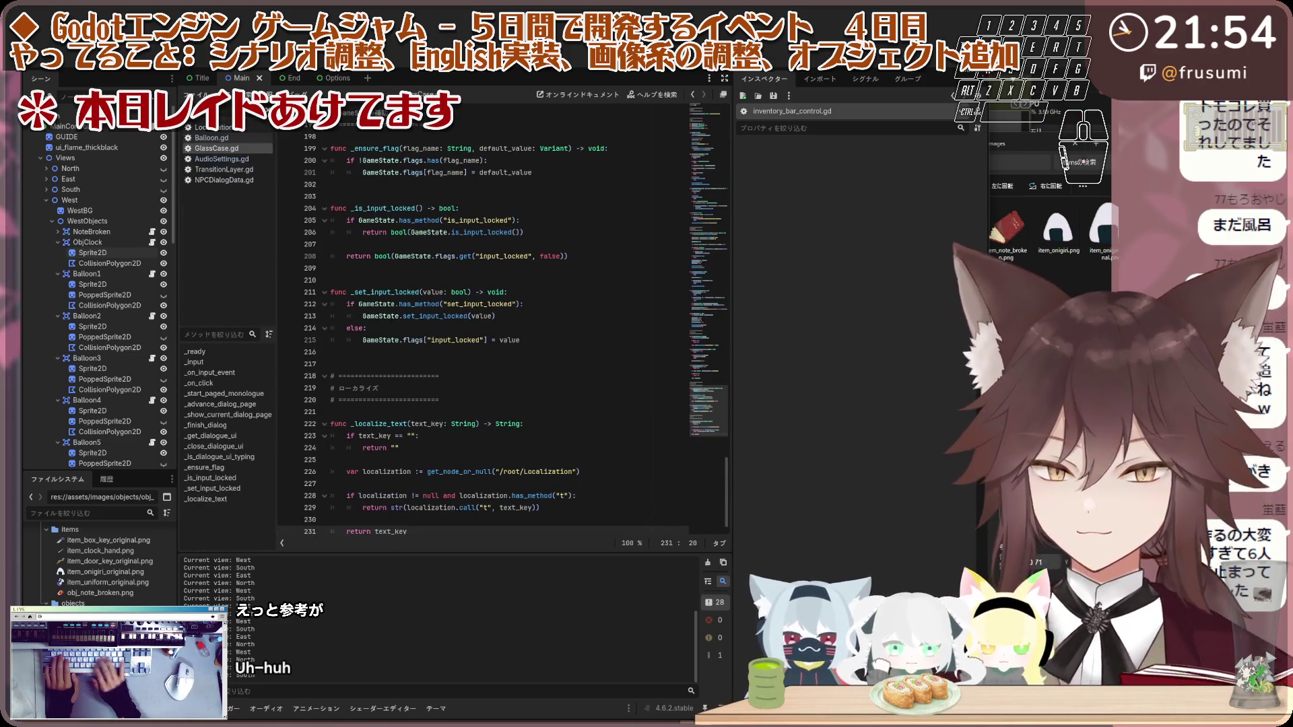
pyautogui.click(209, 128)
pyautogui.hotkey('ctrl', 'a')
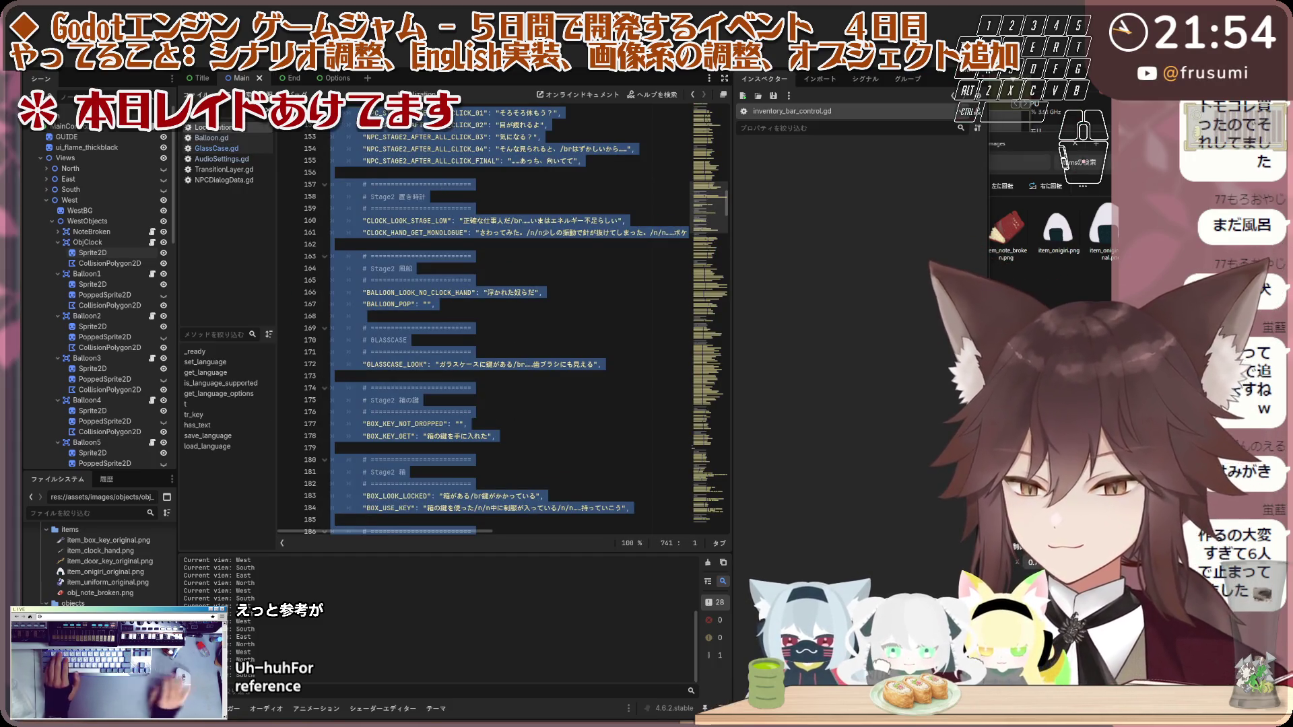
pyautogui.hotkey('ctrl', 'c')
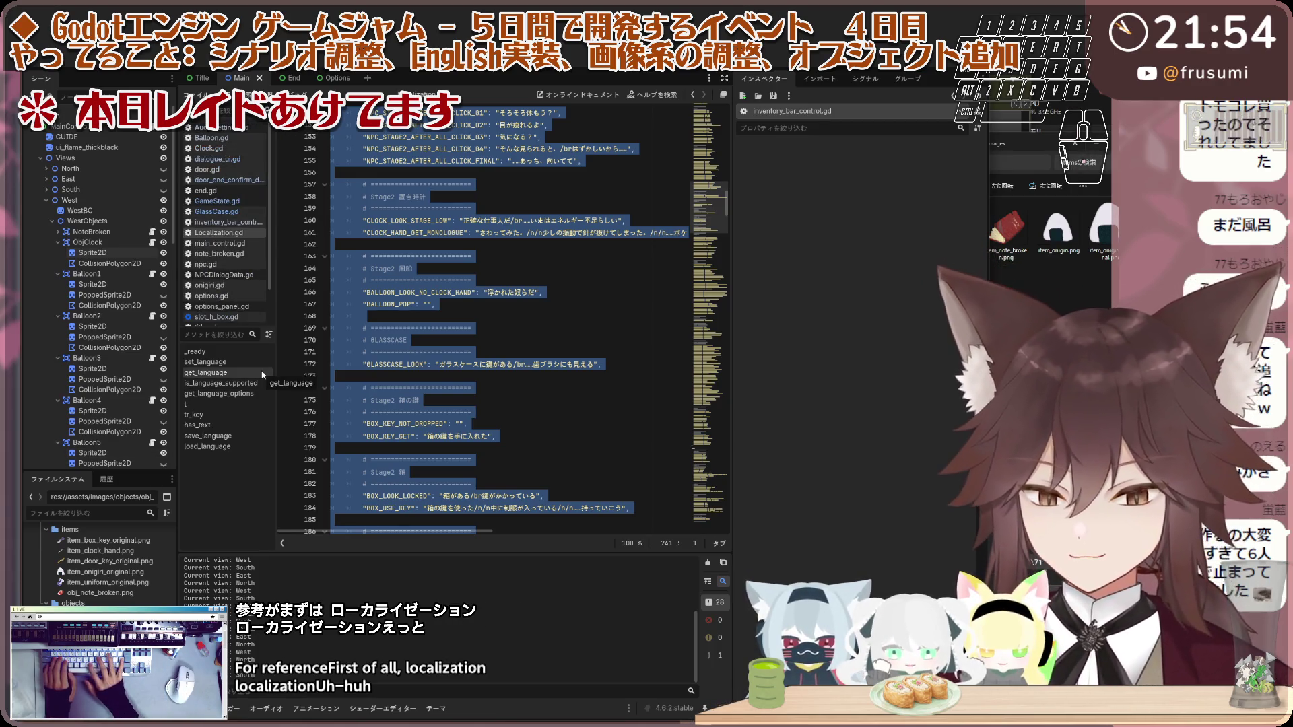
pyautogui.write('npc')
pyautogui.click(224, 137)
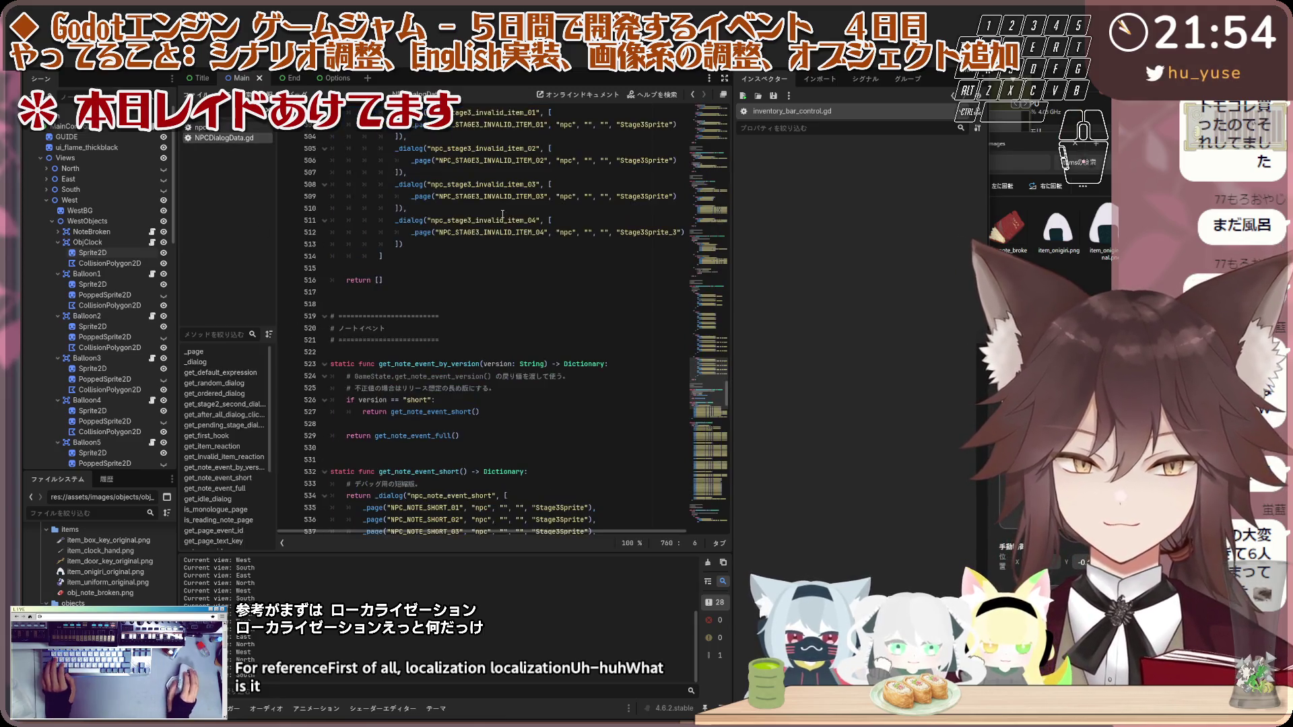
# Step: Select all the text in NPCDialogData.gd with Ctrl+A
pyautogui.hotkey('ctrl', 'a')
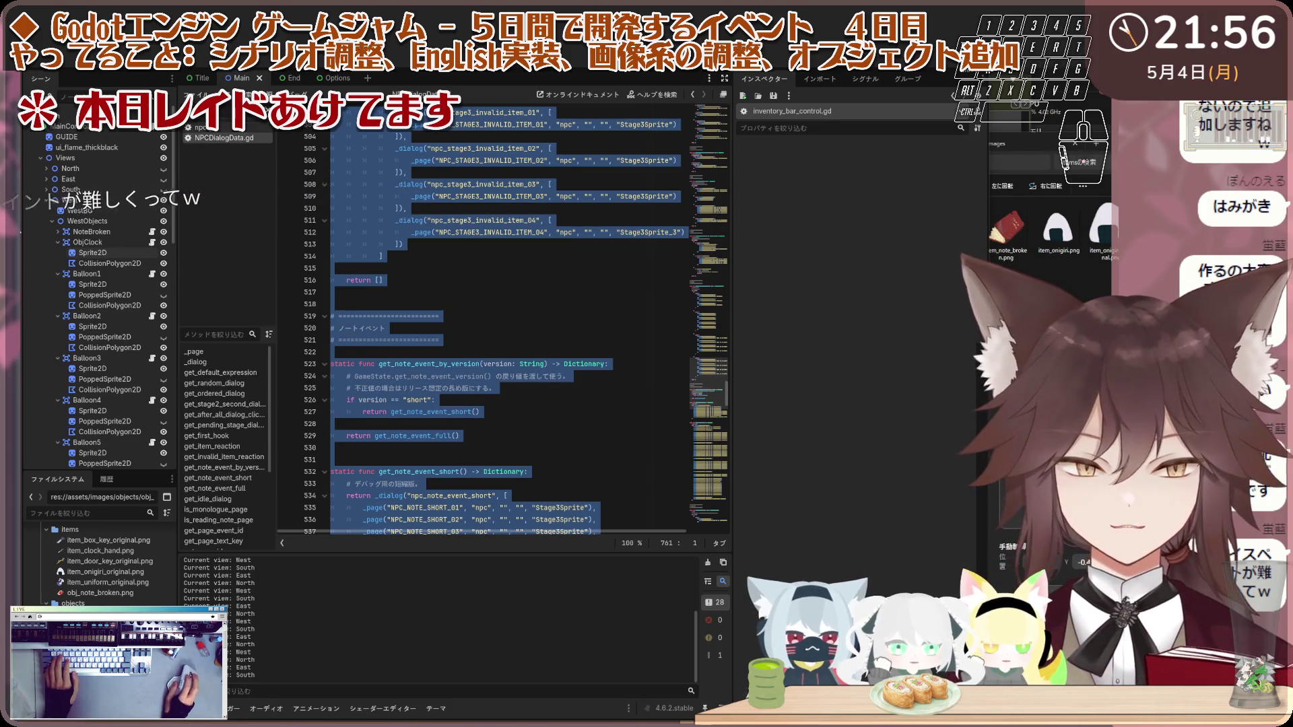
# Step: Filter scripts for 'clock', open Clock.gd and place the cursor on empty line 392
pyautogui.press('BackSpace')
pyautogui.press('BackSpace')
pyautogui.press('BackSpace')
pyautogui.write('clo')
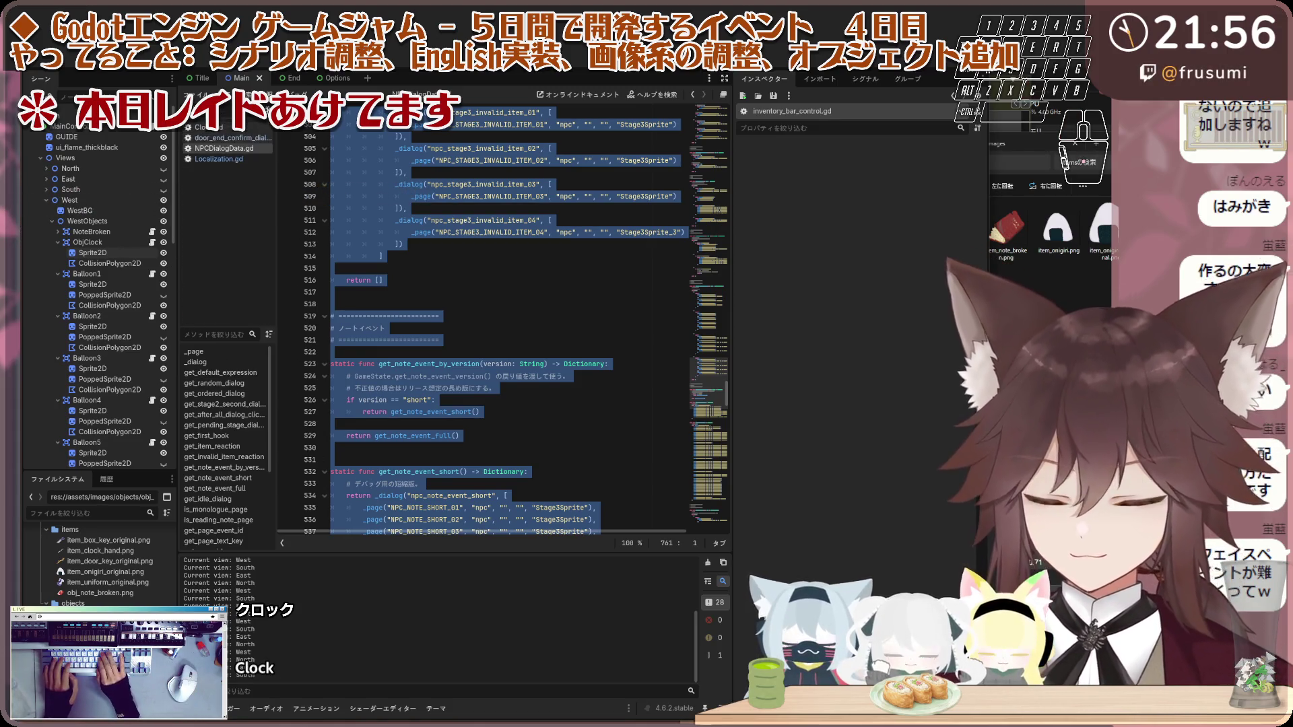
pyautogui.write('ck')
pyautogui.press('Return')
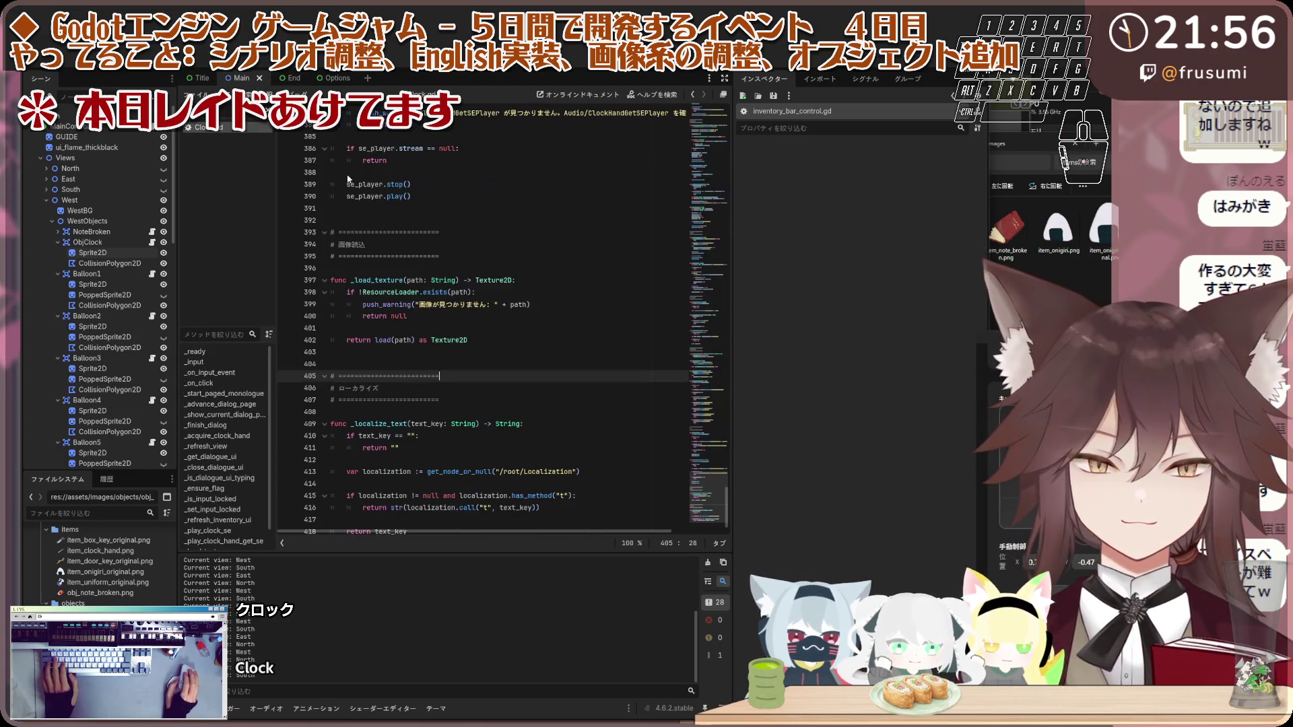
pyautogui.click(418, 200)
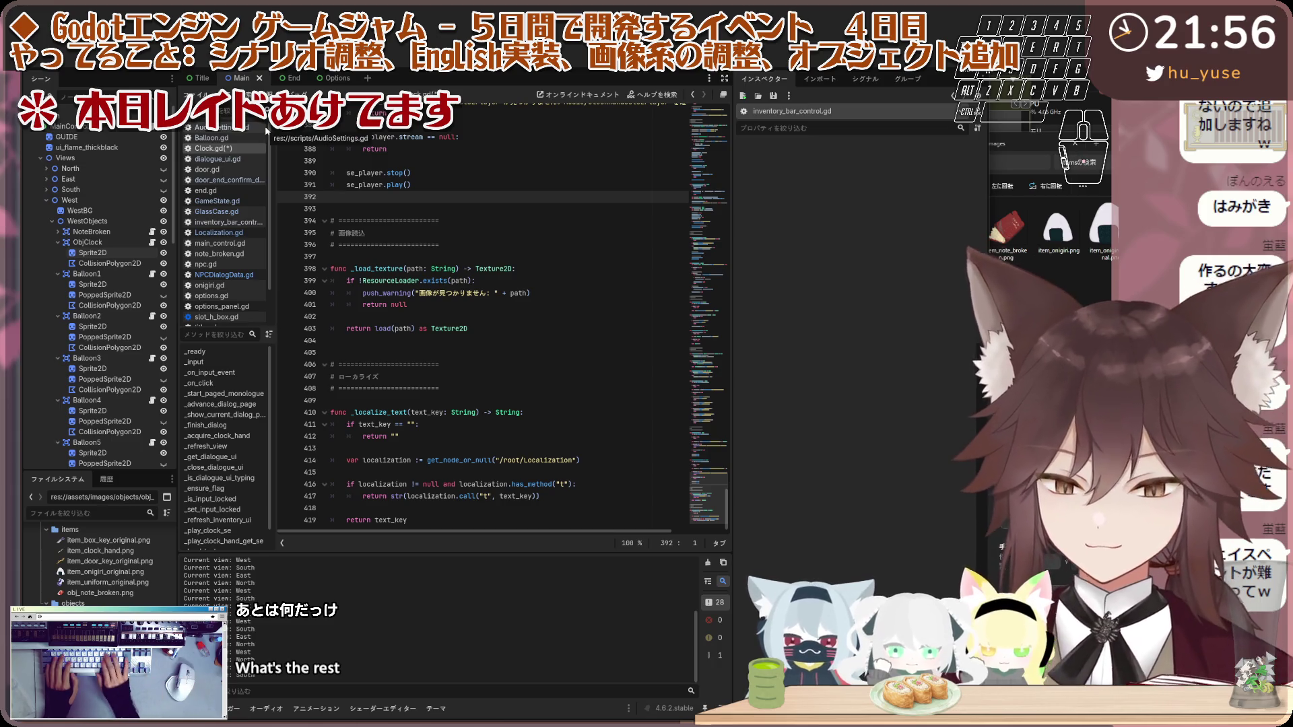
# Step: Filter scripts for 'loc' and select all text in Localization.gd
pyautogui.click(225, 111)
pyautogui.write('loc')
pyautogui.click(266, 129)
pyautogui.hotkey('ctrl', 'a')
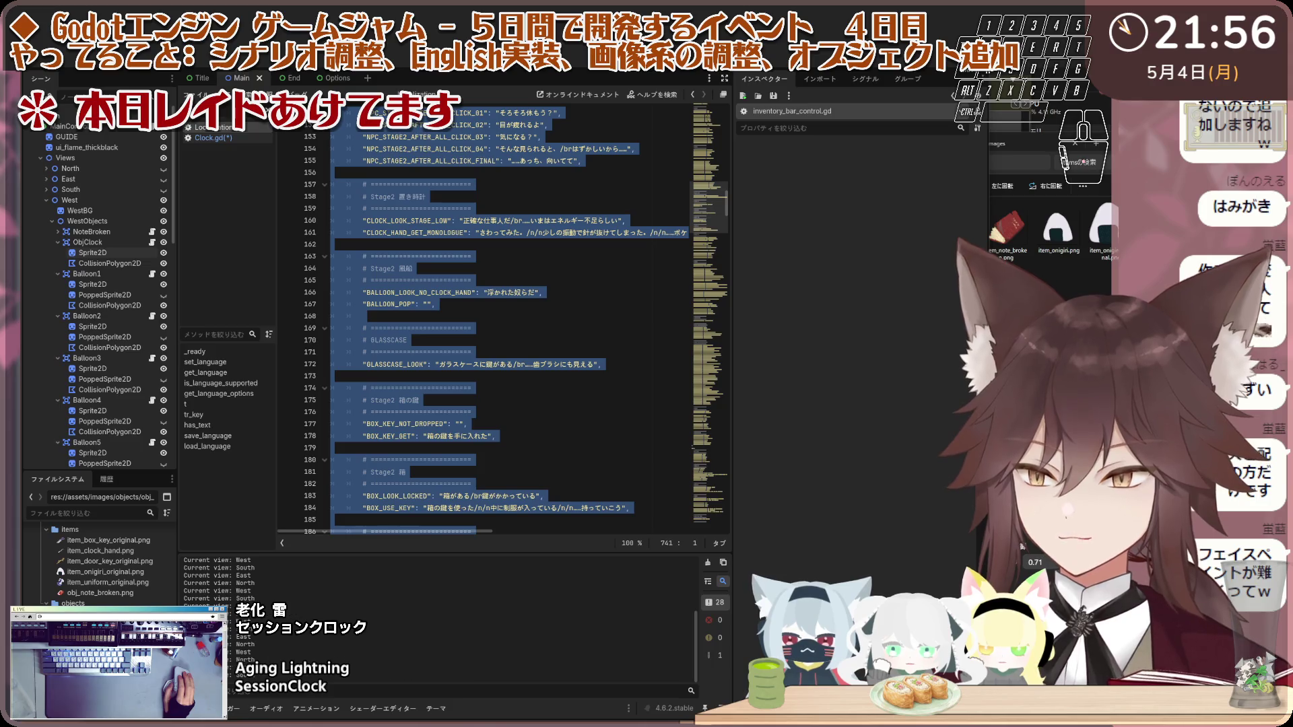
# Step: Go back to Localization.gd and find line 162, below the Japanese Stage2 clock strings
pyautogui.click(216, 138)
pyautogui.click(216, 127)
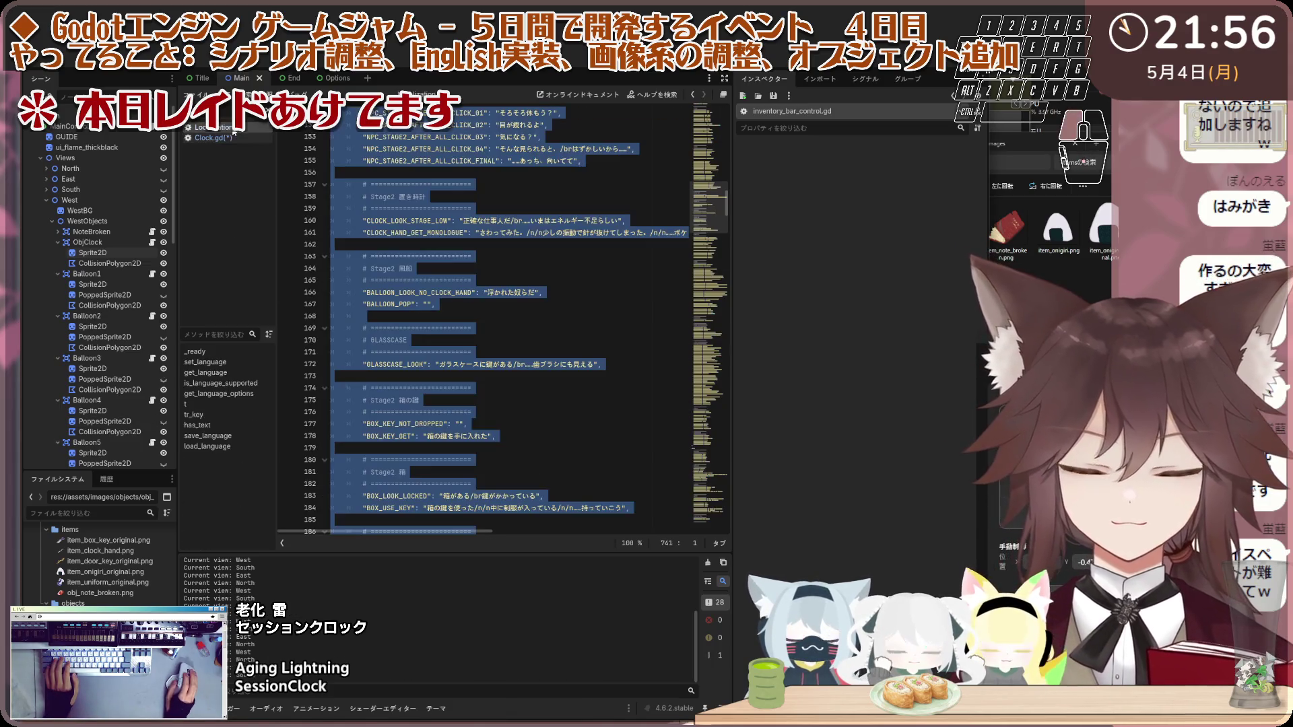
pyautogui.click(412, 268)
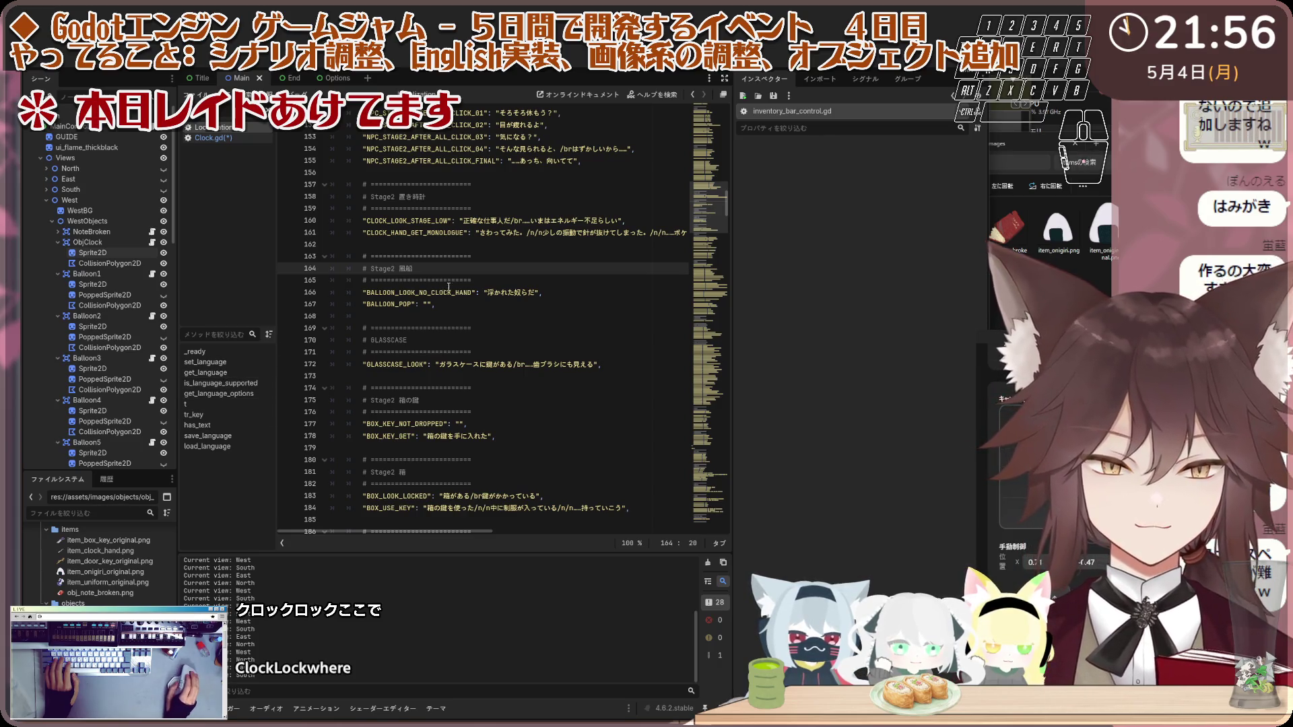
pyautogui.click(498, 236)
pyautogui.press('Down')
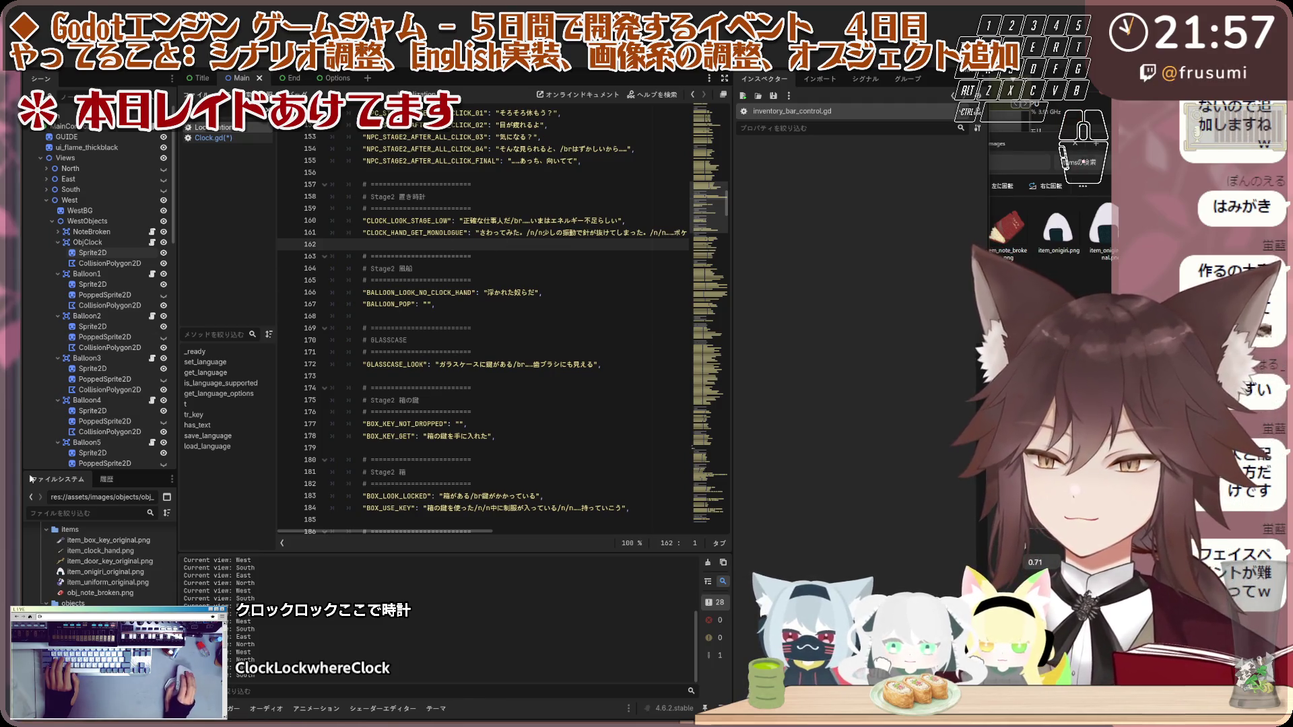
pyautogui.keyDown('shift'); pyautogui.click(300, 218); pyautogui.keyUp('shift')
pyautogui.hotkey('ctrl', 'z')
pyautogui.hotkey('ctrl', 'z')
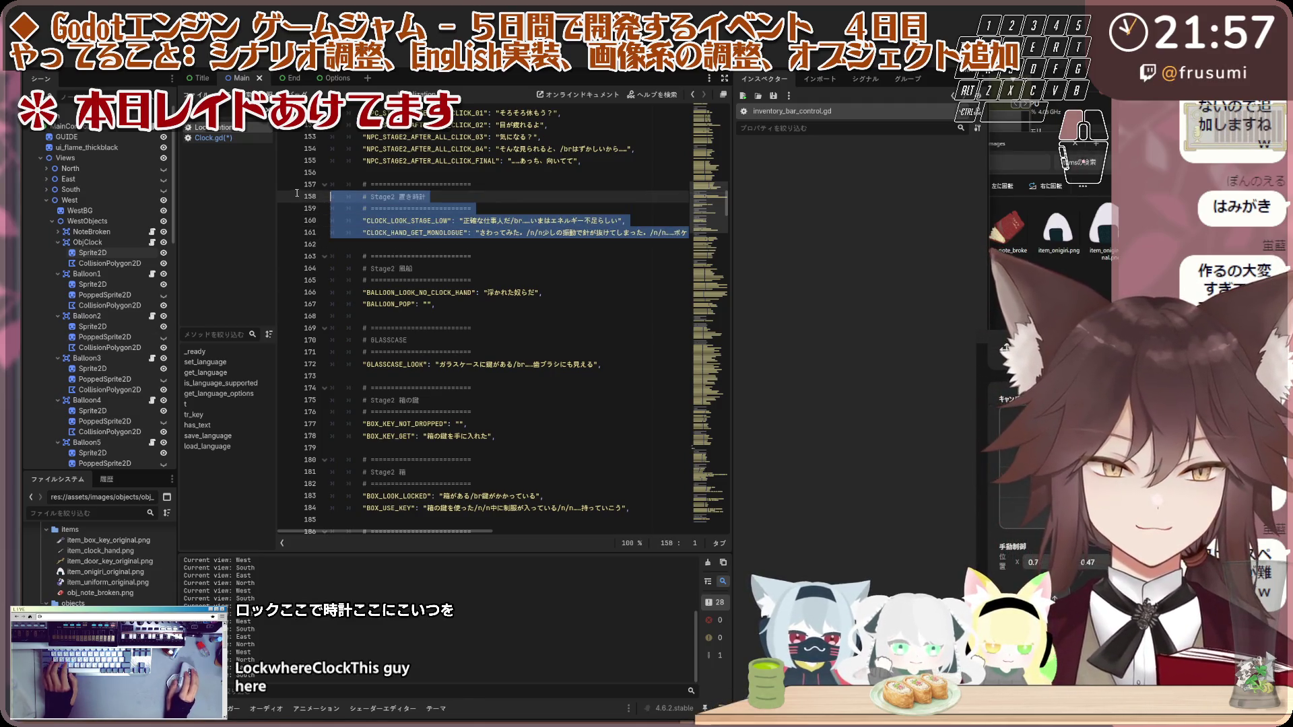
pyautogui.hotkey('ctrl', 'y')
pyautogui.hotkey('ctrl', 'y')
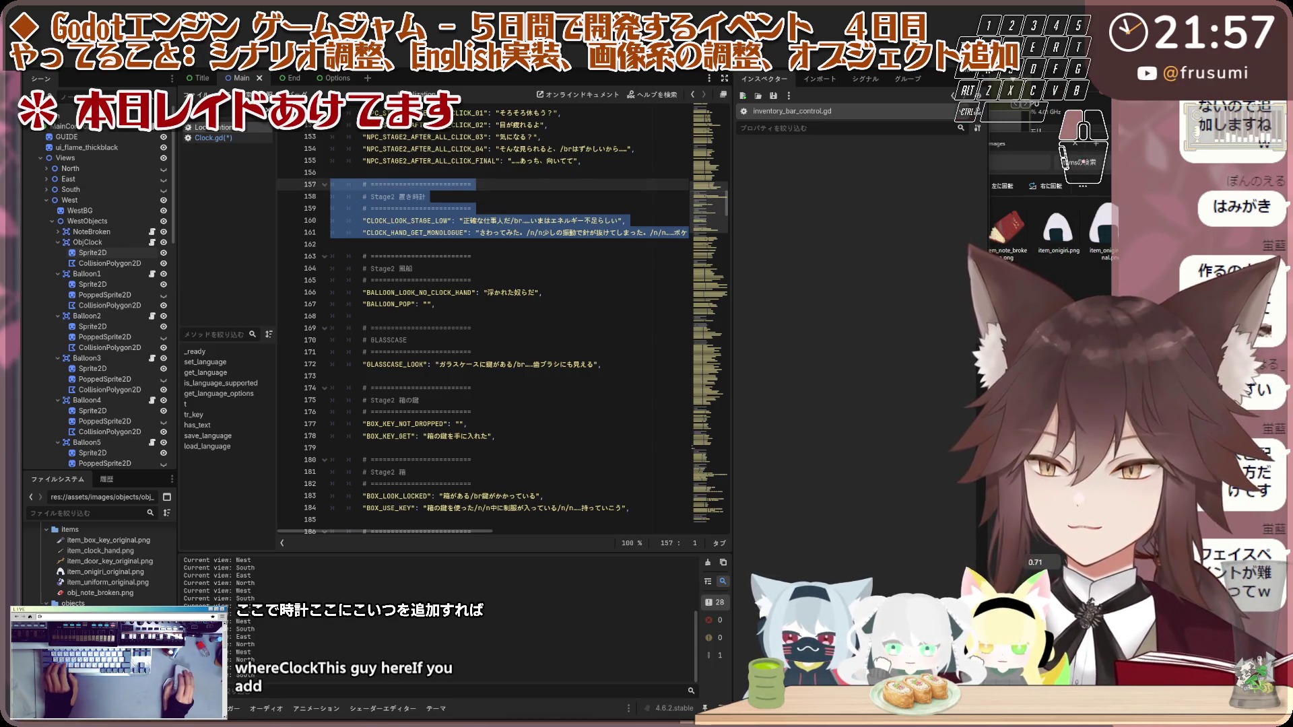
# Step: Paste CLOCK_LOOK_AFTER_HAND: '動くすべを失った働き人。' on a new line 162, then scroll down to the English strings
pyautogui.click(376, 244)
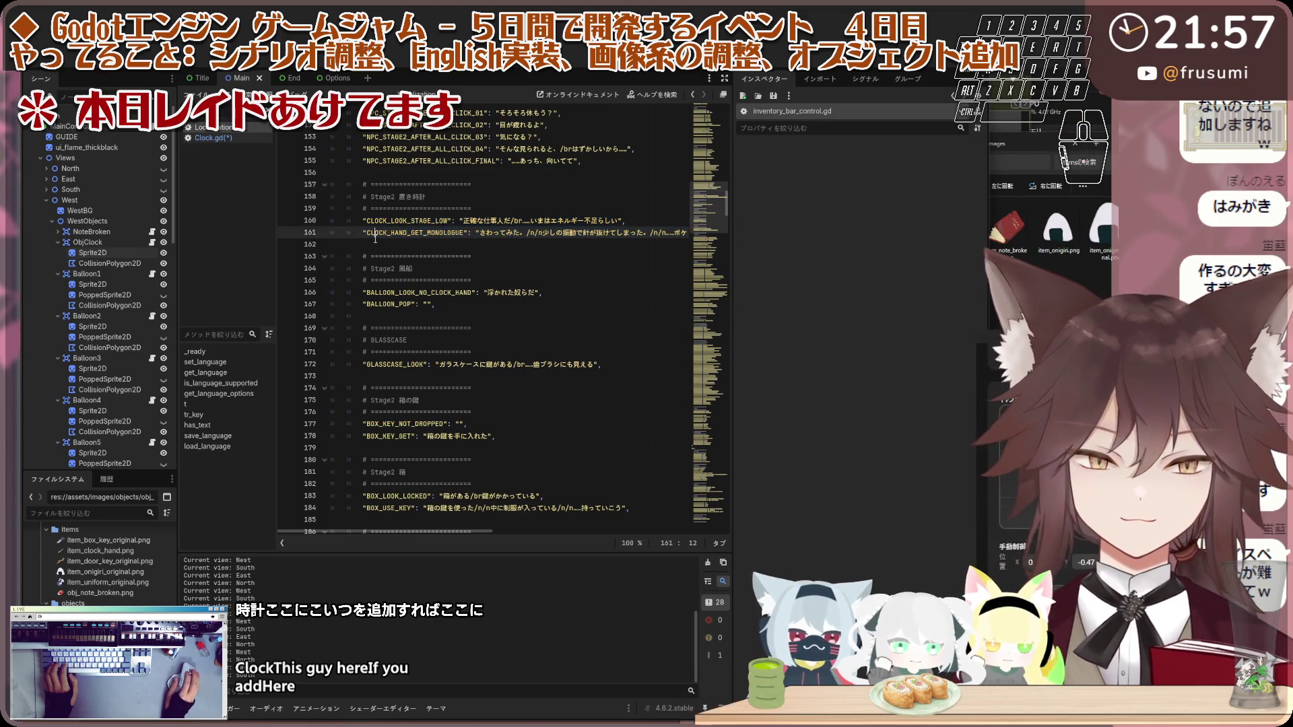
pyautogui.press('Return')
pyautogui.click(375, 244)
pyautogui.write('"CLOCK_LOOK_AFTER_HAND": "動くすべを失った働き人。",')
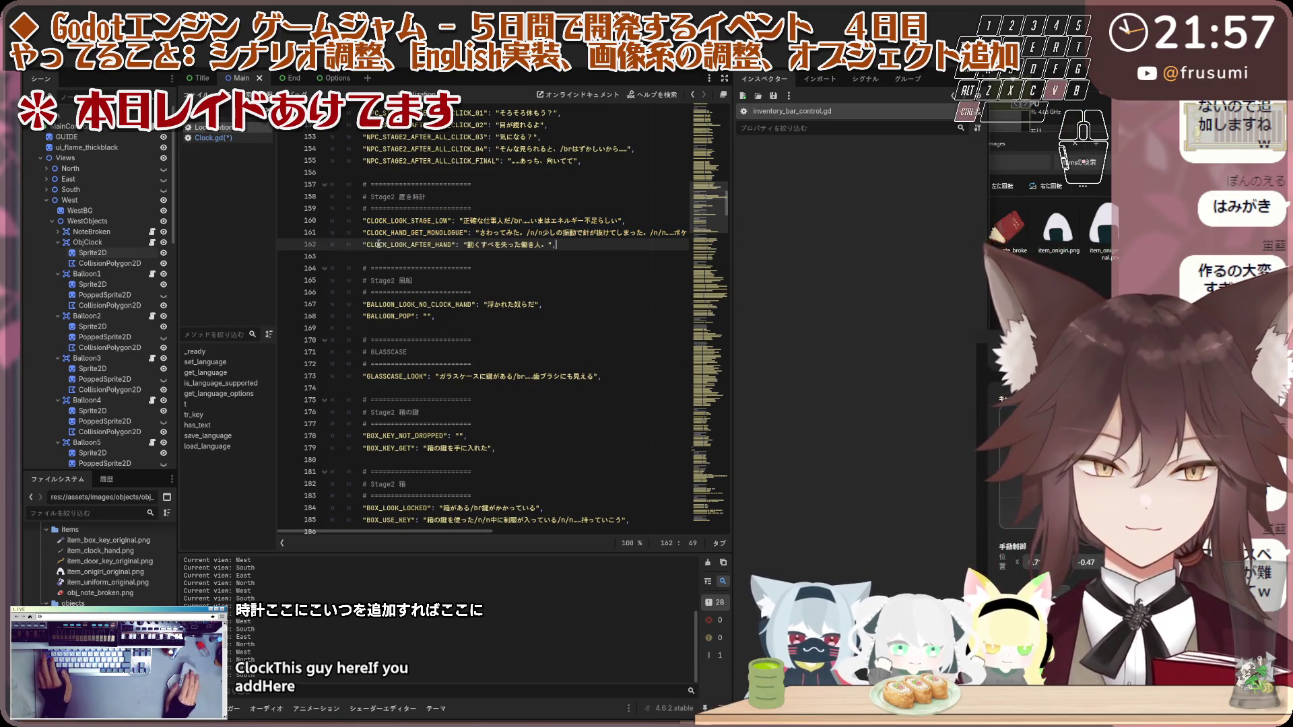
pyautogui.click(421, 269)
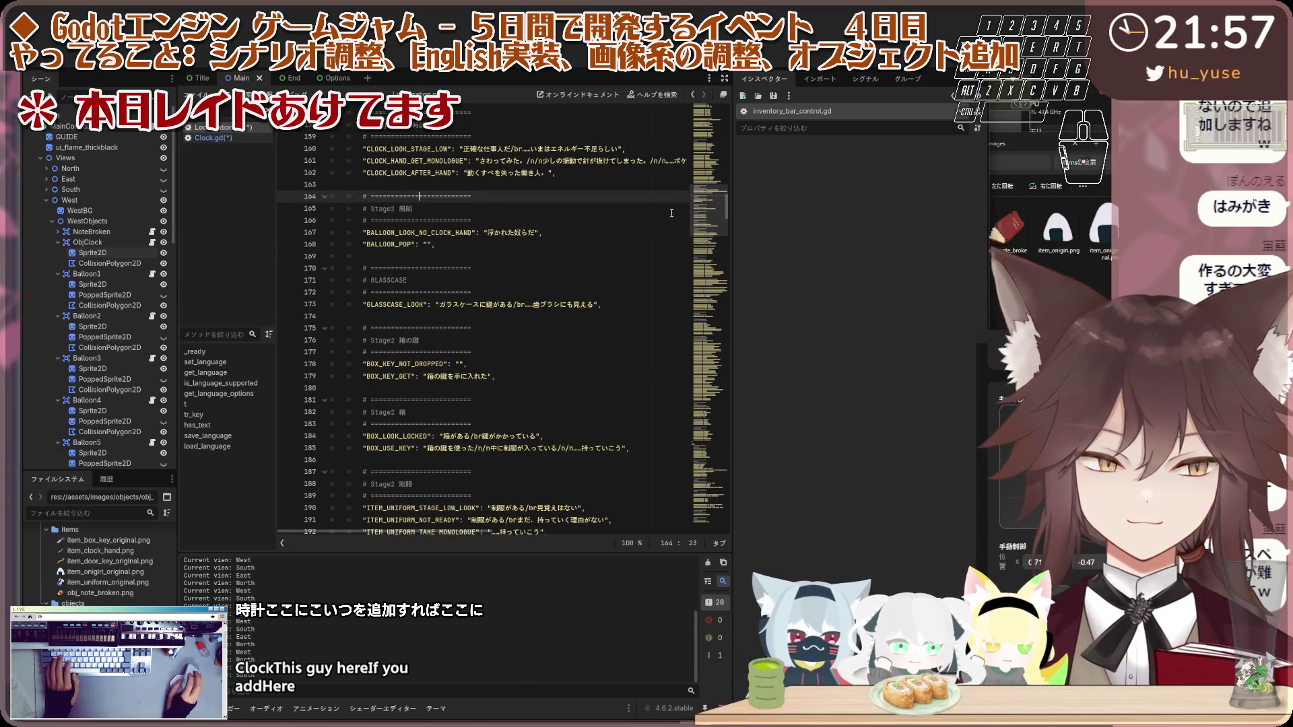
pyautogui.moveTo(715, 216)
pyautogui.mouseDown()
pyautogui.moveTo(696, 481)
pyautogui.moveTo(700, 307)
pyautogui.moveTo(697, 398)
pyautogui.moveTo(724, 214)
pyautogui.moveTo(699, 242)
pyautogui.moveTo(715, 315)
pyautogui.moveTo(727, 257)
pyautogui.moveTo(726, 431)
pyautogui.moveTo(730, 359)
pyautogui.moveTo(731, 370)
pyautogui.mouseUp()
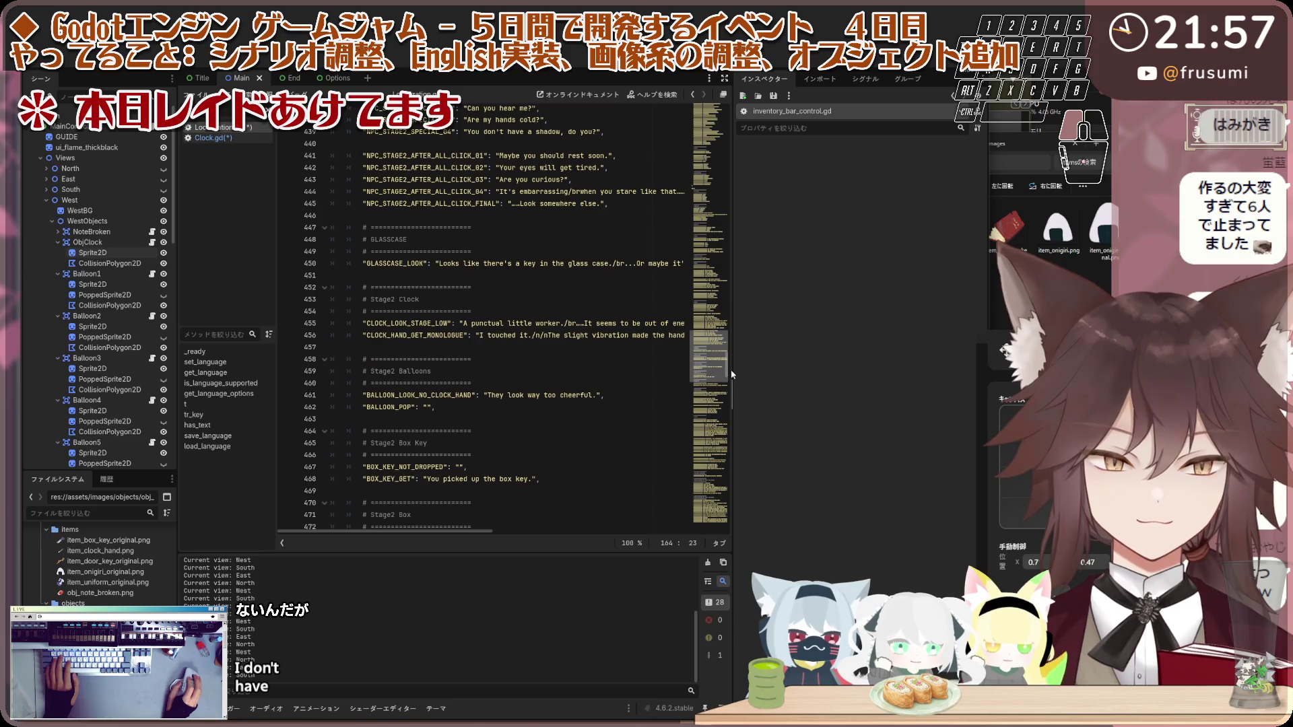
# Step: Insert CLOCK_LOOK_AFTER_HAND: 'The little worker has no way left to move.' after line 457 and save
pyautogui.click(499, 348)
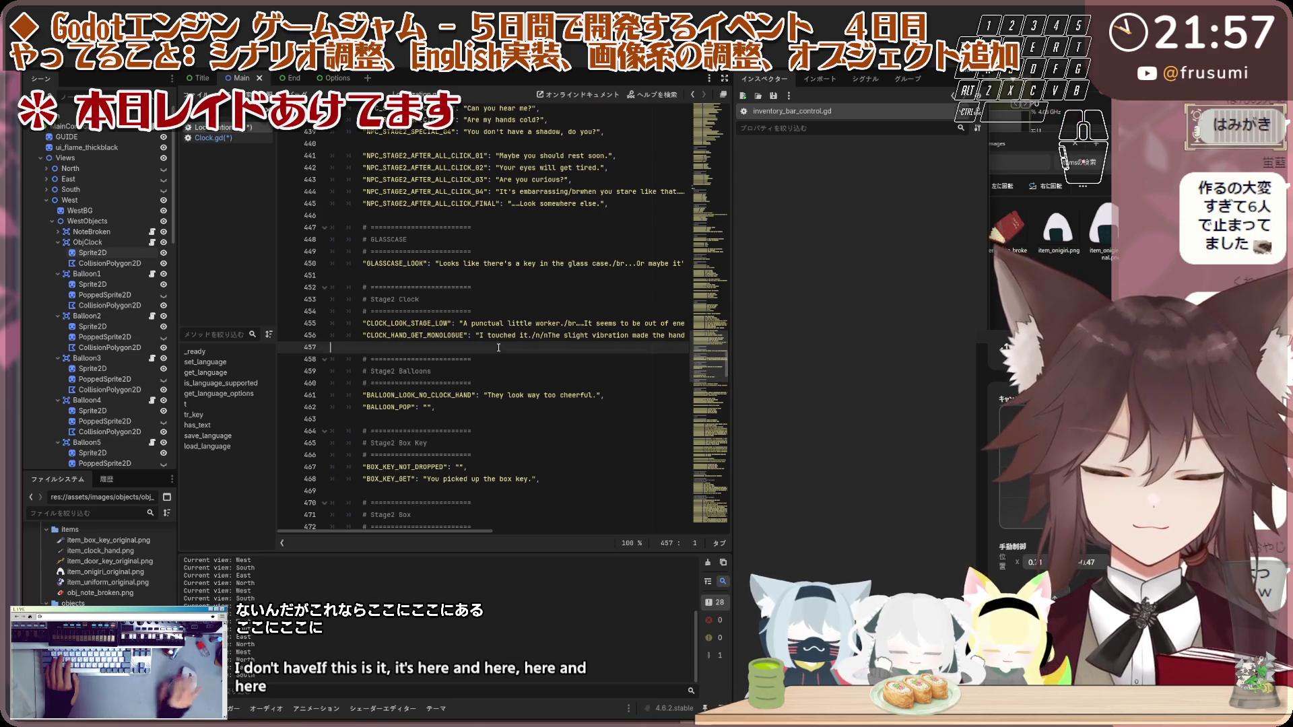
pyautogui.press('Return')
pyautogui.press('Up')
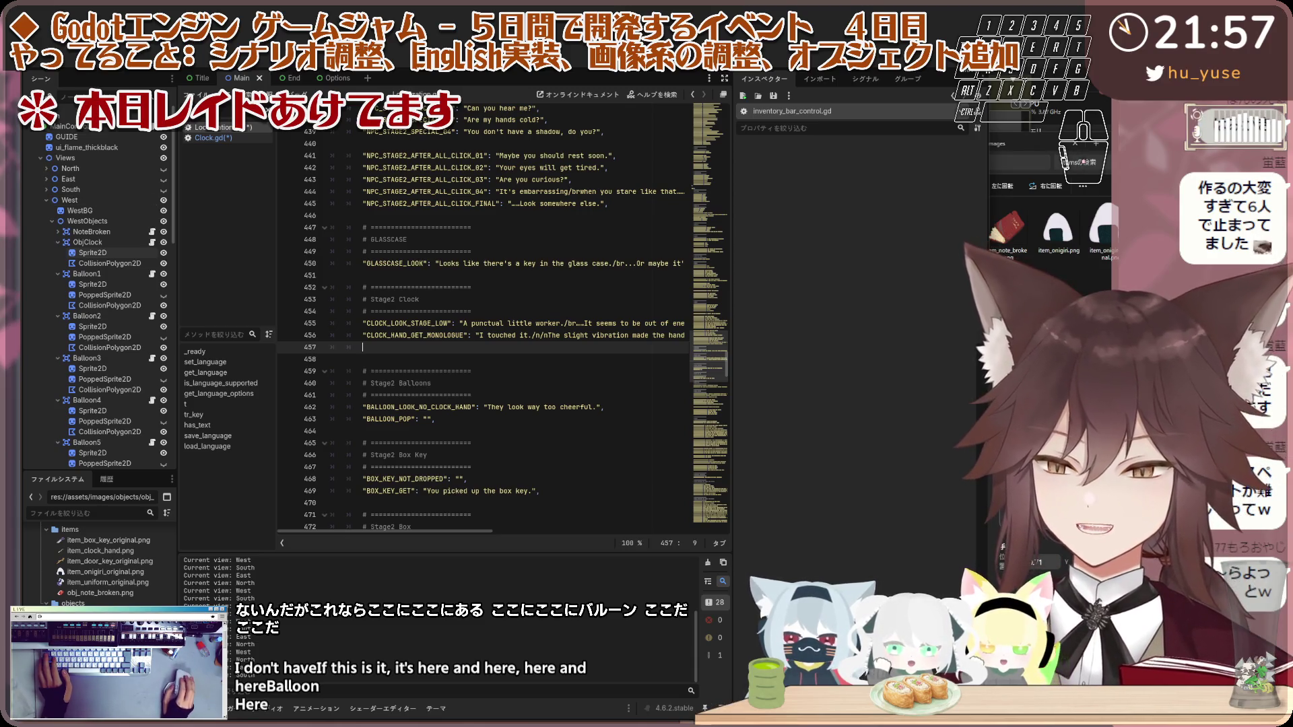
pyautogui.hotkey('ctrl', 'v')
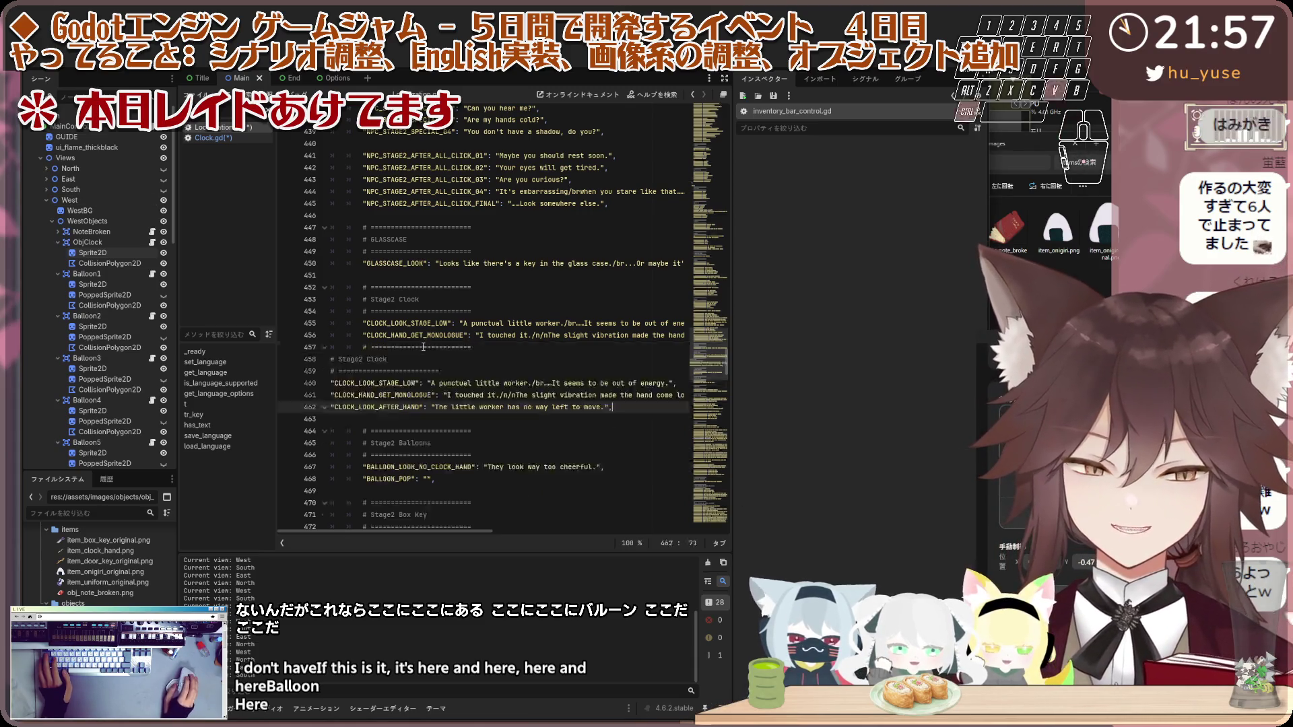
pyautogui.hotkey('ctrl', 'z')
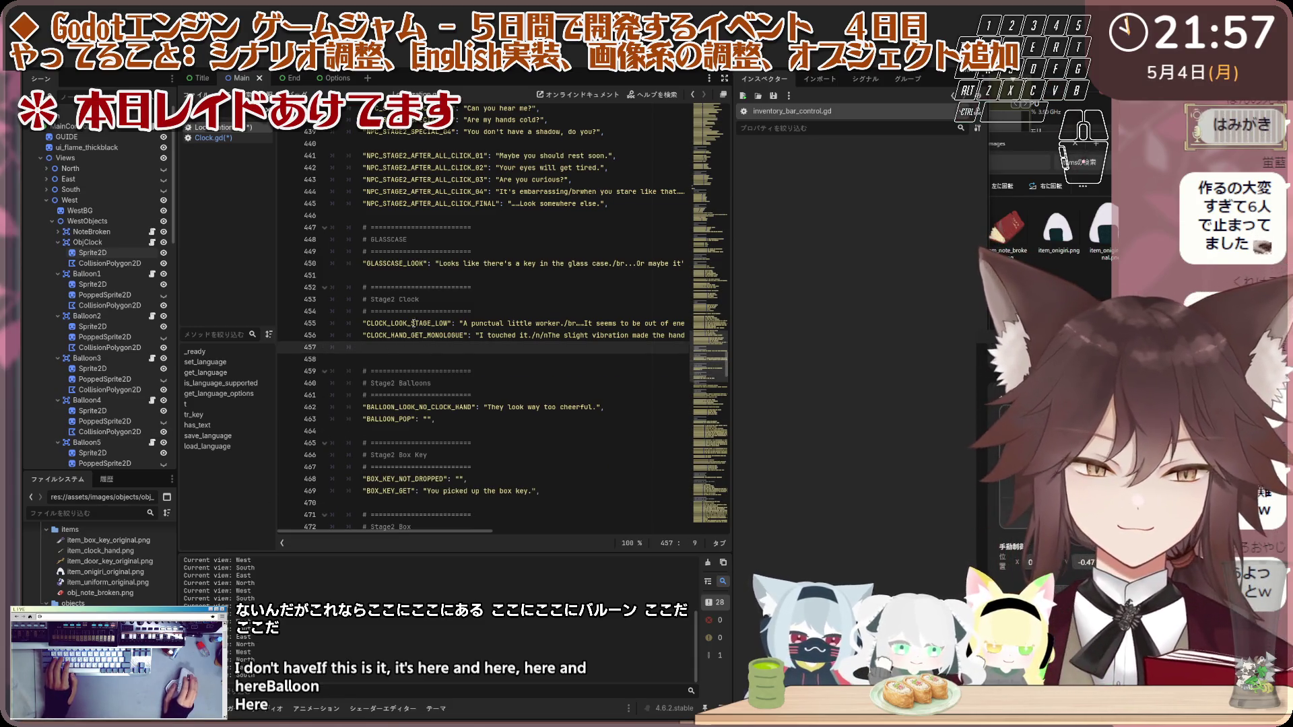
pyautogui.write('"CLOCK_LOOK_AFTER_HAND": "The little worker has no way left to move.",')
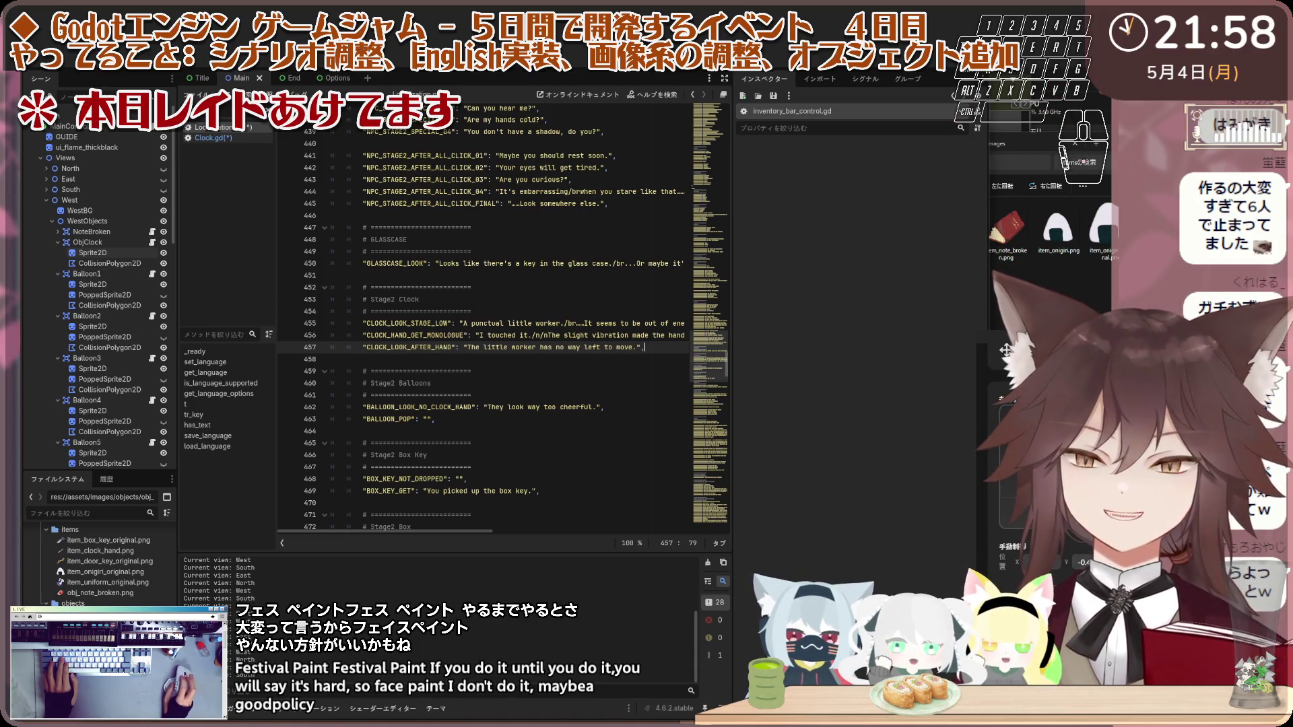
pyautogui.scroll(1, 711, 347)
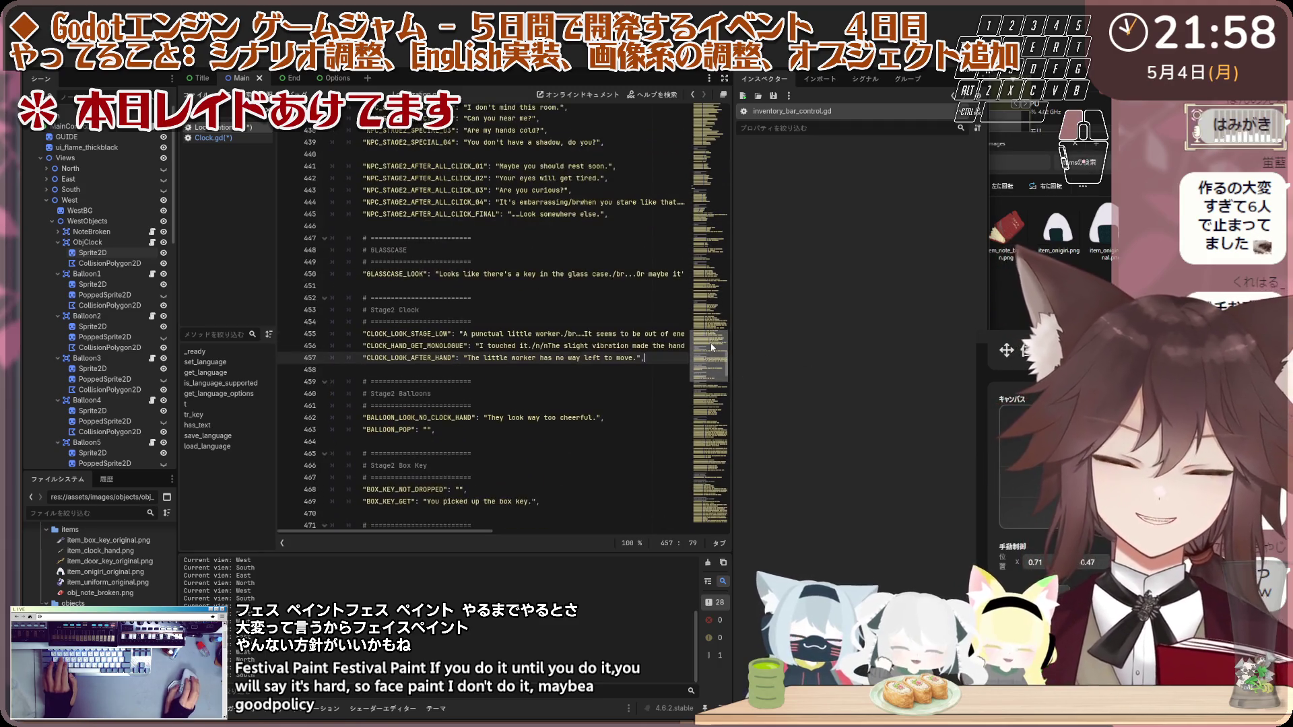
pyautogui.hotkey('ctrl', 's')
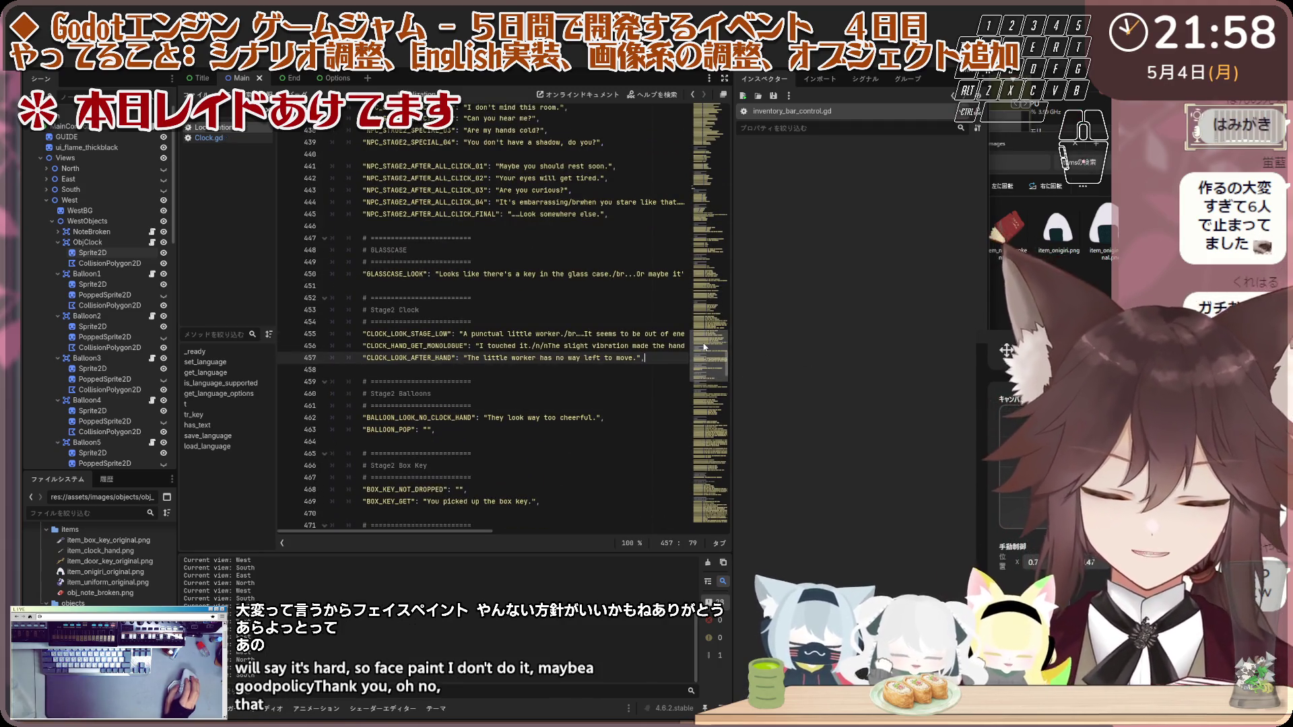
# Step: Scroll through the Localization script and run the current scene to test it
pyautogui.moveTo(701, 346)
pyautogui.mouseDown()
pyautogui.moveTo(724, 263)
pyautogui.moveTo(714, 524)
pyautogui.mouseUp()
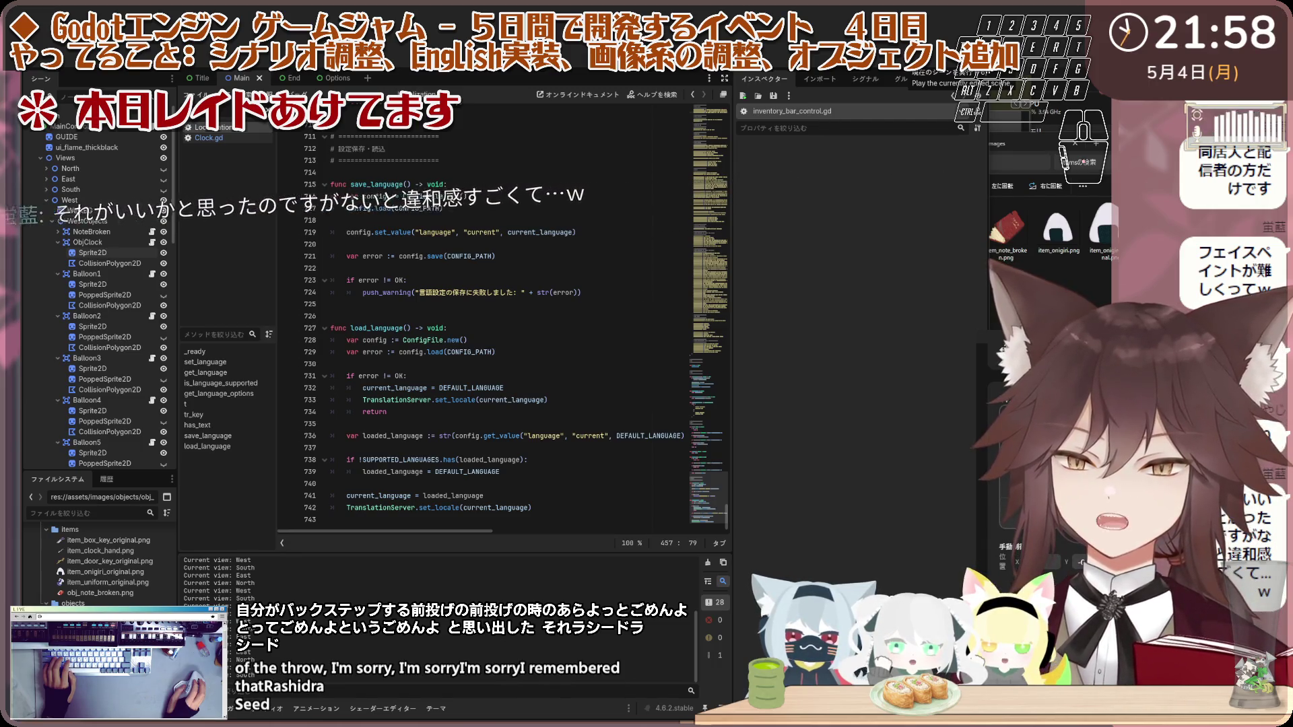
pyautogui.click(956, 61)
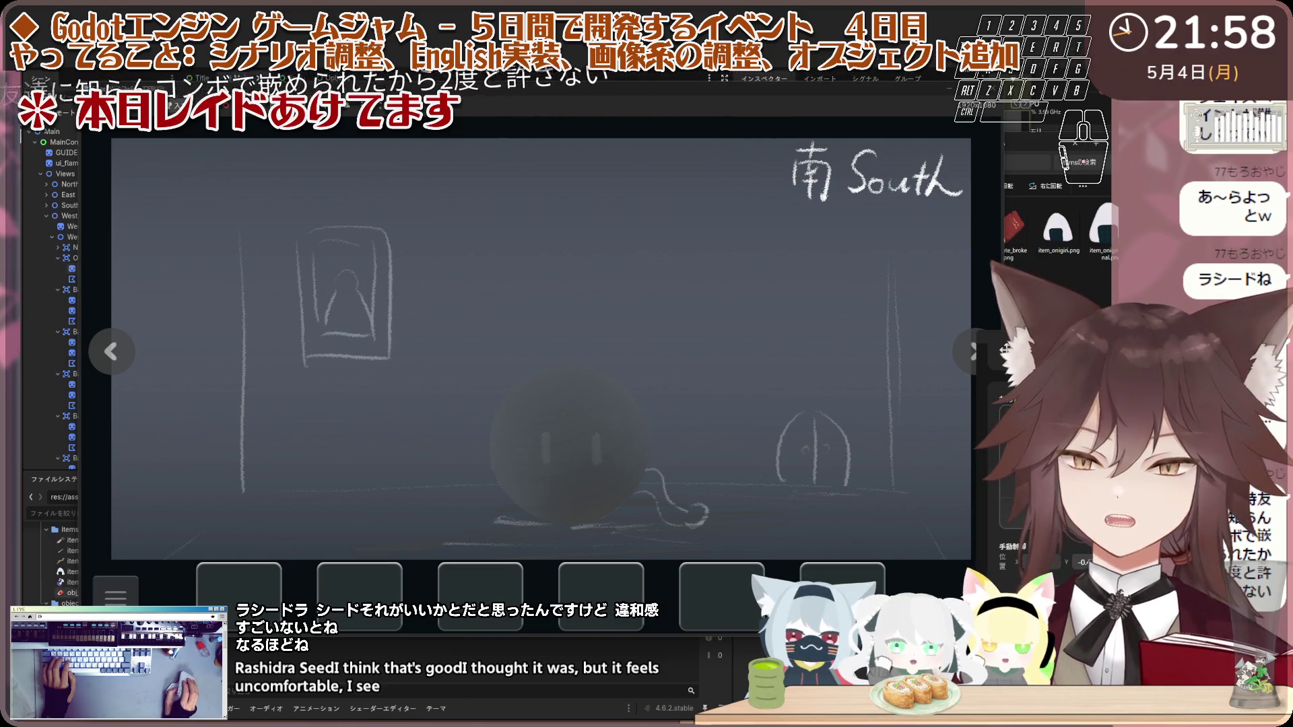
# Step: Shrink and move the game window, turn to the North view and examine the locked door
pyautogui.moveTo(82, 637); pyautogui.dragTo(299, 561)
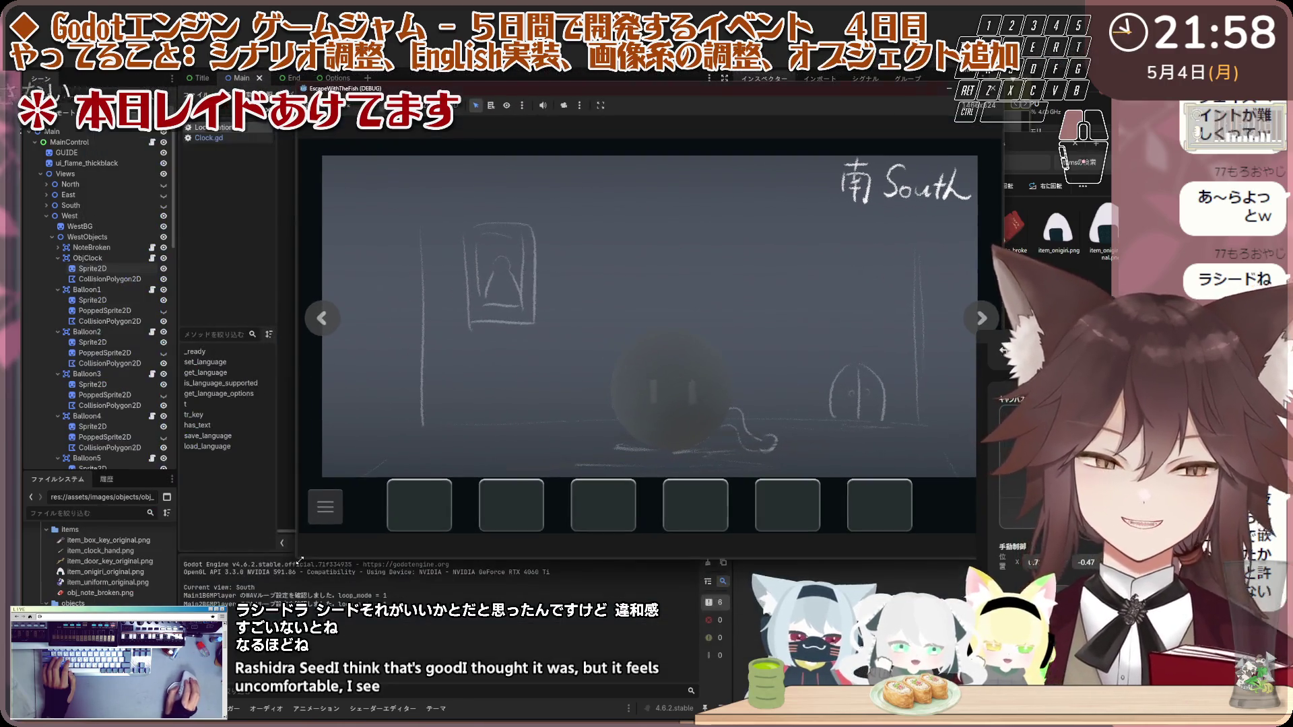
pyautogui.moveTo(491, 88); pyautogui.dragTo(376, 84)
pyautogui.click(208, 315)
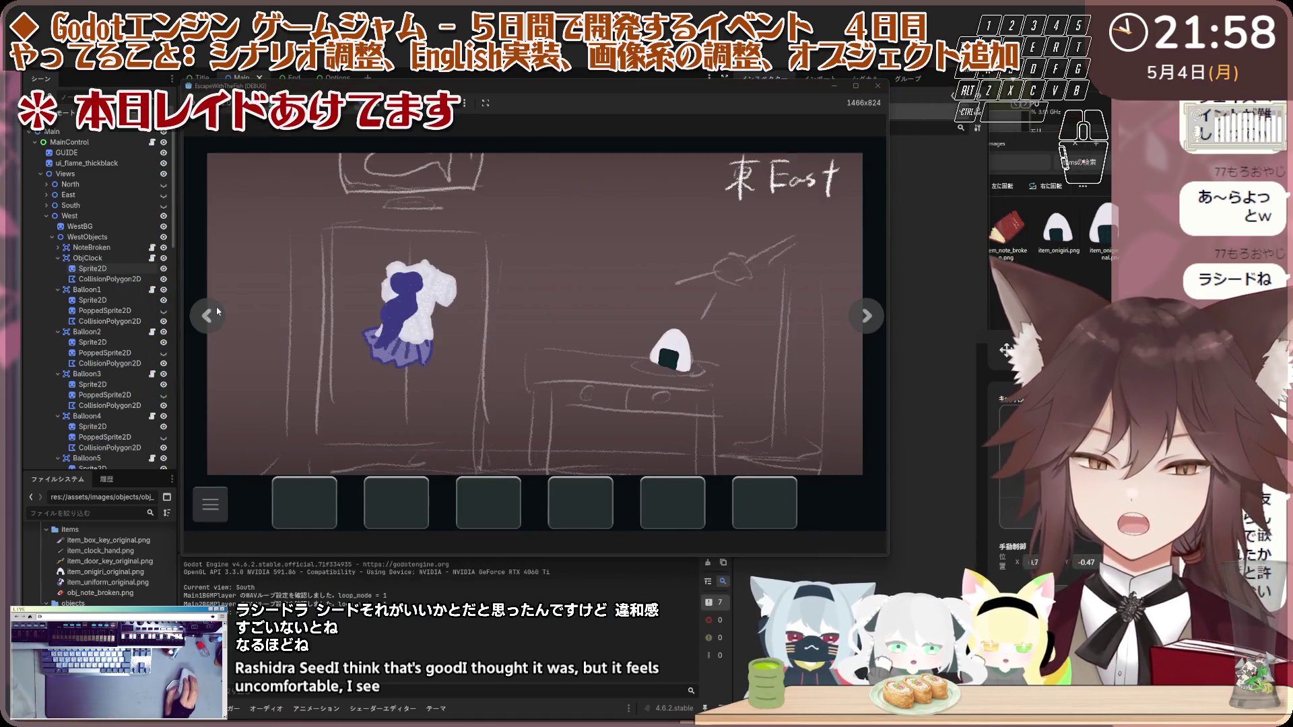
pyautogui.click(208, 315)
pyautogui.click(519, 274)
pyautogui.click(522, 272)
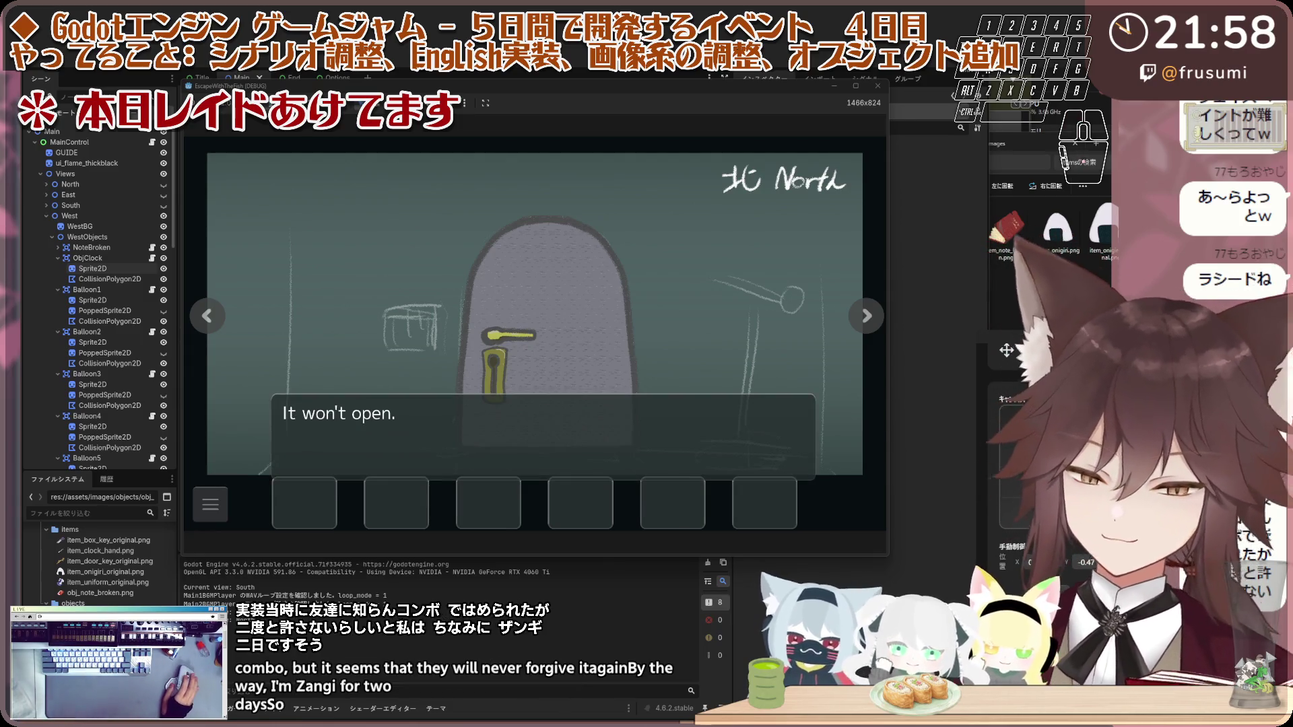
# Step: Return to the editor and relaunch the whole game with F5 to its Circle Room title screen
pyautogui.click(41, 79)
pyautogui.press('Escape')
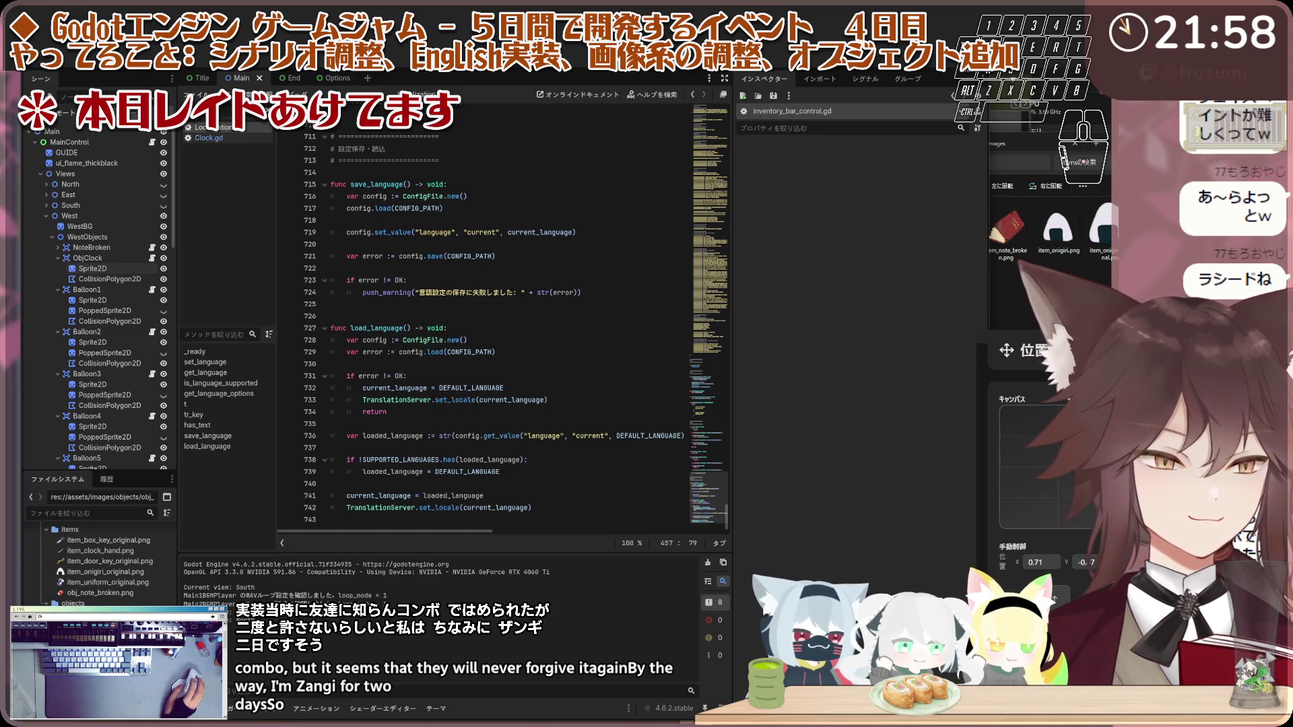
pyautogui.press('F5')
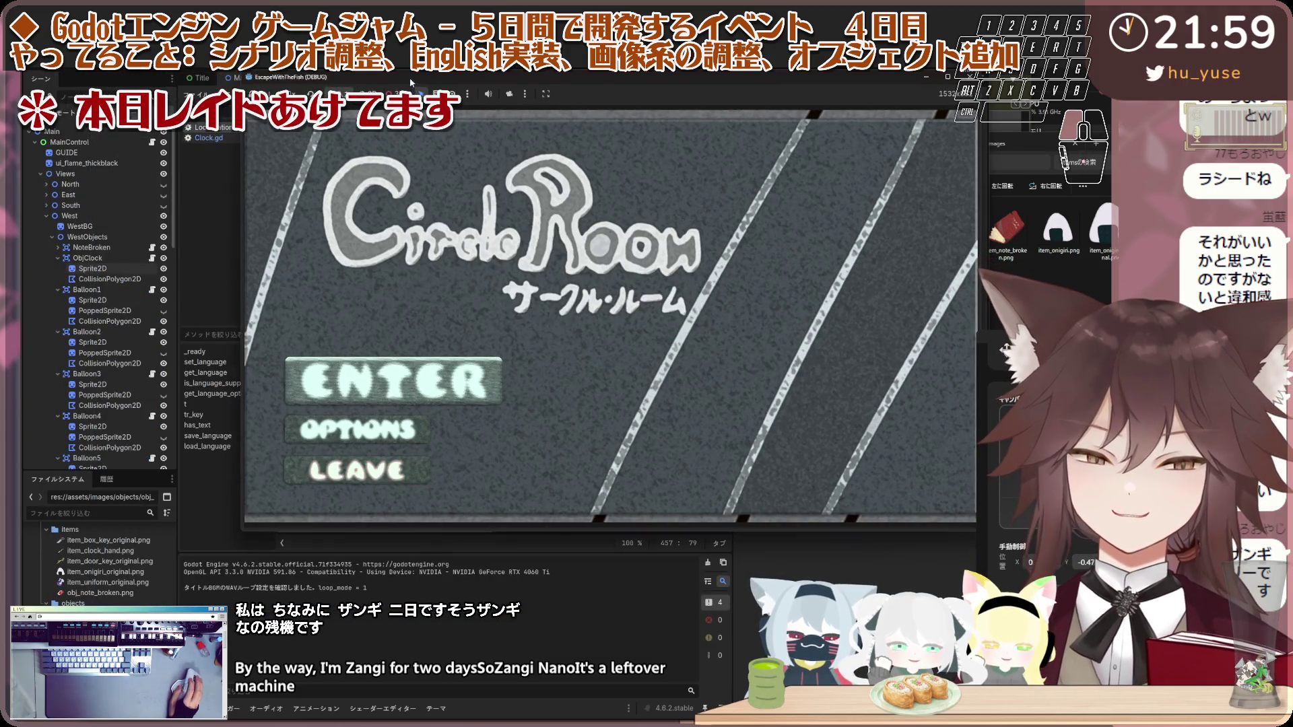
# Step: Start the game, check the North door and examine the stray cat in the South room
pyautogui.click(328, 355)
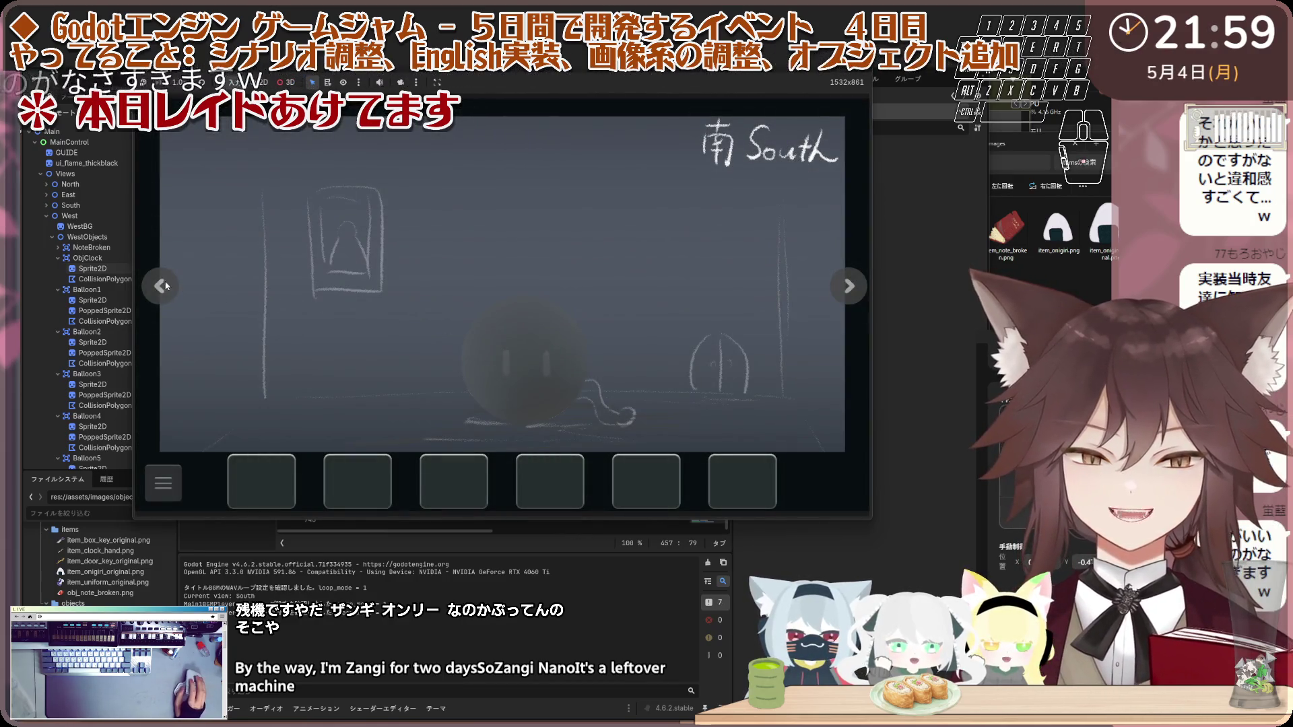
pyautogui.click(166, 287)
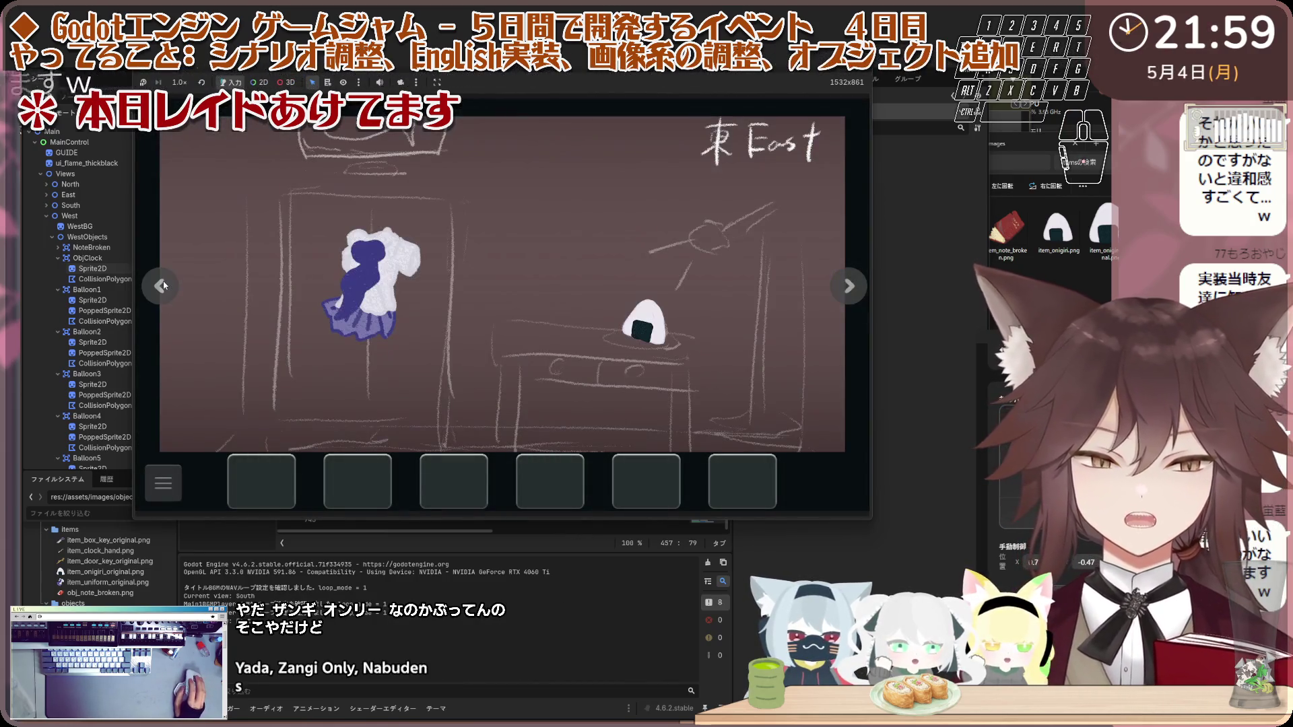
pyautogui.click(164, 288)
pyautogui.click(504, 336)
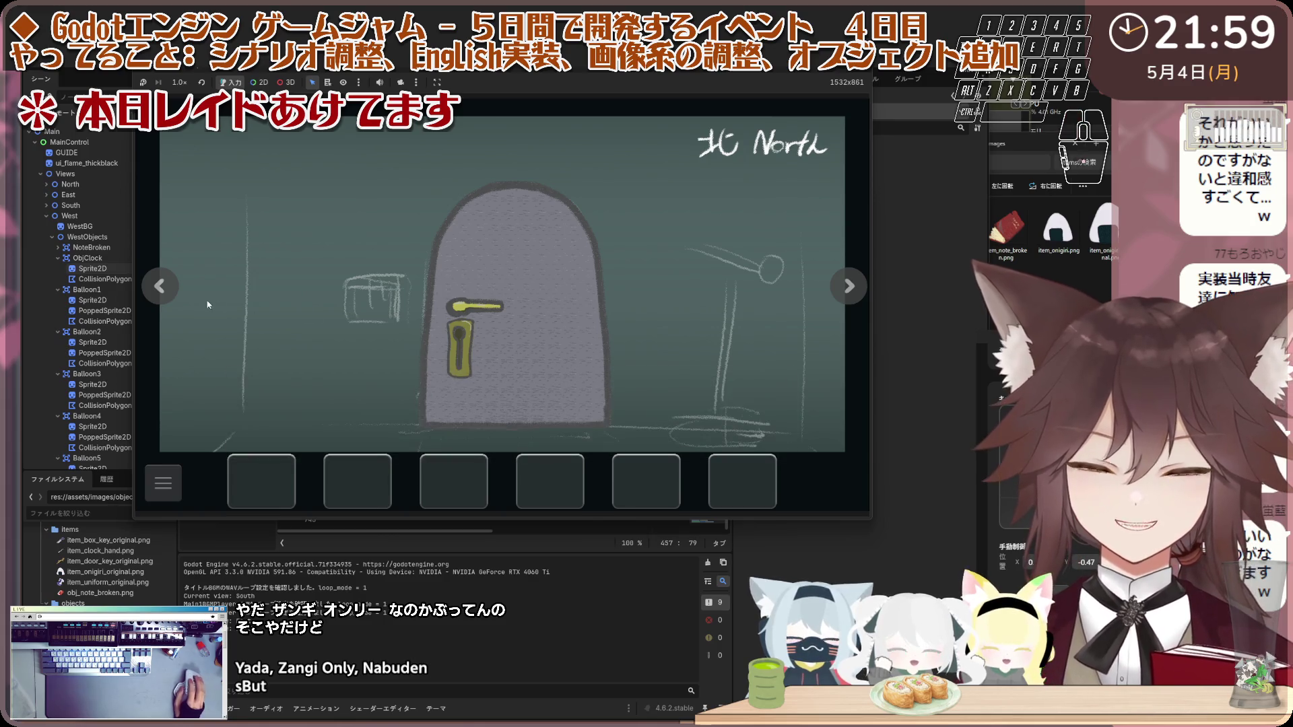
pyautogui.press('Left')
pyautogui.press('Left')
pyautogui.click(537, 341)
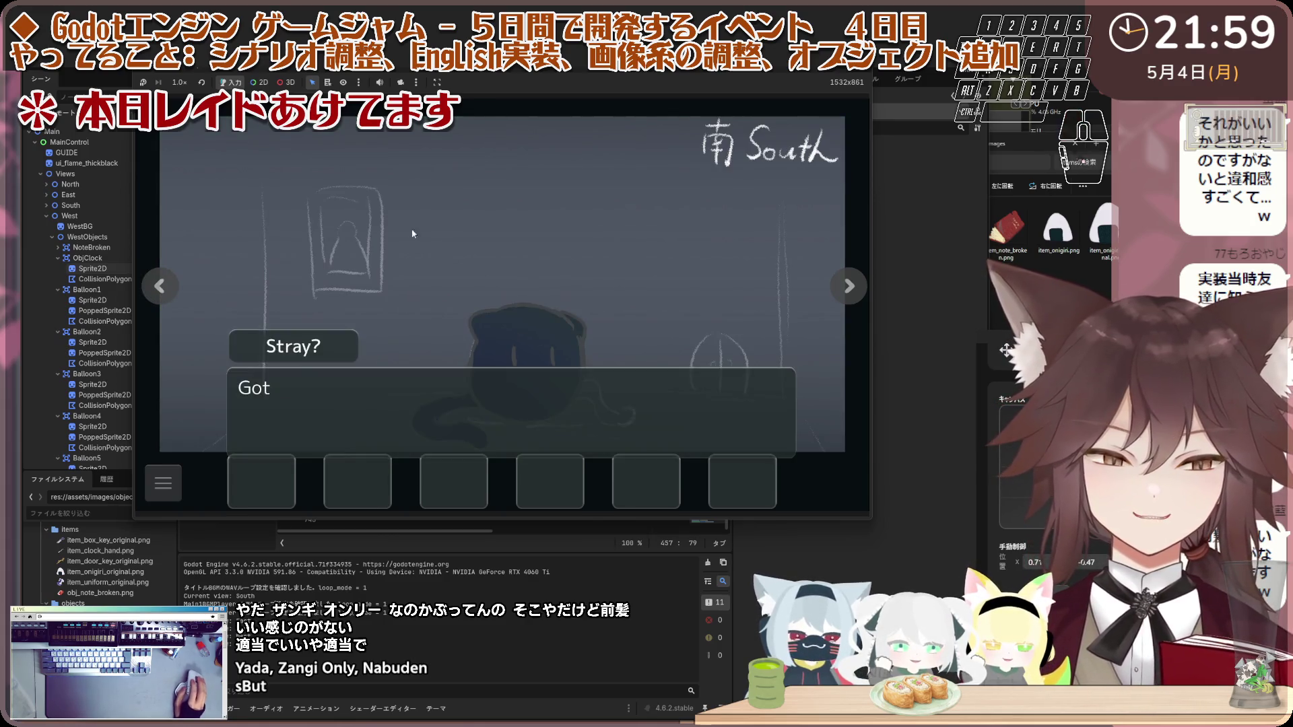
pyautogui.click(175, 299)
# Step: Pick up the onigiri in the East room and give it to the cat
pyautogui.click(178, 300)
pyautogui.click(178, 300)
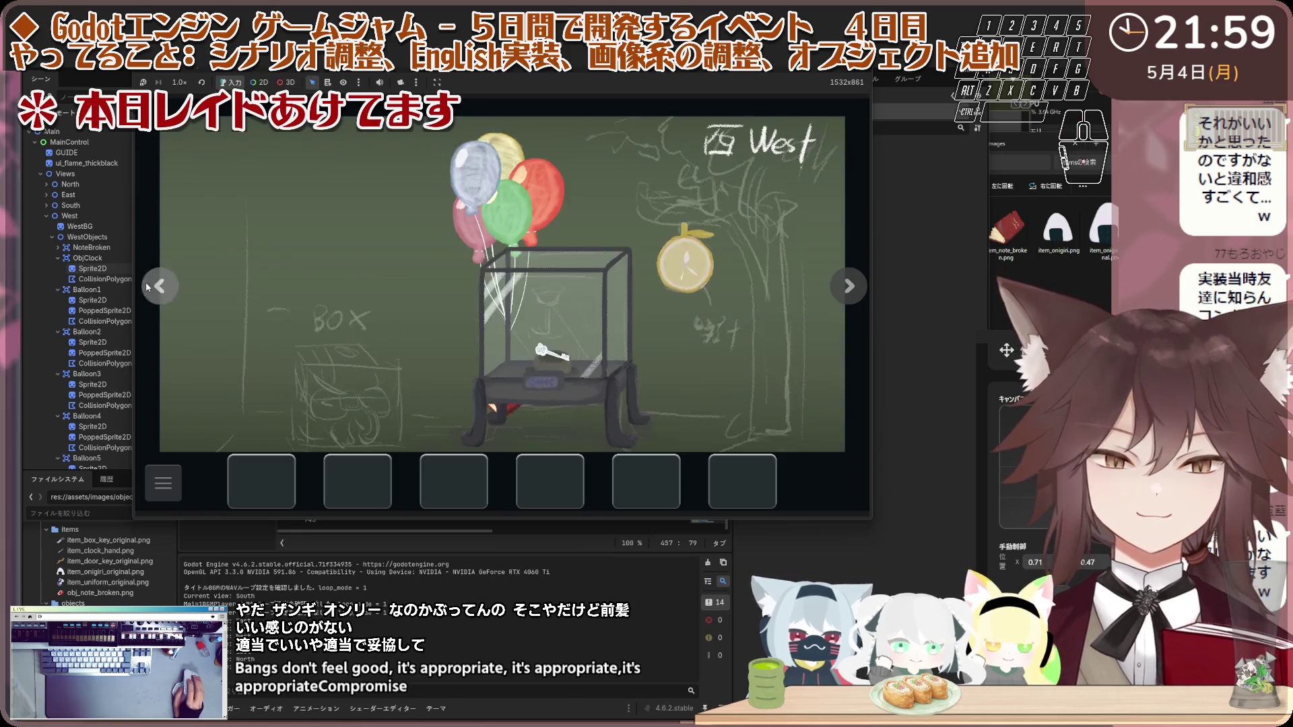
pyautogui.click(177, 300)
pyautogui.click(169, 287)
pyautogui.click(640, 334)
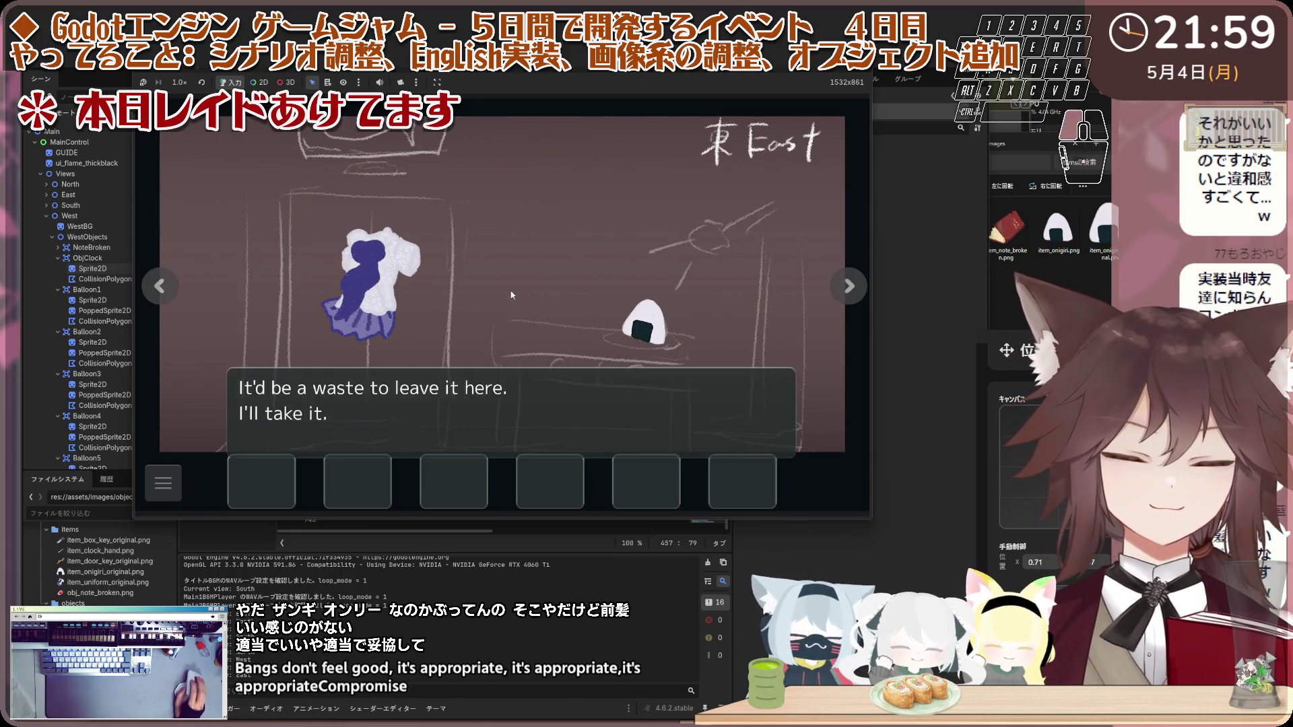
pyautogui.click(173, 286)
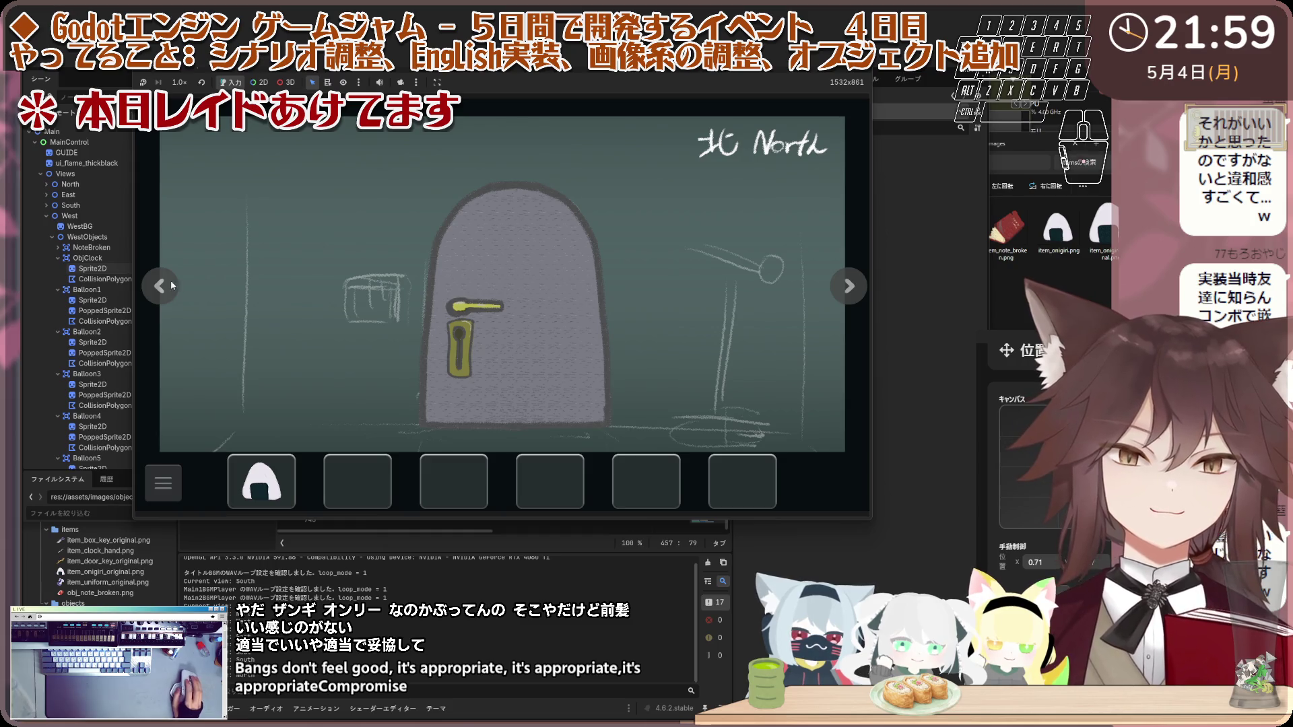
pyautogui.click(173, 285)
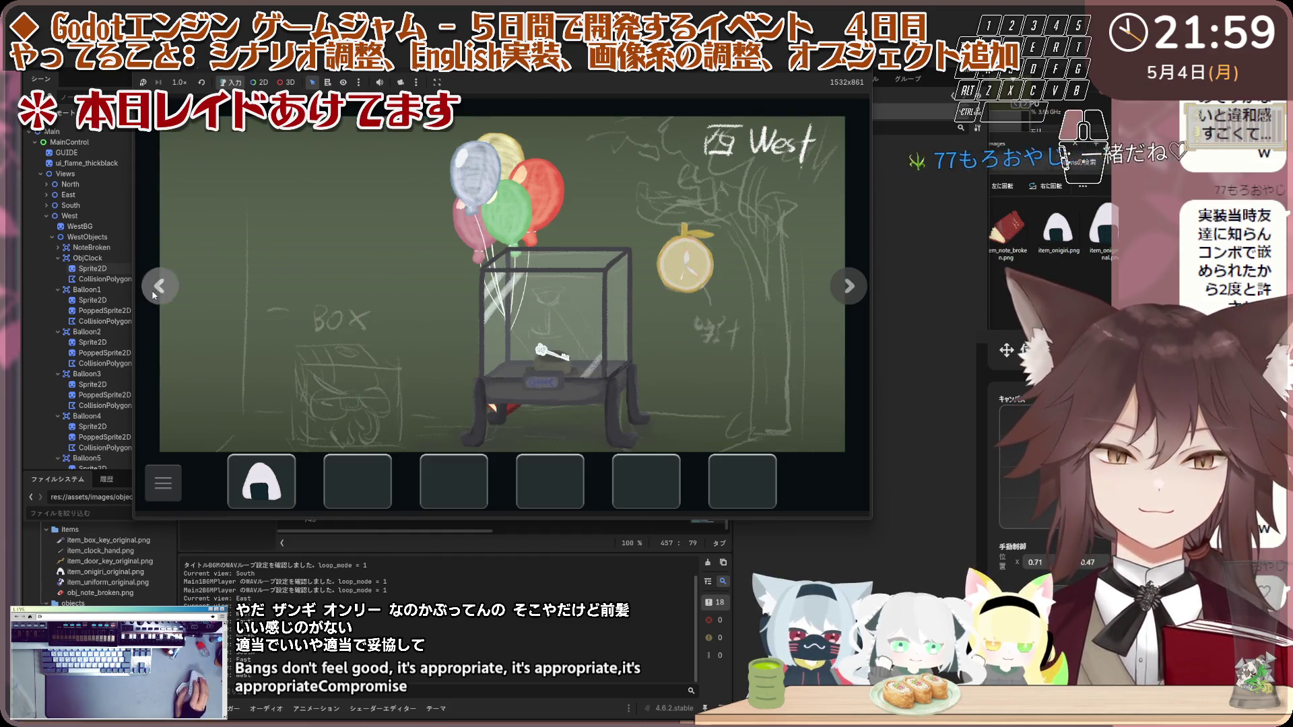
pyautogui.click(154, 294)
pyautogui.click(496, 295)
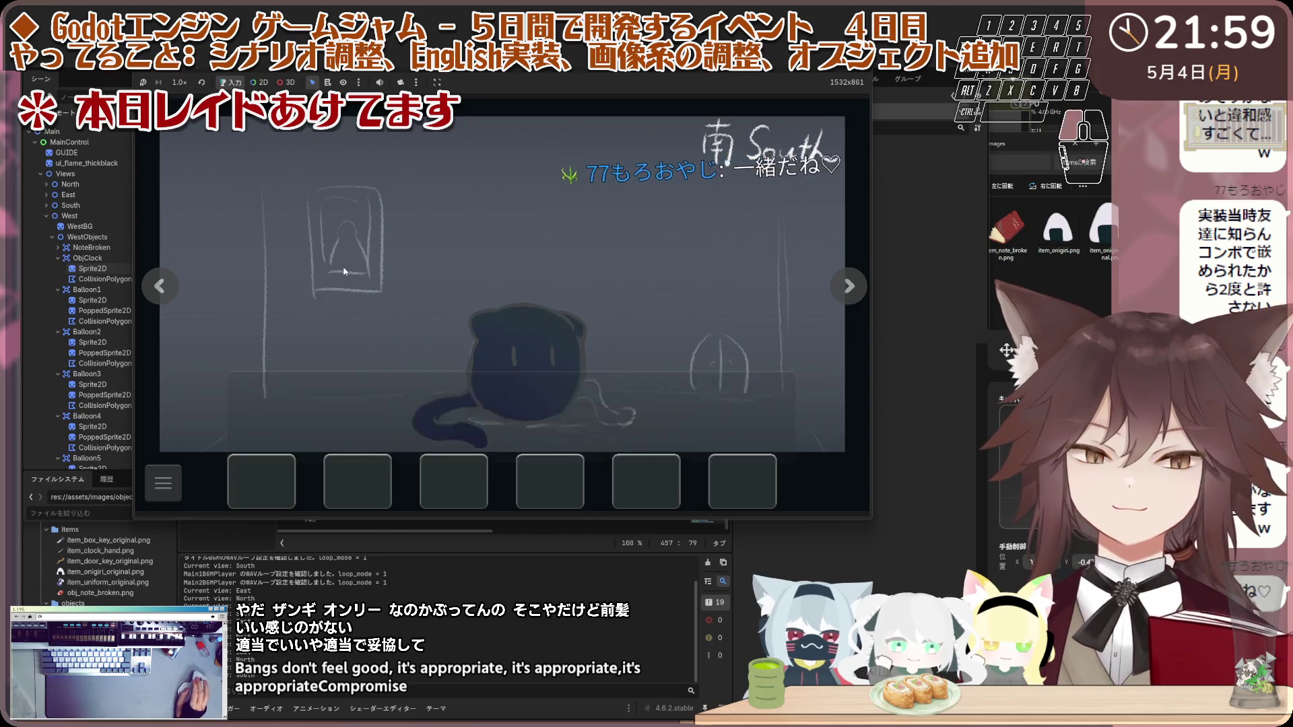
# Step: In the West room, inspect the clock and the balloons above the glass case
pyautogui.click(165, 289)
pyautogui.click(165, 289)
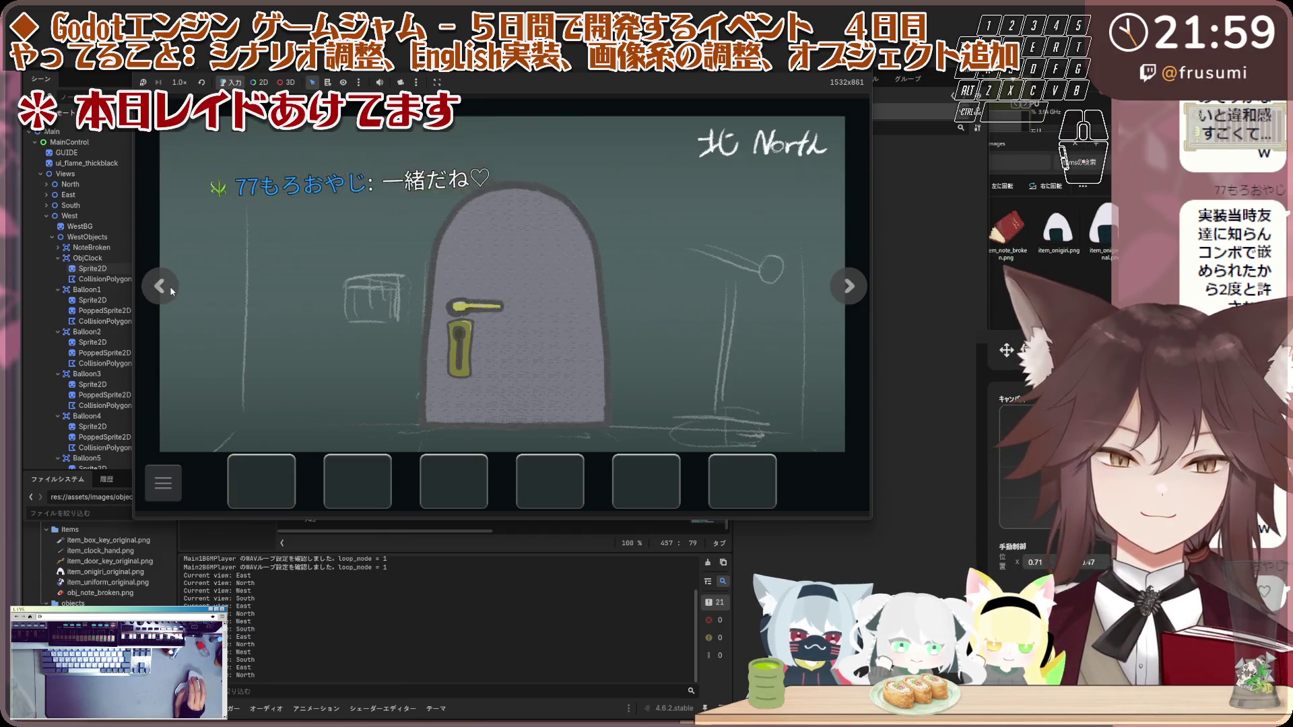
pyautogui.click(165, 290)
pyautogui.click(631, 264)
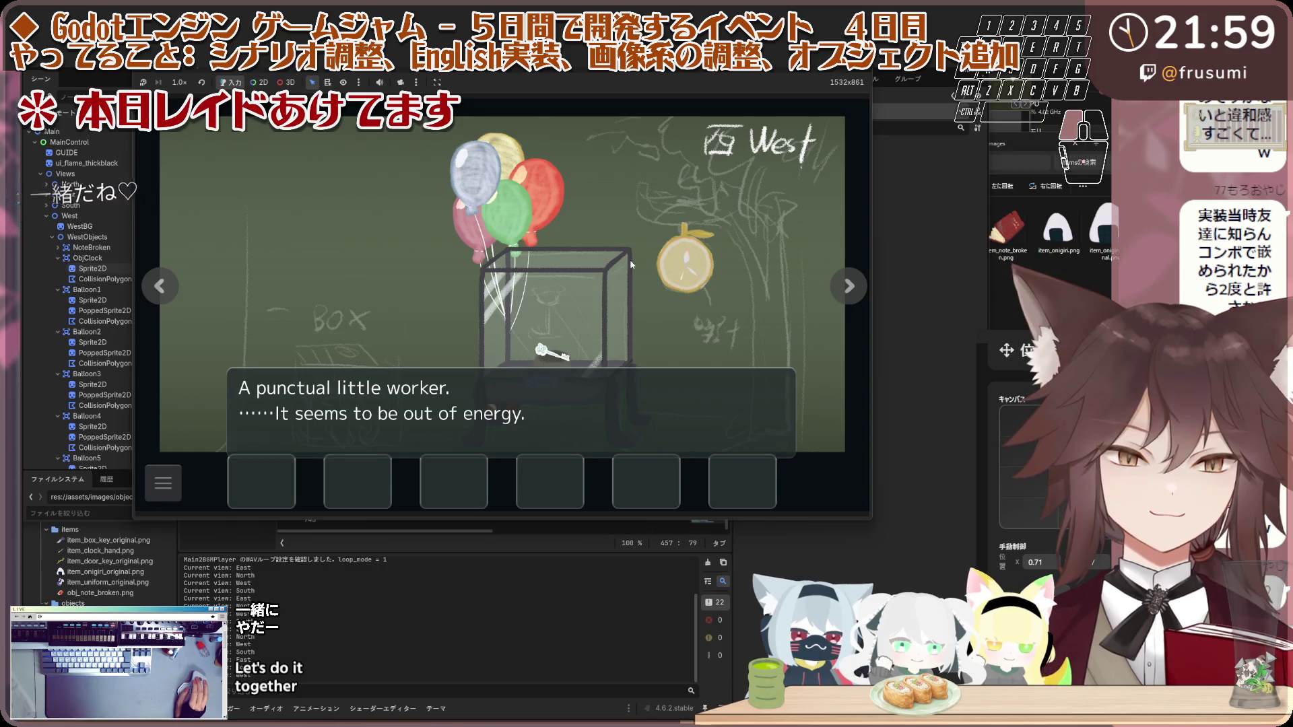
pyautogui.click(632, 252)
pyautogui.click(633, 232)
pyautogui.click(632, 235)
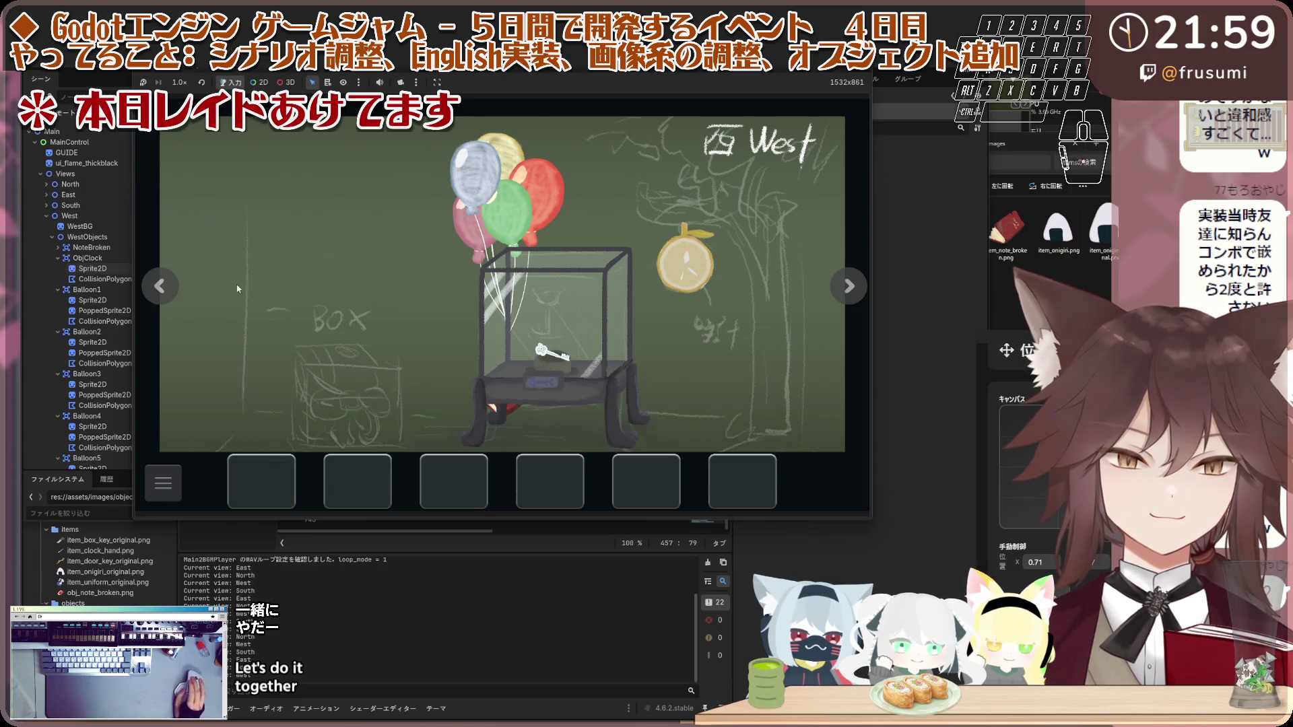
# Step: Check the eating cat in the South room and try the North door again
pyautogui.click(162, 288)
pyautogui.click(505, 349)
pyautogui.click(505, 349)
pyautogui.click(175, 294)
pyautogui.click(505, 283)
pyautogui.click(505, 283)
pyautogui.click(162, 288)
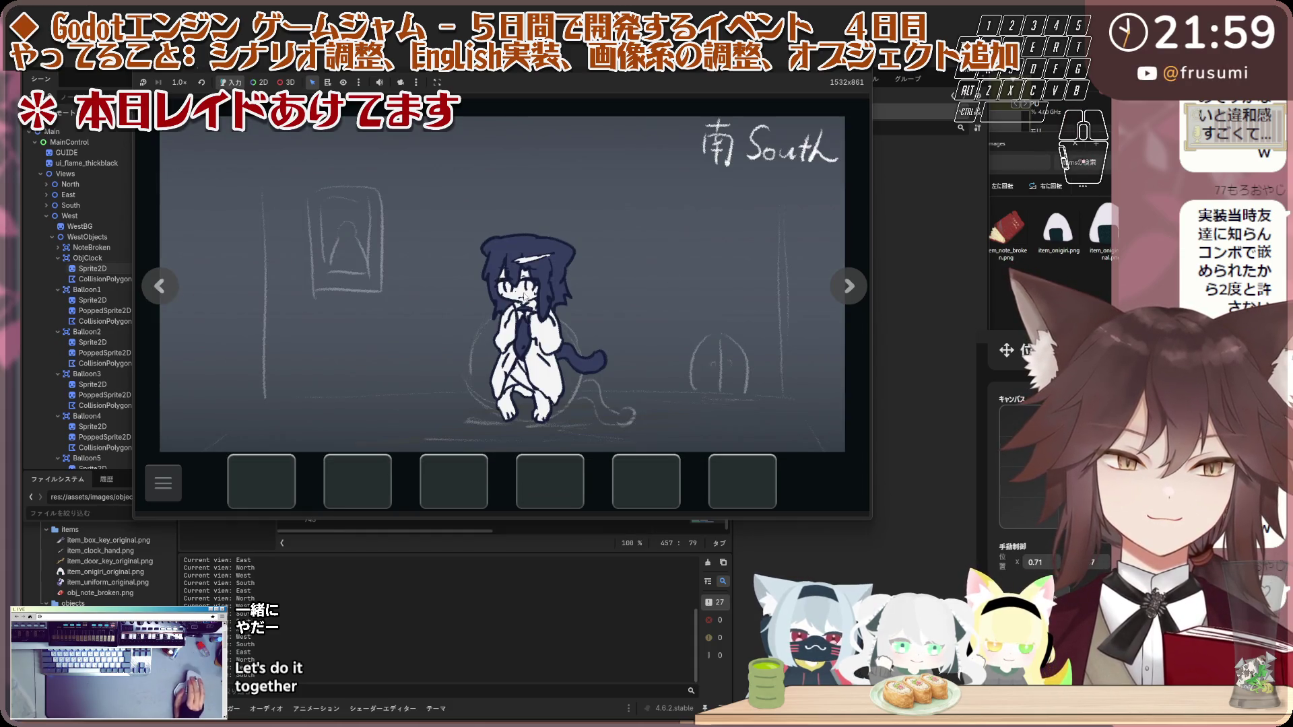
# Step: Talk through the girl's dialog in the South room, then return to the West room
pyautogui.click(524, 297)
pyautogui.click(633, 291)
pyautogui.click(714, 296)
pyautogui.click(774, 299)
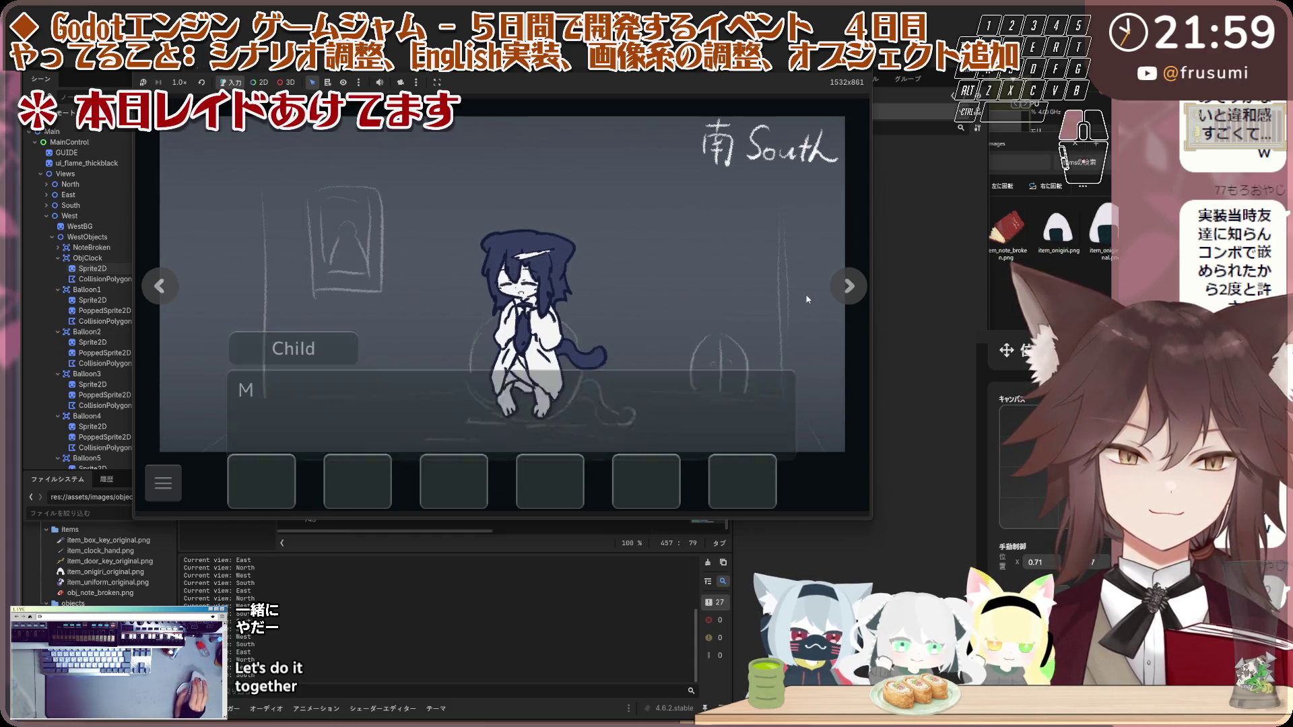
pyautogui.click(808, 300)
pyautogui.click(847, 287)
pyautogui.click(847, 287)
pyautogui.click(175, 294)
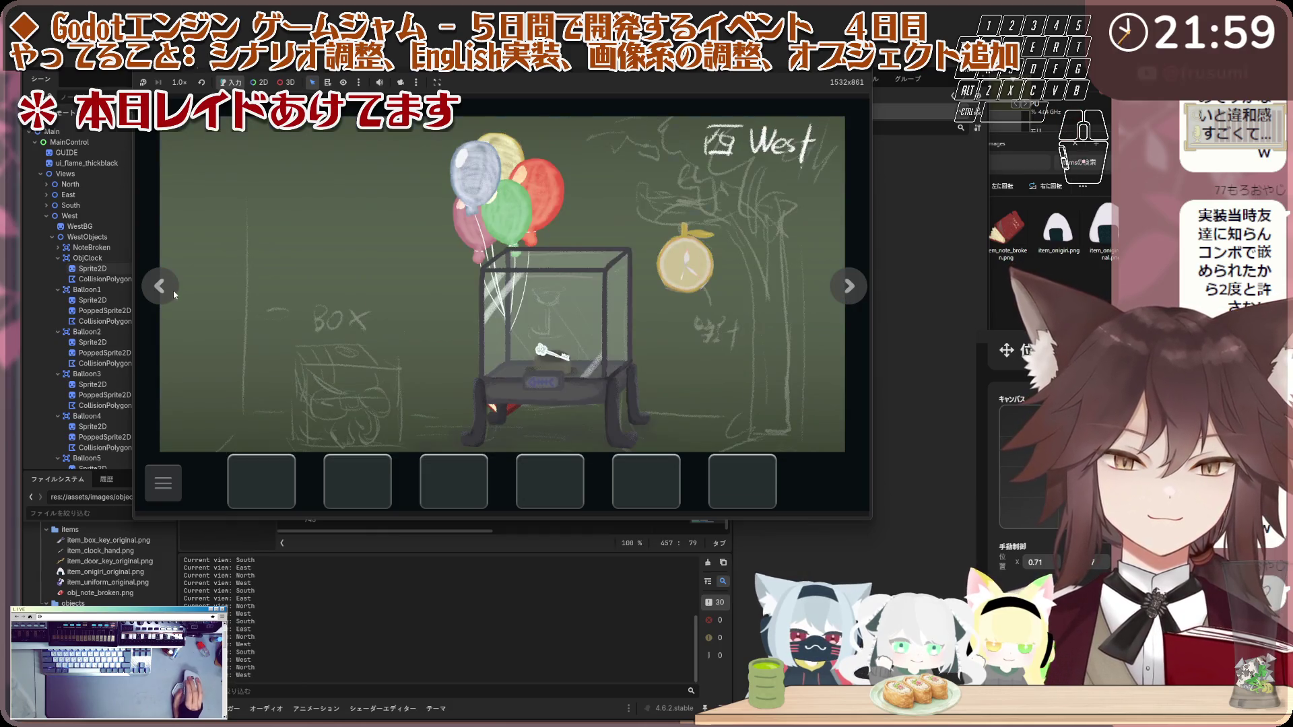
# Step: Read the glass case's key messages, then circle back to the West room
pyautogui.click(640, 271)
pyautogui.click(640, 270)
pyautogui.click(640, 270)
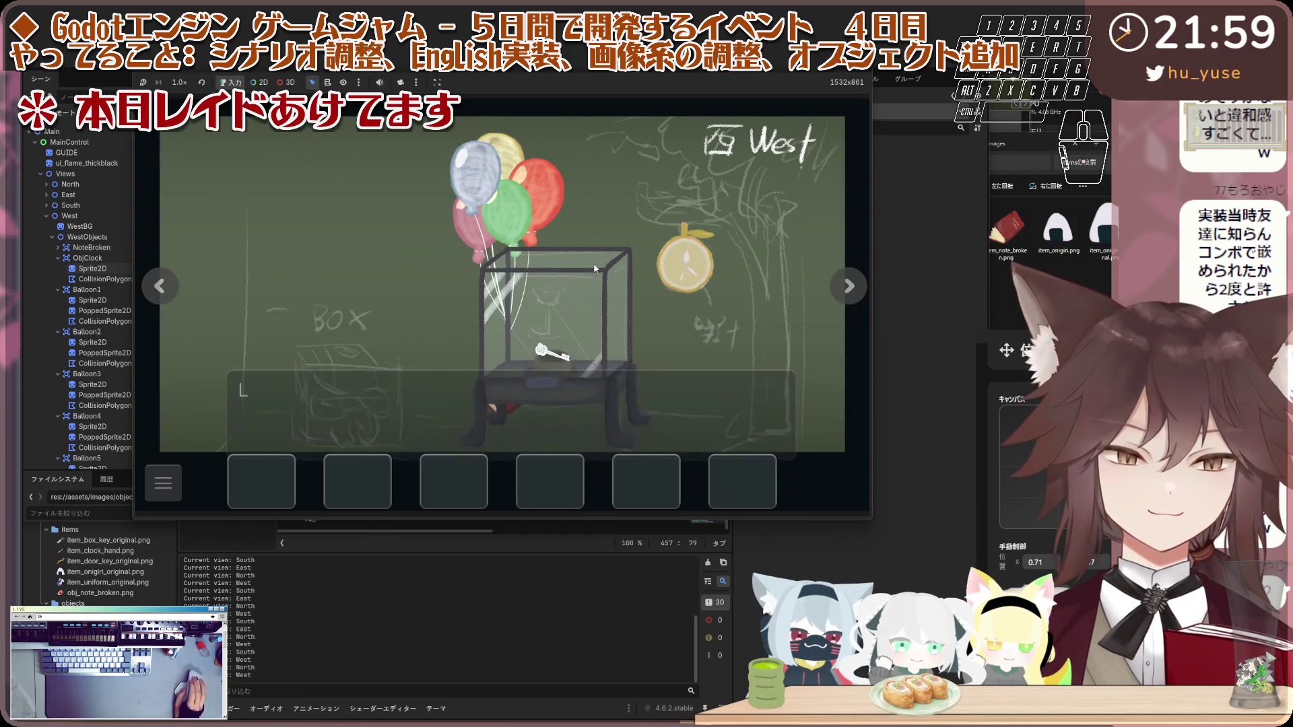
pyautogui.click(640, 270)
pyautogui.click(640, 270)
pyautogui.click(160, 286)
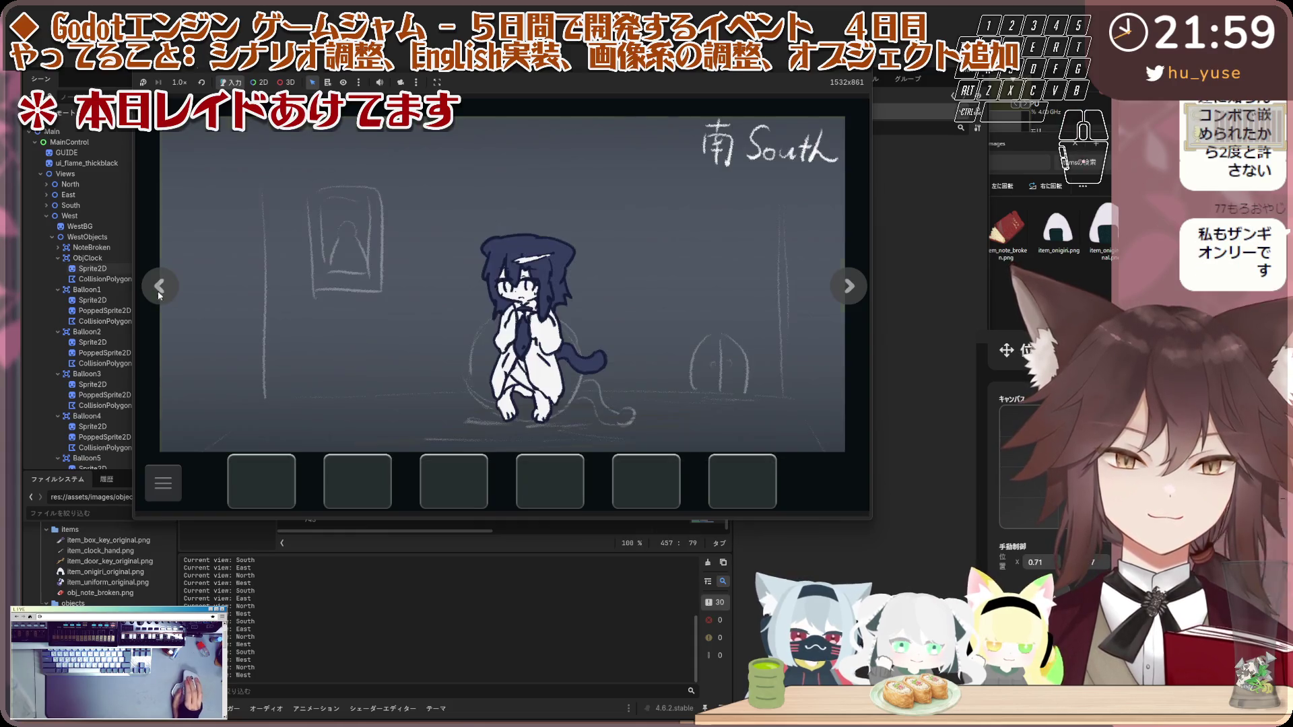
pyautogui.click(179, 280)
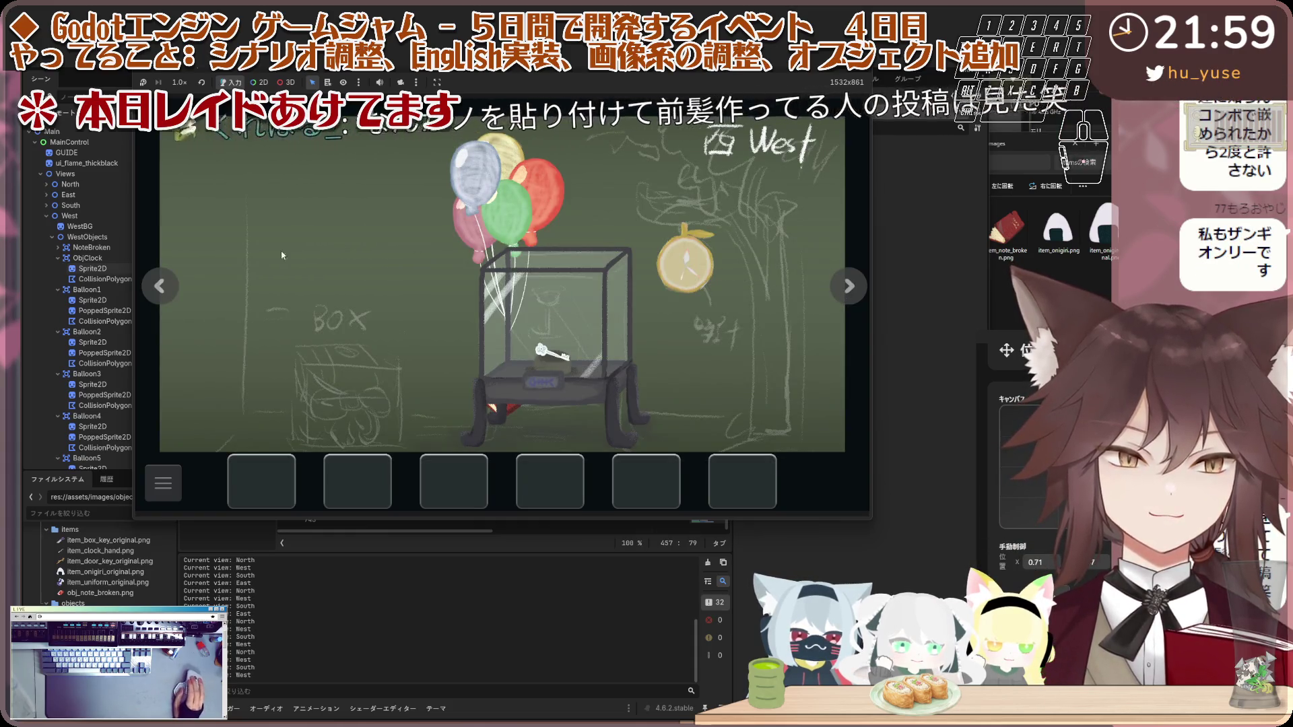
pyautogui.click(179, 280)
pyautogui.click(558, 279)
pyautogui.click(741, 287)
pyautogui.click(848, 286)
# Step: Take the clock hand from the wall clock and pop all four balloons with it
pyautogui.click(703, 259)
pyautogui.click(703, 259)
pyautogui.click(686, 265)
pyautogui.click(685, 265)
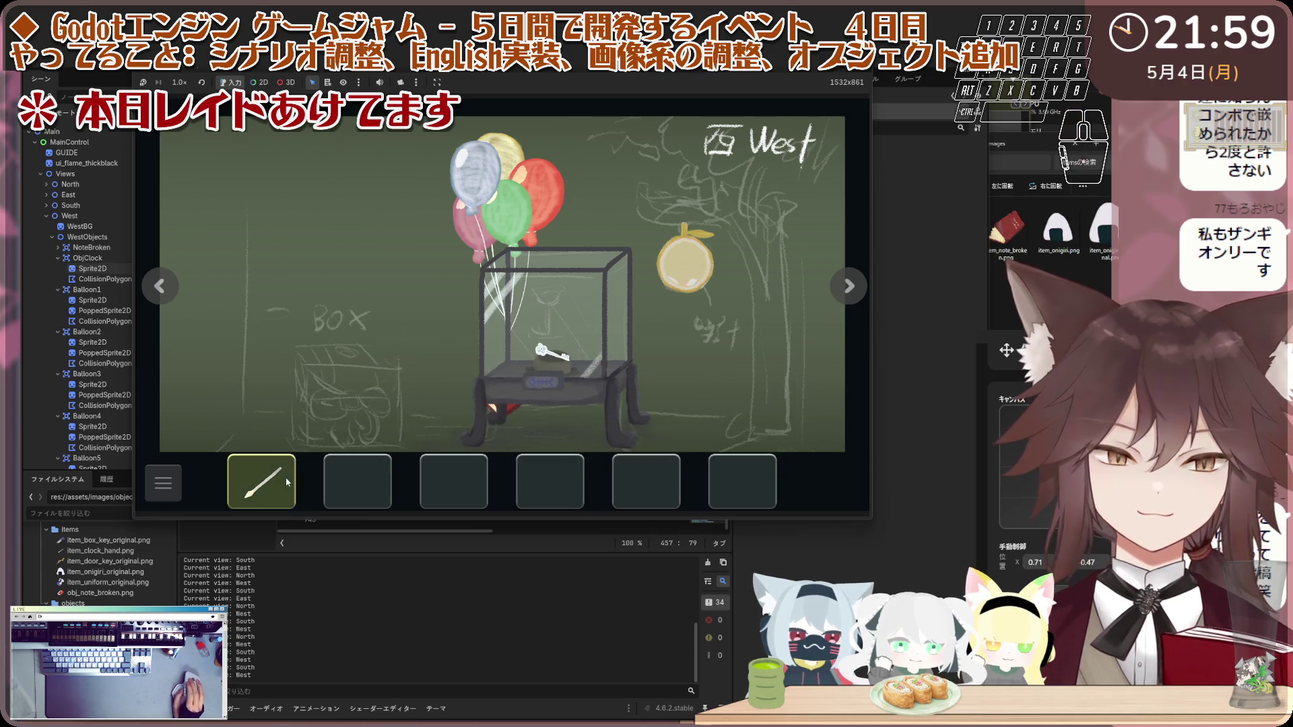
pyautogui.click(499, 162)
pyautogui.click(506, 212)
pyautogui.click(537, 188)
pyautogui.click(500, 150)
pyautogui.click(465, 222)
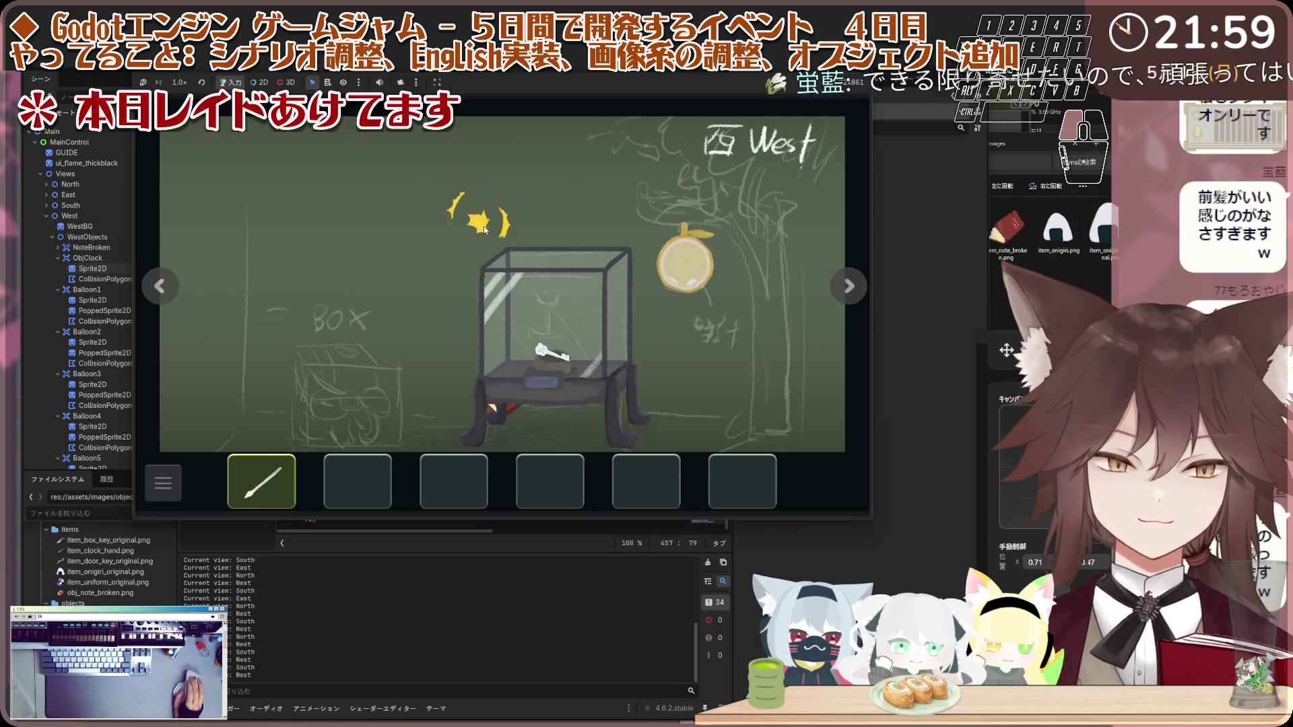
# Step: Examine the glass case and clock again with scissors deselected, then stop the game with F8
pyautogui.click(606, 336)
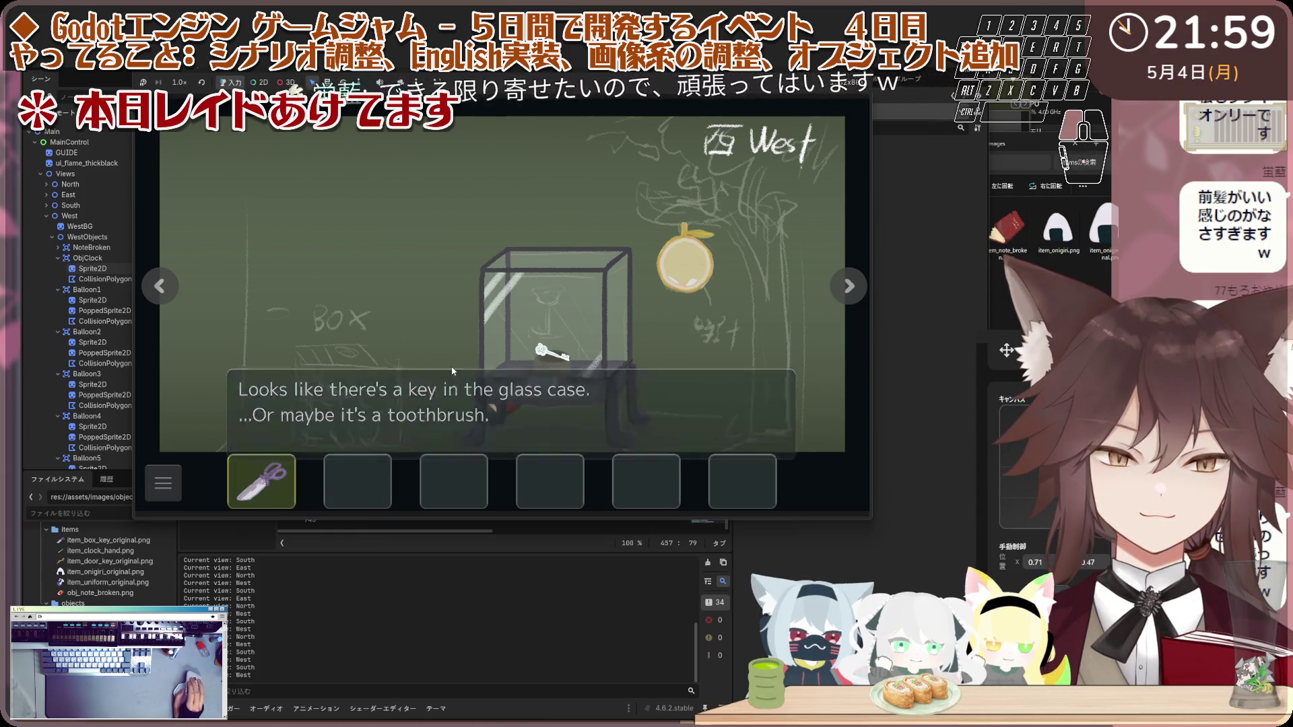
pyautogui.click(687, 419)
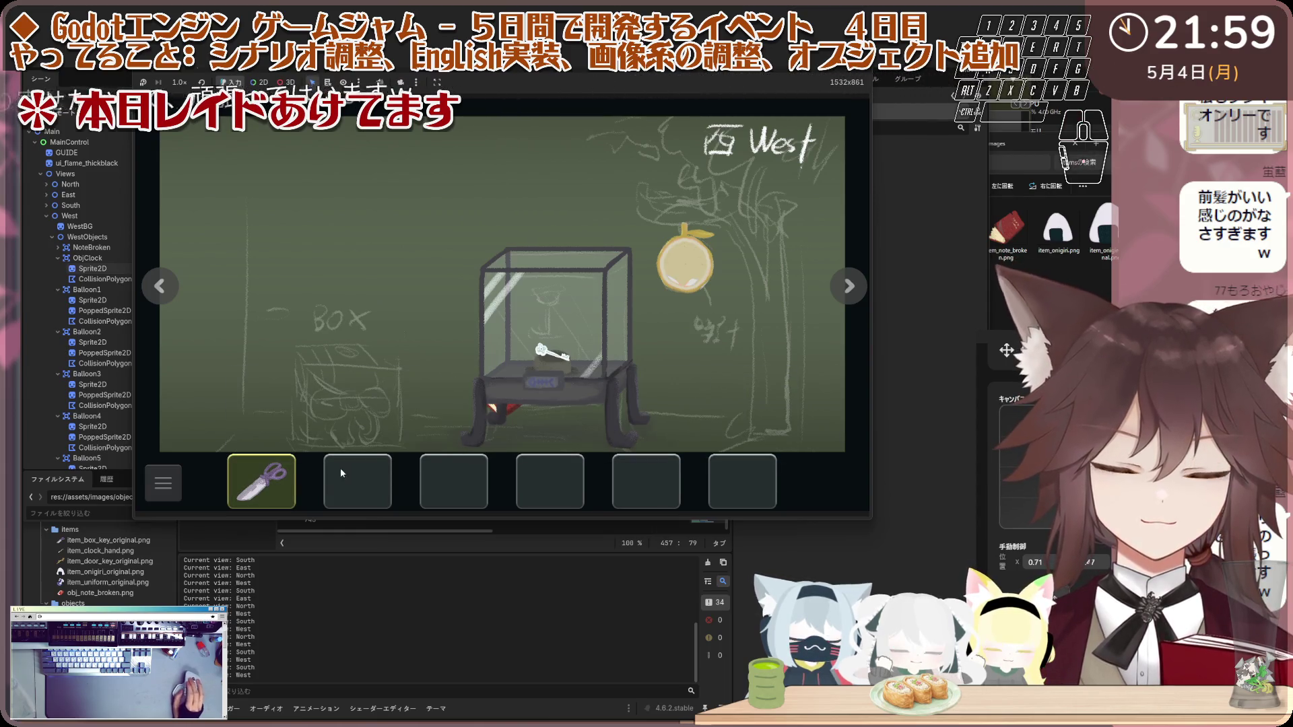
pyautogui.click(318, 460)
pyautogui.click(689, 264)
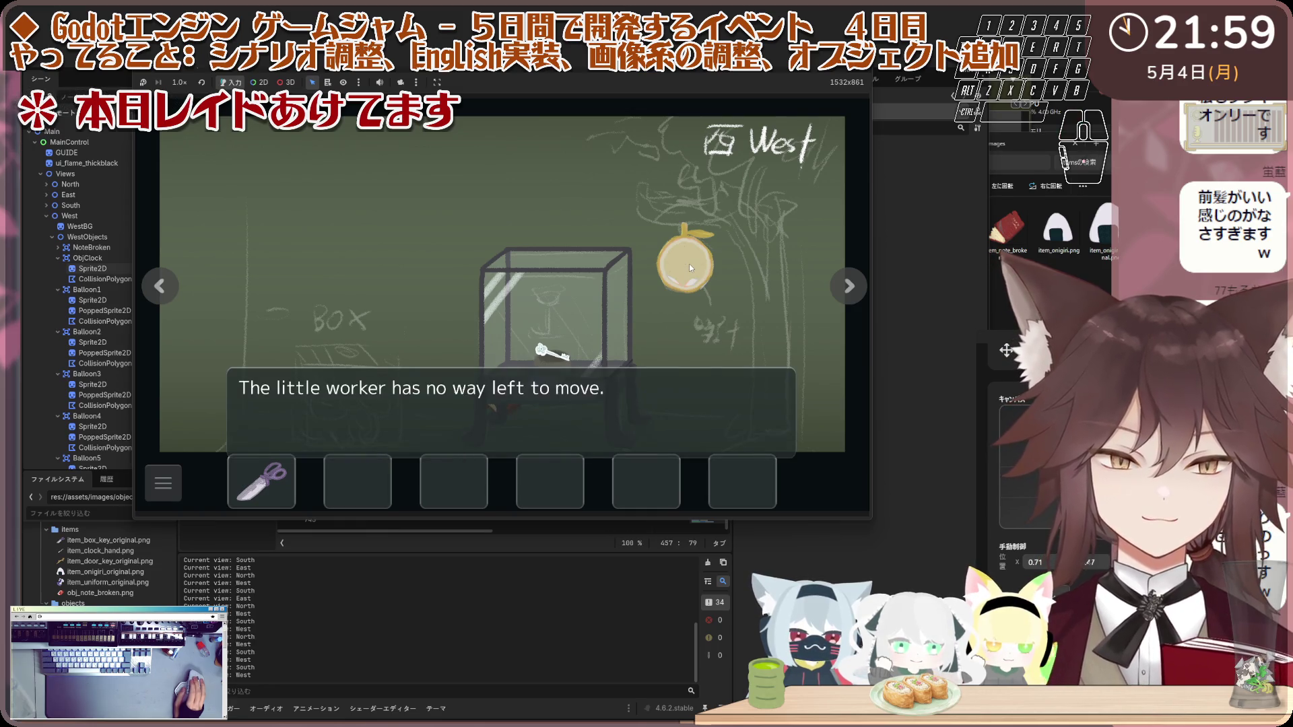
pyautogui.click(689, 264)
pyautogui.click(716, 258)
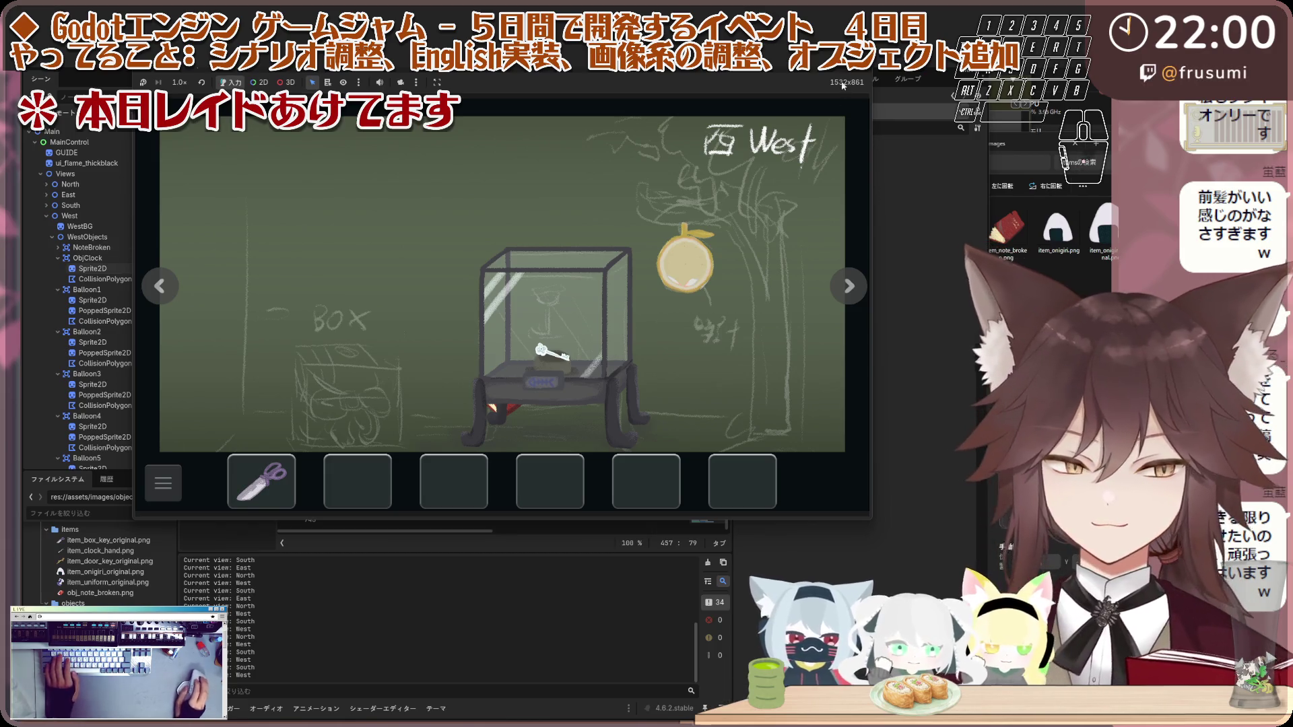
pyautogui.press('F8')
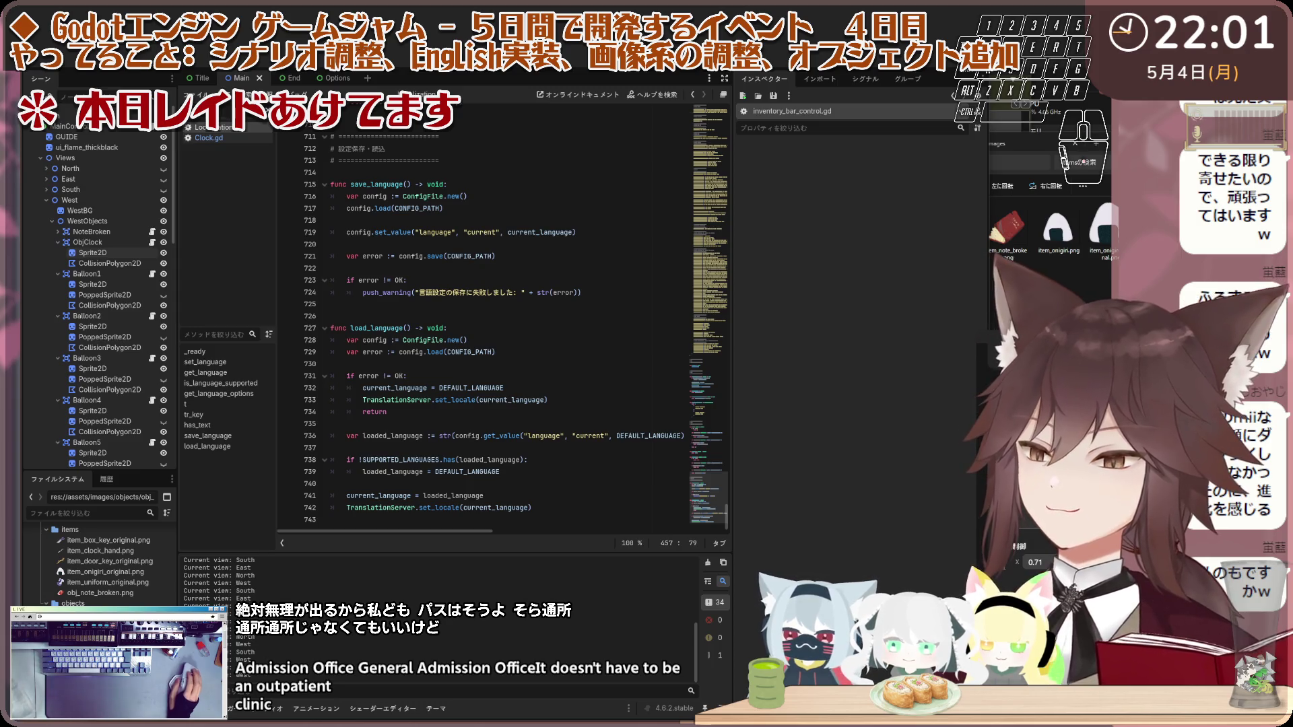
# Step: Paste the new code into Clock.gd and run the game with F5
pyautogui.click(441, 352)
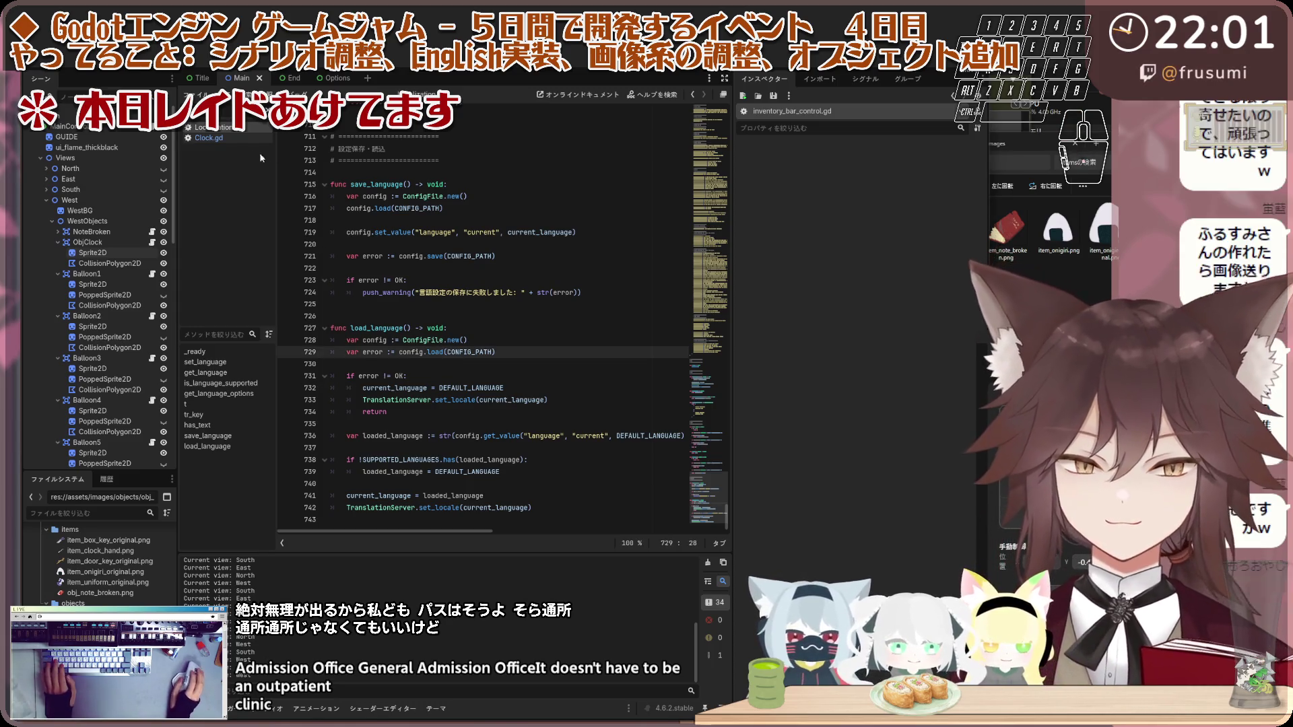
pyautogui.click(209, 137)
pyautogui.scroll(3, 451, 243)
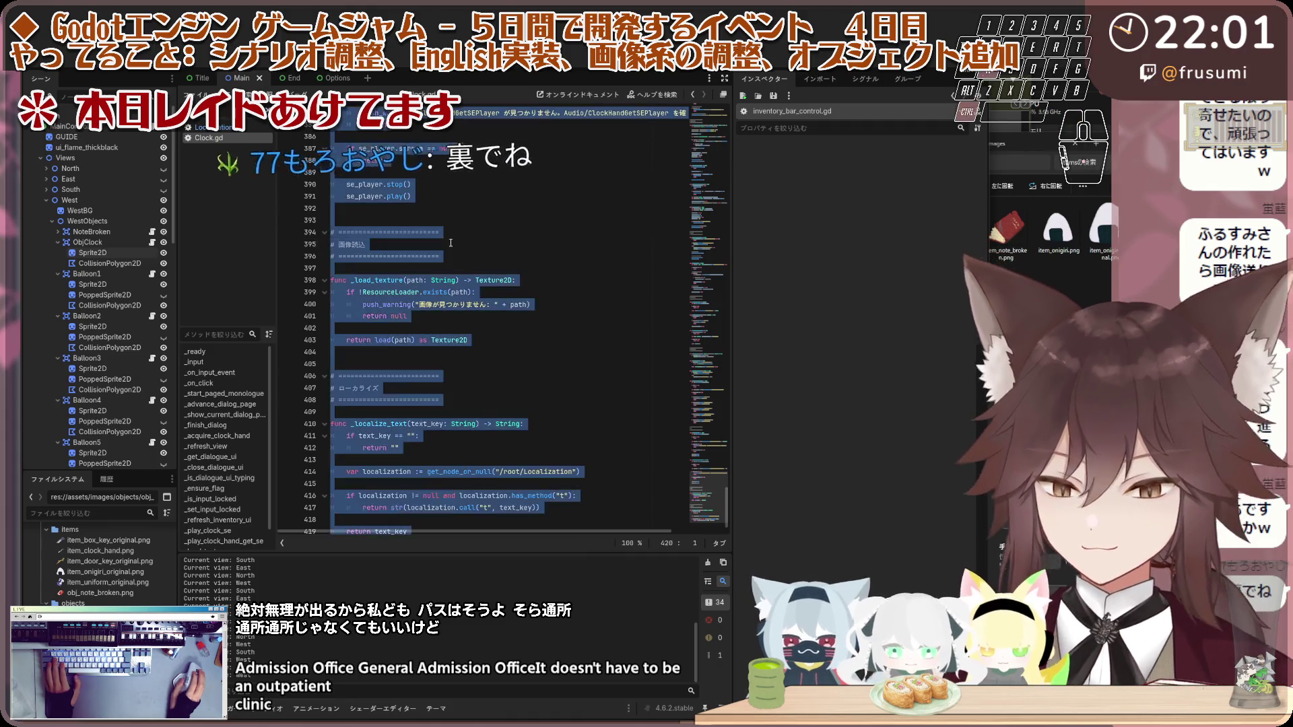
pyautogui.hotkey('ctrl', 'v')
pyautogui.click(651, 207)
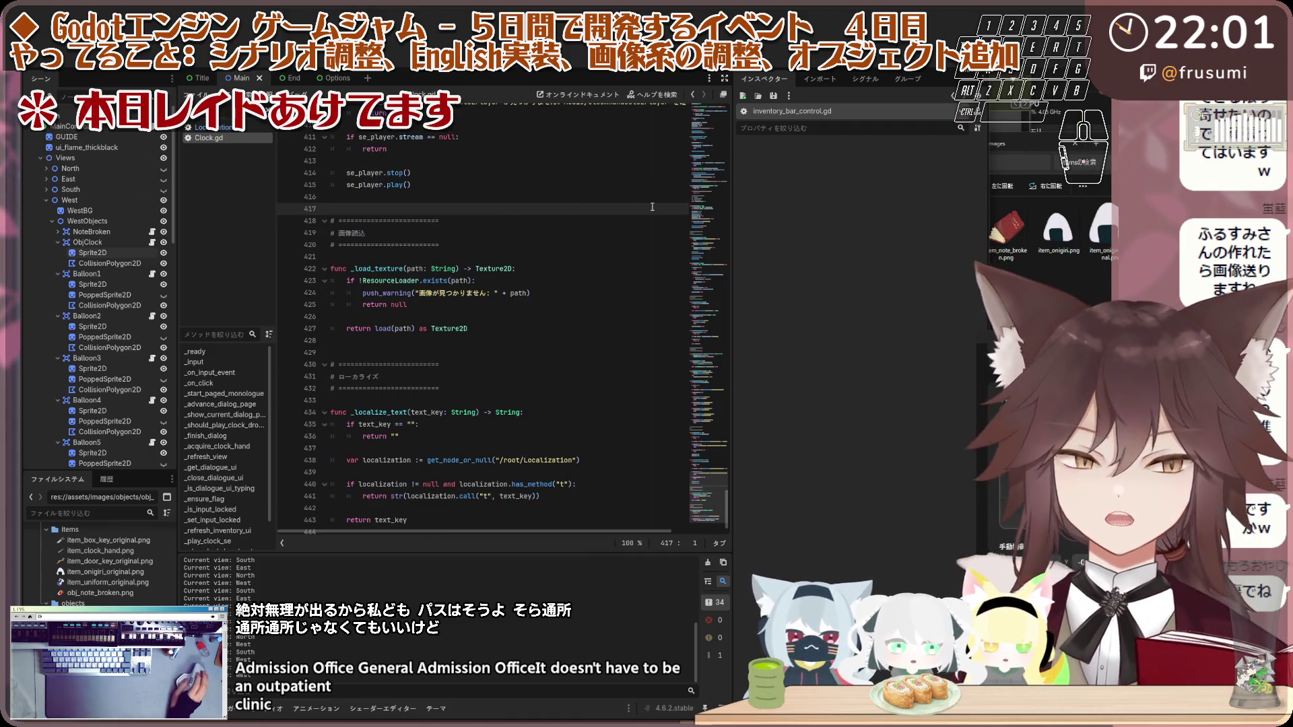
pyautogui.press('F5')
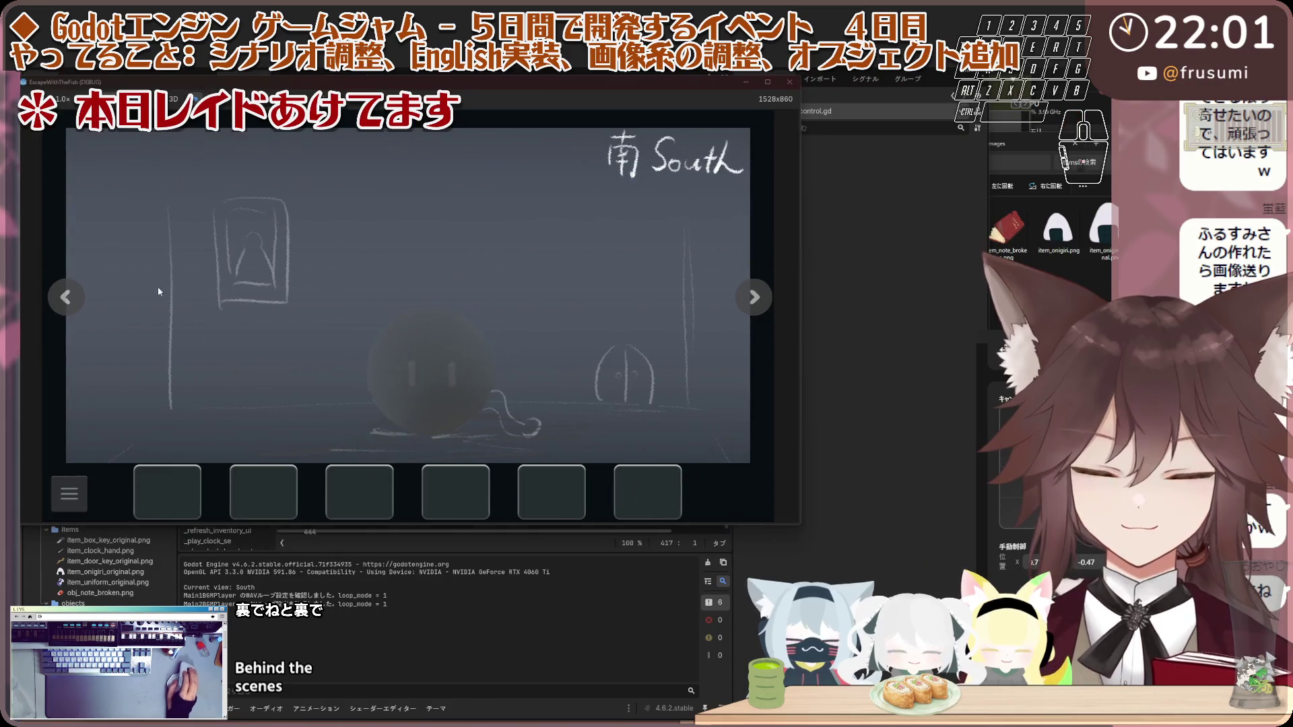
# Step: Turn around to the West room and examine the wall clock
pyautogui.click(81, 297)
pyautogui.click(80, 297)
pyautogui.click(80, 296)
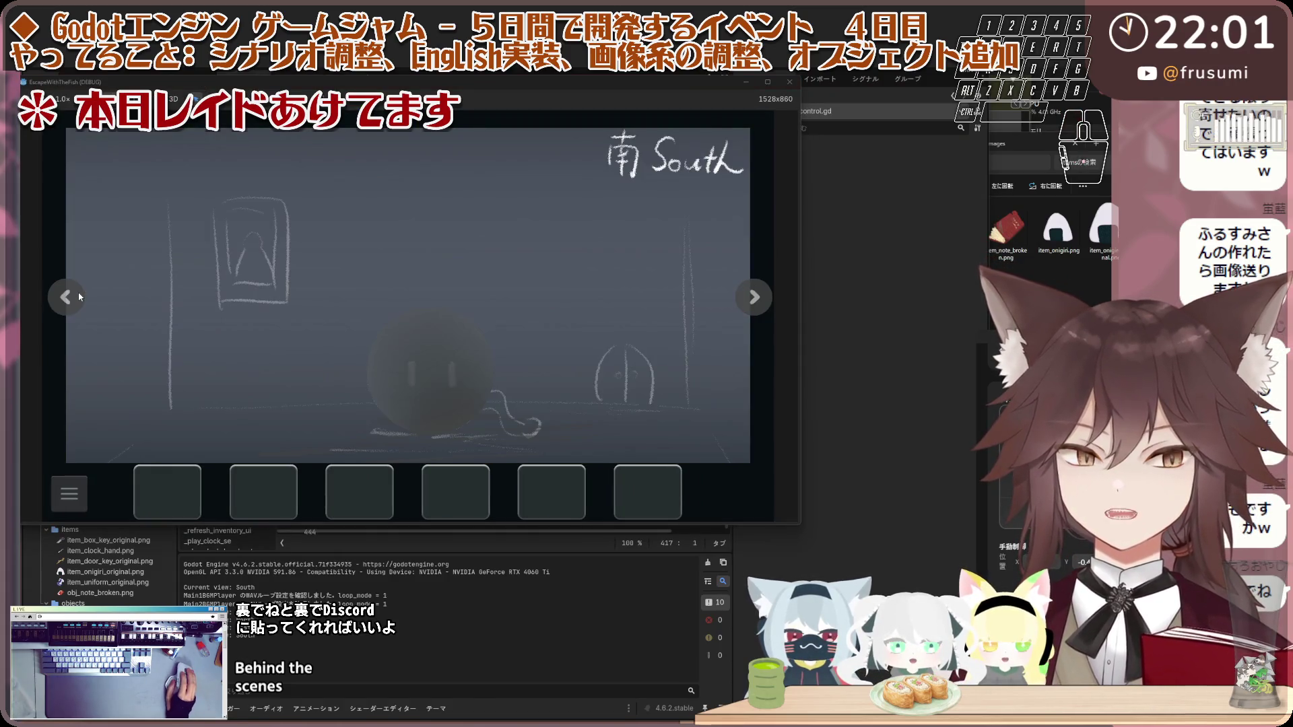
pyautogui.click(79, 296)
pyautogui.click(79, 297)
pyautogui.click(79, 297)
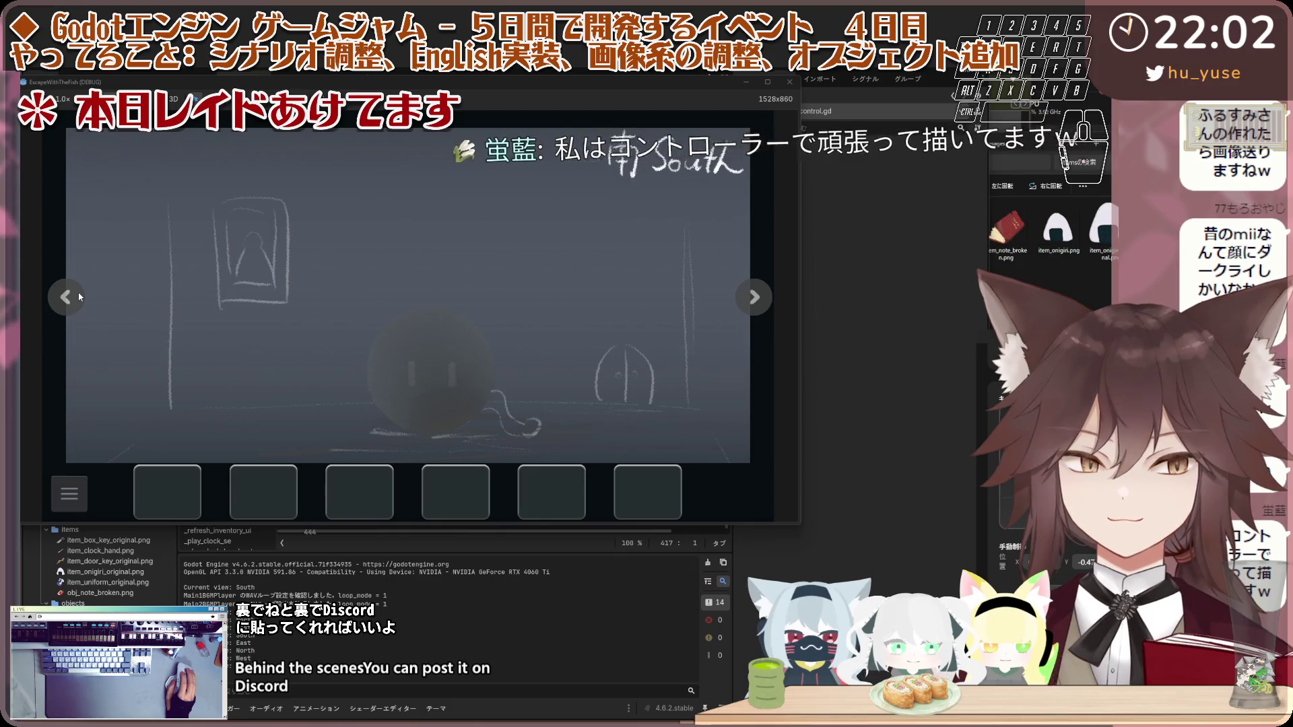
pyautogui.click(80, 296)
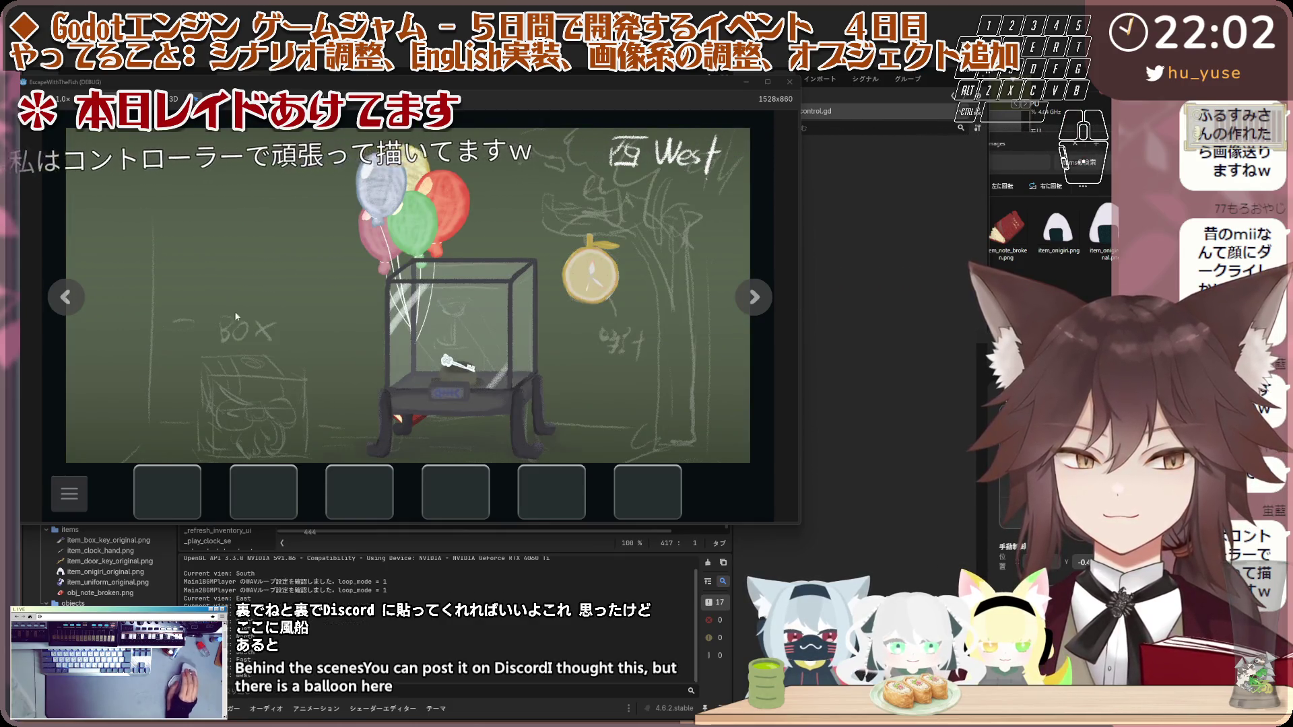
pyautogui.click(517, 272)
pyautogui.click(517, 272)
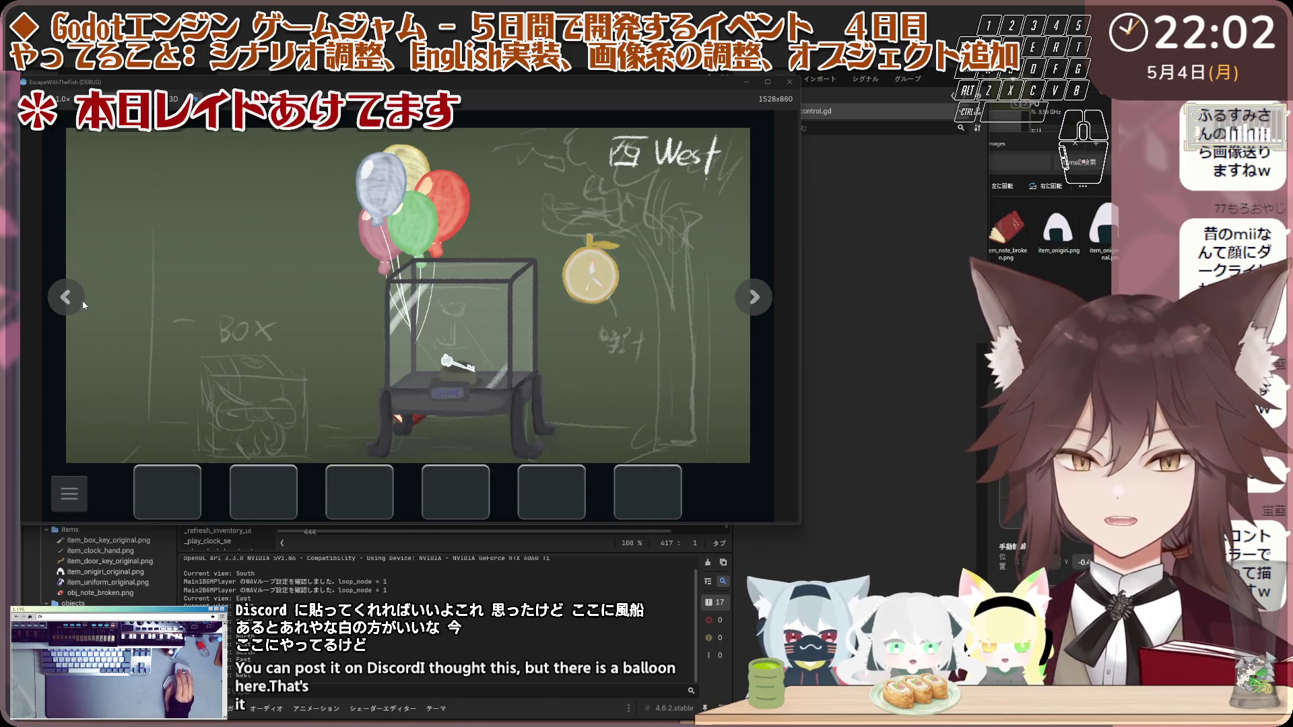
# Step: Fetch the onigiri from the East room table and give it to the stray in the South room
pyautogui.click(83, 304)
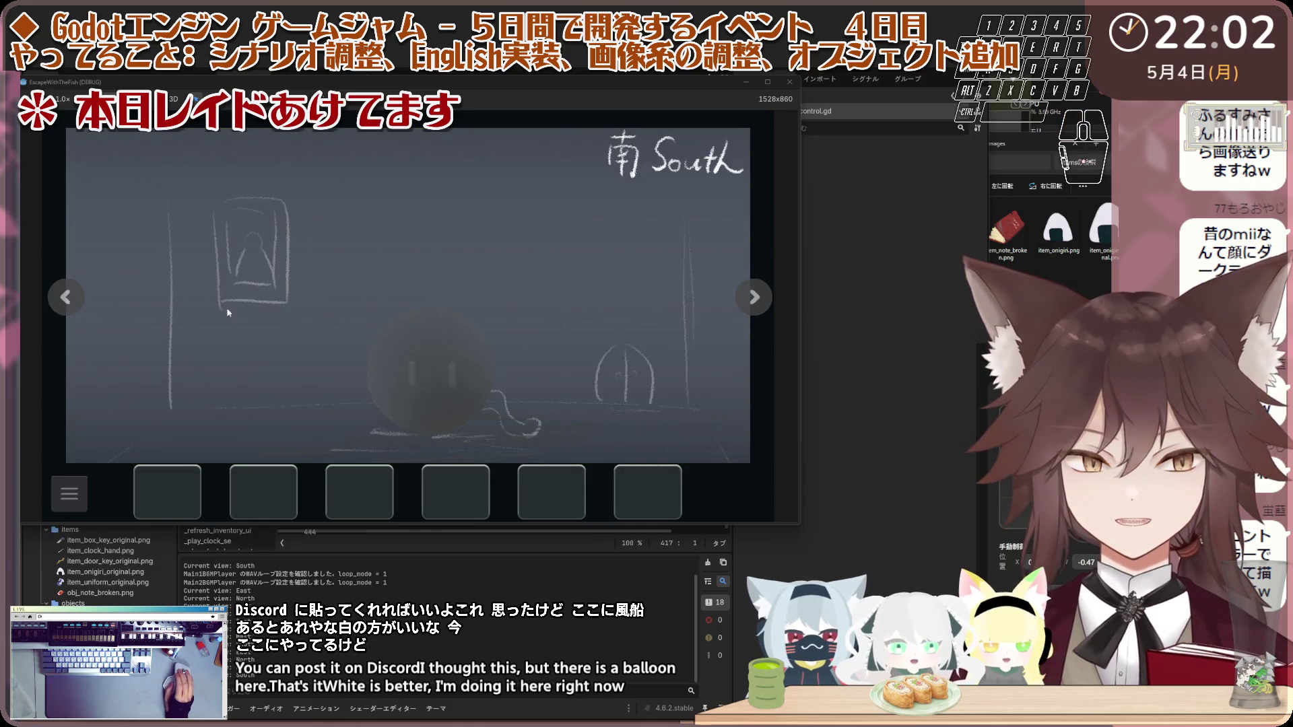
pyautogui.click(103, 320)
pyautogui.click(149, 305)
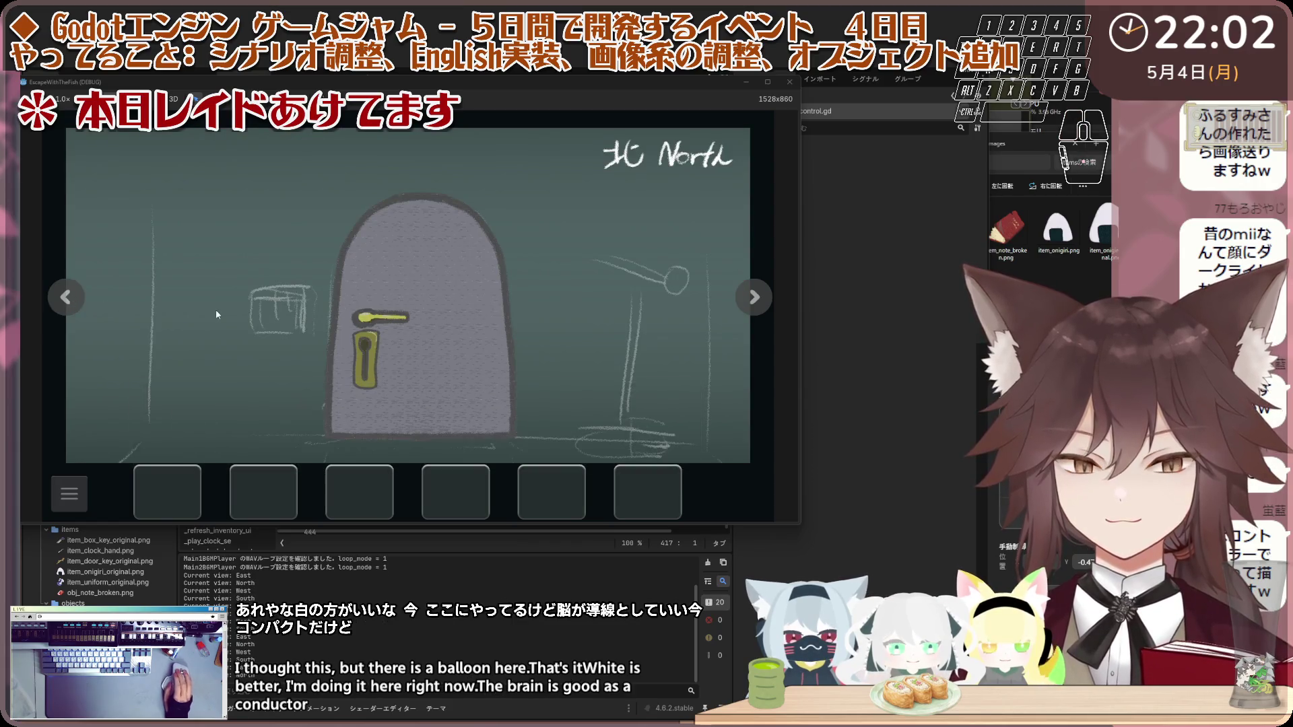
pyautogui.click(68, 296)
pyautogui.click(65, 299)
pyautogui.click(64, 301)
pyautogui.click(579, 328)
pyautogui.click(81, 299)
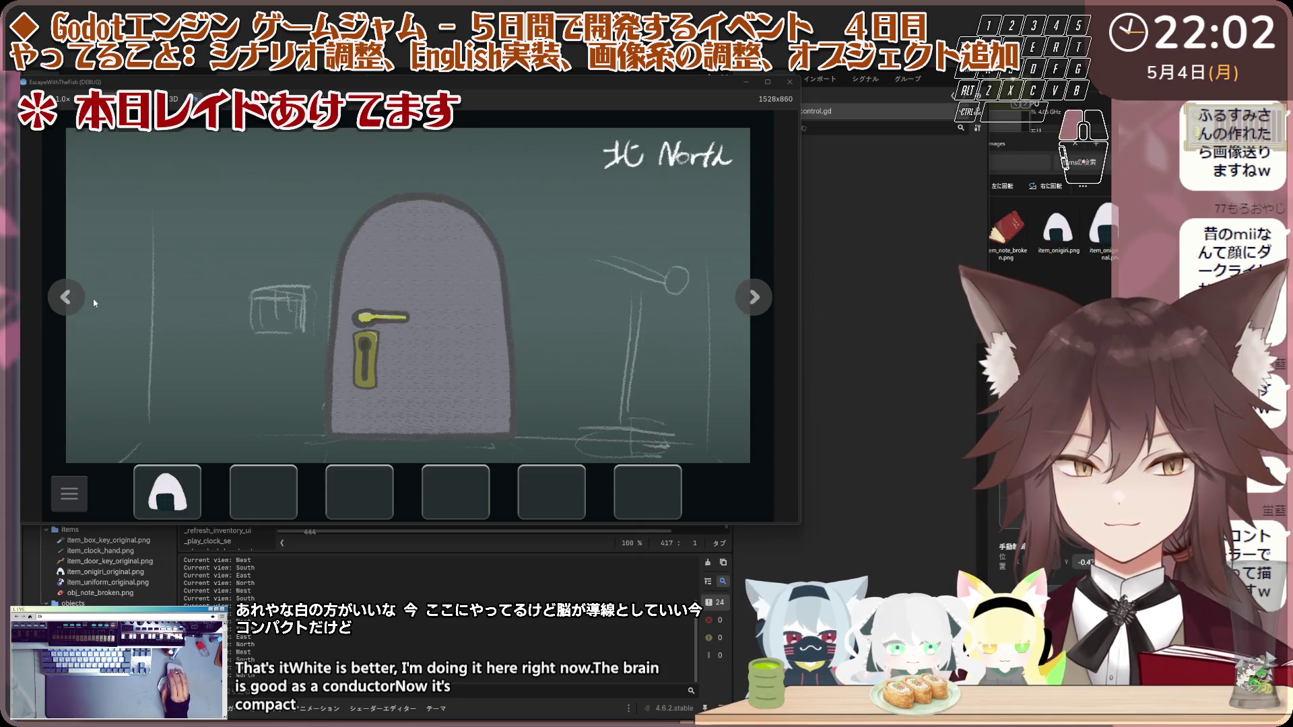
pyautogui.click(81, 300)
pyautogui.click(70, 295)
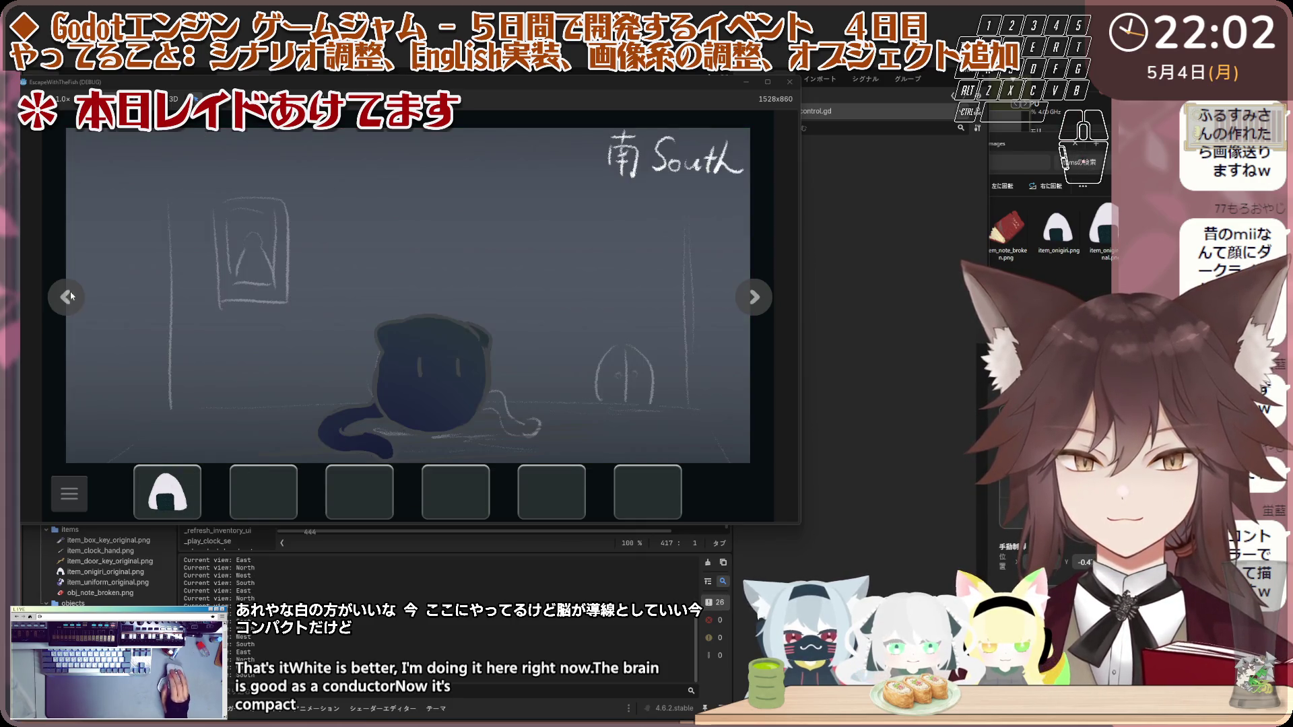
pyautogui.click(157, 495)
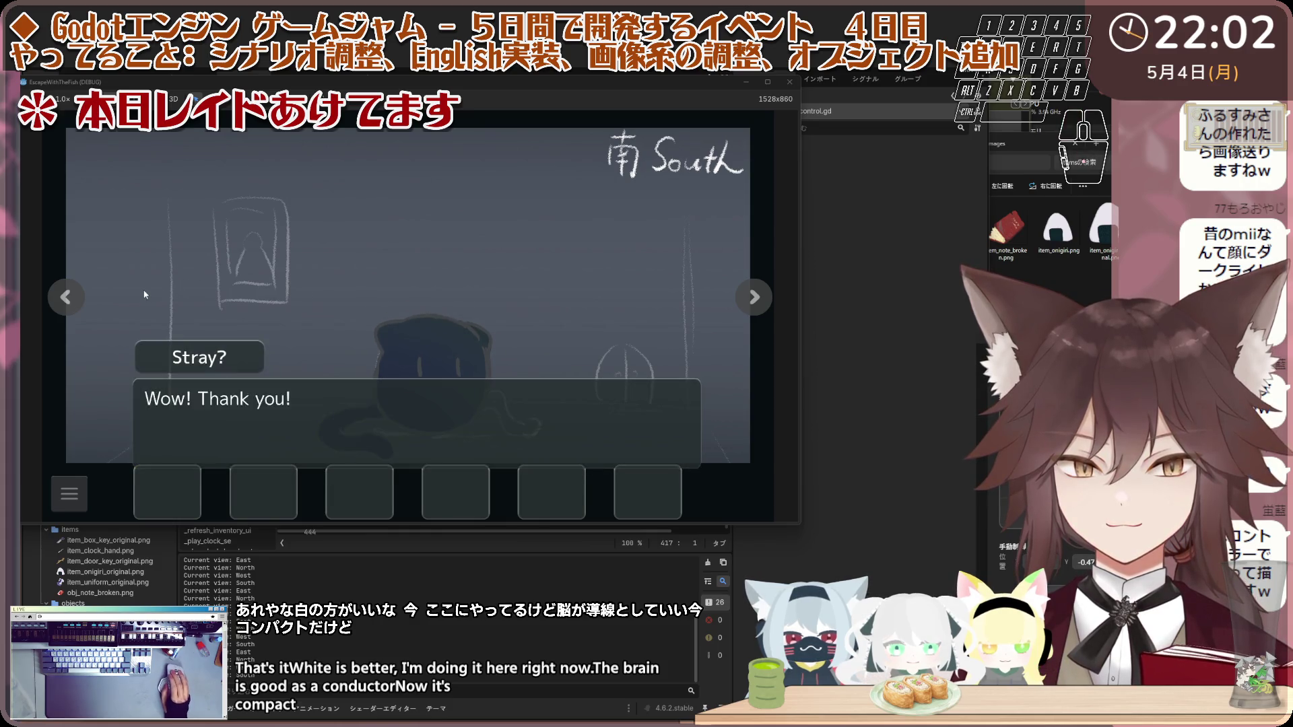
# Step: Try the North room's sketched box, take the clock hand and pop the balloons
pyautogui.click(83, 299)
pyautogui.click(85, 302)
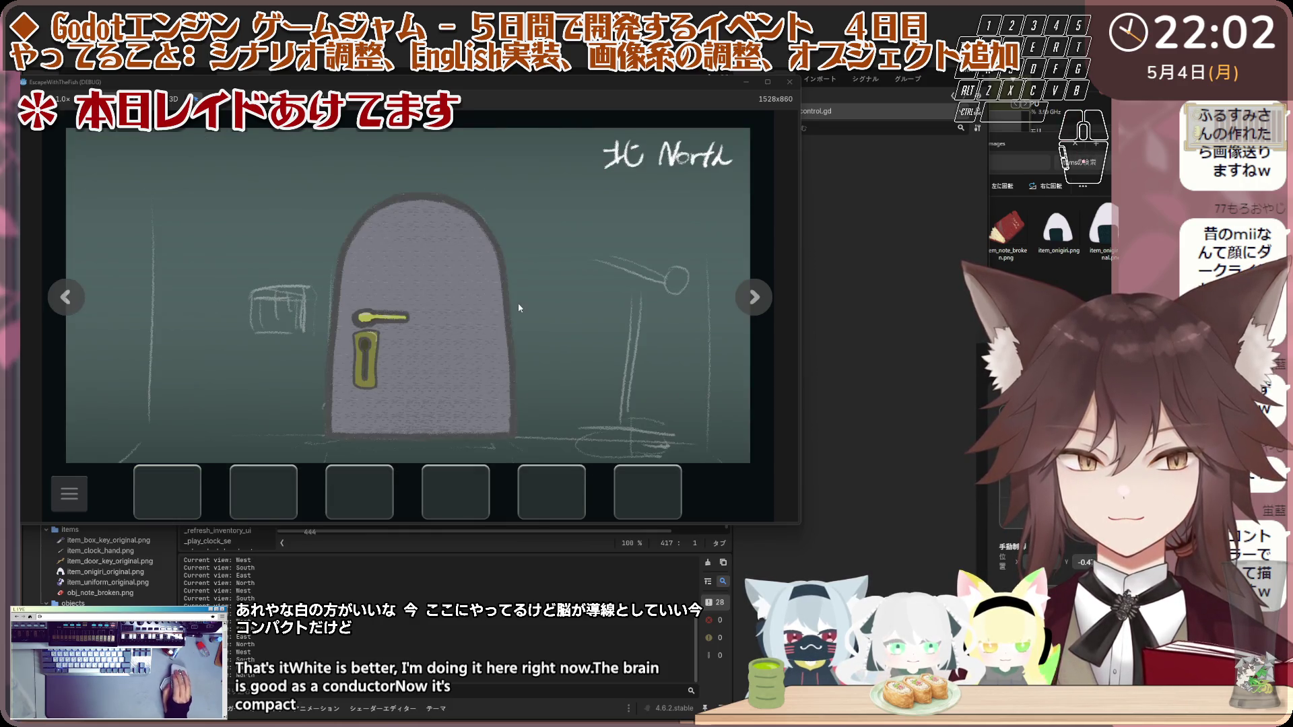
pyautogui.click(288, 305)
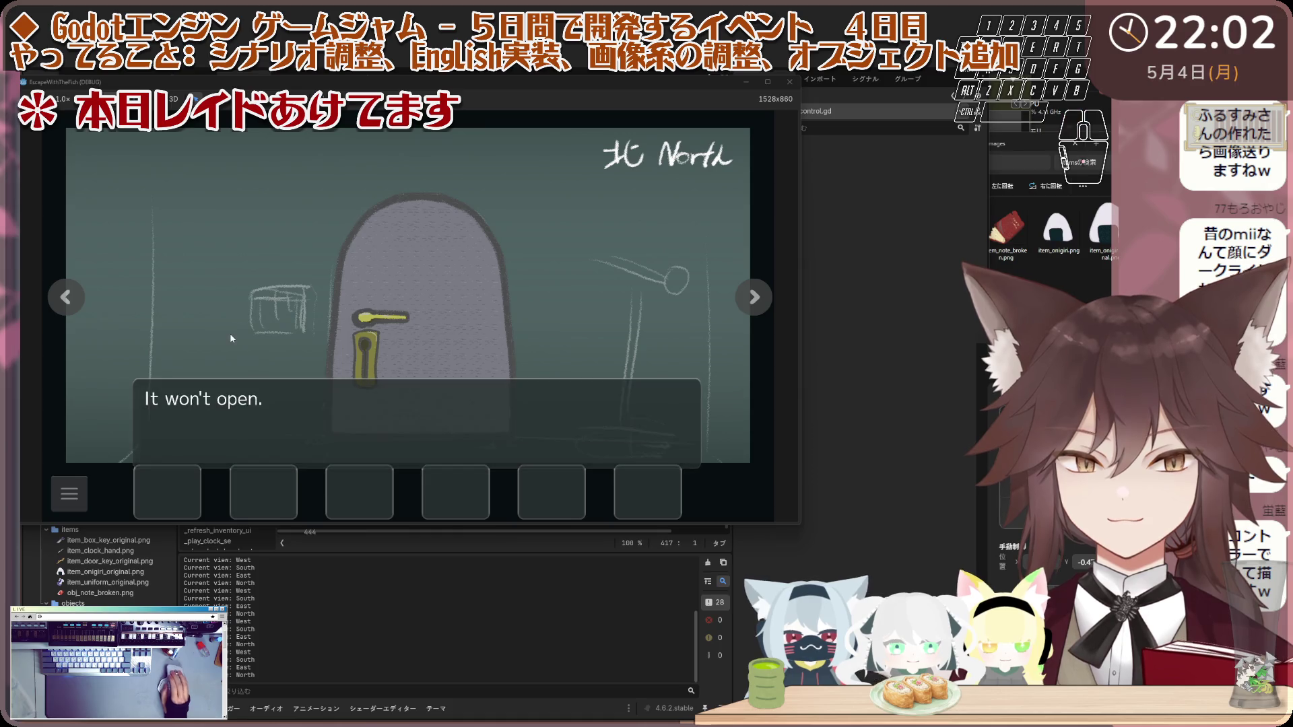
pyautogui.click(49, 306)
pyautogui.click(583, 270)
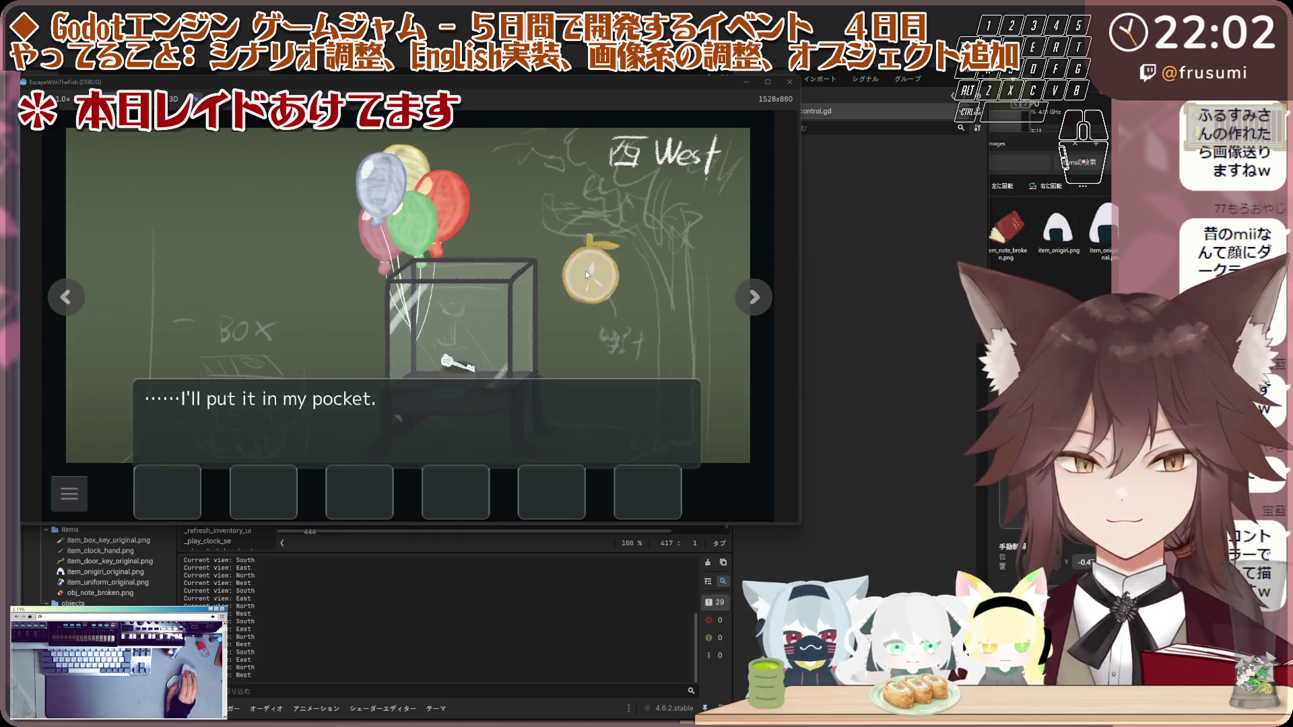
pyautogui.click(609, 304)
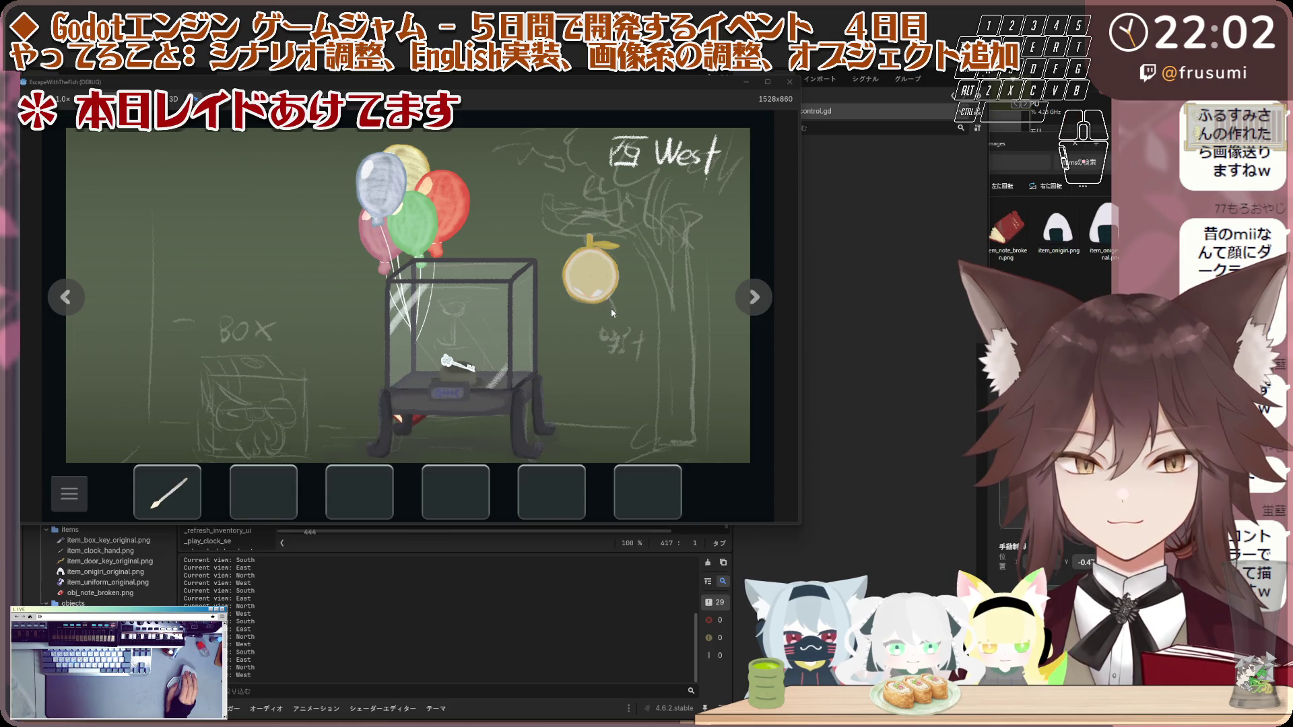
pyautogui.click(201, 473)
pyautogui.click(466, 233)
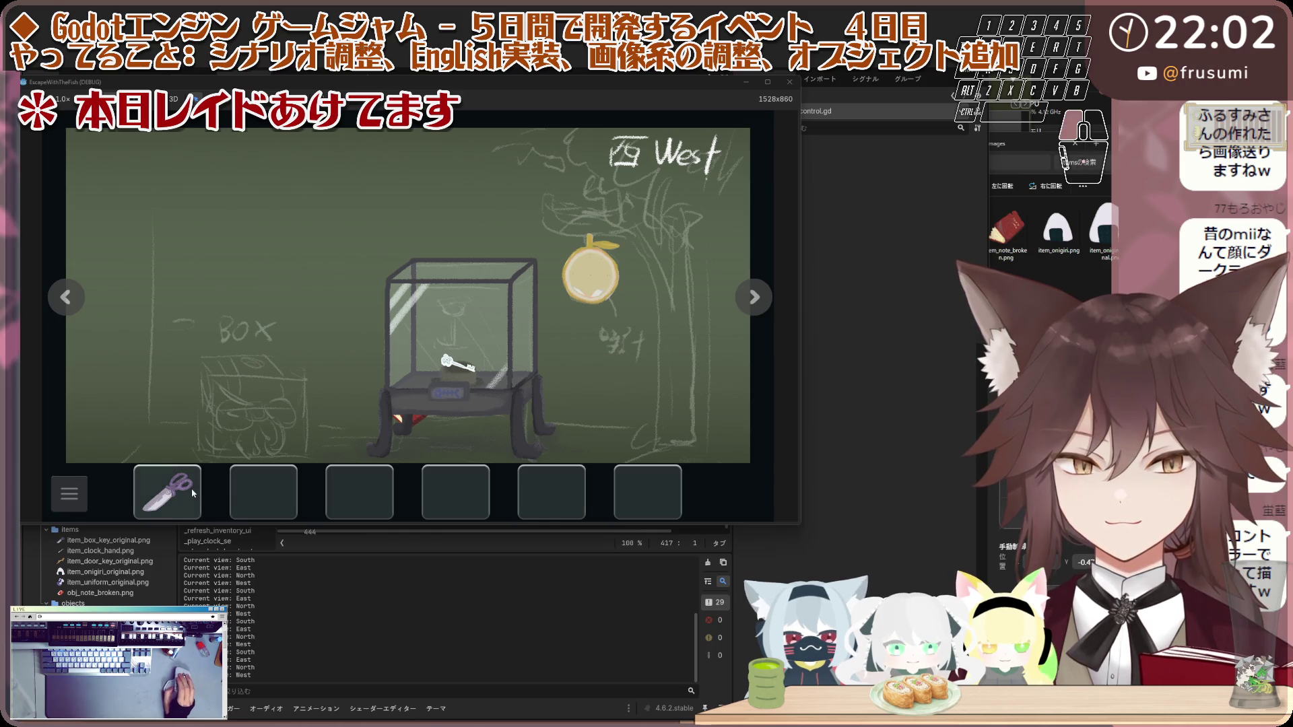
pyautogui.click(72, 303)
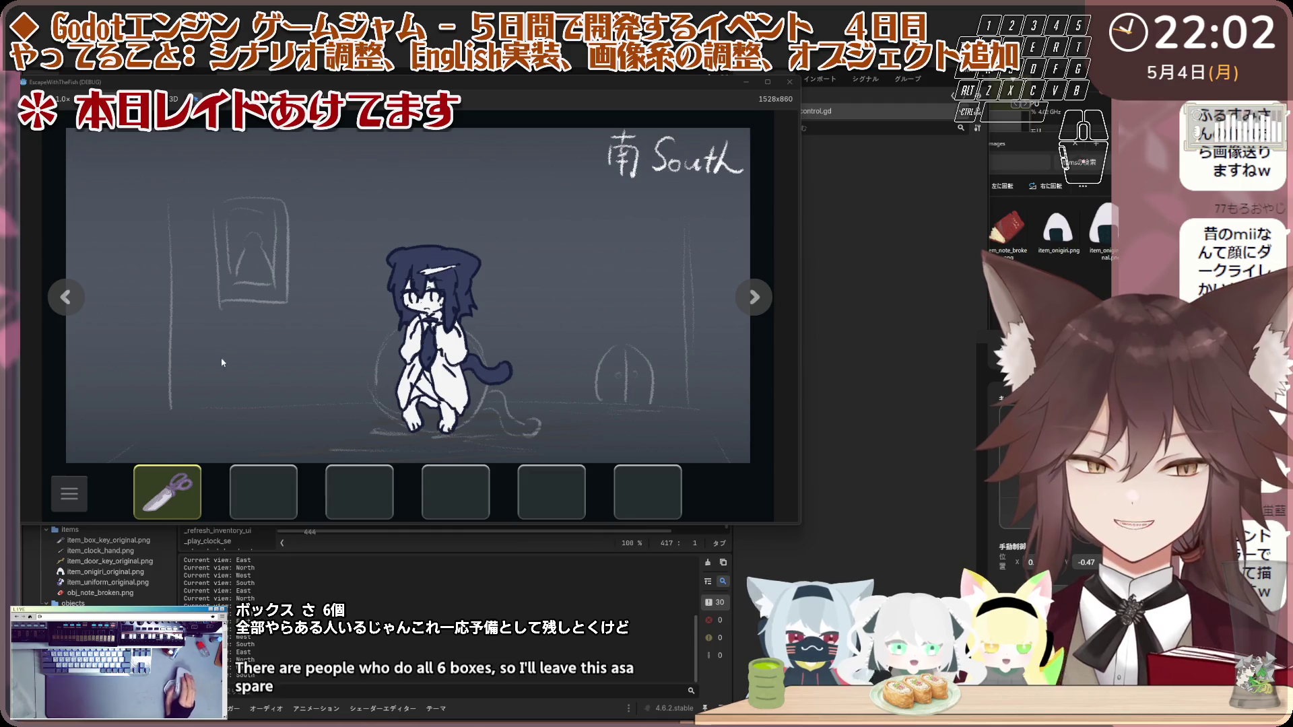
# Step: In the West room, inspect the glass case and collect the red item
pyautogui.click(84, 308)
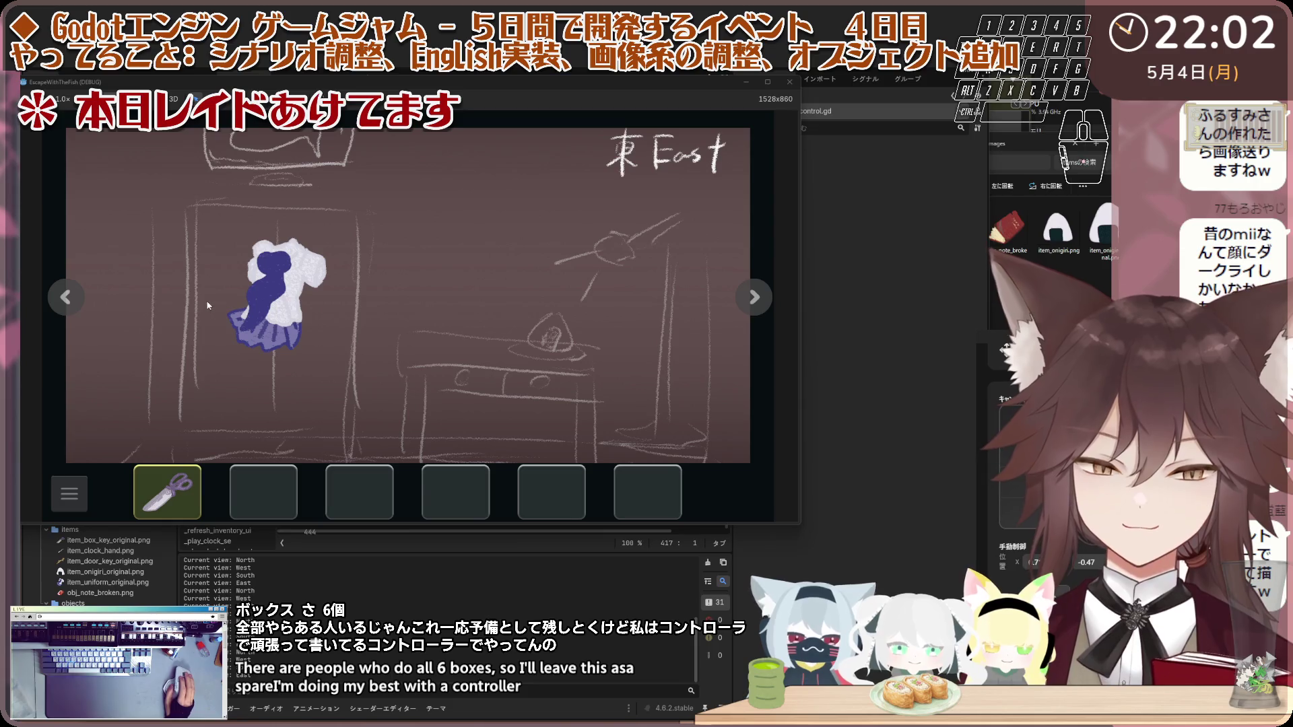
pyautogui.click(85, 307)
pyautogui.click(84, 307)
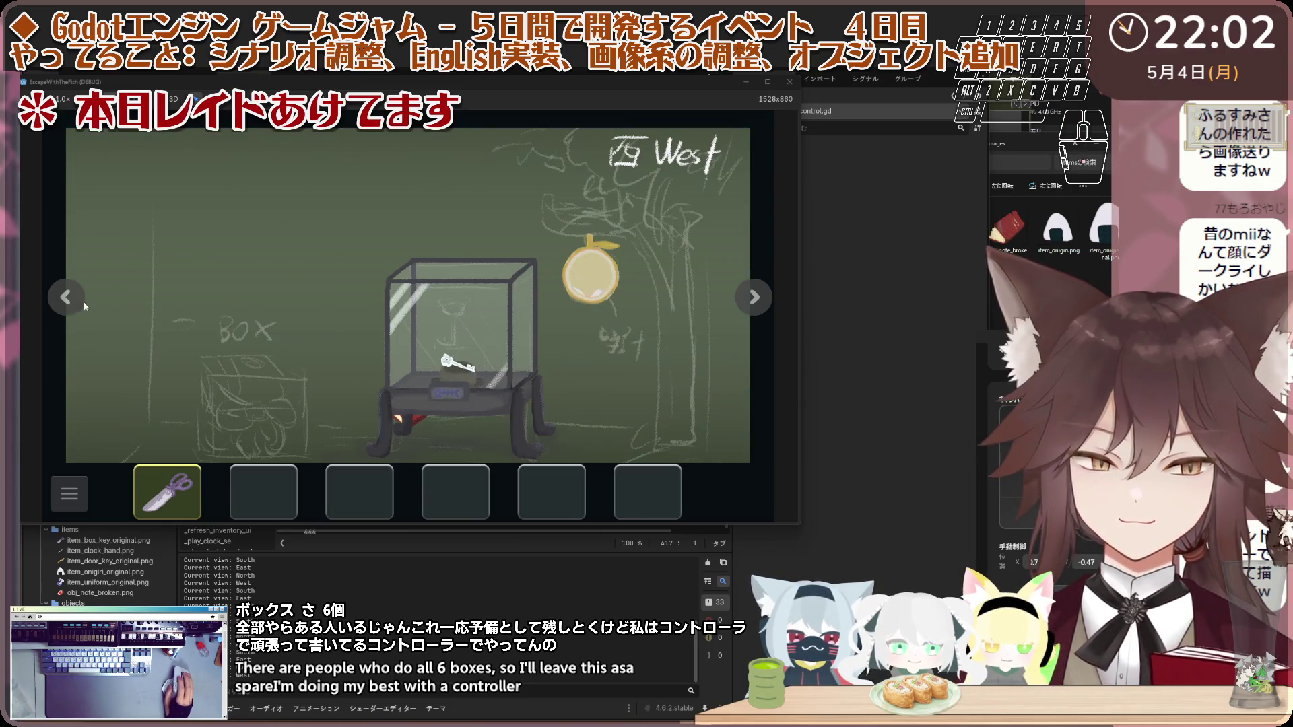
pyautogui.click(453, 363)
pyautogui.click(453, 363)
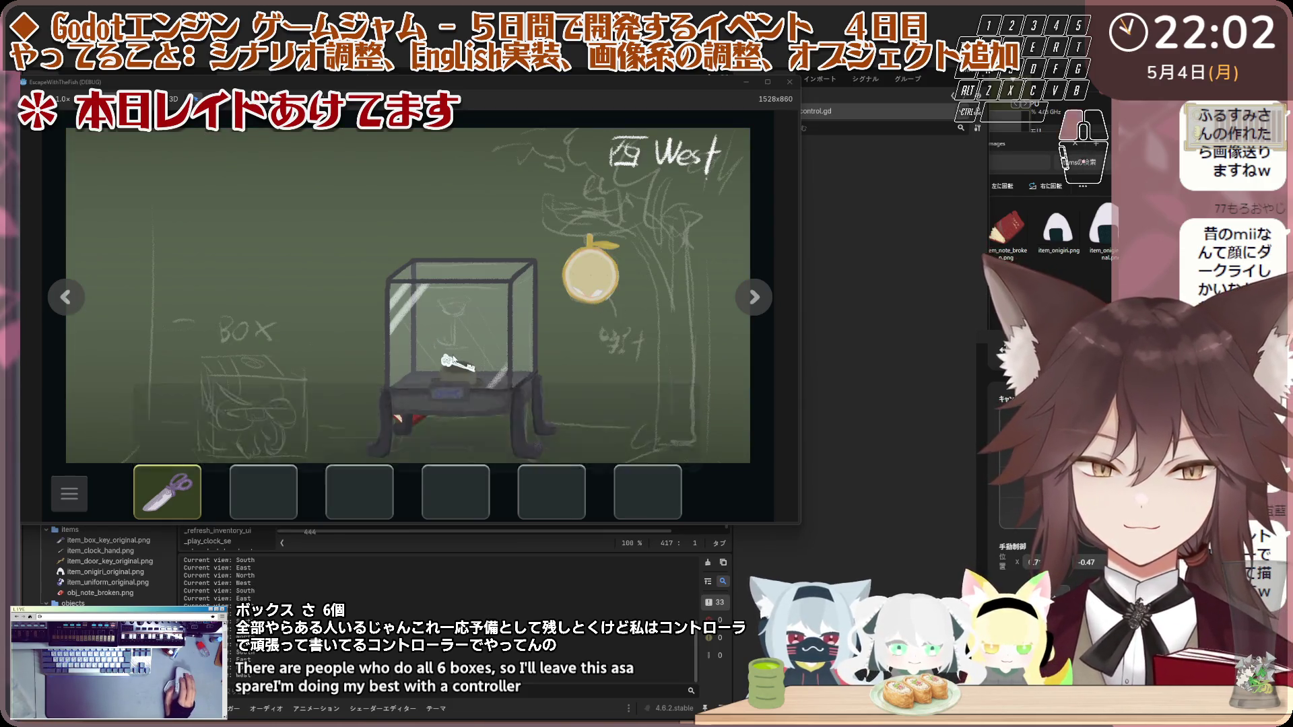
pyautogui.click(453, 364)
pyautogui.click(476, 346)
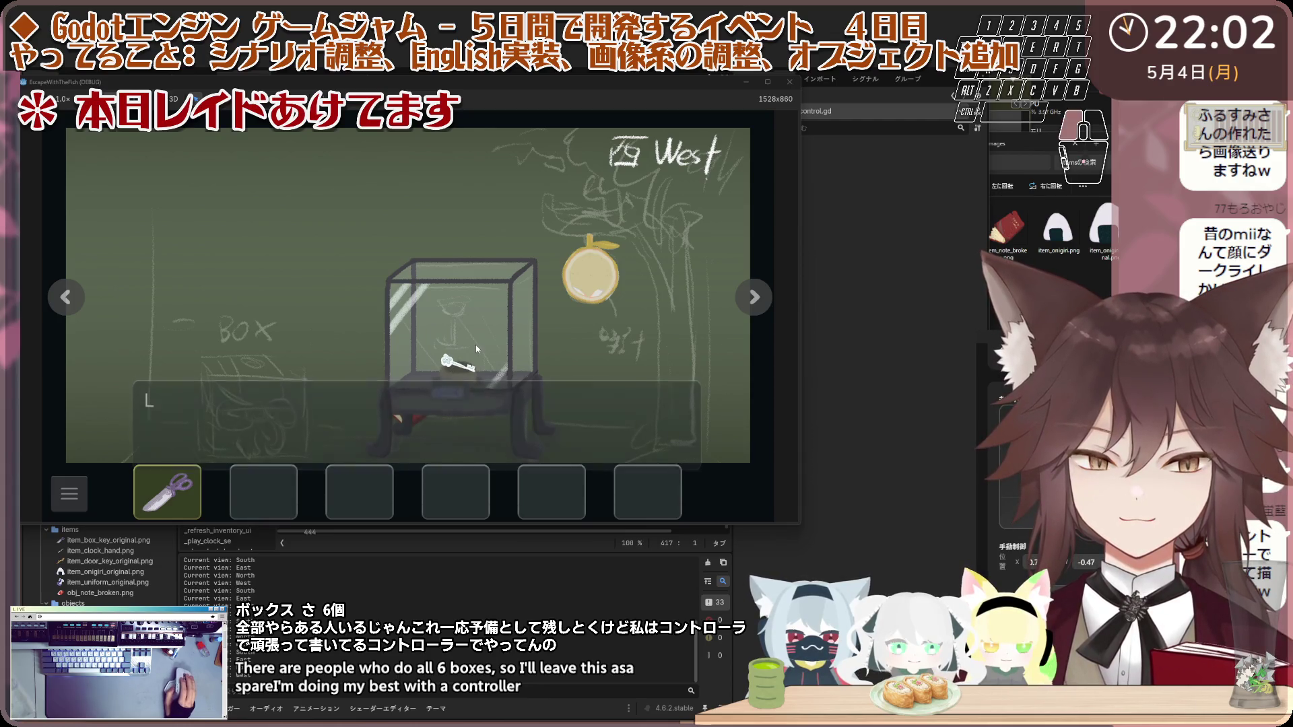
pyautogui.click(476, 345)
pyautogui.click(418, 415)
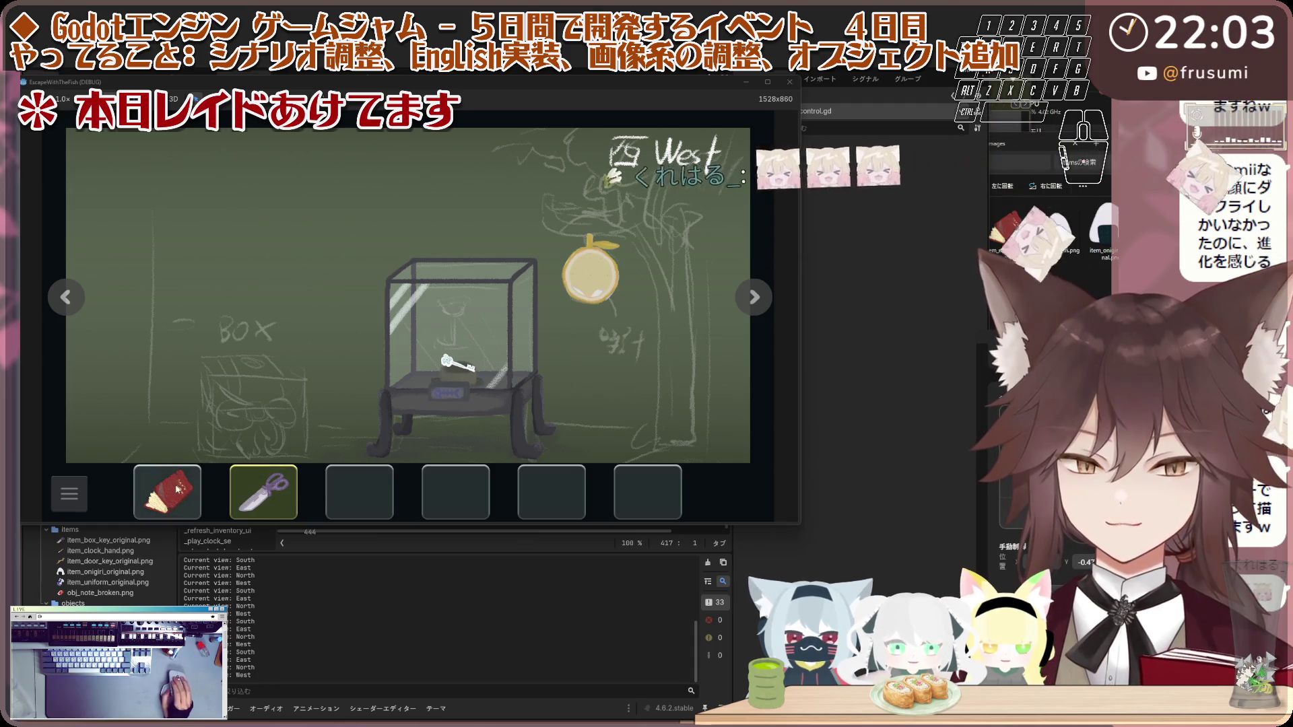
# Step: Talk through the Child's dialogue on the South wall, then stop the game with F8
pyautogui.press('Left')
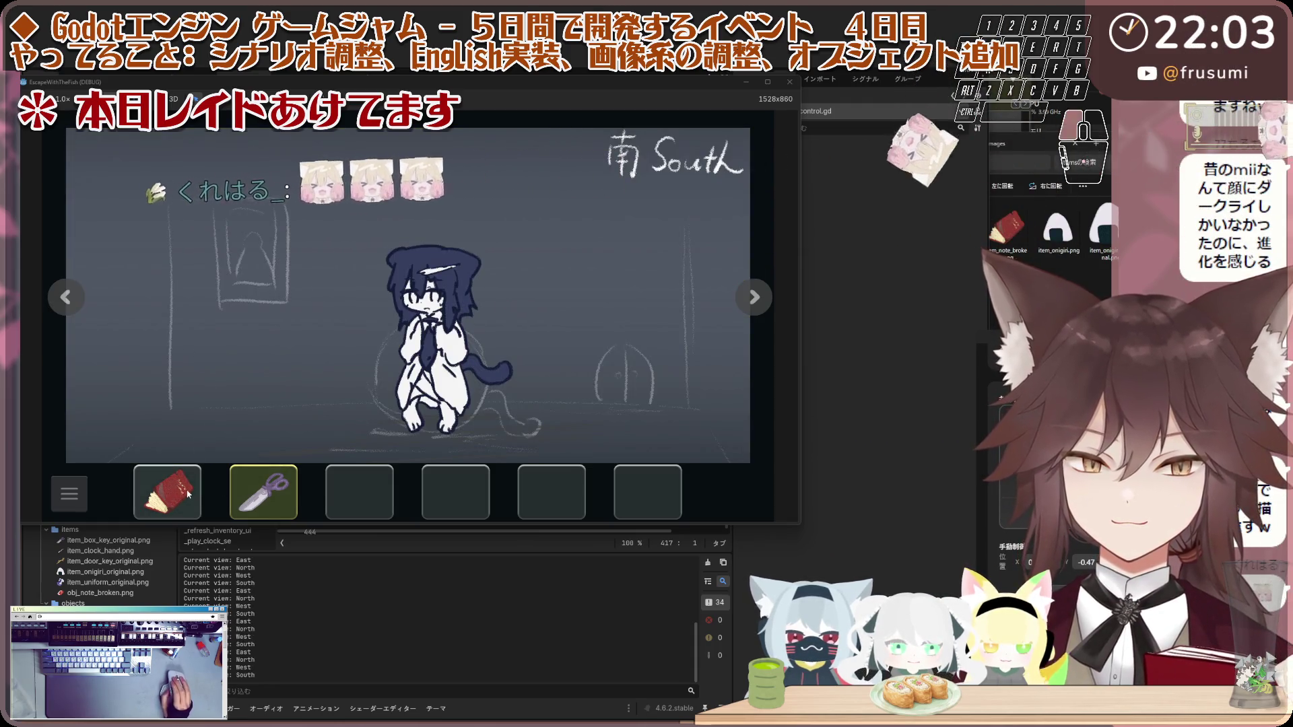
pyautogui.click(256, 304)
pyautogui.click(160, 323)
pyautogui.click(208, 421)
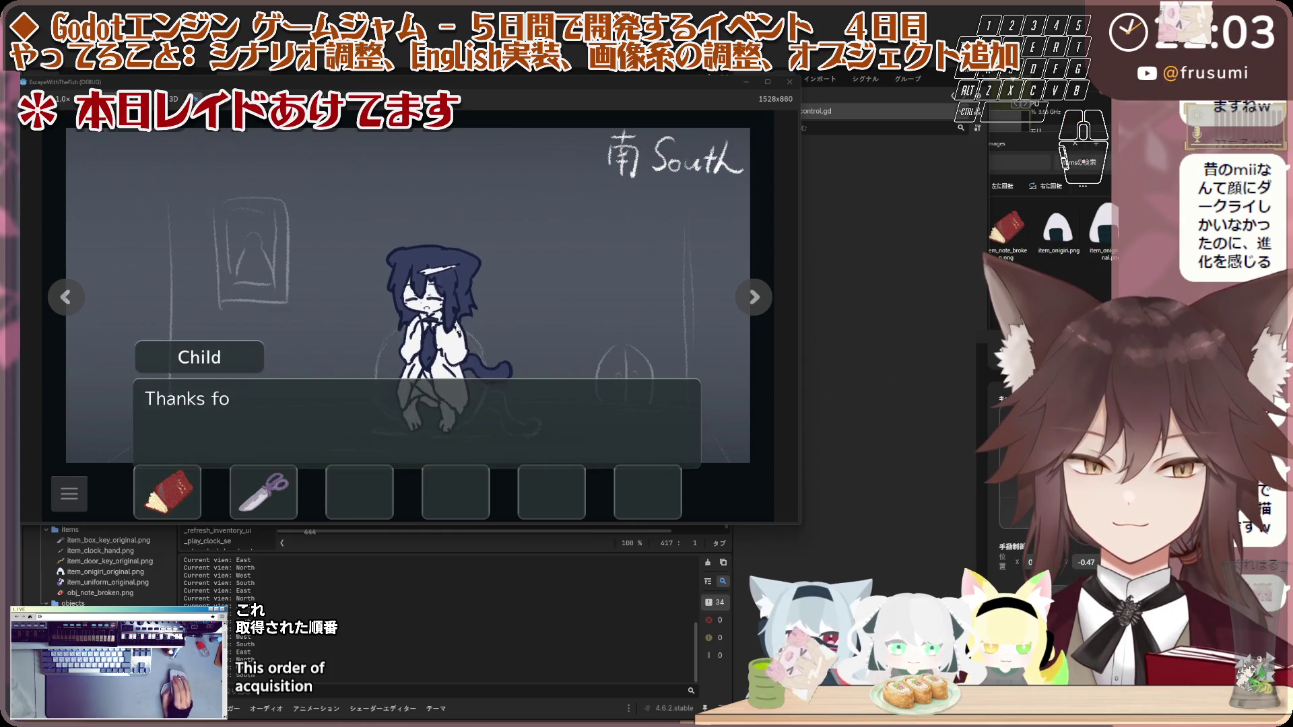
pyautogui.click(253, 367)
pyautogui.click(253, 367)
pyautogui.click(252, 366)
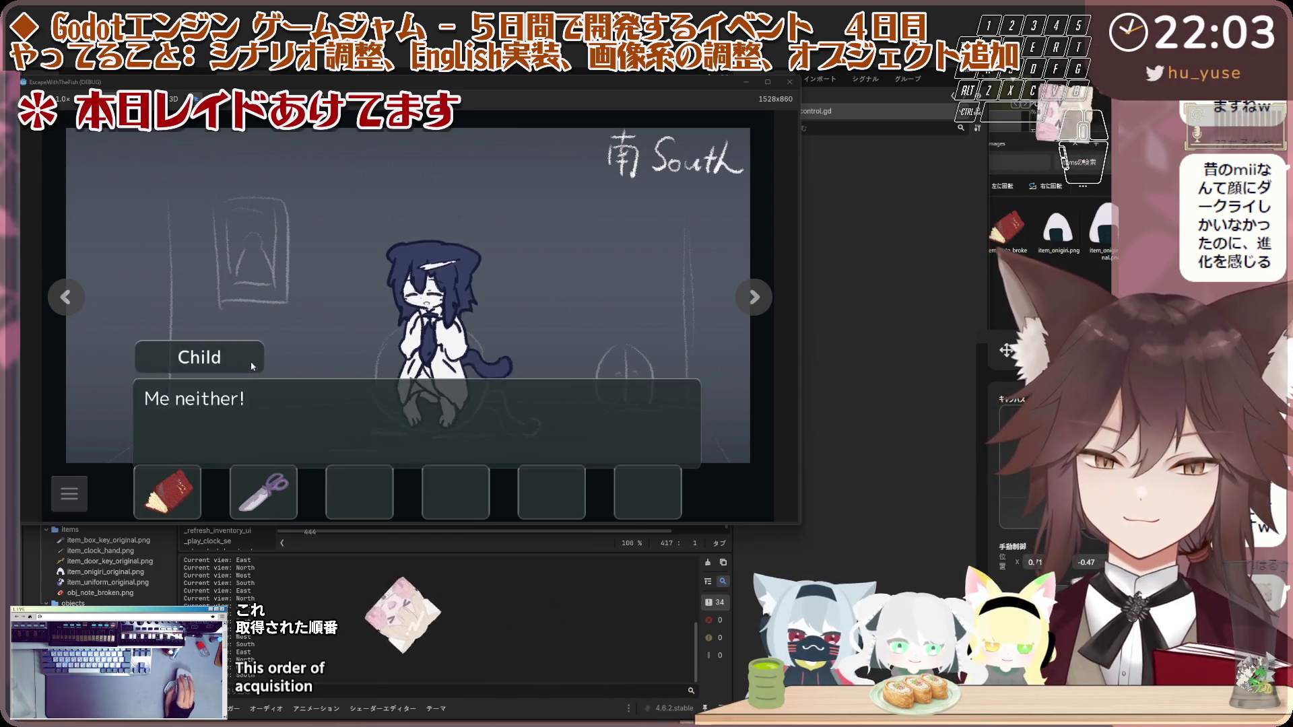
pyautogui.click(252, 366)
pyautogui.press('F8')
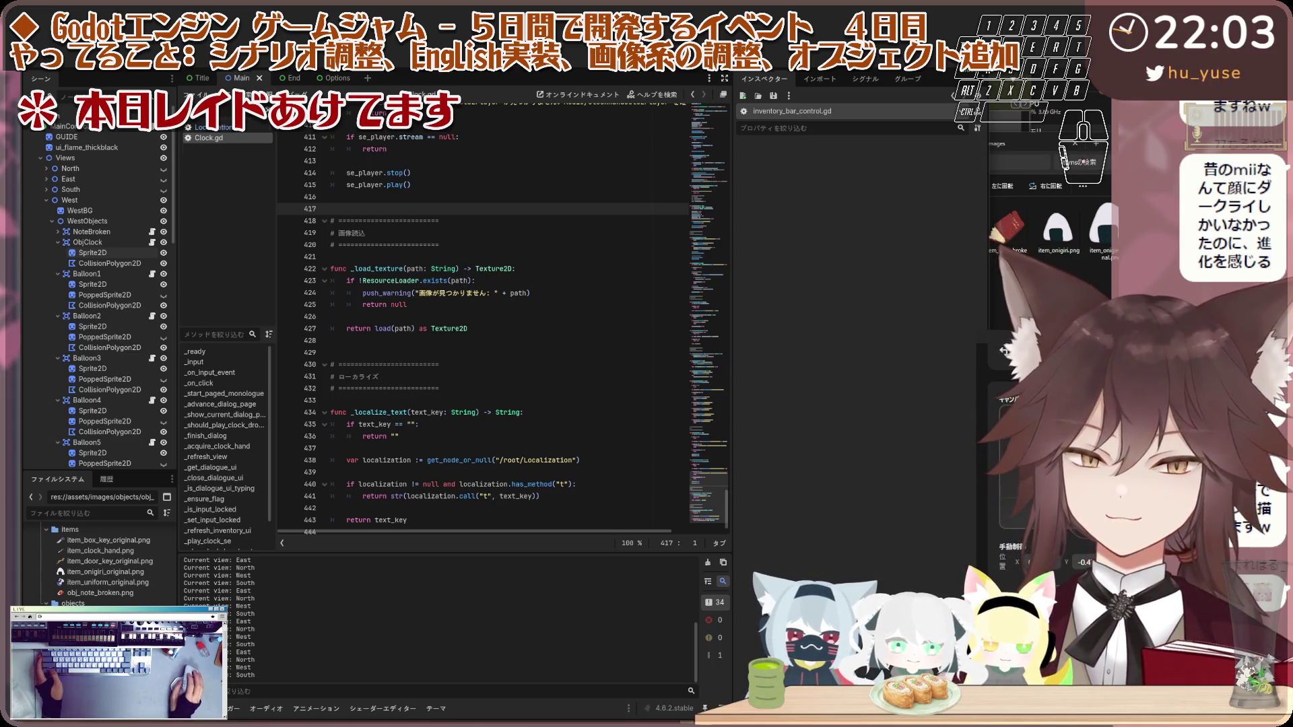
# Step: Expand the East and West view nodes in the Scene dock and show the 2D viewport
pyautogui.click(46, 200)
pyautogui.click(47, 179)
pyautogui.click(68, 178)
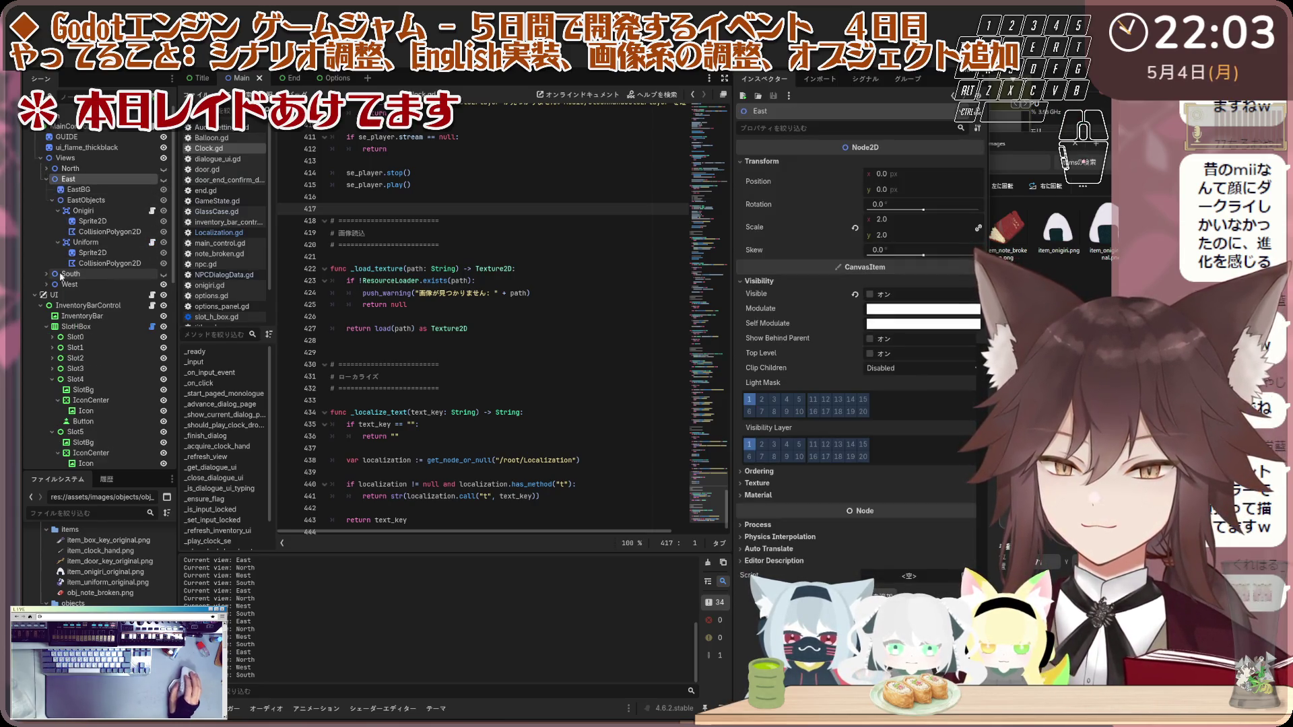
pyautogui.click(46, 285)
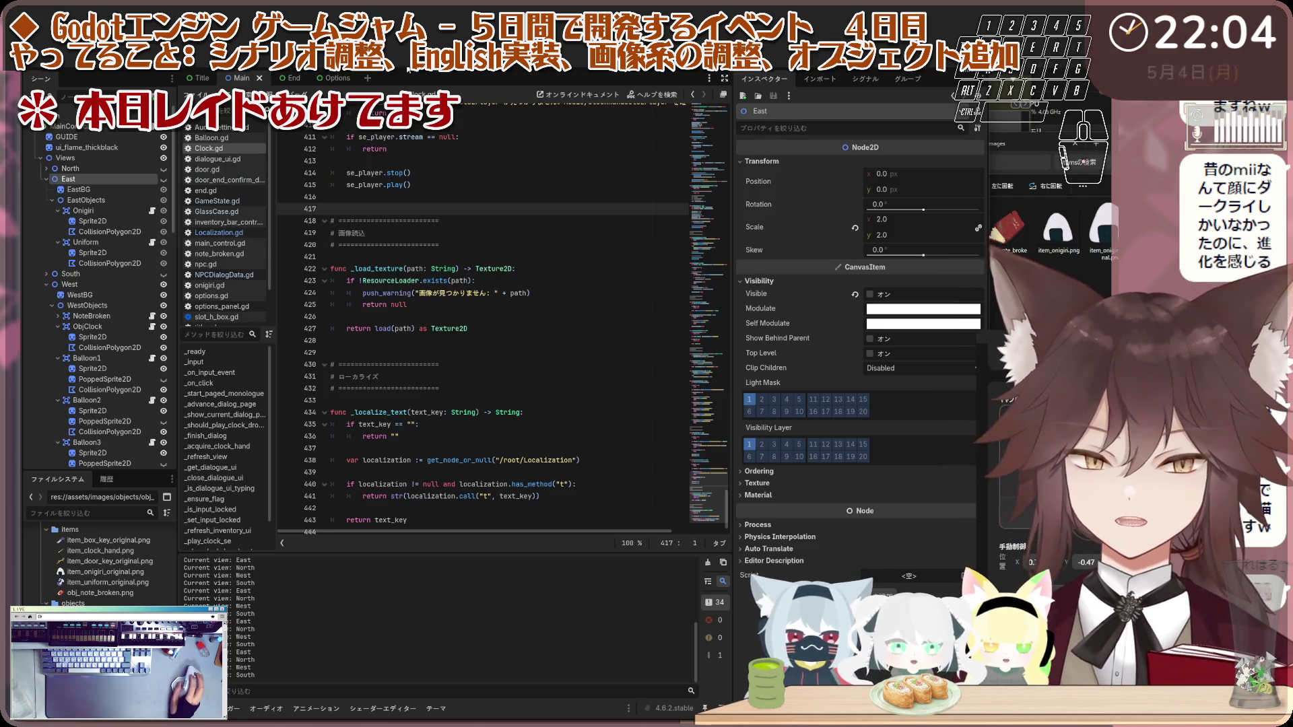
pyautogui.click(405, 82)
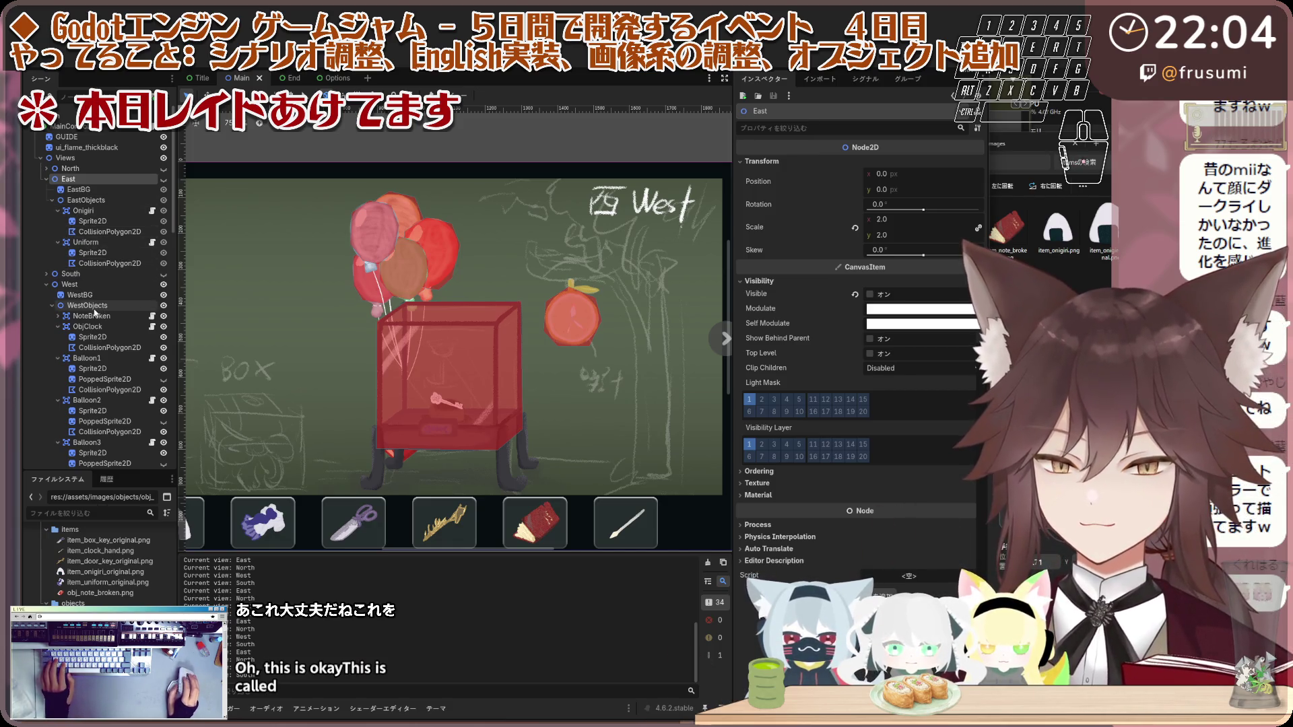
# Step: Collapse Balloon1–Balloon5, select all five and drag them under EastObjects
pyautogui.click(58, 358)
pyautogui.click(58, 368)
pyautogui.click(61, 380)
pyautogui.click(58, 390)
pyautogui.click(76, 402)
pyautogui.keyDown('shift'); pyautogui.click(108, 359); pyautogui.keyUp('shift')
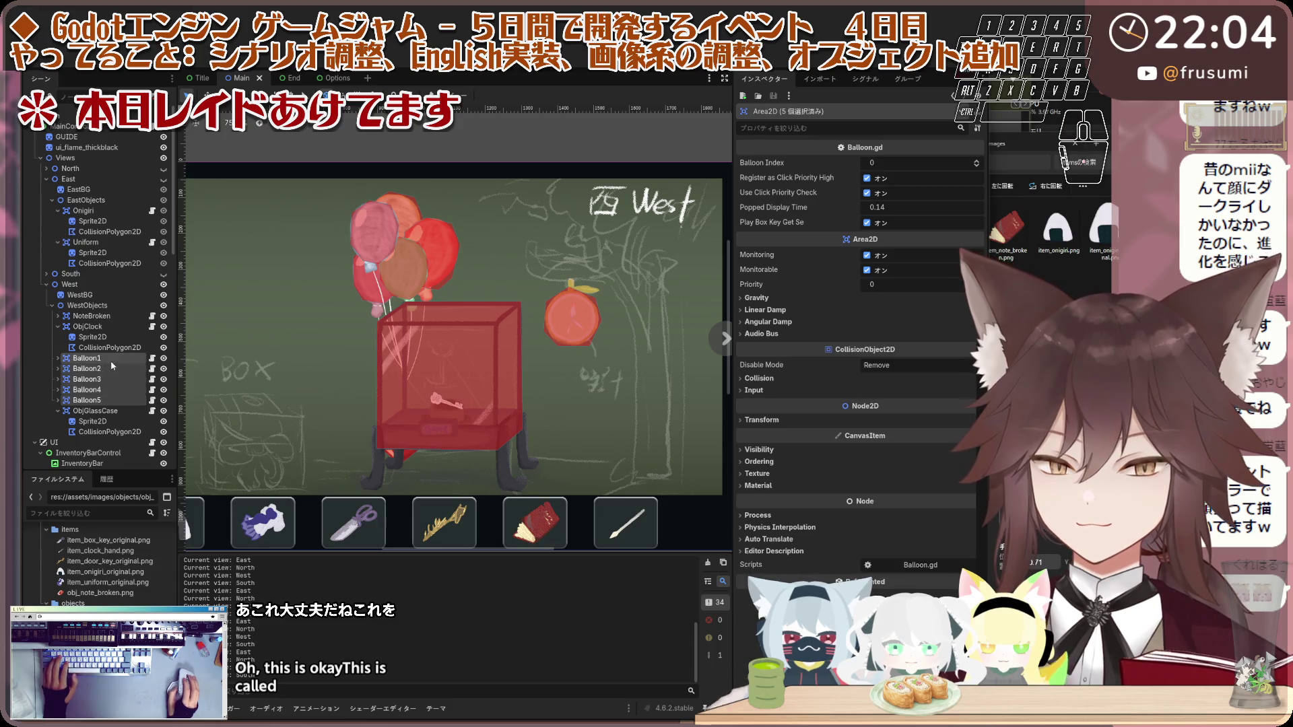
pyautogui.moveTo(112, 333); pyautogui.dragTo(100, 201)
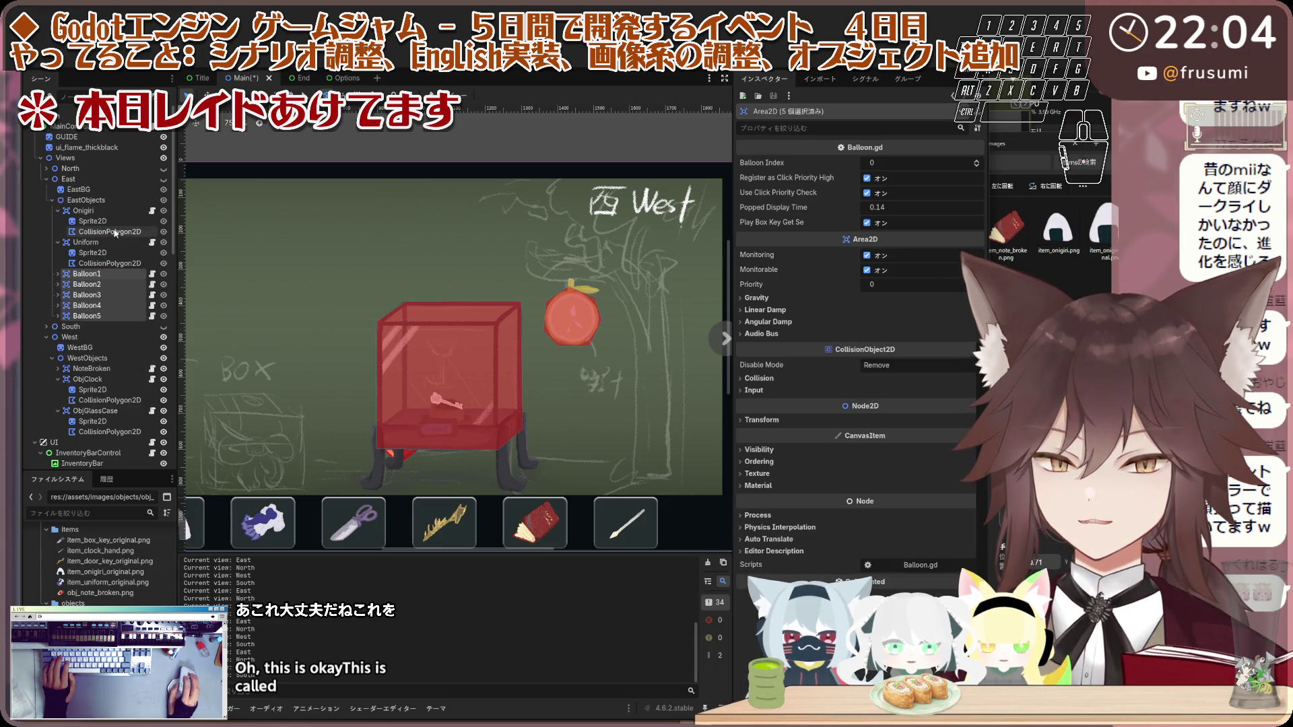
# Step: Hide the West view, show the East view, then run the game with F5
pyautogui.click(164, 338)
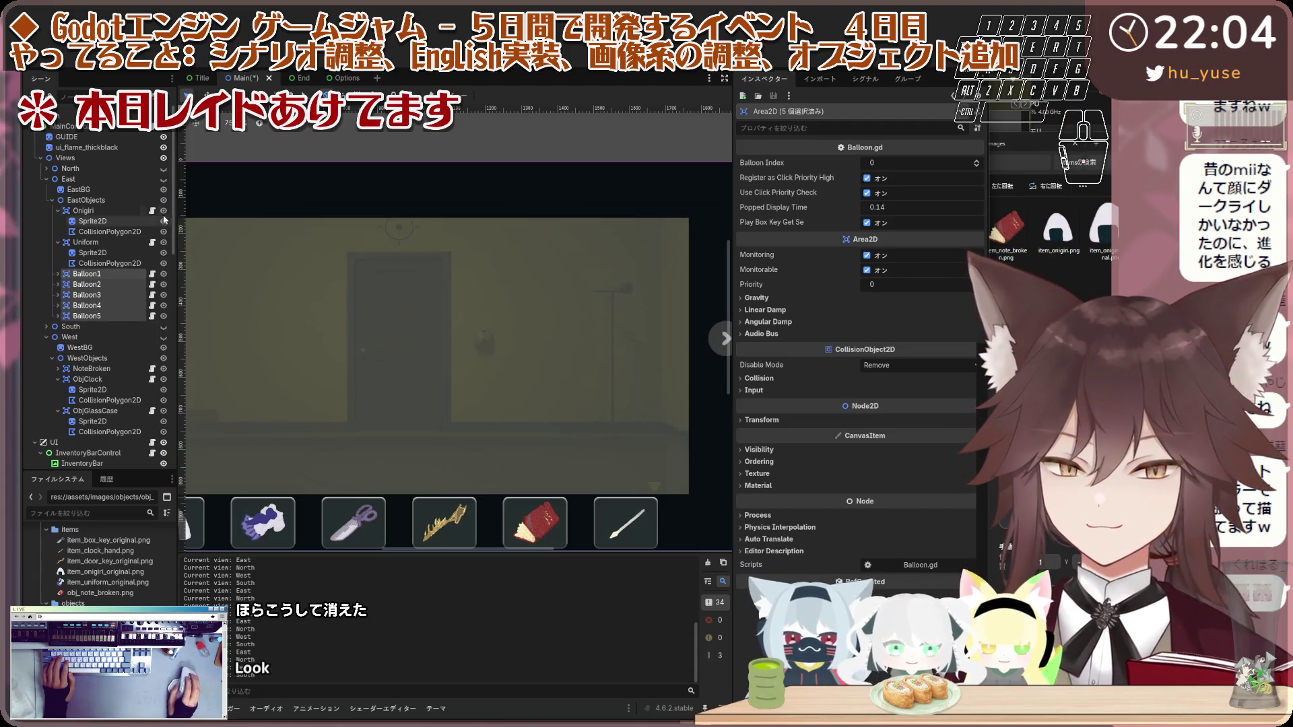
pyautogui.click(163, 180)
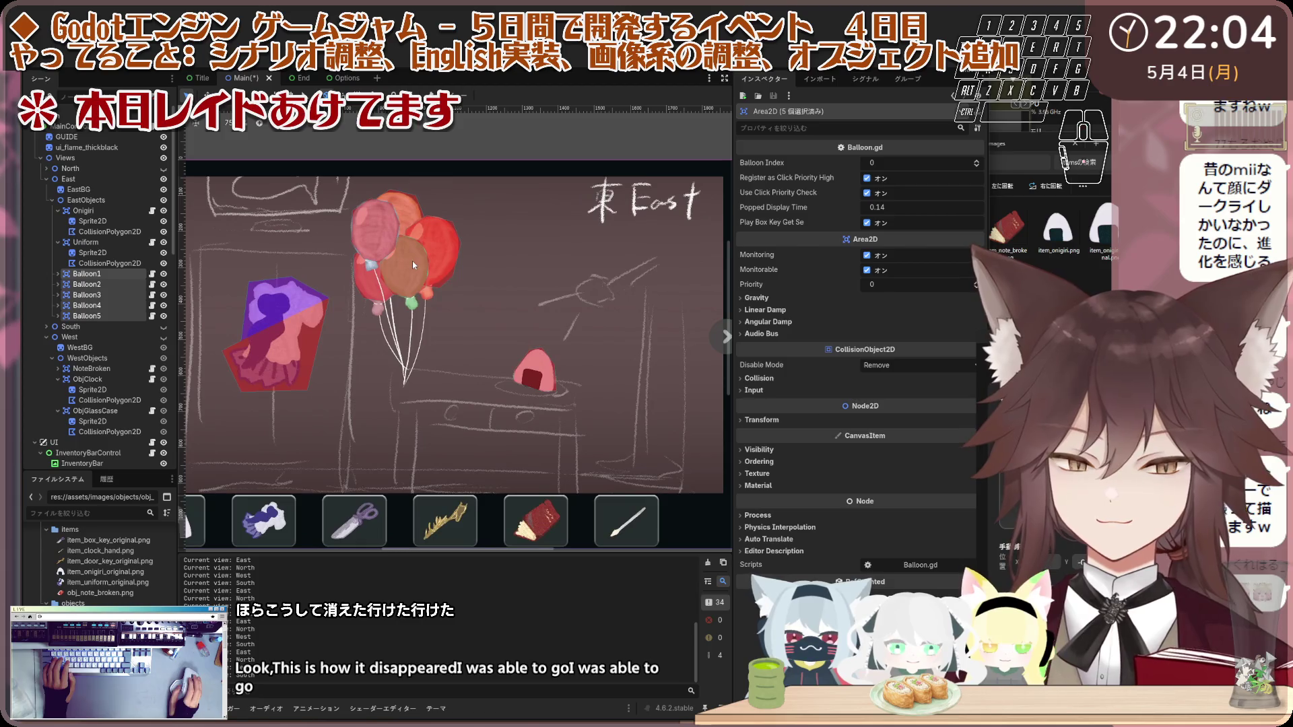
pyautogui.scroll(-1, 410, 271)
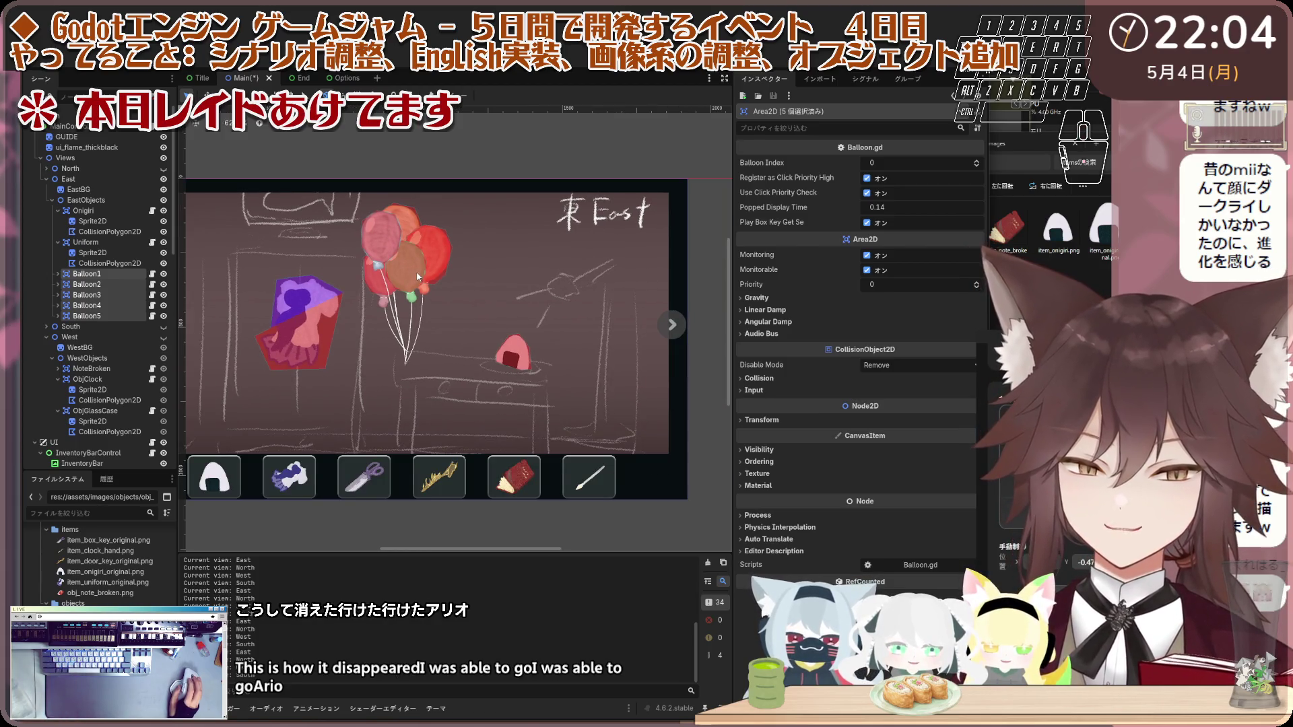
pyautogui.scroll(3, 418, 276)
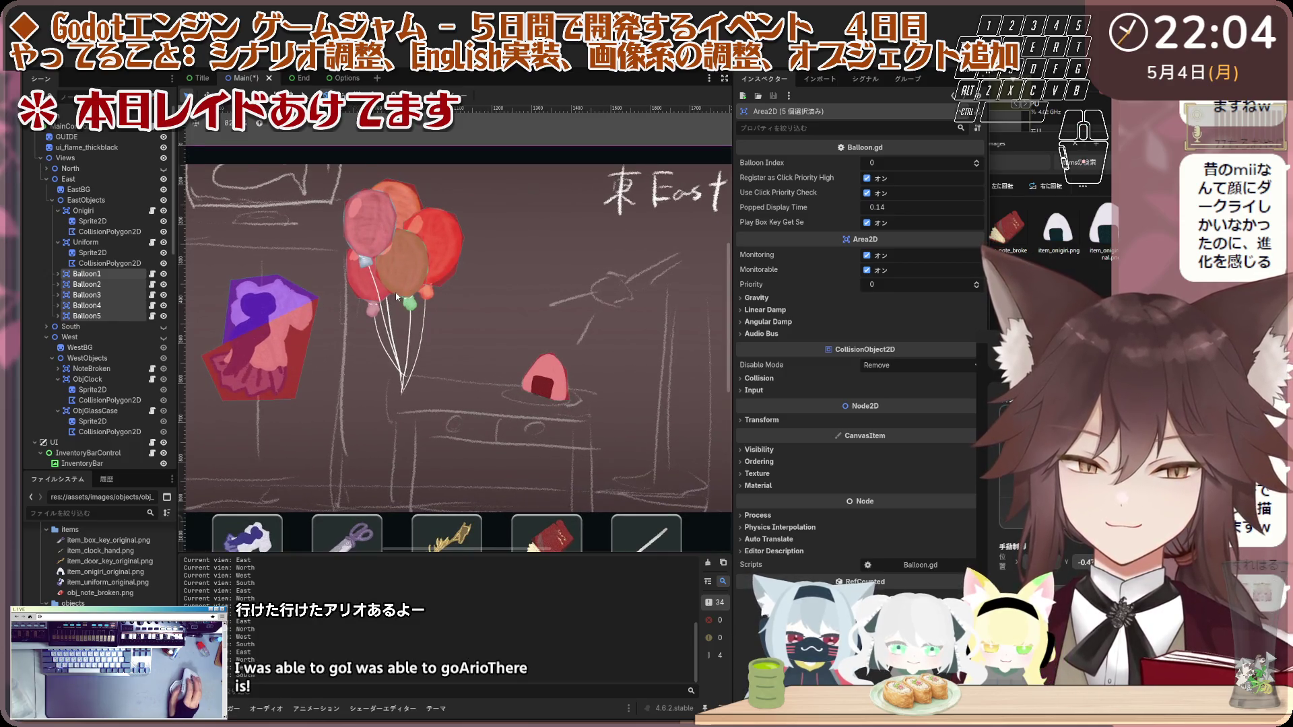
pyautogui.scroll(-3, 398, 303)
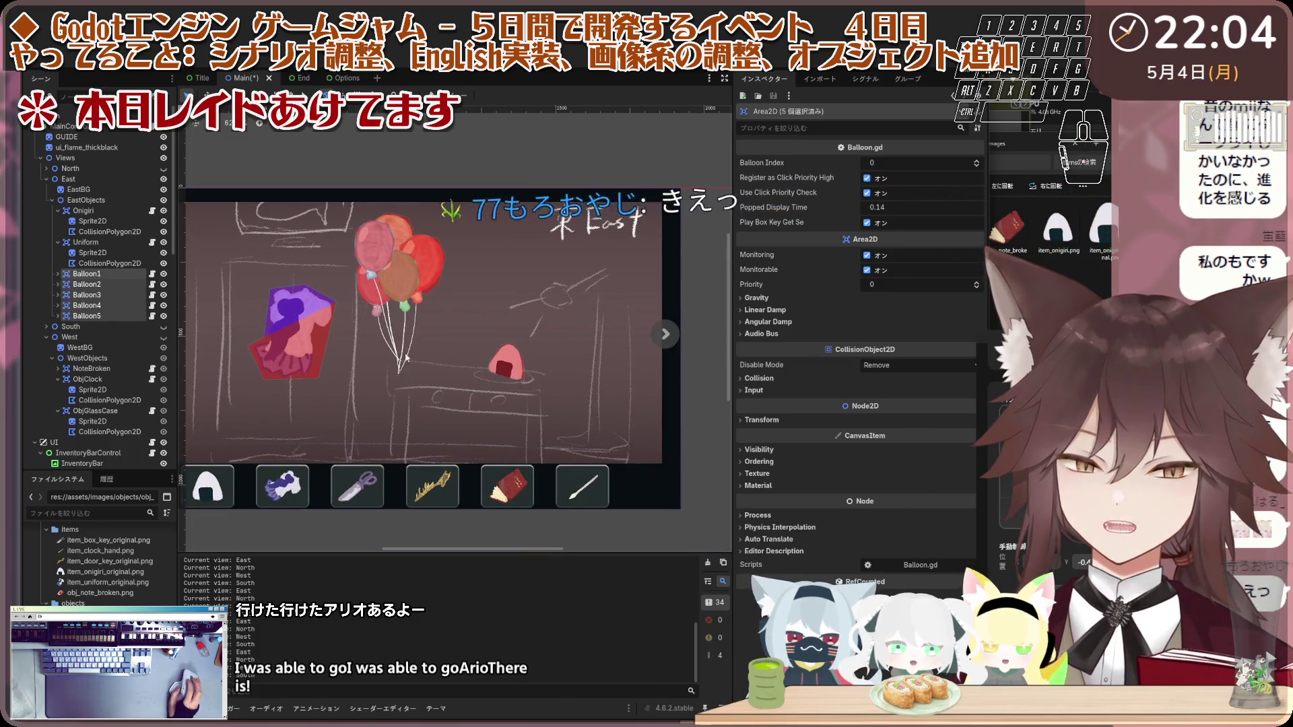
pyautogui.scroll(1, 408, 377)
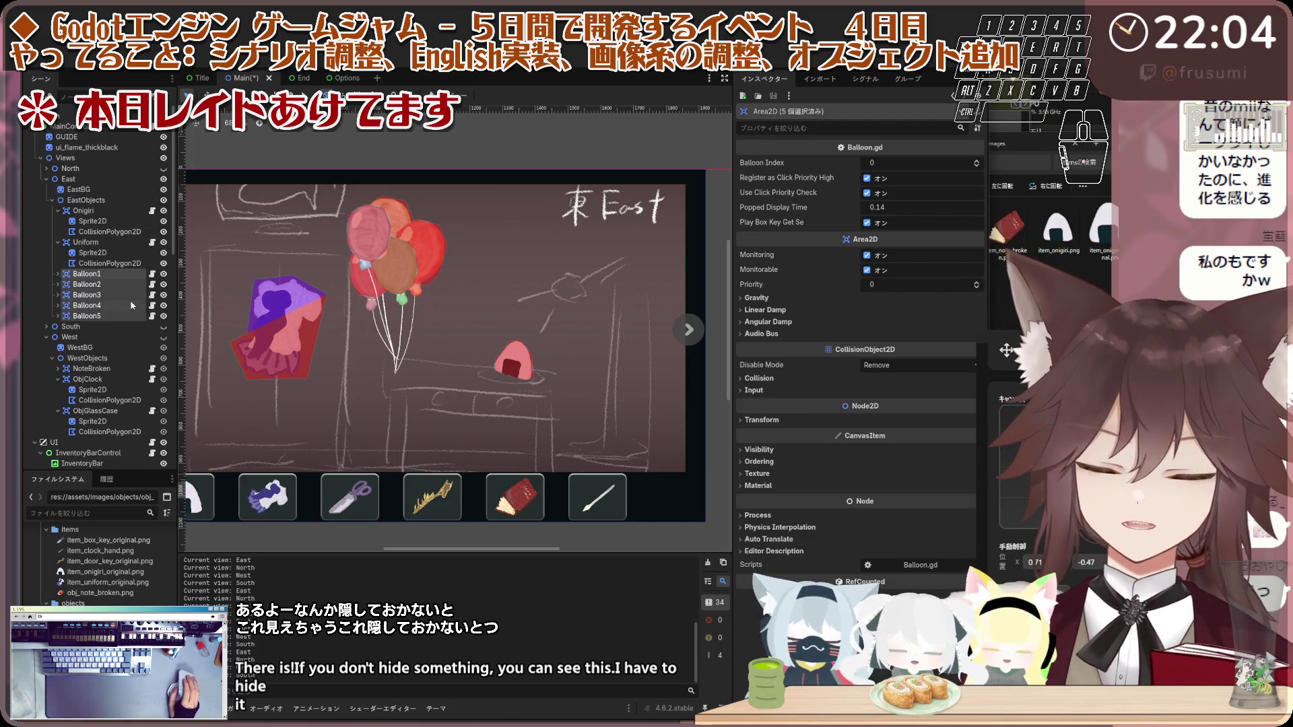
pyautogui.scroll(2, 423, 325)
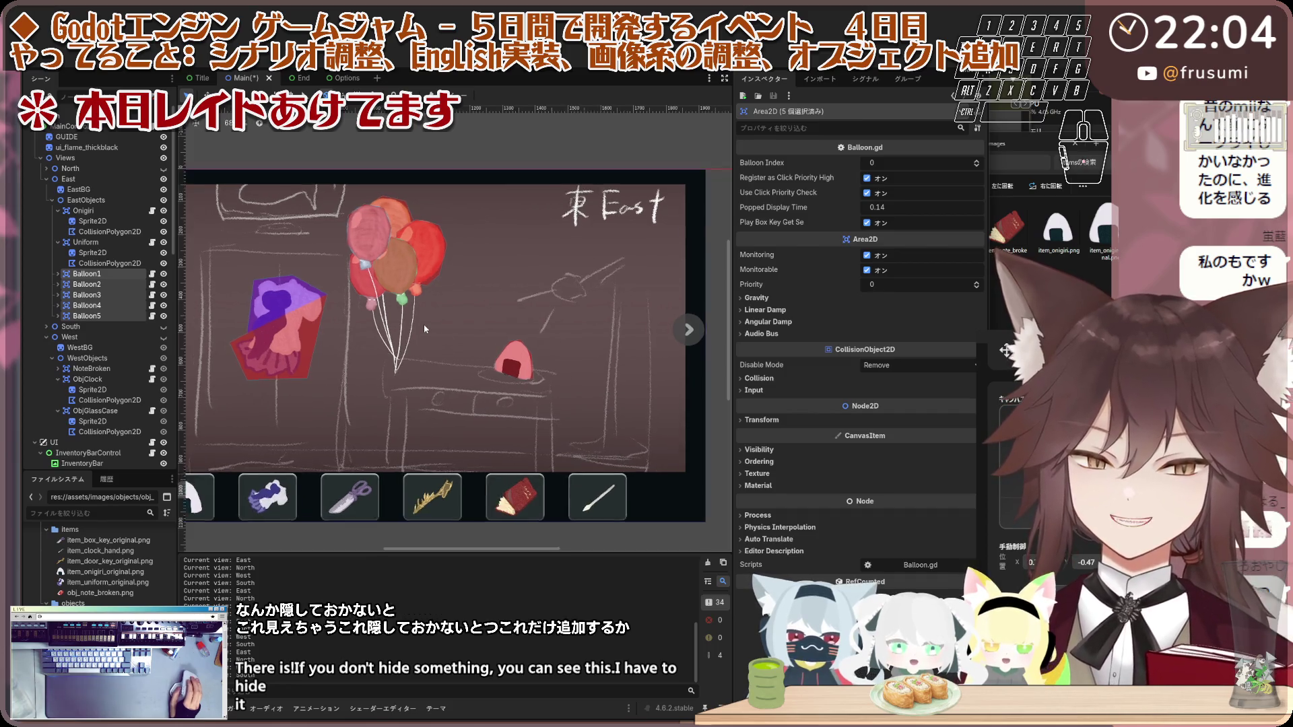
pyautogui.scroll(-1, 625, 210)
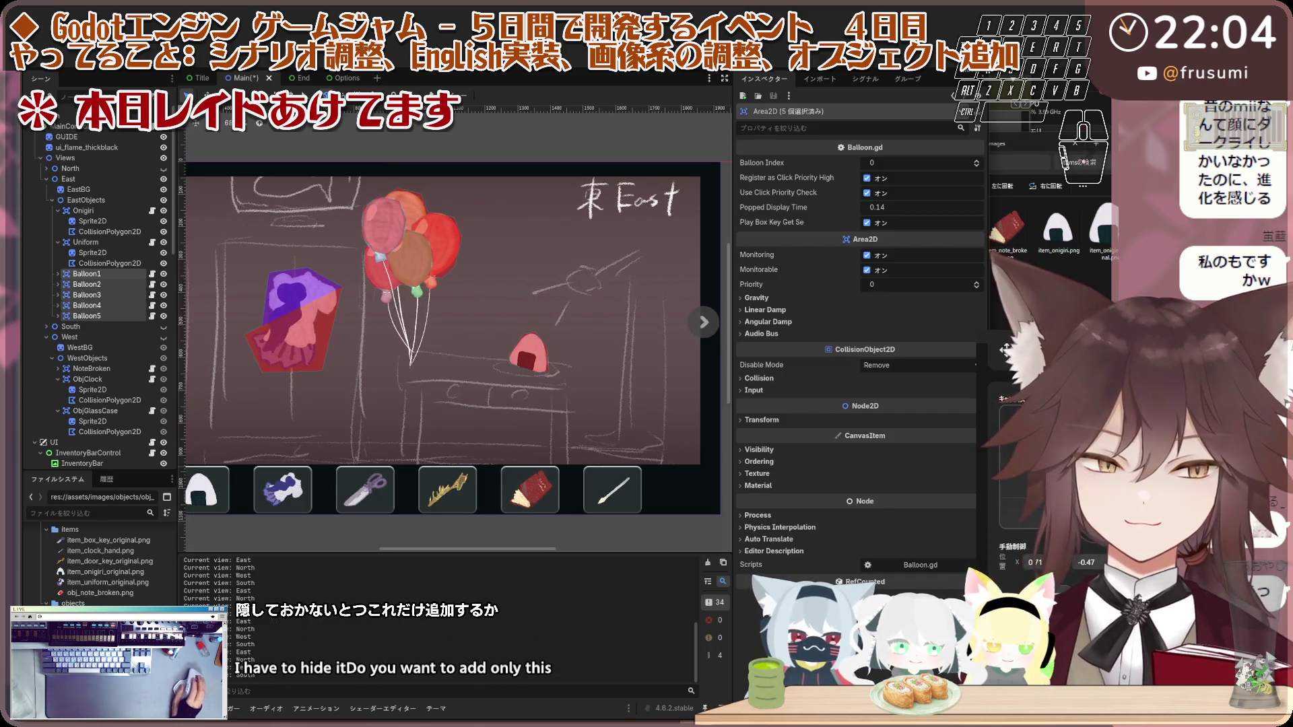
pyautogui.press('F5')
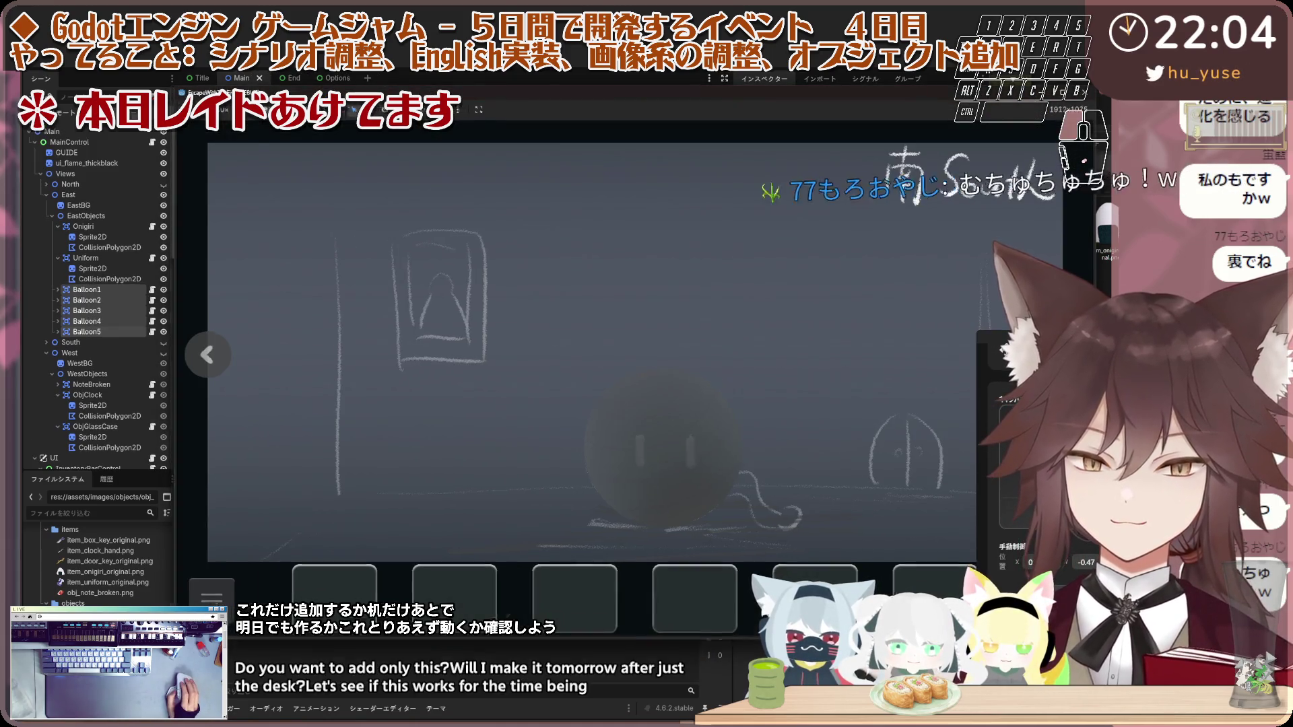
# Step: Turn to the East wall, click the balloons until 'They look way too cheerful.' appears, then close the game
pyautogui.moveTo(489, 90); pyautogui.dragTo(295, 85)
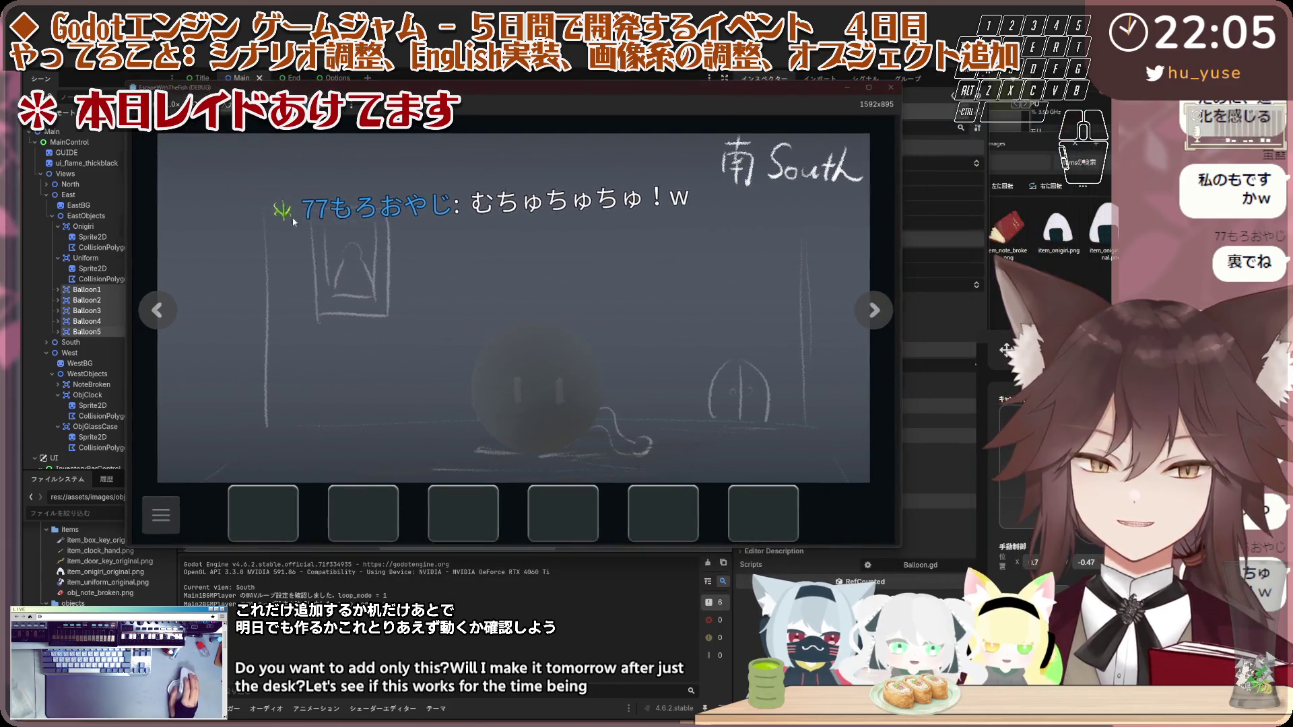
pyautogui.click(162, 316)
pyautogui.click(162, 315)
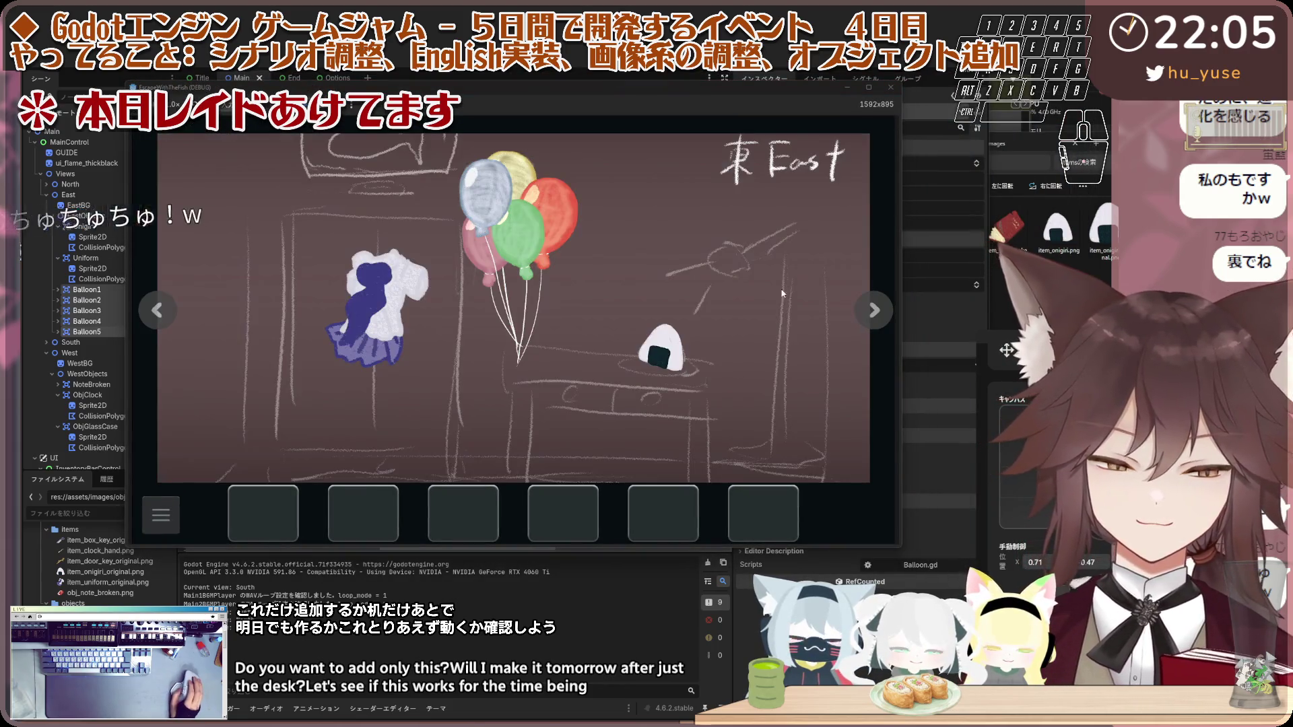
pyautogui.click(509, 217)
pyautogui.click(515, 221)
pyautogui.click(535, 233)
pyautogui.click(554, 245)
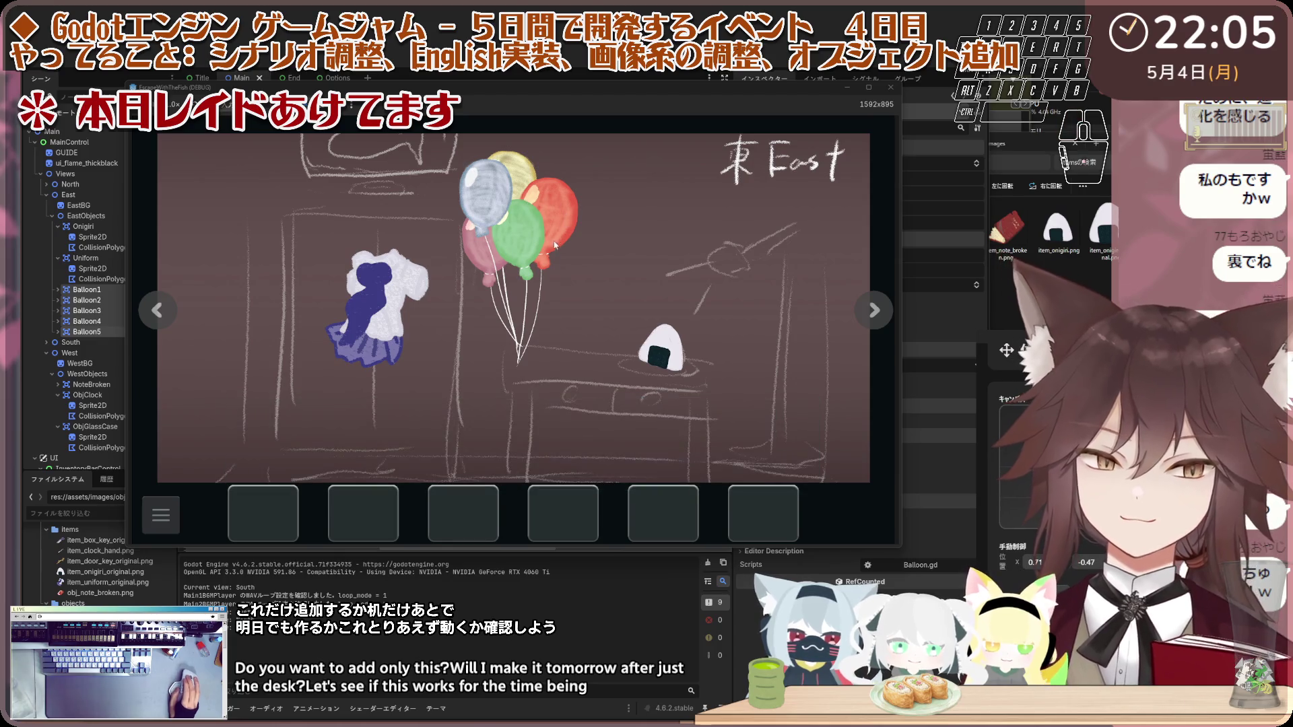
pyautogui.click(485, 248)
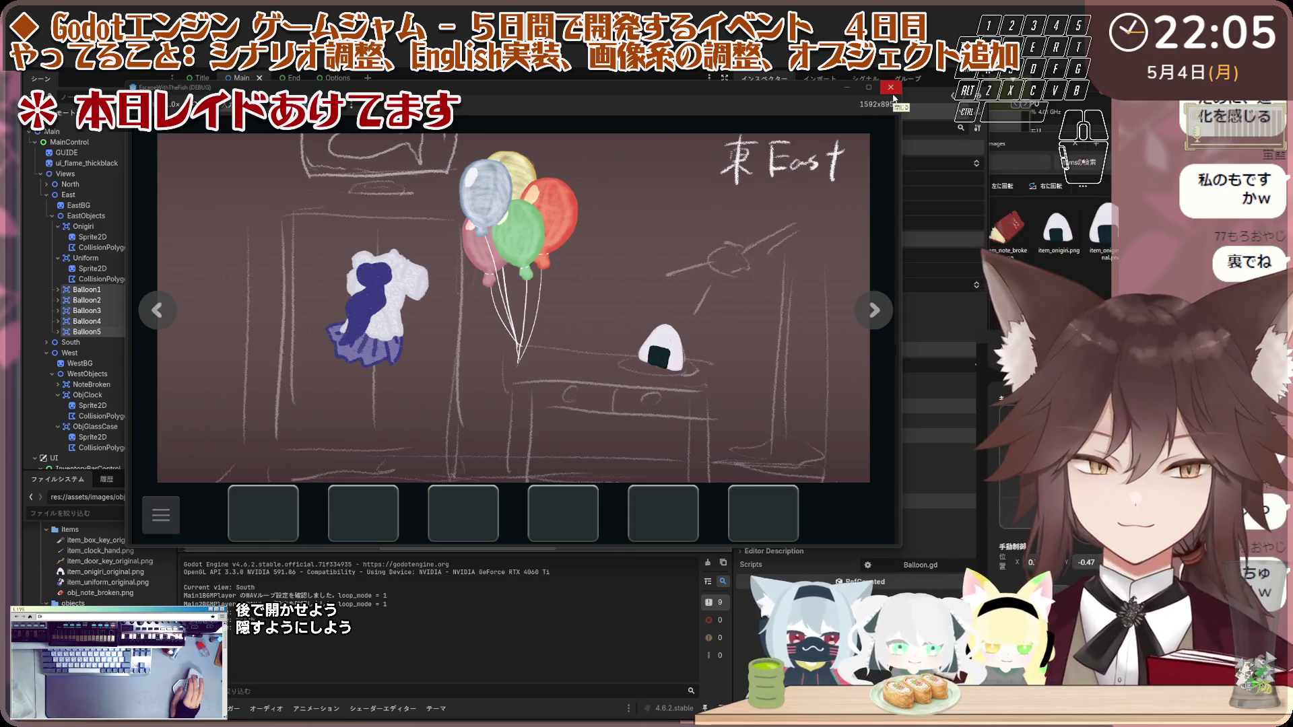
pyautogui.click(891, 90)
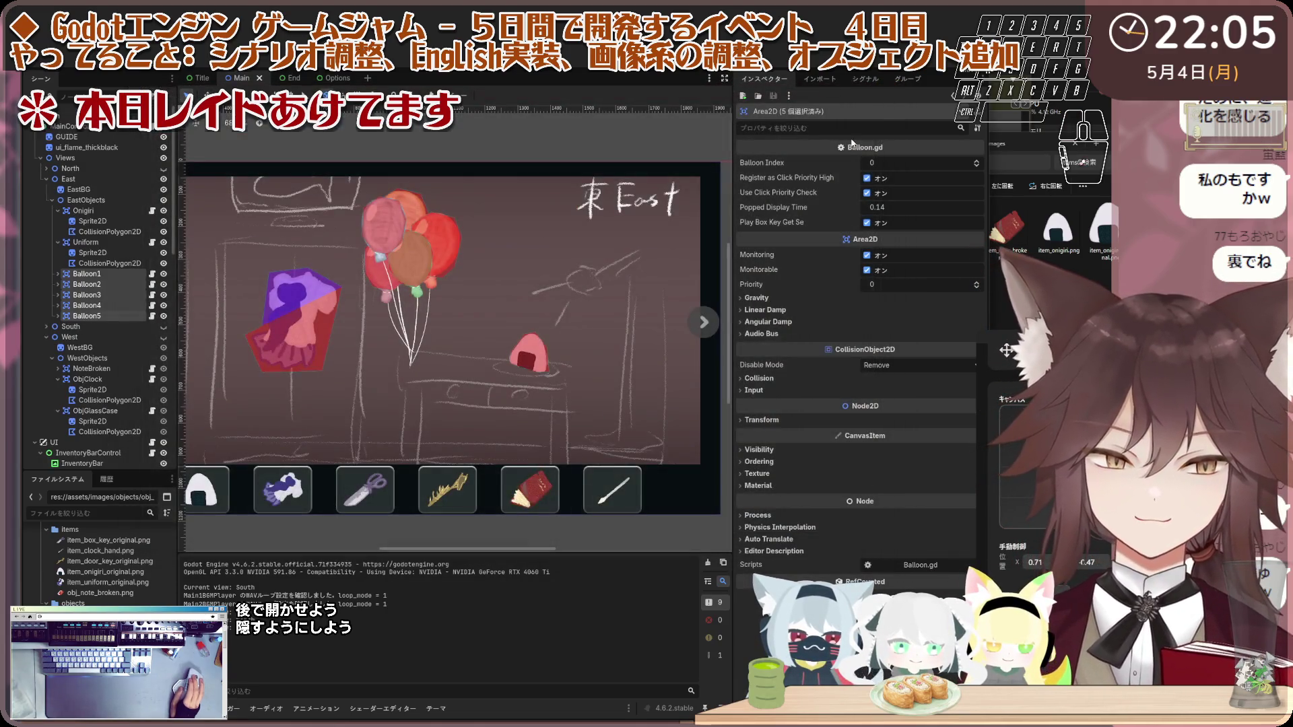
# Step: Expand the balloon nodes in the Scene dock to reveal their collision shape children
pyautogui.click(397, 268)
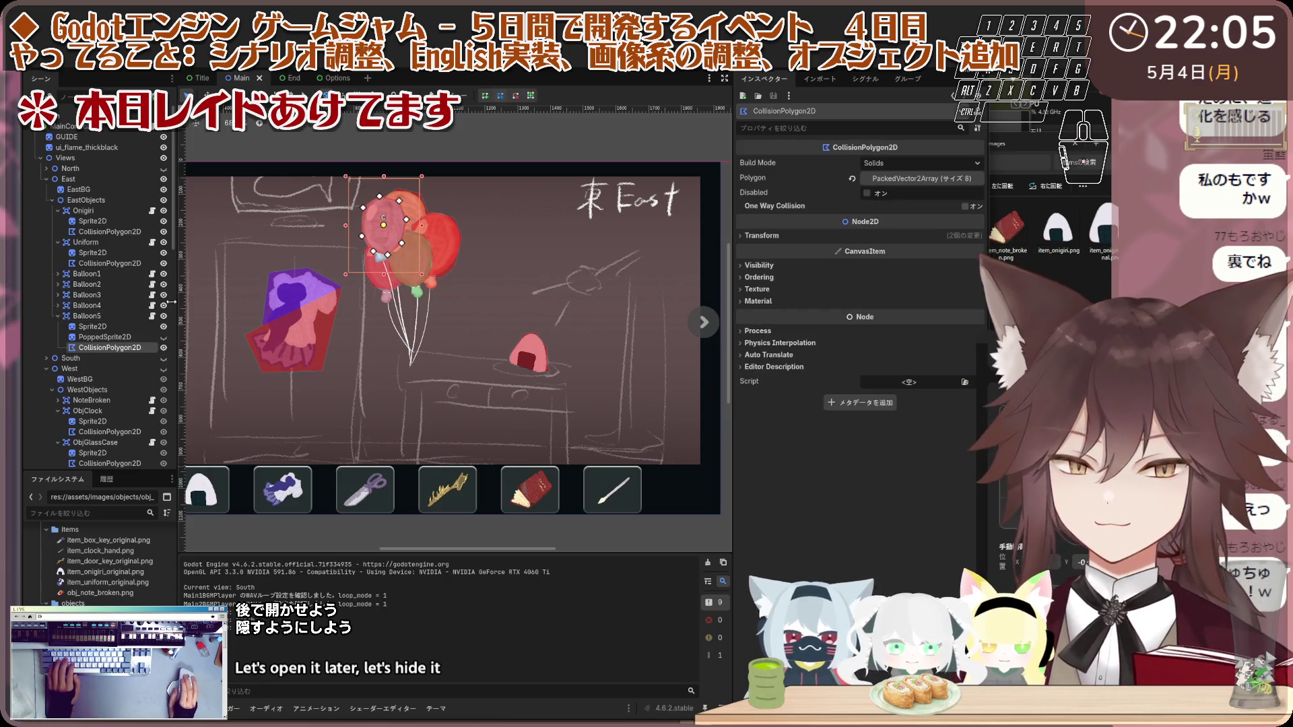
pyautogui.click(87, 273)
pyautogui.keyDown('shift'); pyautogui.click(87, 316); pyautogui.keyUp('shift')
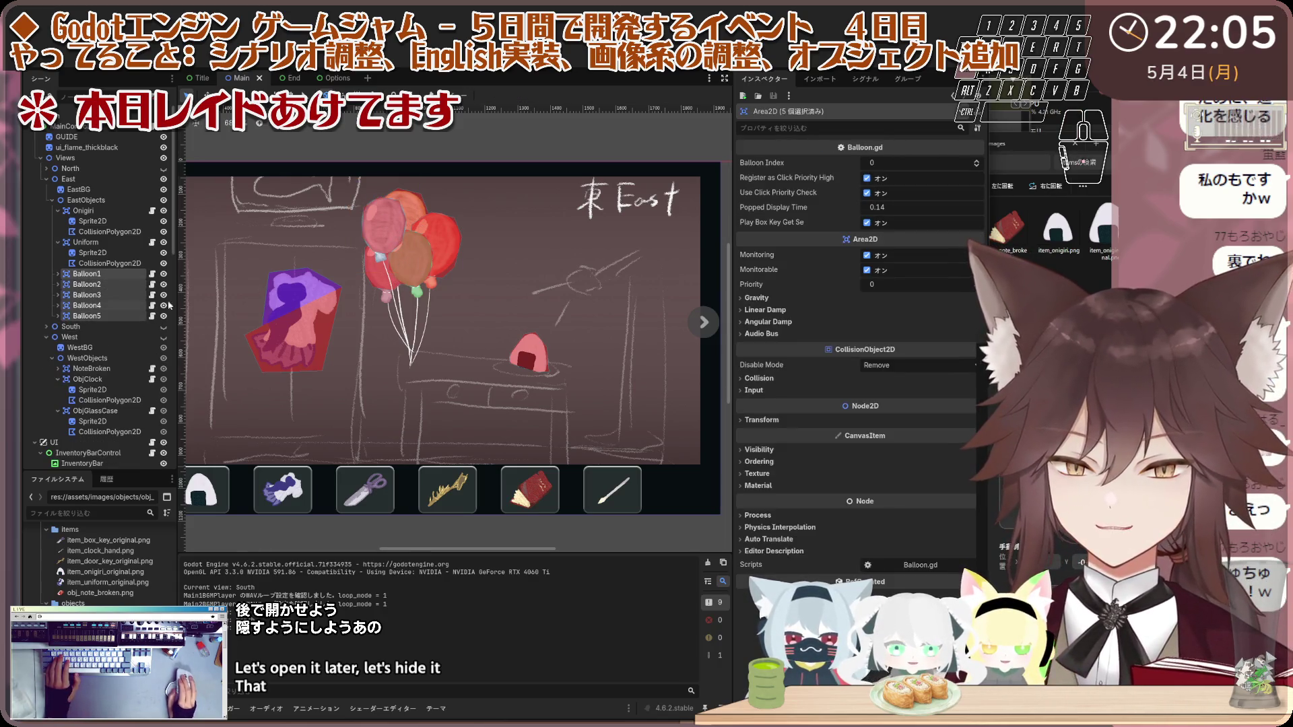
pyautogui.click(396, 230)
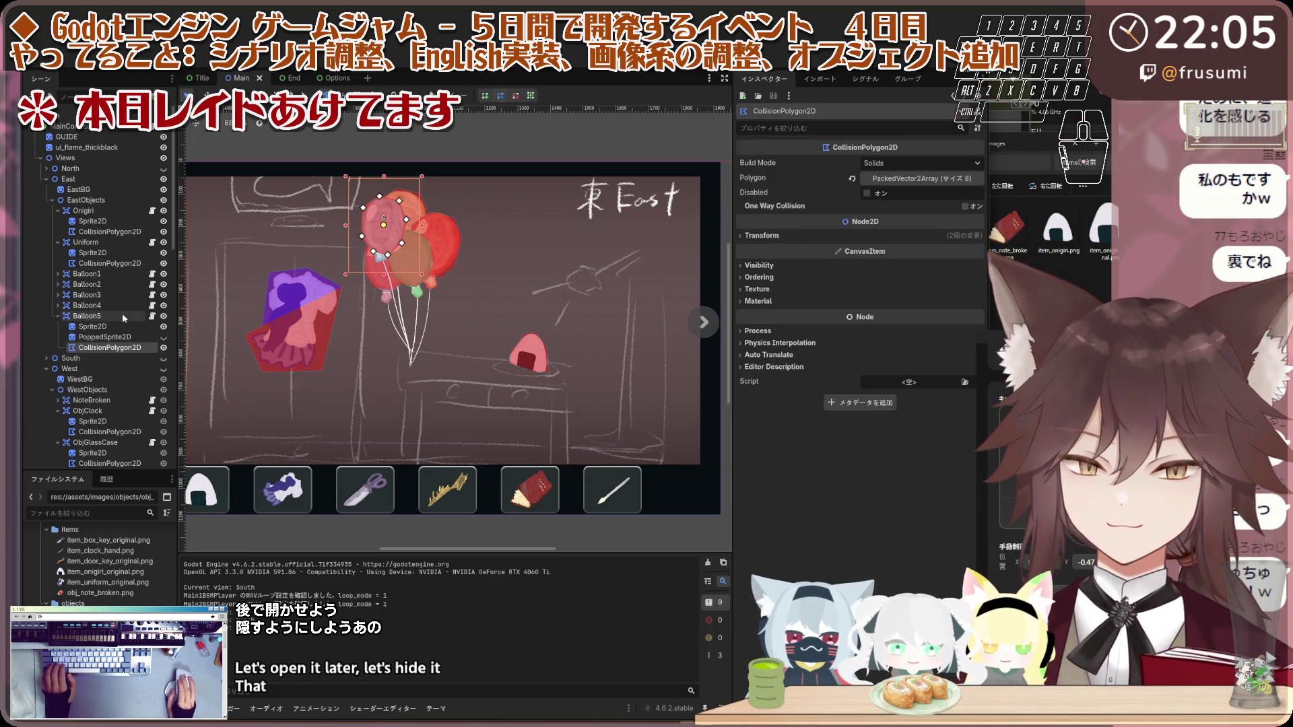
pyautogui.click(58, 305)
pyautogui.click(58, 284)
pyautogui.click(58, 273)
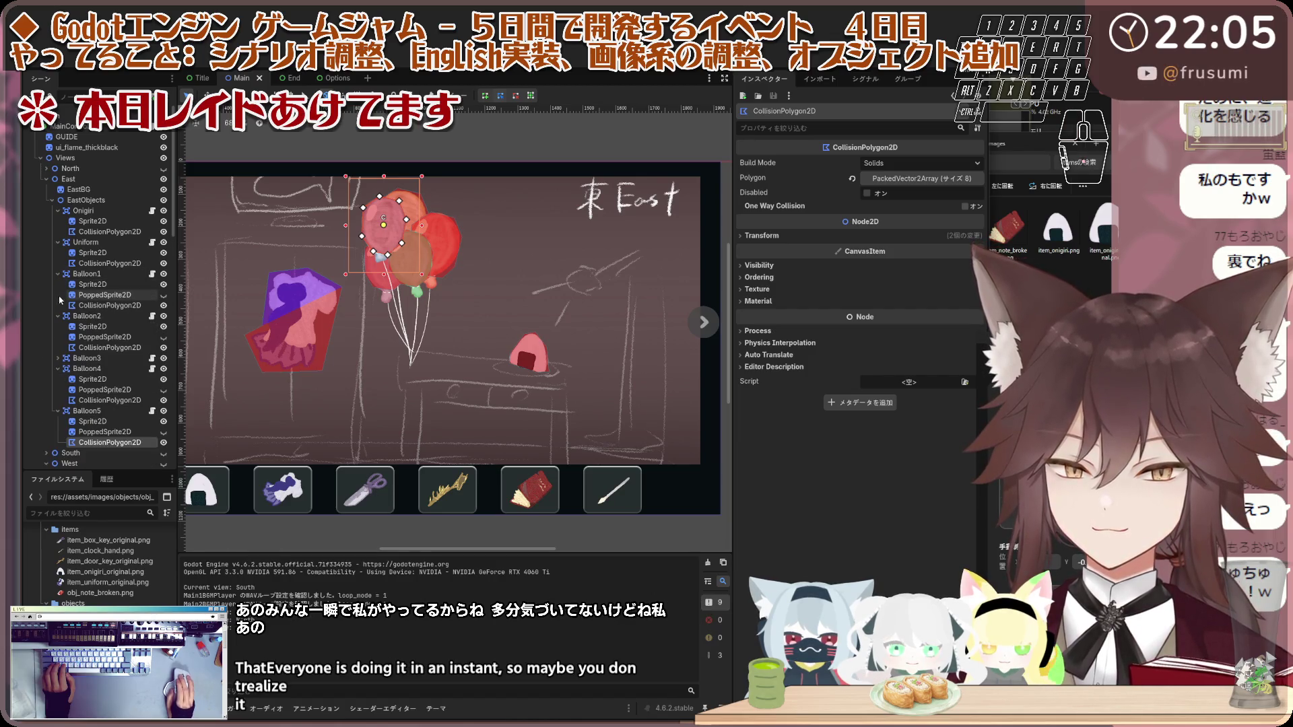
pyautogui.click(58, 358)
# Step: Select Balloon1–Balloon5 without Uniform and drag them about (95, 38) px right and down
pyautogui.click(85, 242)
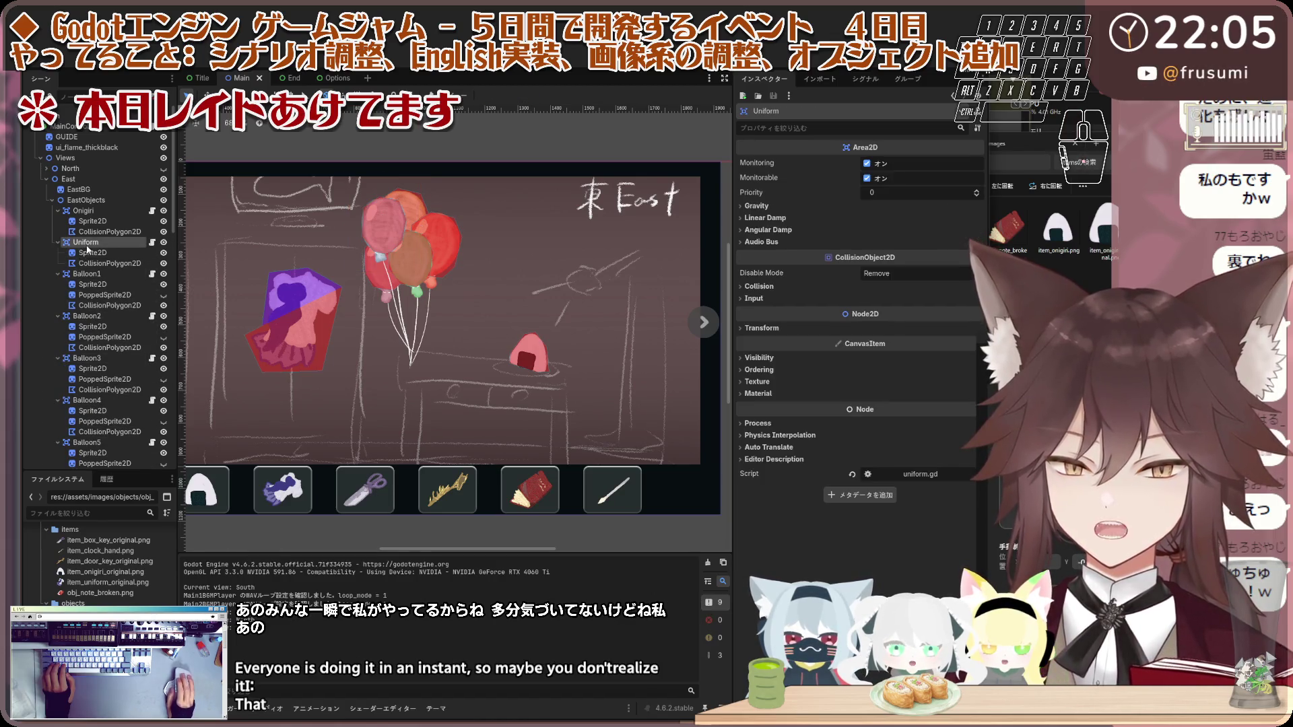
pyautogui.scroll(-3, 101, 303)
pyautogui.keyDown('shift'); pyautogui.click(146, 386); pyautogui.keyUp('shift')
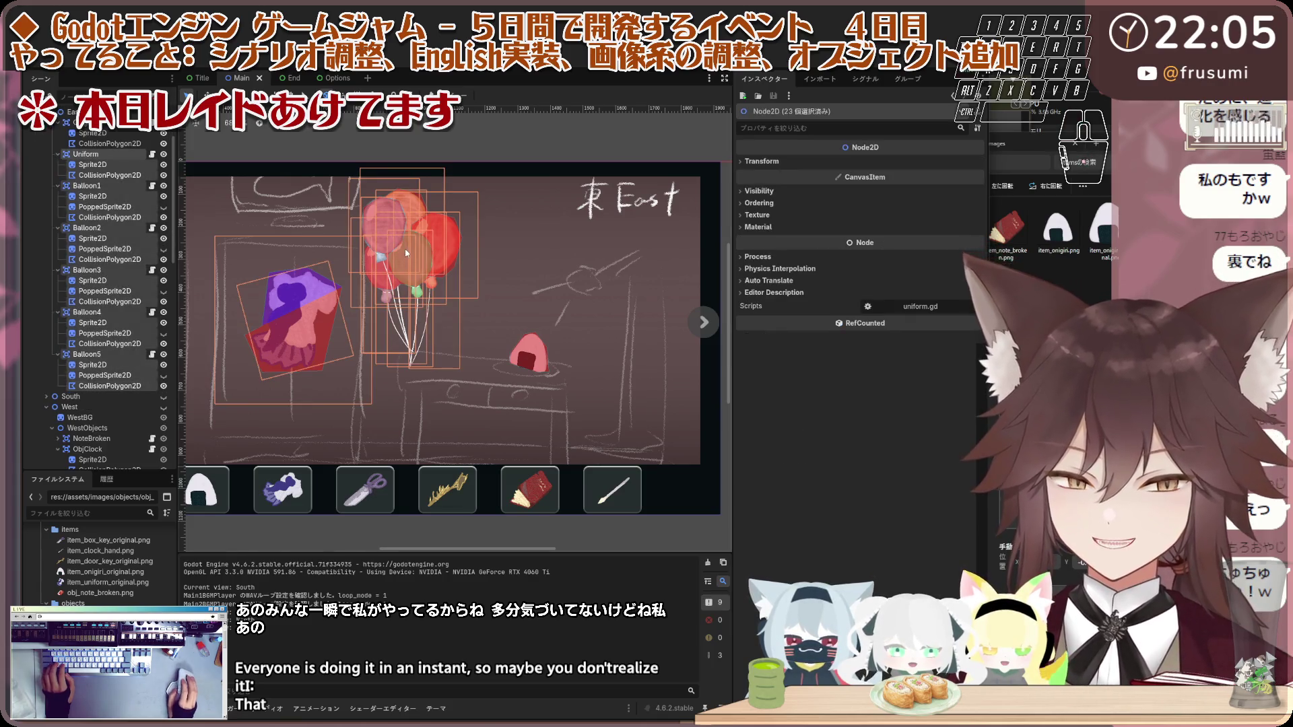
pyautogui.scroll(3, 160, 324)
pyautogui.keyDown('shift'); pyautogui.click(87, 273); pyautogui.keyUp('shift')
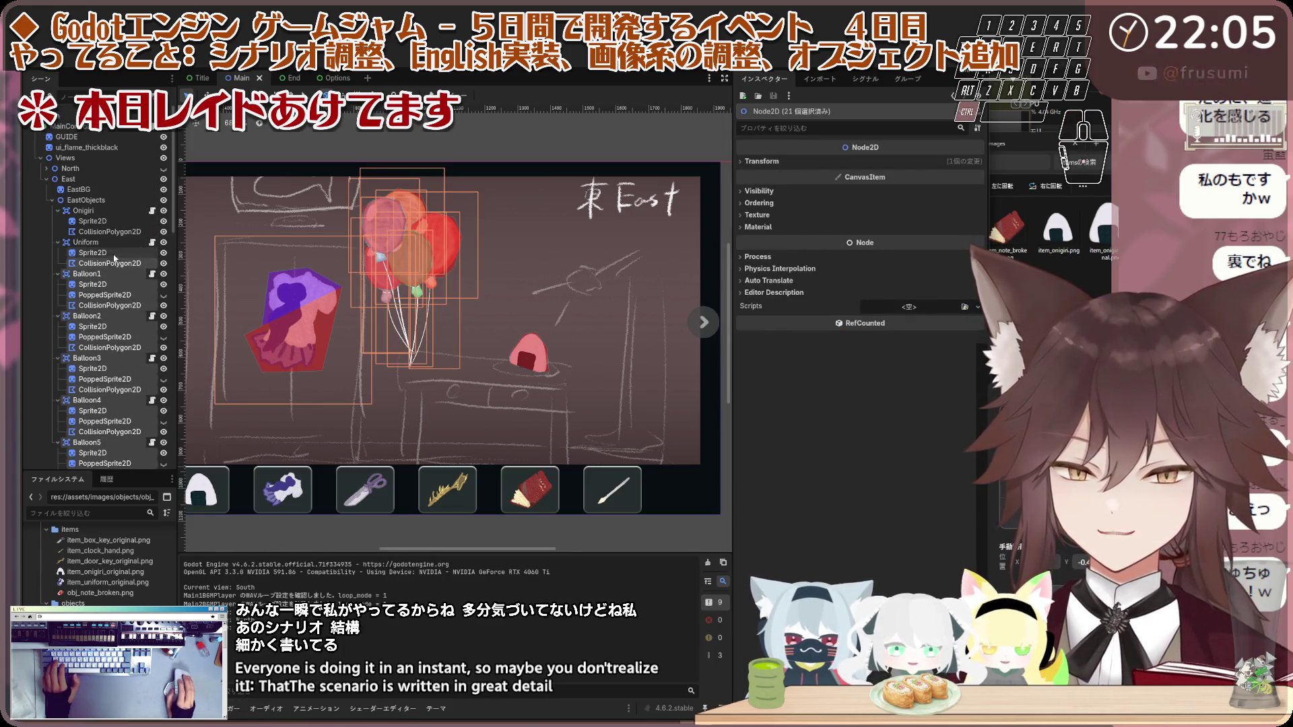
pyautogui.moveTo(374, 253)
pyautogui.mouseDown()
pyautogui.moveTo(425, 261)
pyautogui.moveTo(406, 262)
pyautogui.mouseUp()
pyautogui.scroll(-2, 407, 263)
pyautogui.click(584, 158)
pyautogui.scroll(2, 464, 265)
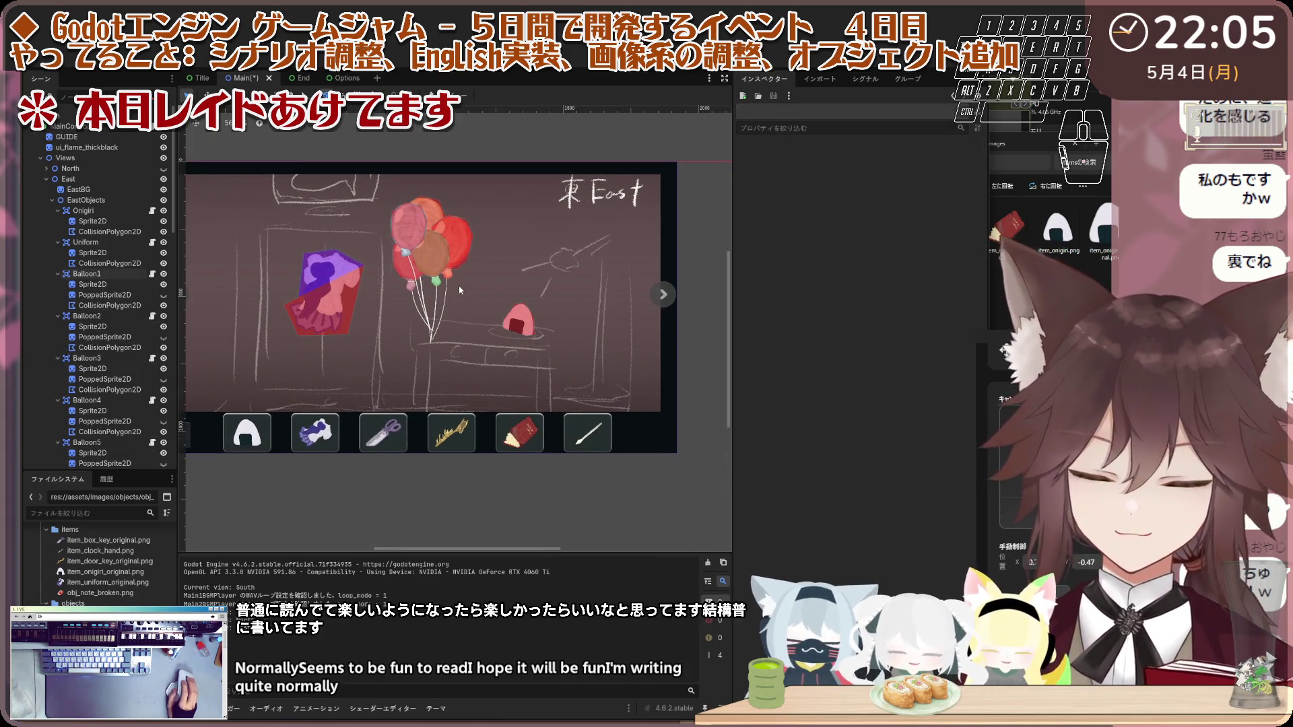
pyautogui.scroll(-2, 457, 296)
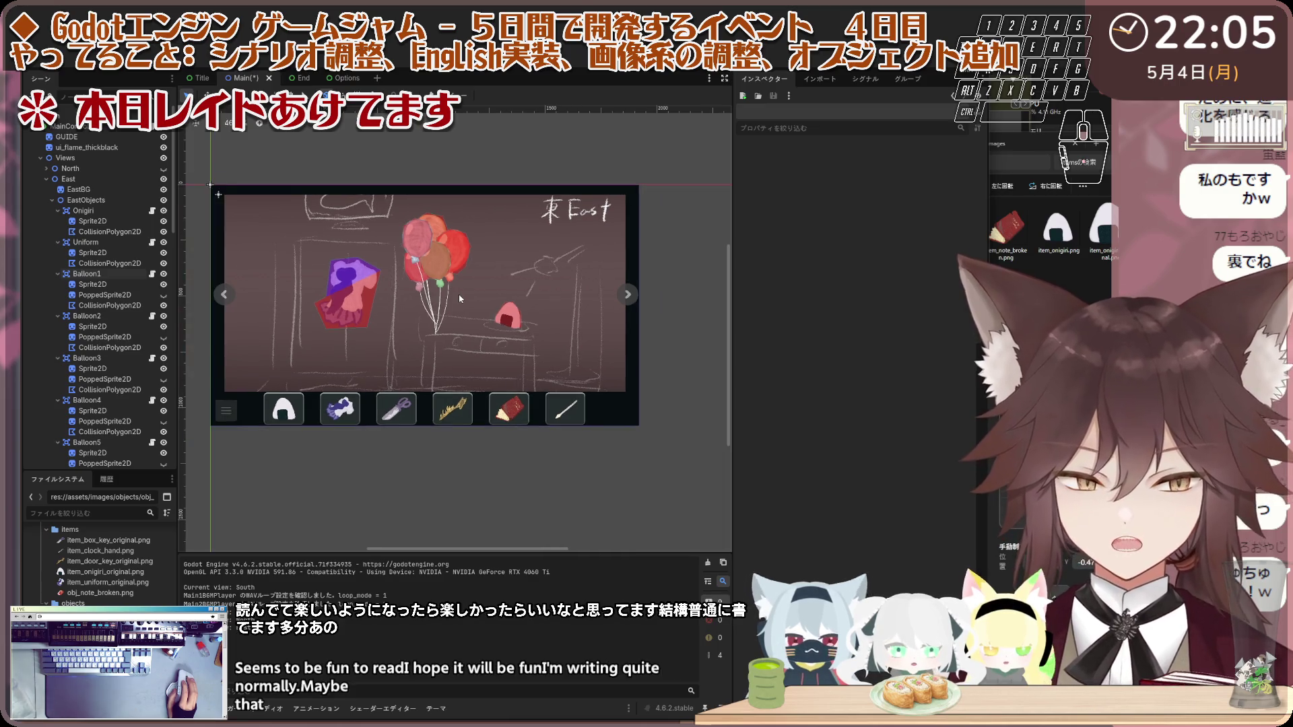
pyautogui.scroll(2, 452, 316)
pyautogui.scroll(-2, 447, 321)
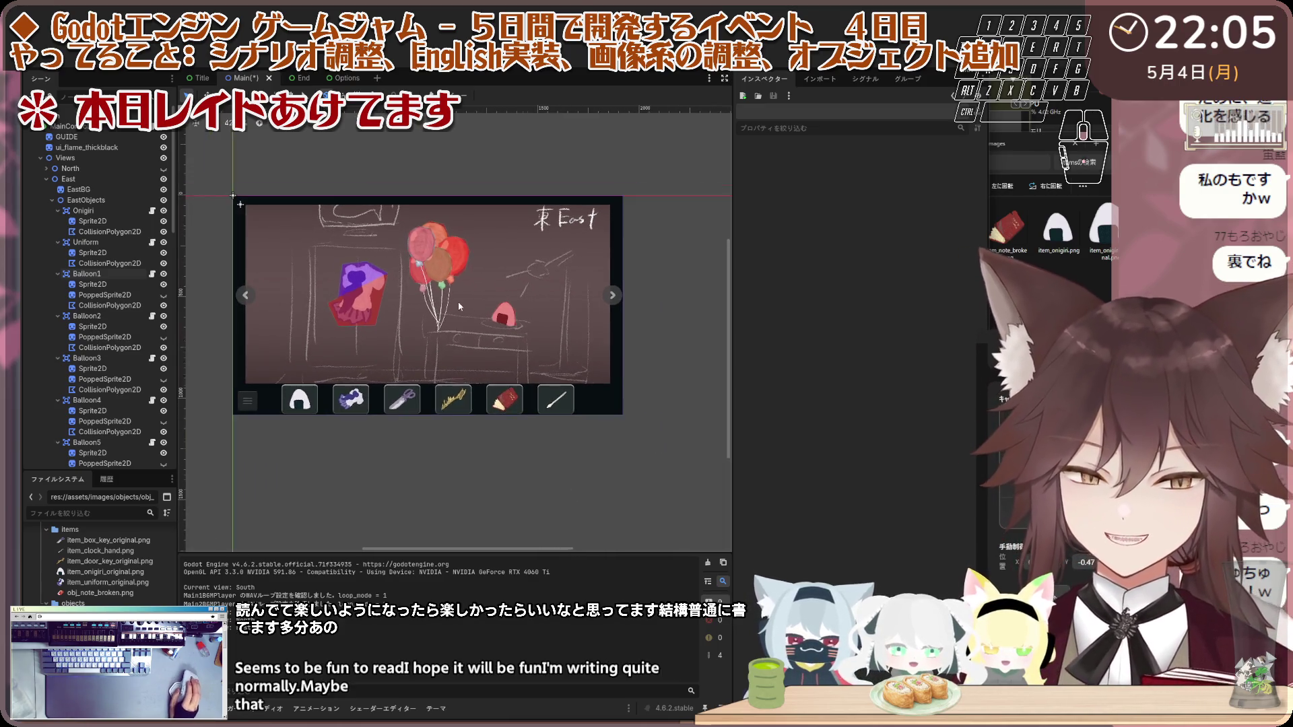
pyautogui.scroll(2, 441, 296)
pyautogui.scroll(-1, 433, 267)
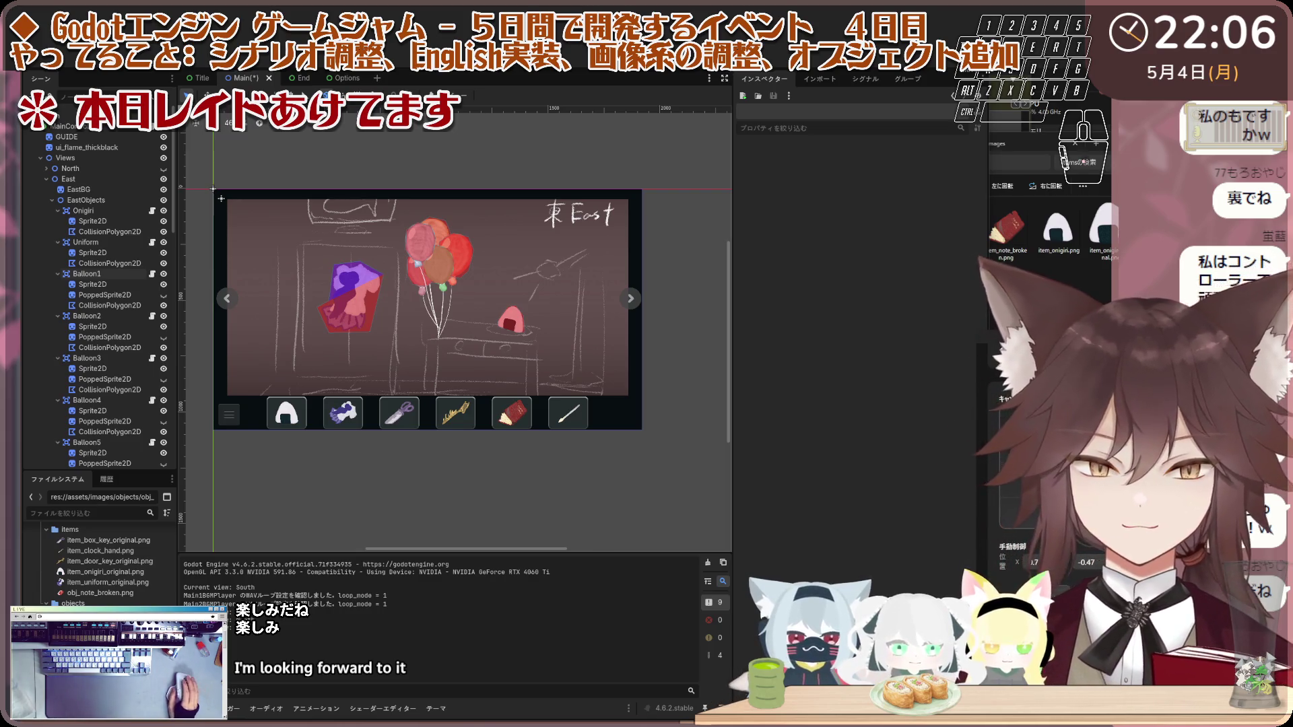
pyautogui.scroll(5, 481, 312)
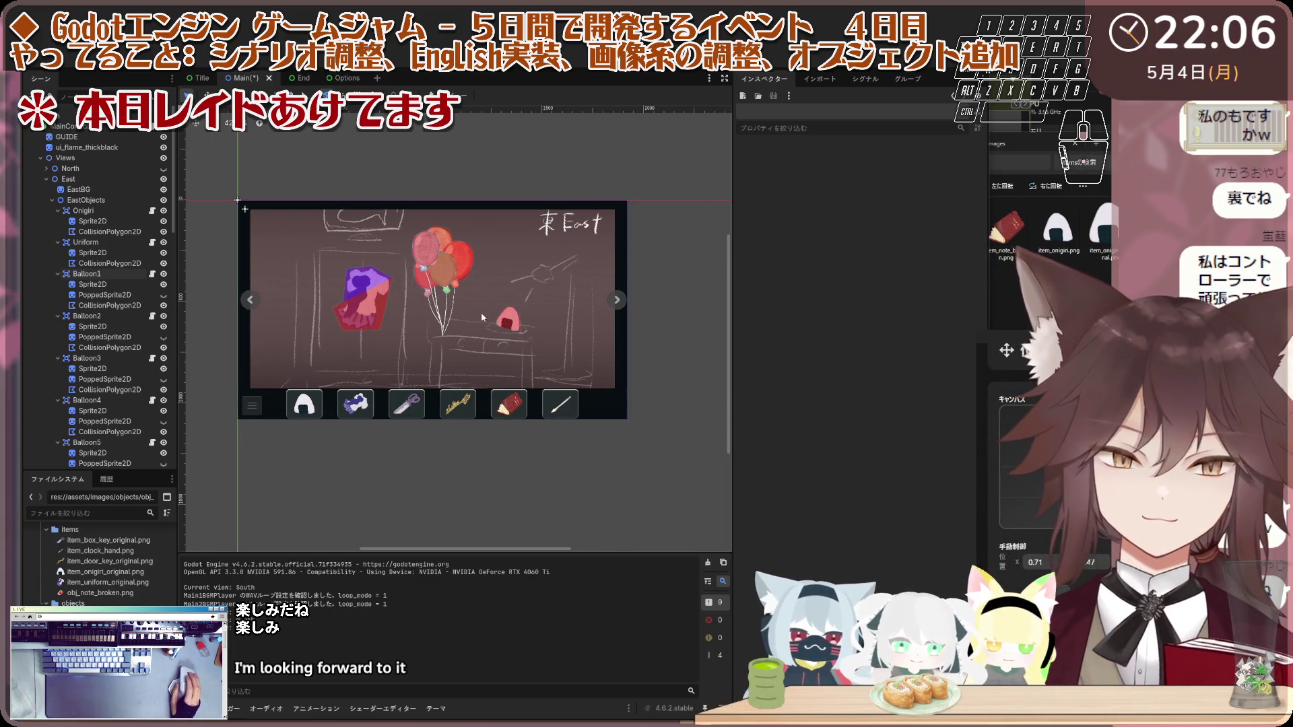
pyautogui.scroll(4, 498, 330)
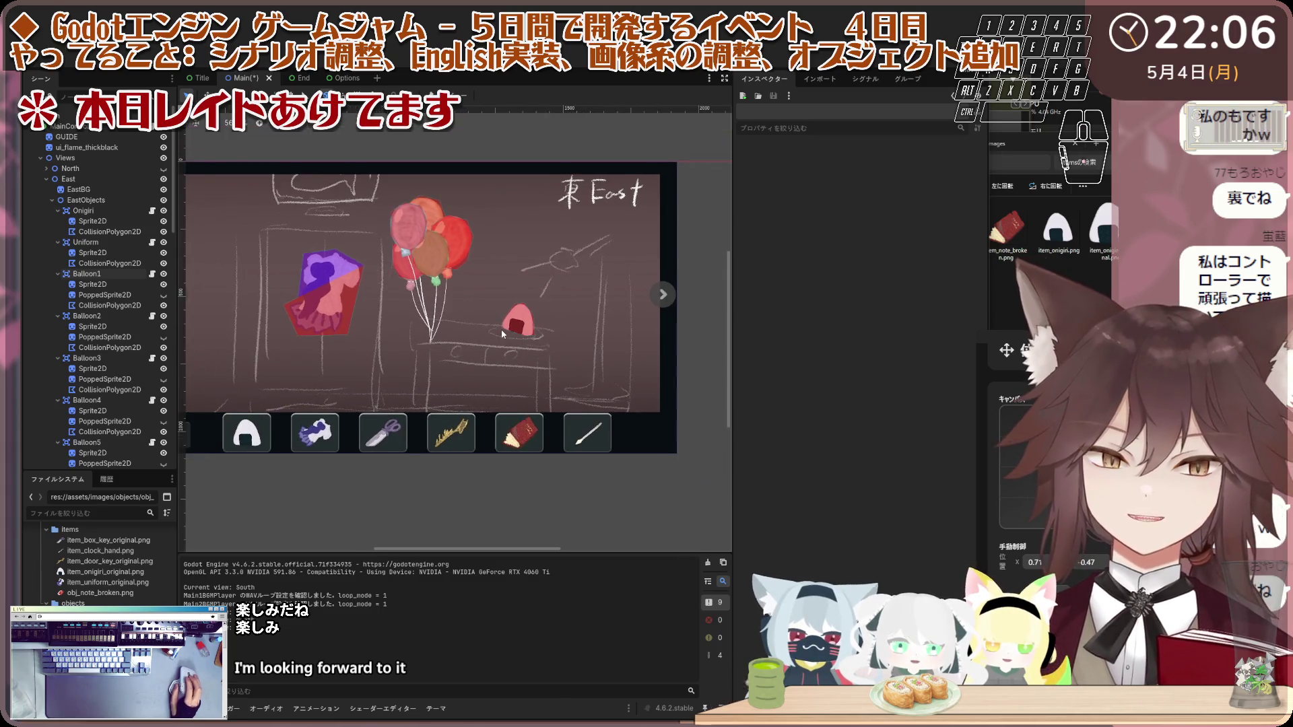
pyautogui.scroll(-1, 501, 329)
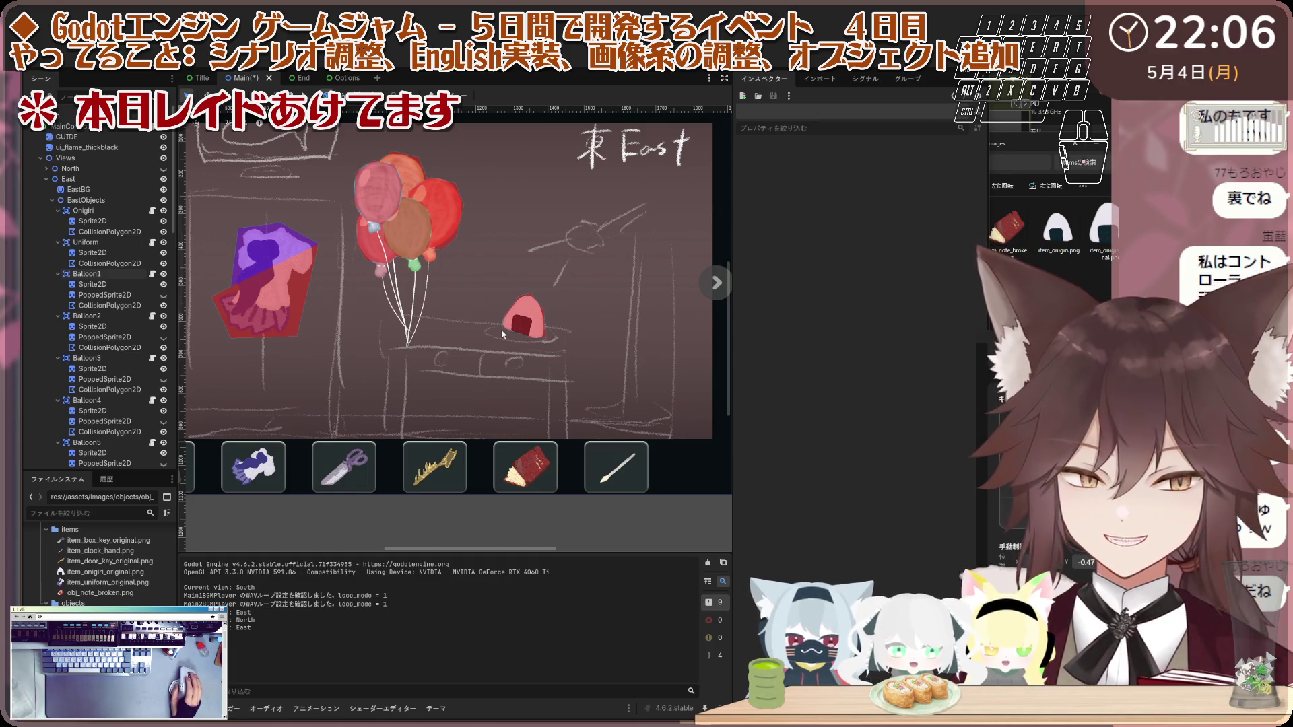
pyautogui.scroll(4, 526, 322)
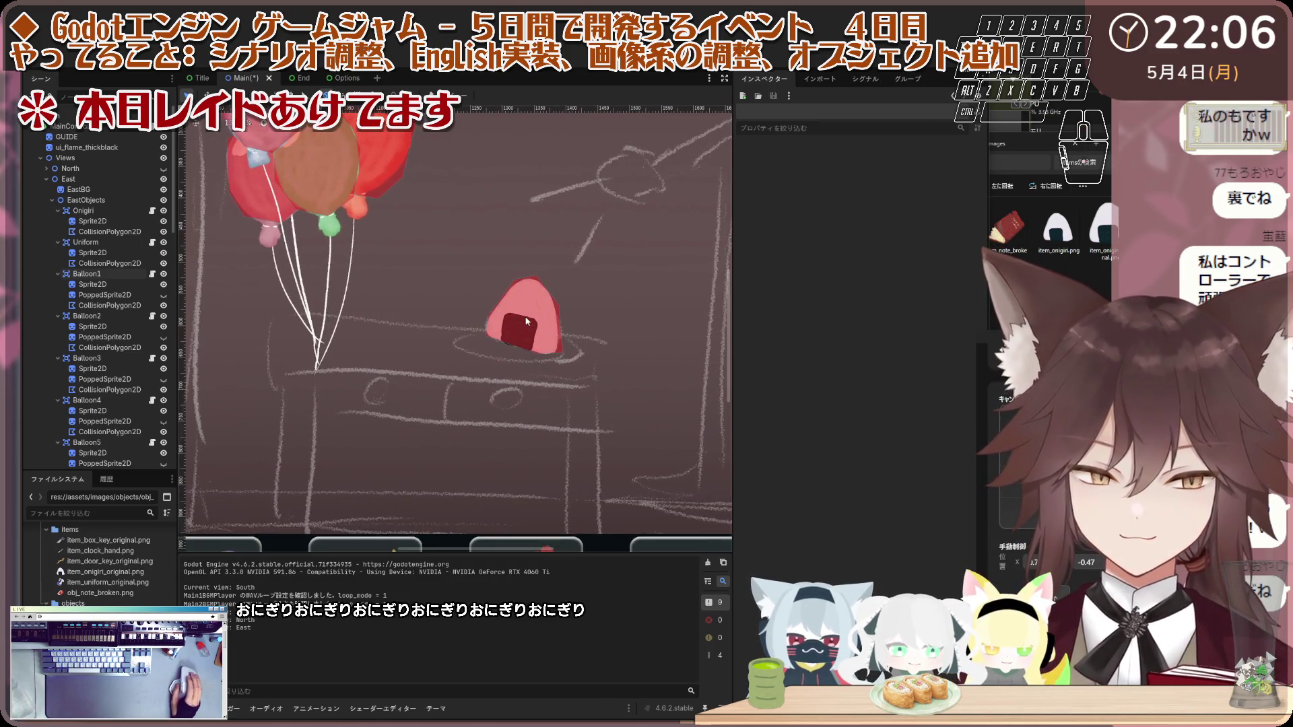
# Step: Pull lower vertex 6 of the onigiri's collision polygon slightly left, then zoom out and deselect it
pyautogui.click(527, 321)
pyautogui.scroll(3, 532, 327)
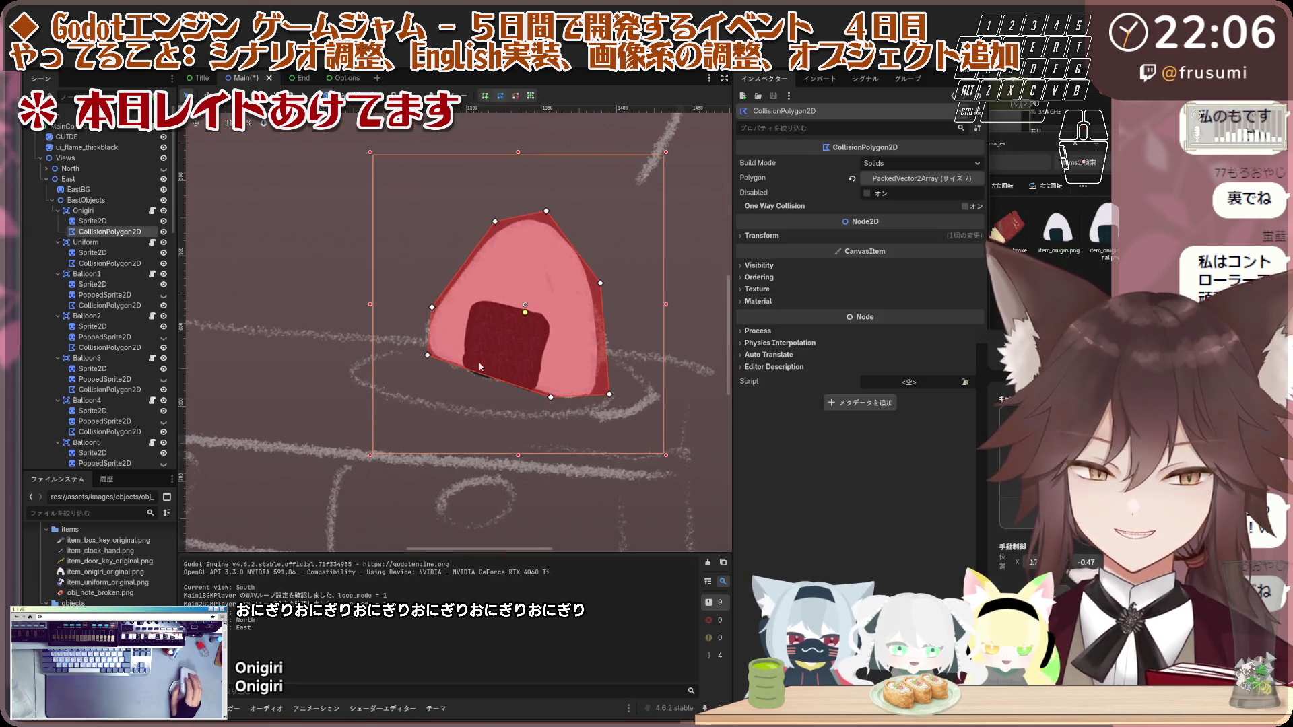
pyautogui.moveTo(427, 355); pyautogui.dragTo(426, 356)
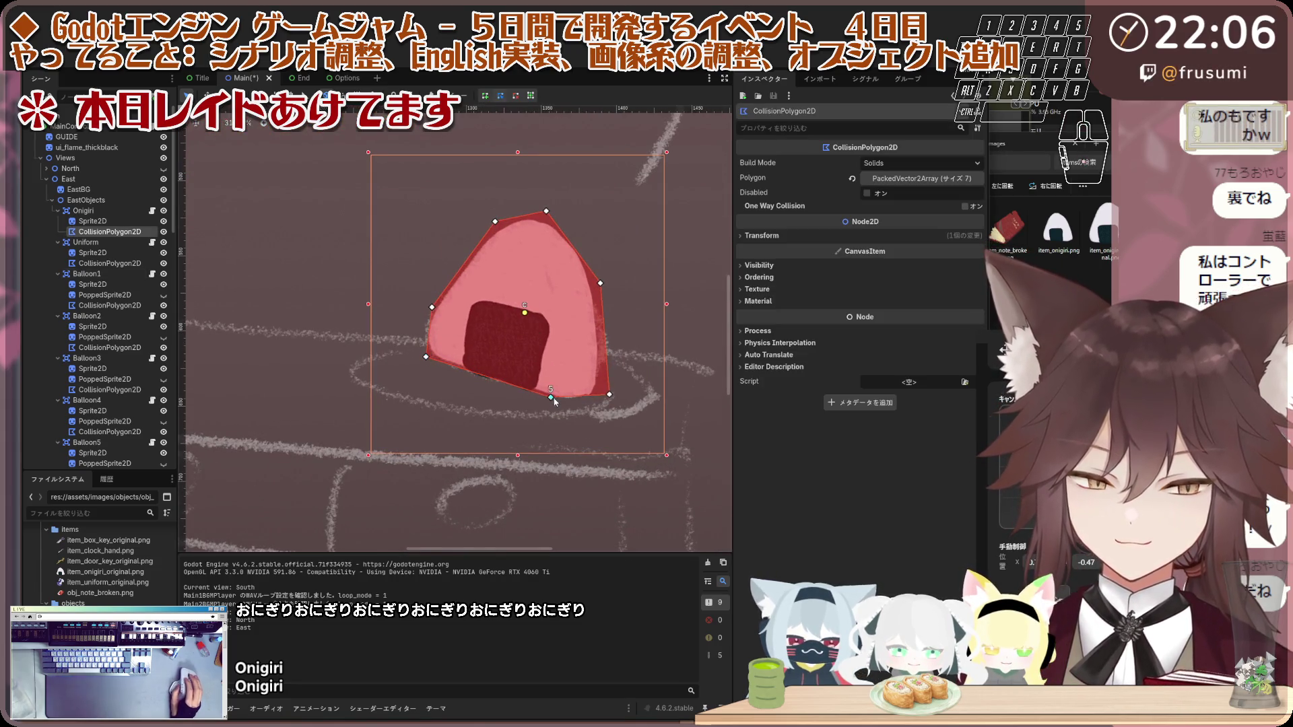
pyautogui.scroll(-1, 584, 346)
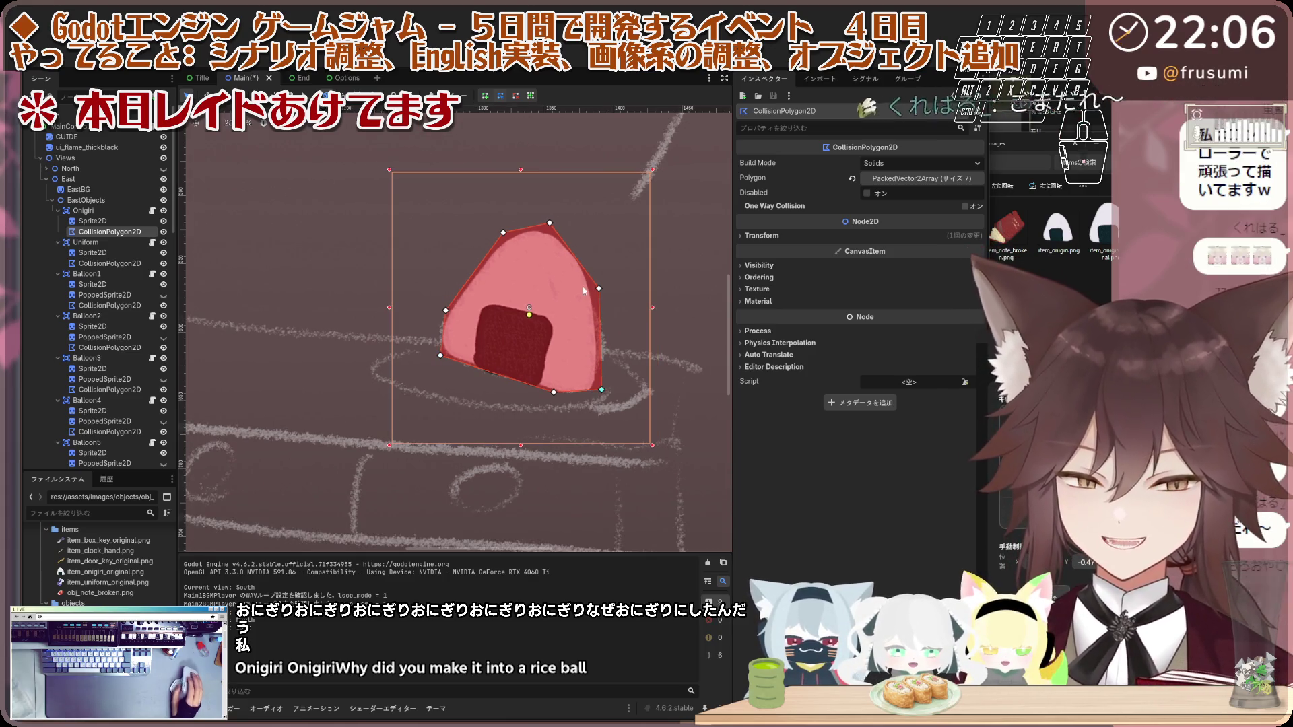
pyautogui.scroll(-2, 563, 287)
pyautogui.scroll(-3, 559, 288)
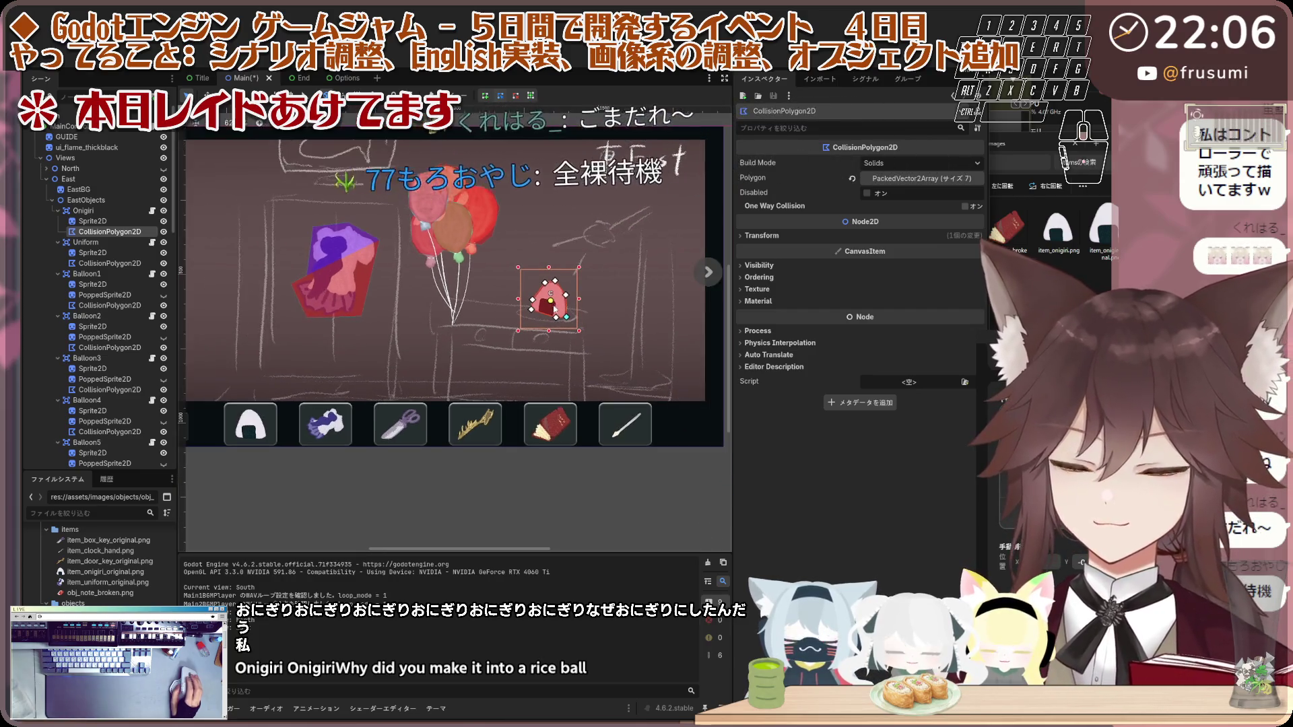
pyautogui.scroll(-4, 555, 306)
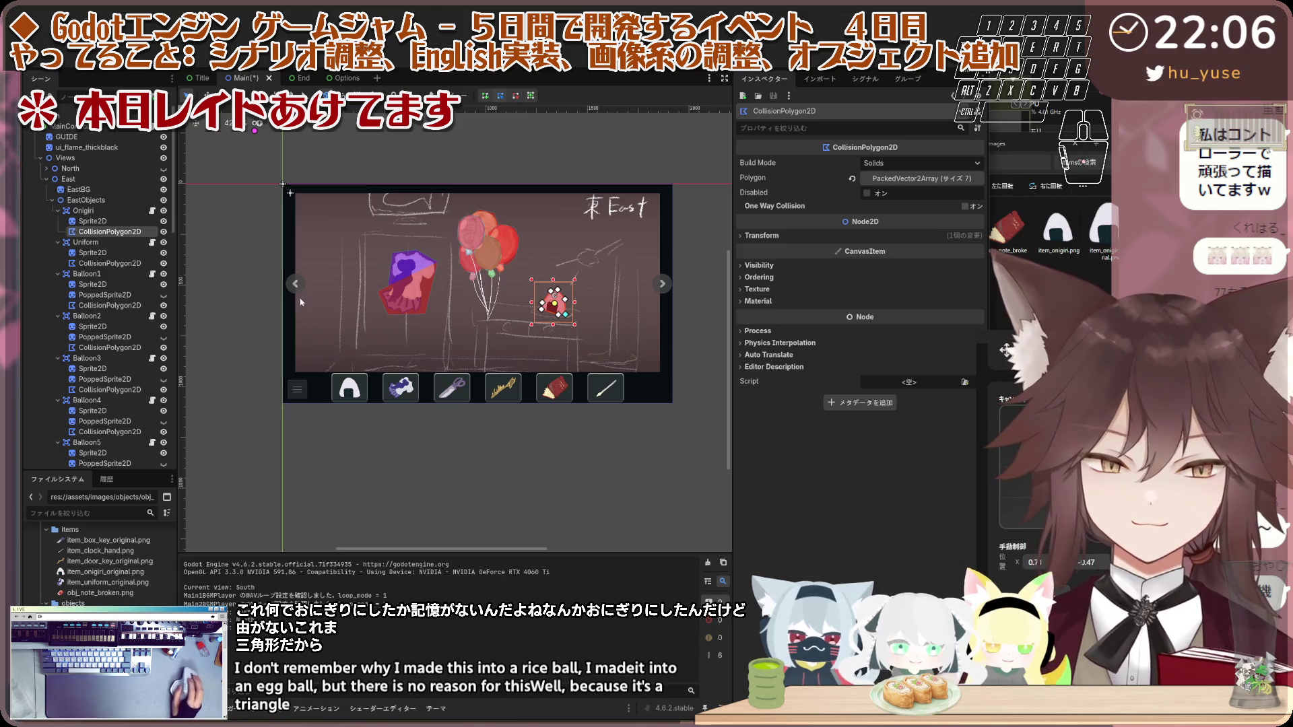
pyautogui.click(252, 232)
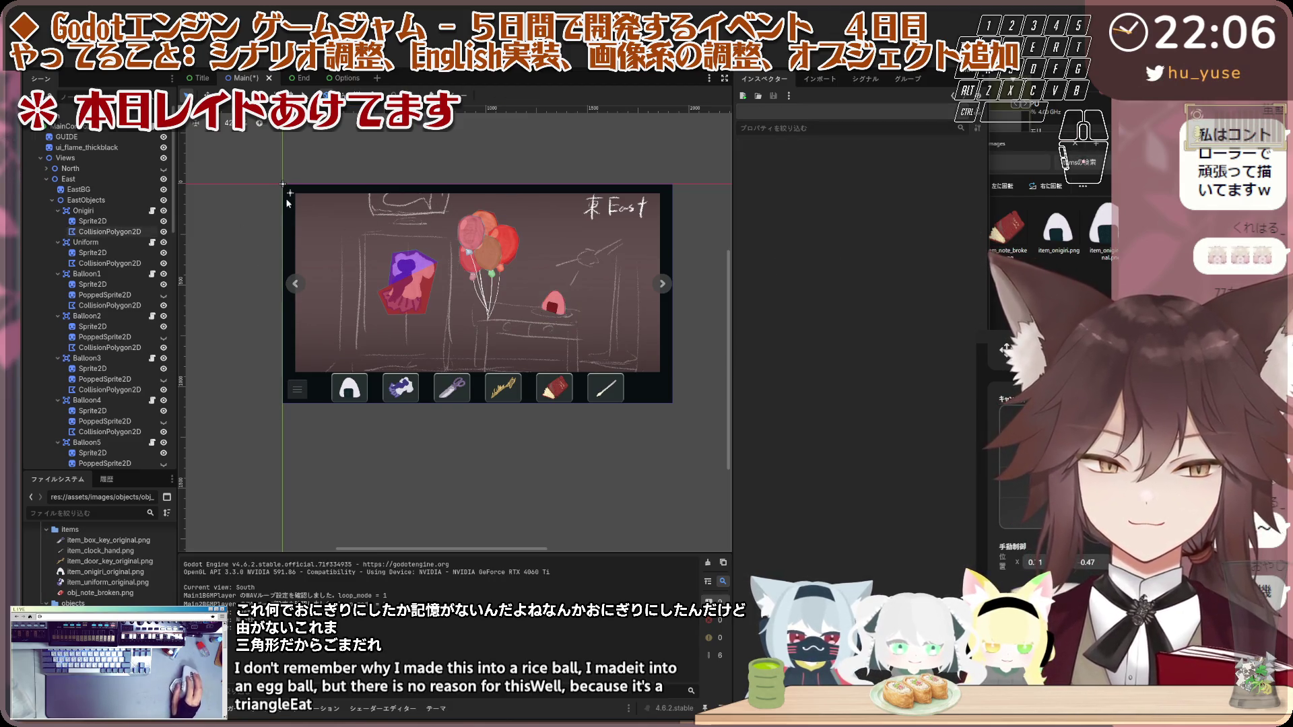
pyautogui.scroll(2, 359, 247)
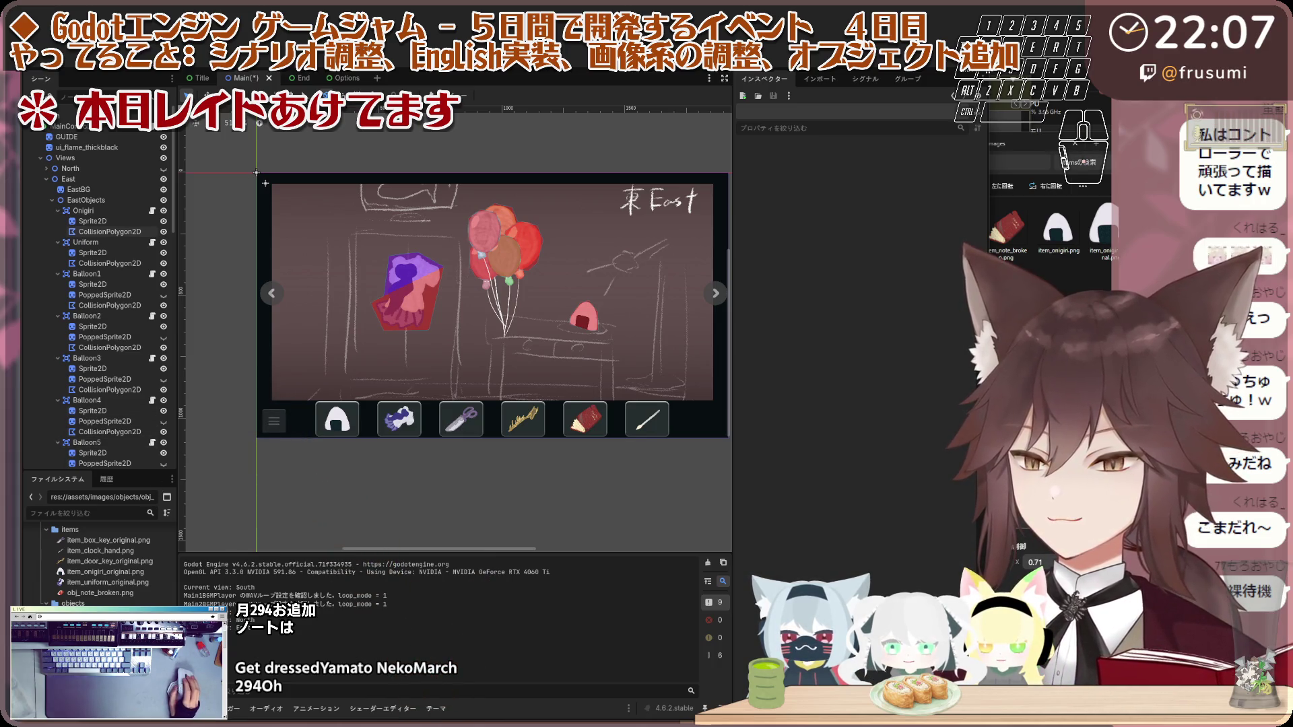
# Step: Raise the File Explorer window showing assets/images/items over the Godot editor
pyautogui.click(997, 292)
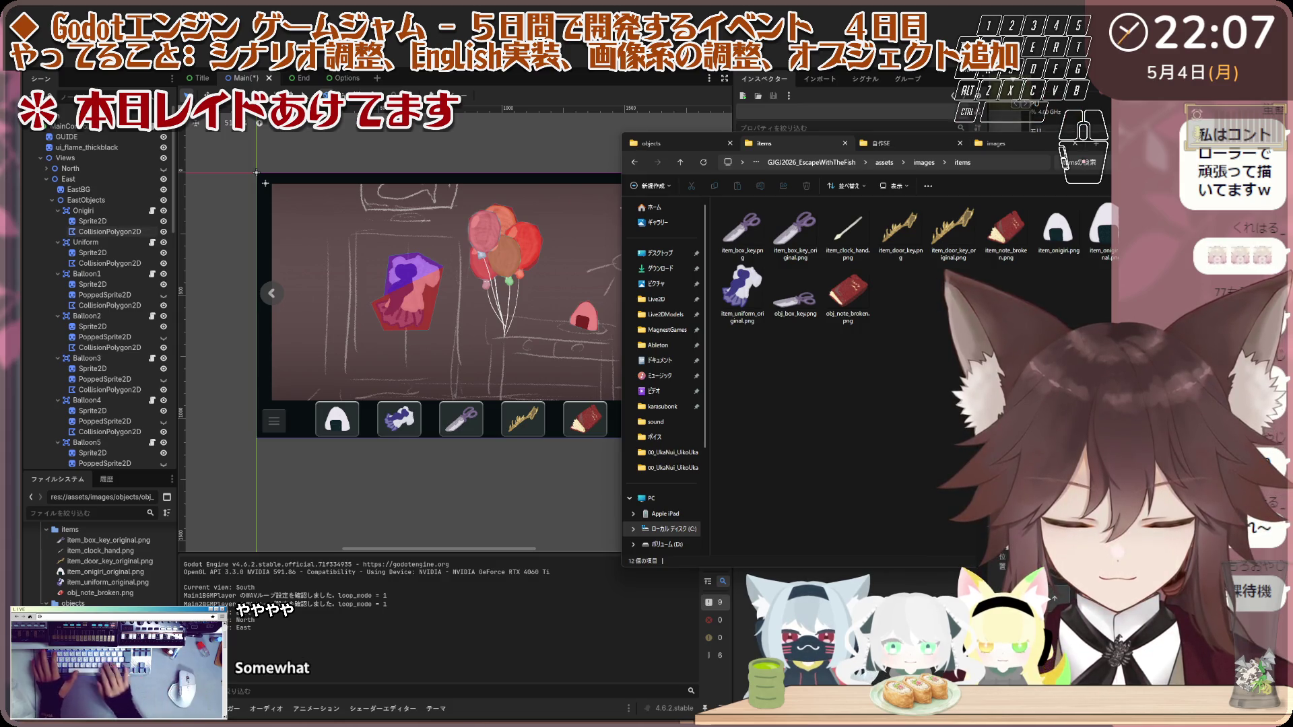
pyautogui.press('e')
pyautogui.press('r')
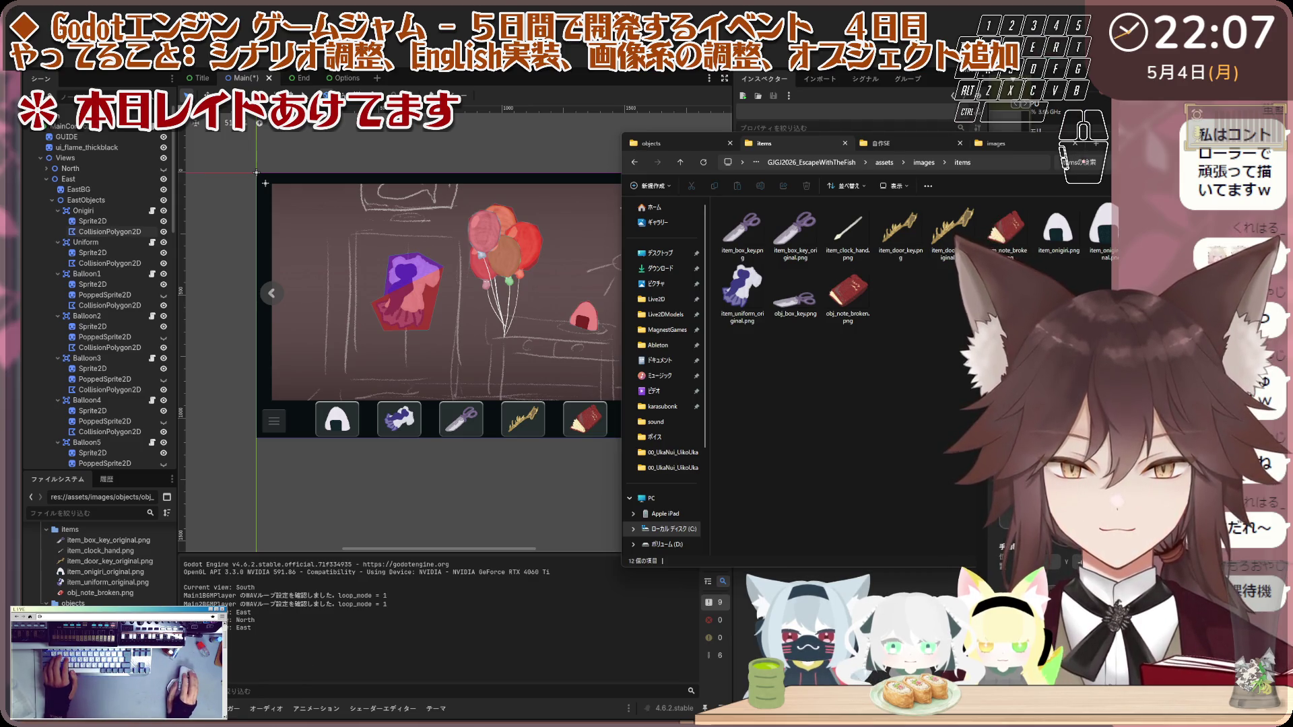
pyautogui.hotkey('ctrl', 'v')
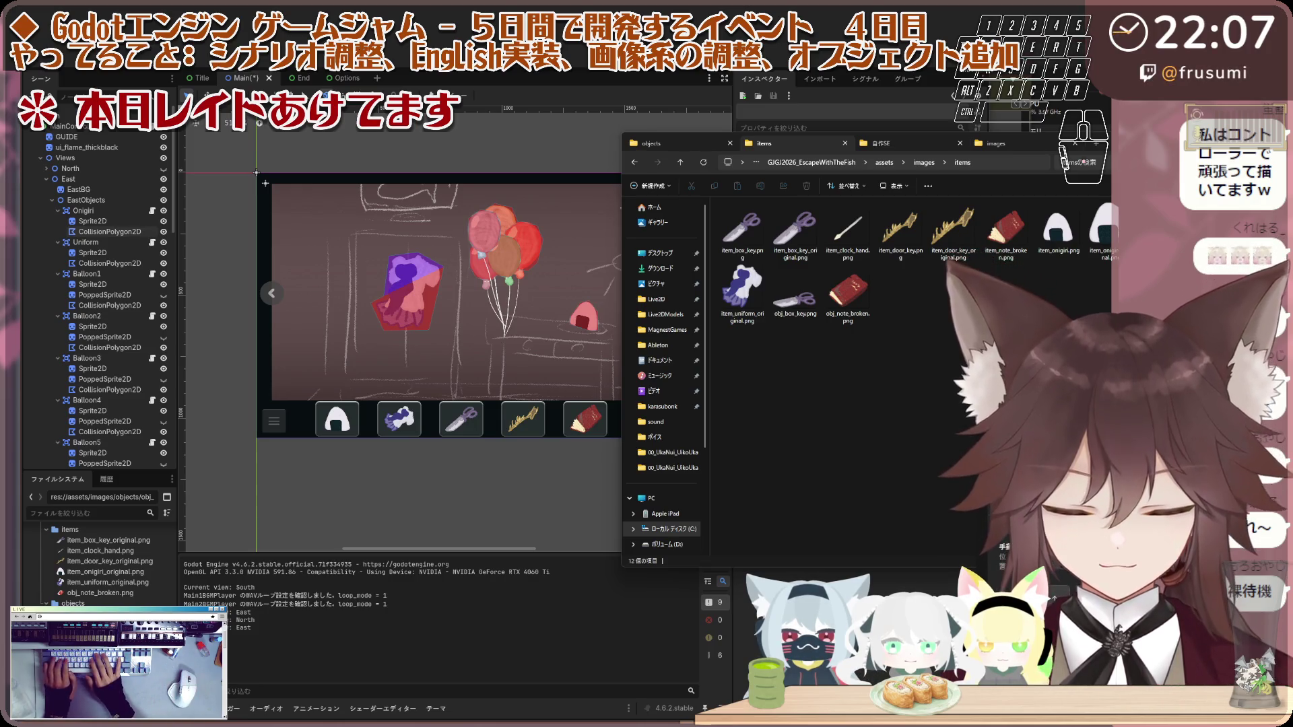
pyautogui.press('e')
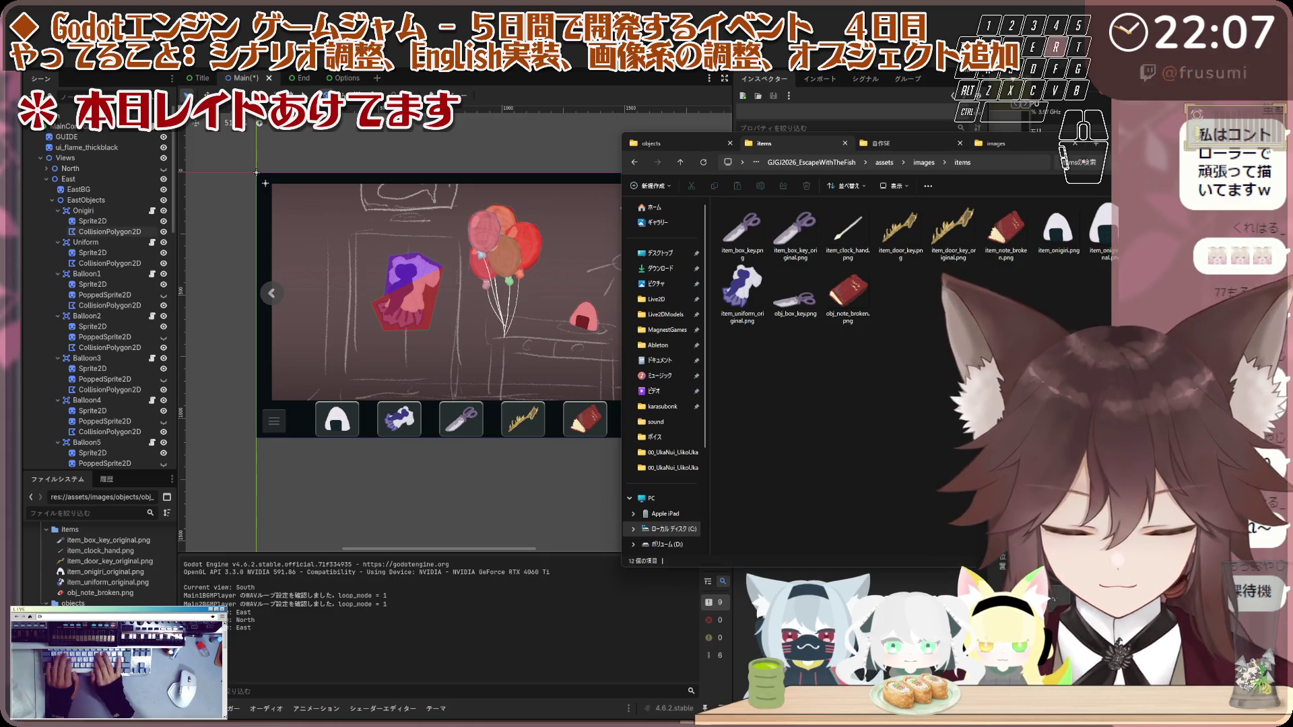
pyautogui.press('r')
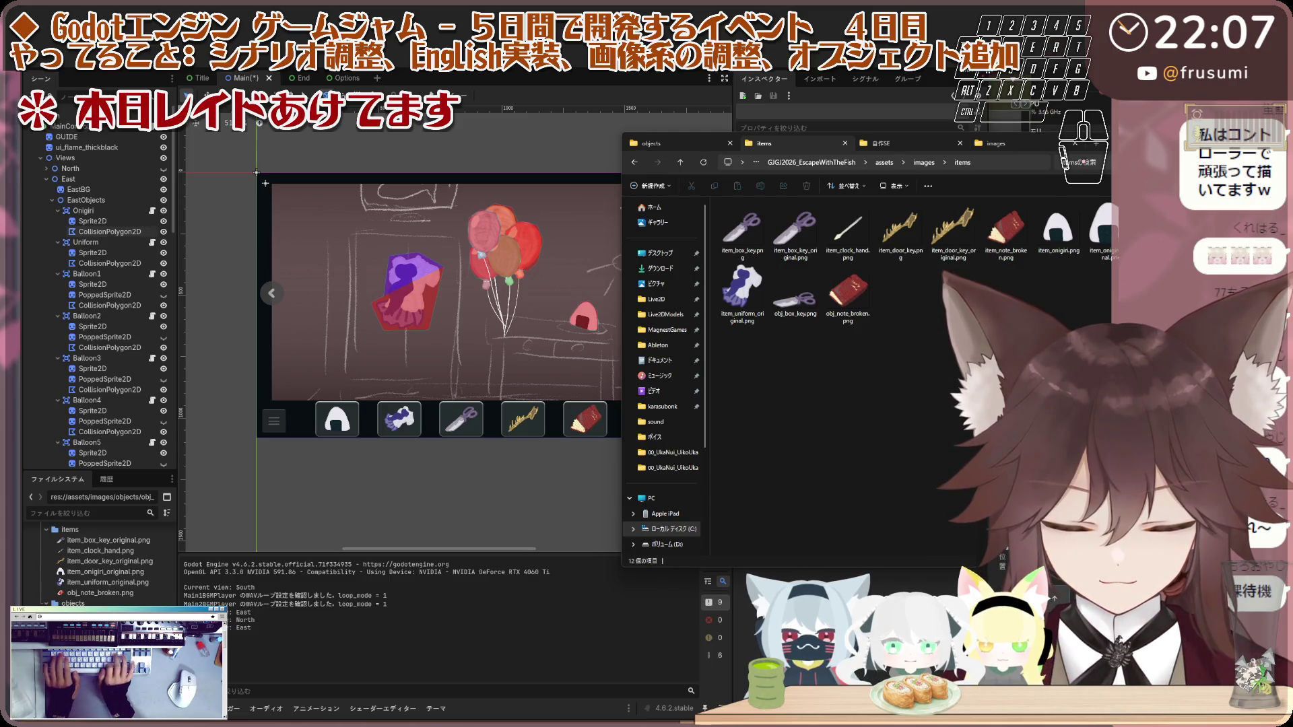
pyautogui.press('r')
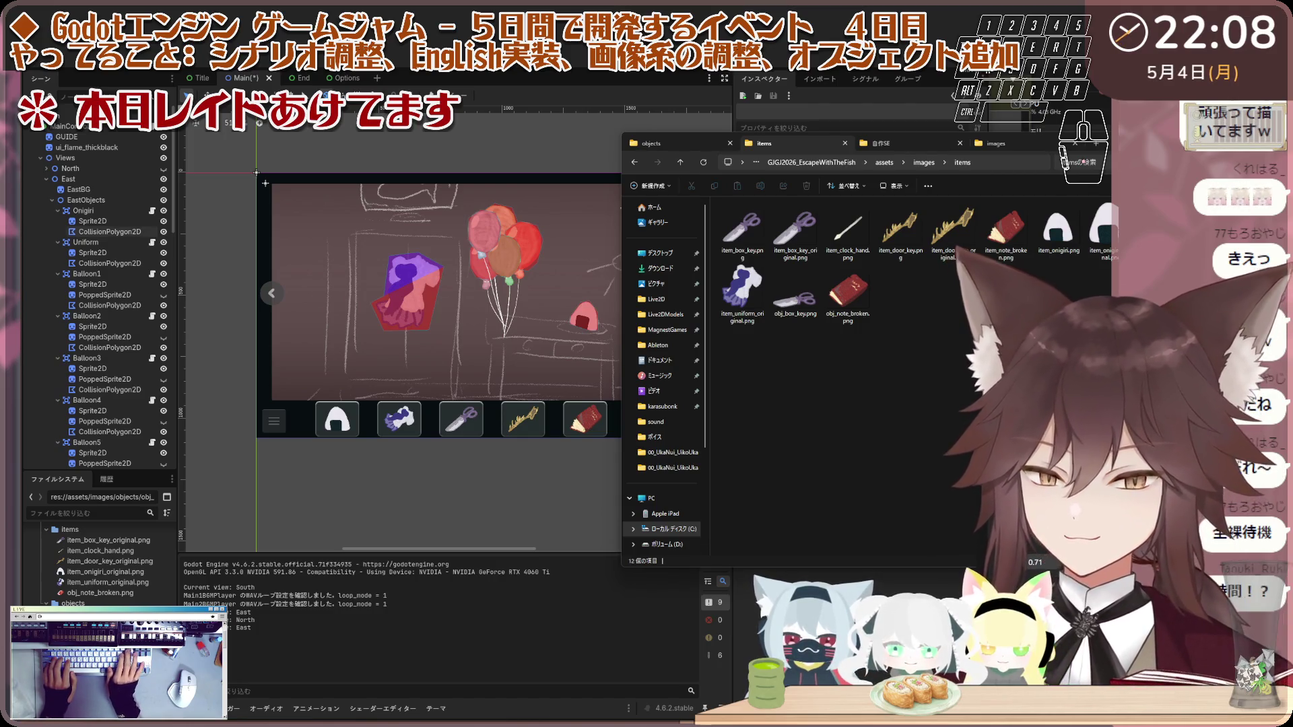
pyautogui.click(639, 86)
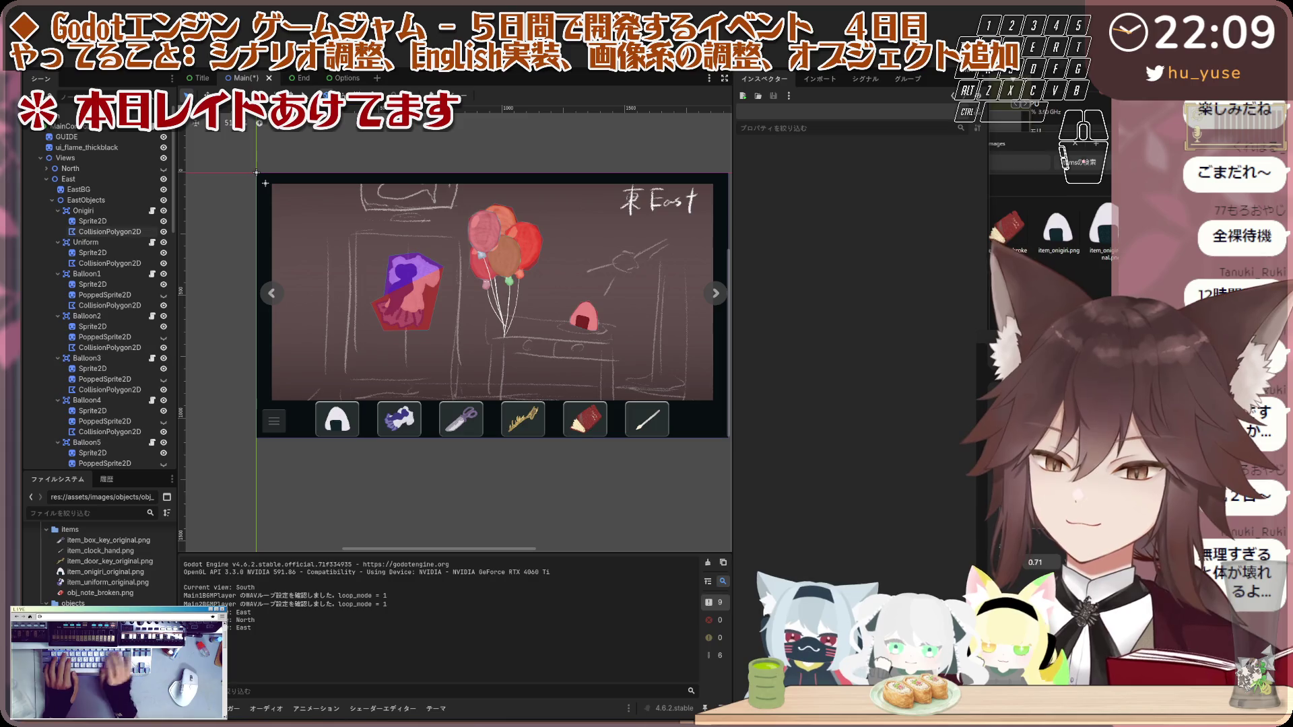
# Step: Press stray keys (r, b, g, t, a, t, z, r, space) in the editor, with no visible effect
pyautogui.press('r')
pyautogui.press('b')
pyautogui.press('g')
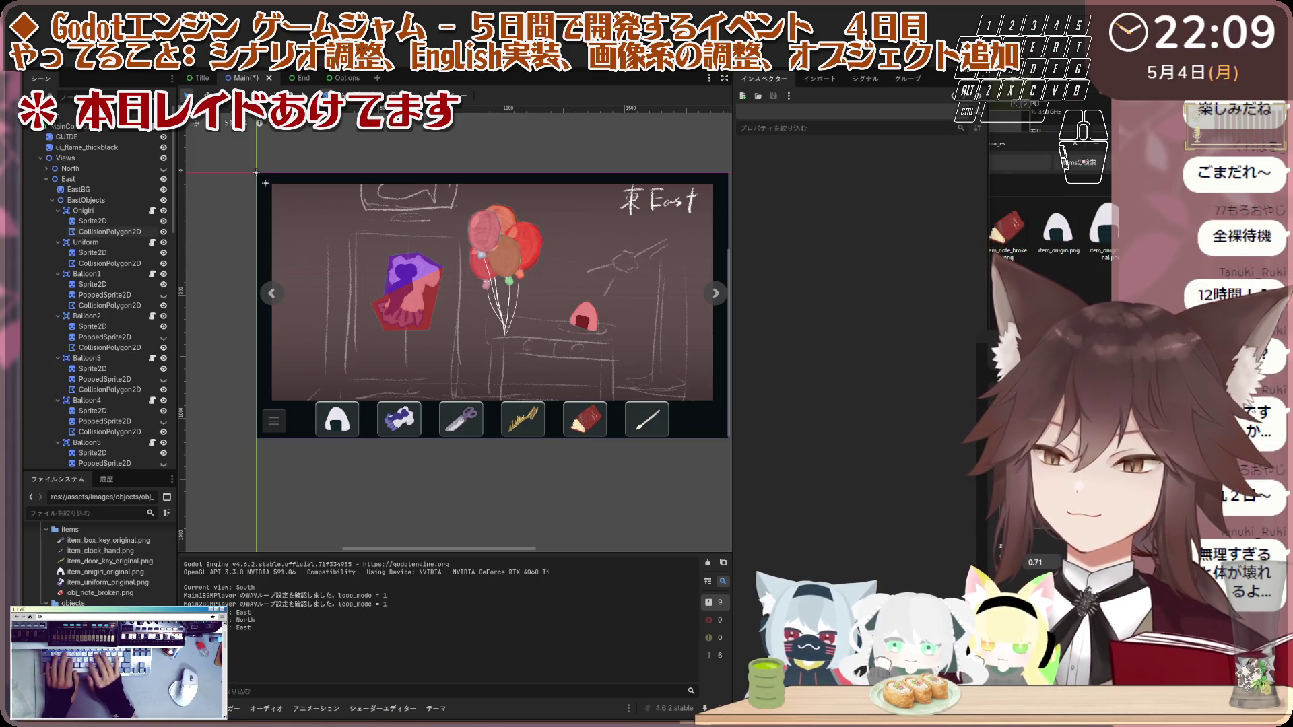
pyautogui.press('t')
pyautogui.press('a')
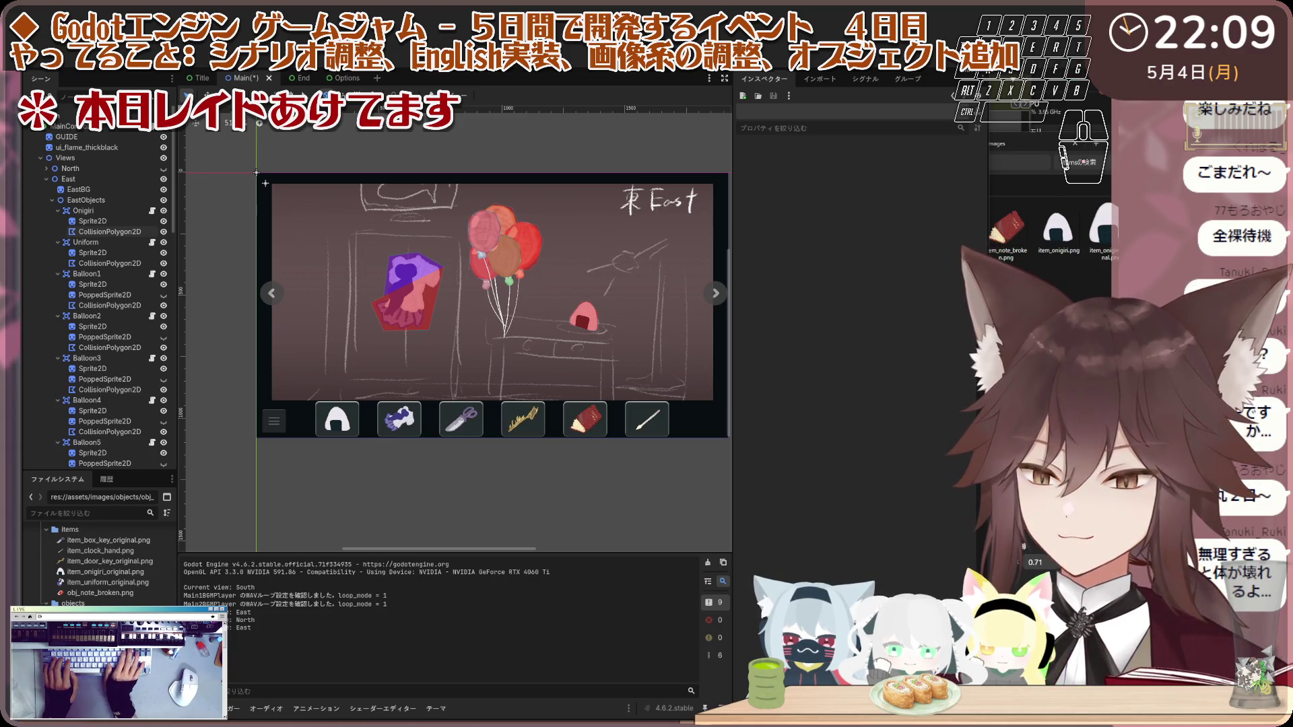
pyautogui.press('t')
pyautogui.press('z')
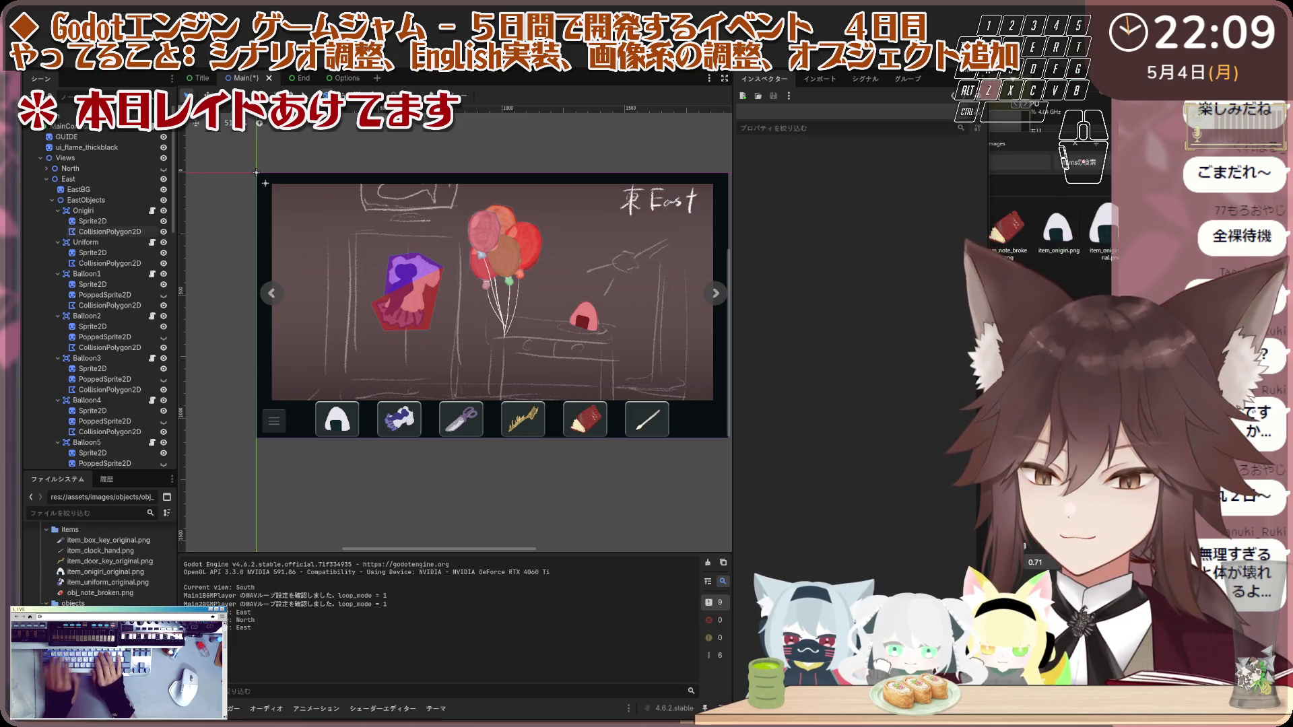
pyautogui.press('r')
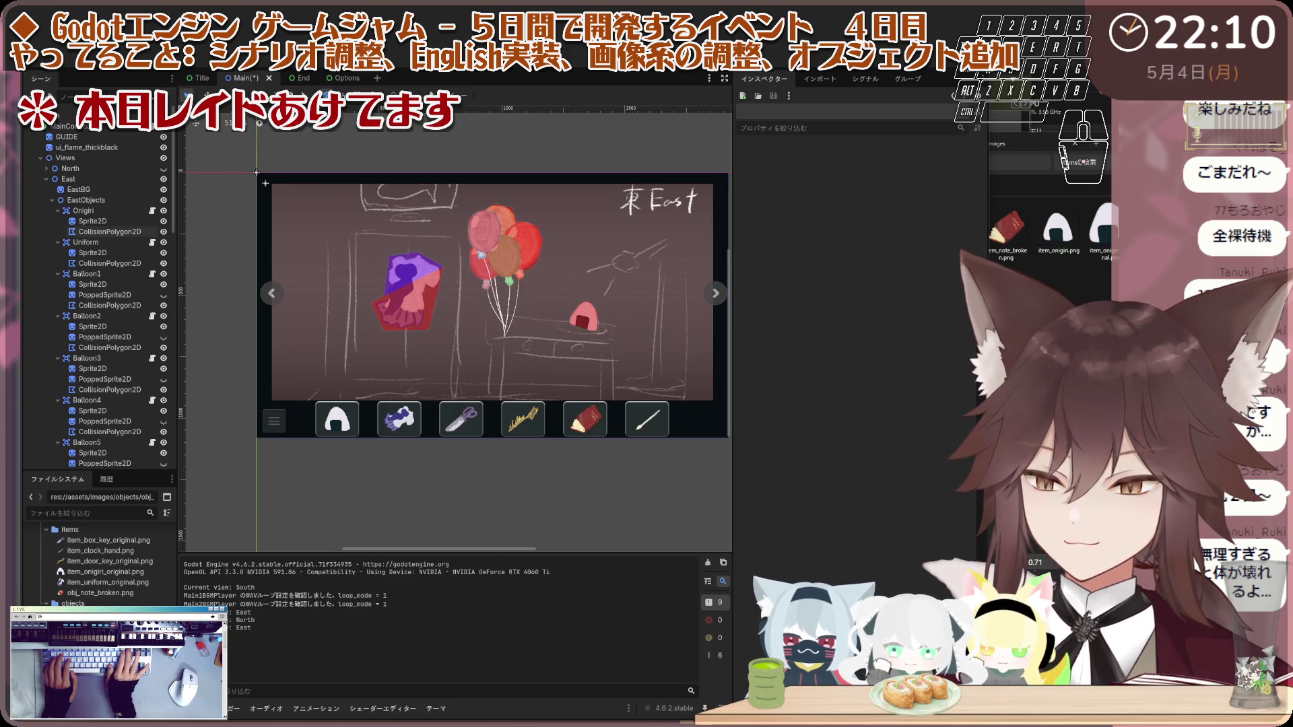
pyautogui.press('space')
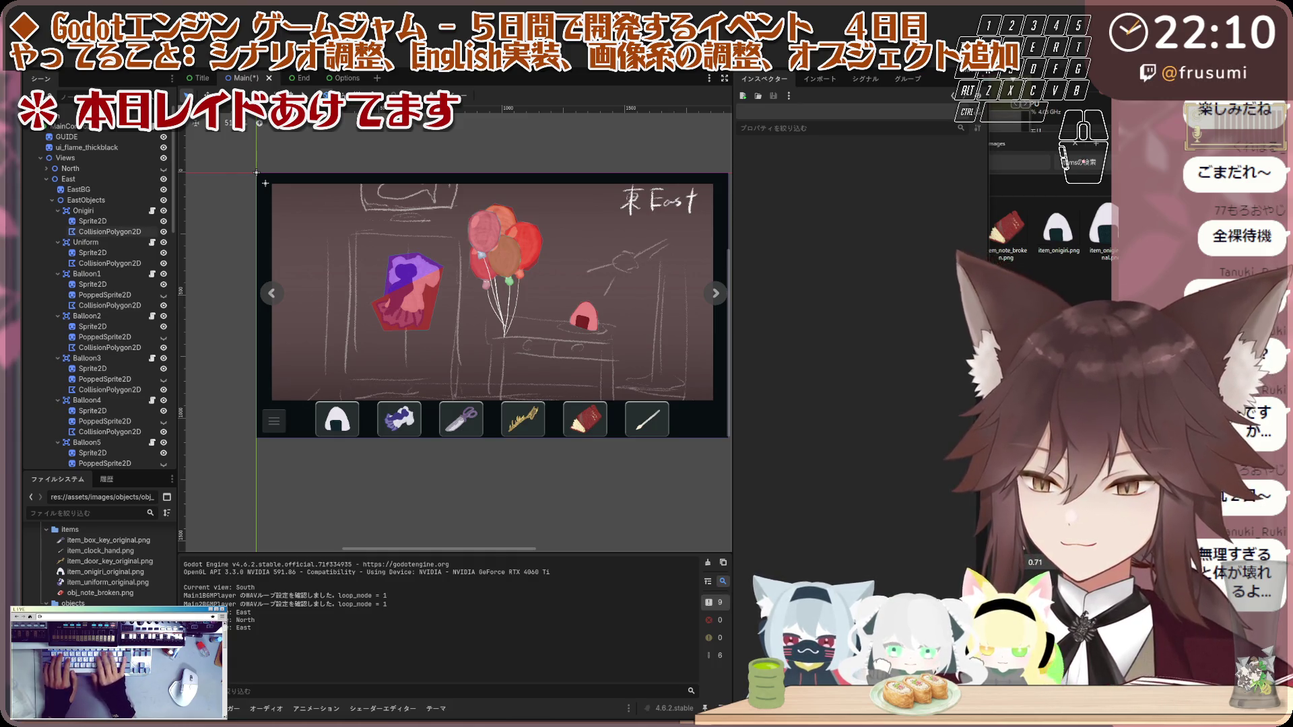
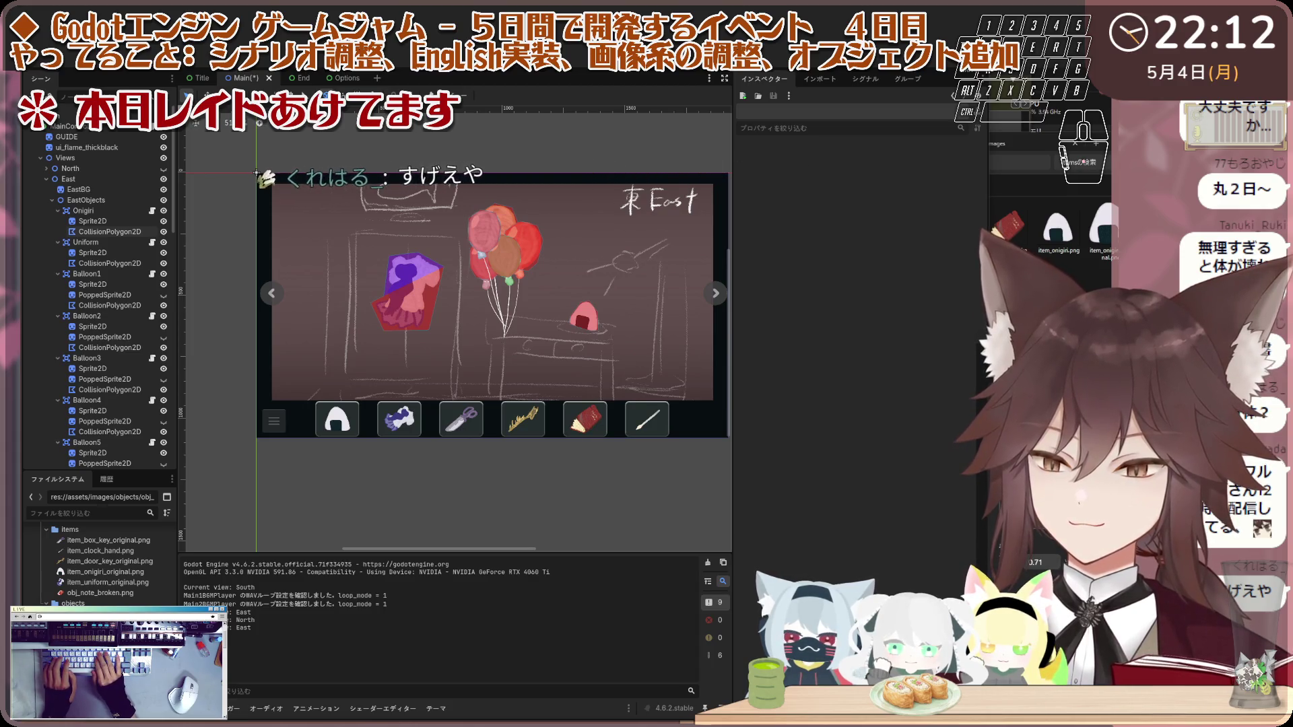
# Step: Type the characters 'e', 'a' and 'e' with spaces into the editor
pyautogui.press('e')
pyautogui.press('space')
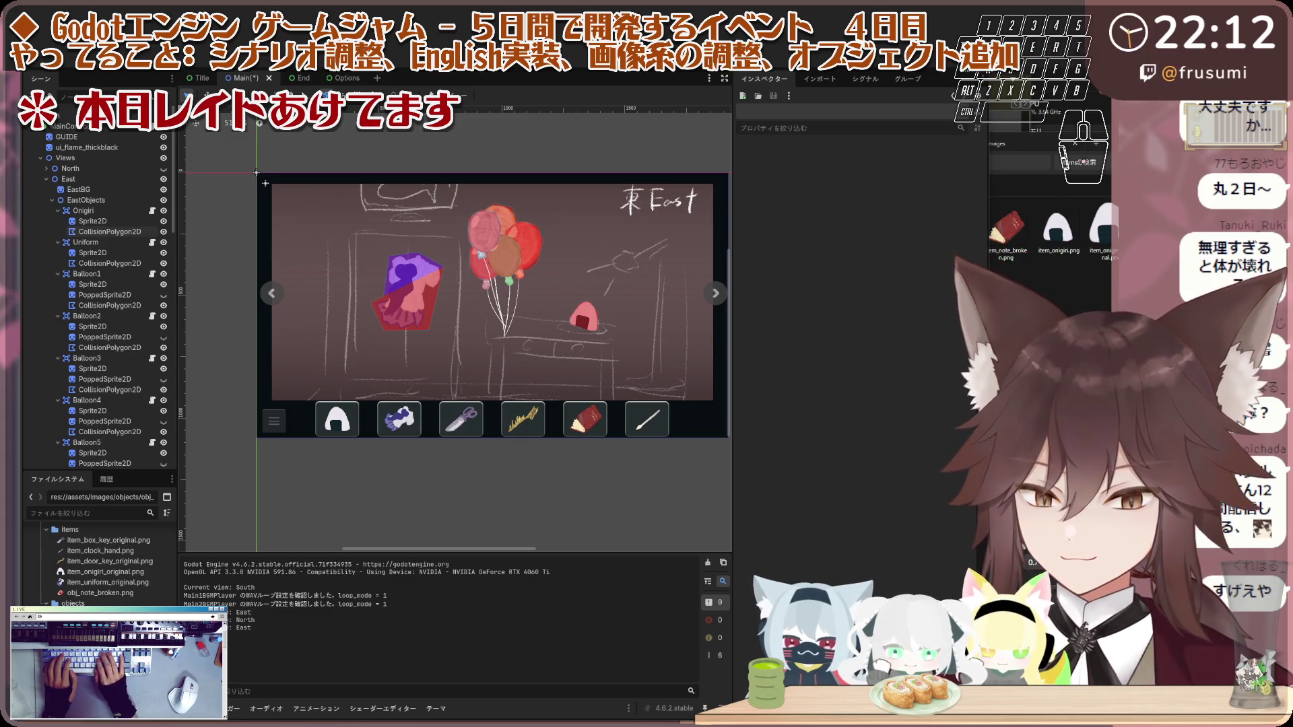
pyautogui.press('a')
pyautogui.press('e')
pyautogui.press('space')
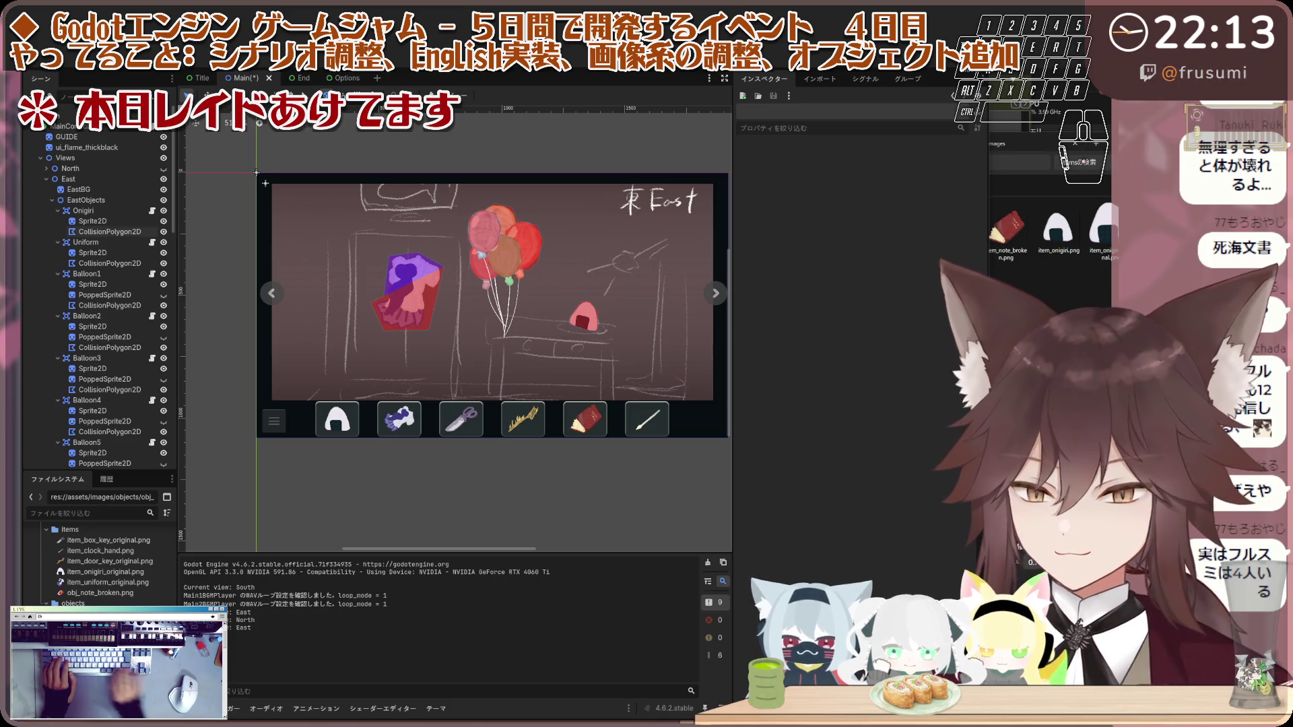
# Step: In res://assets/audio, copy a reference to the scissors sound-effect file from its context menu
pyautogui.scroll(-5, 101, 559)
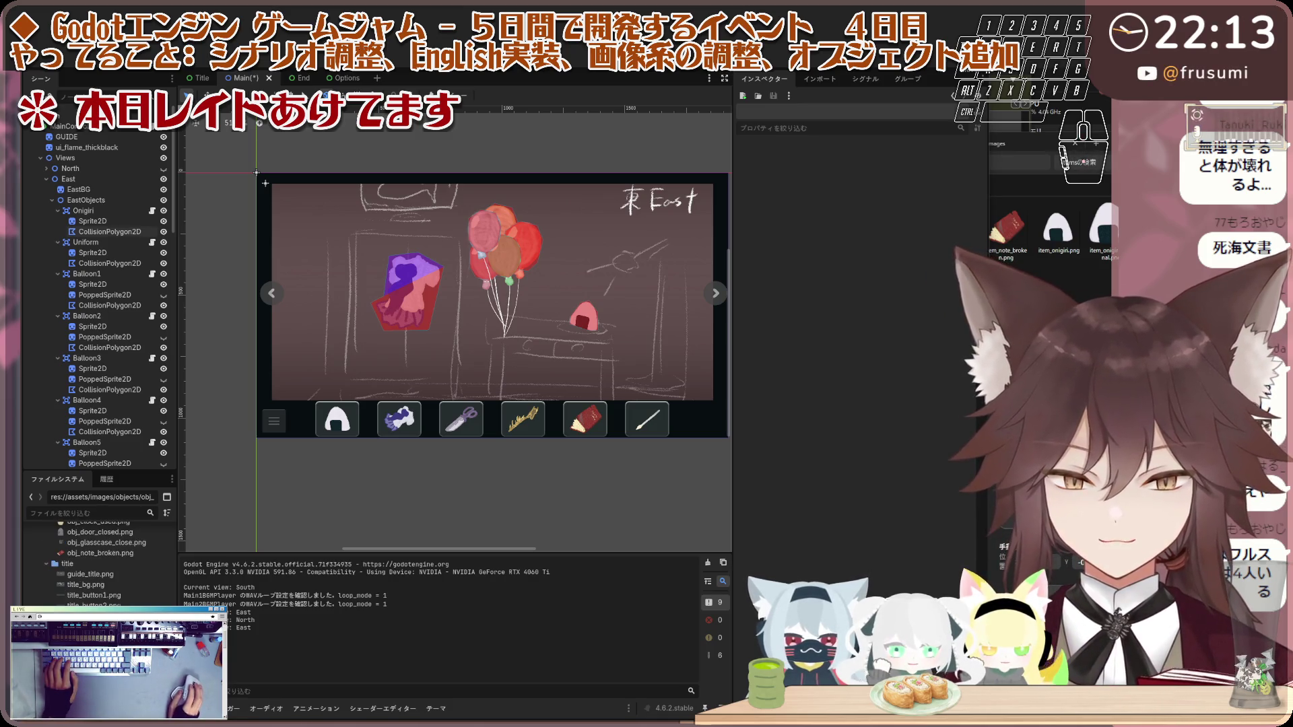
pyautogui.scroll(-10, 111, 563)
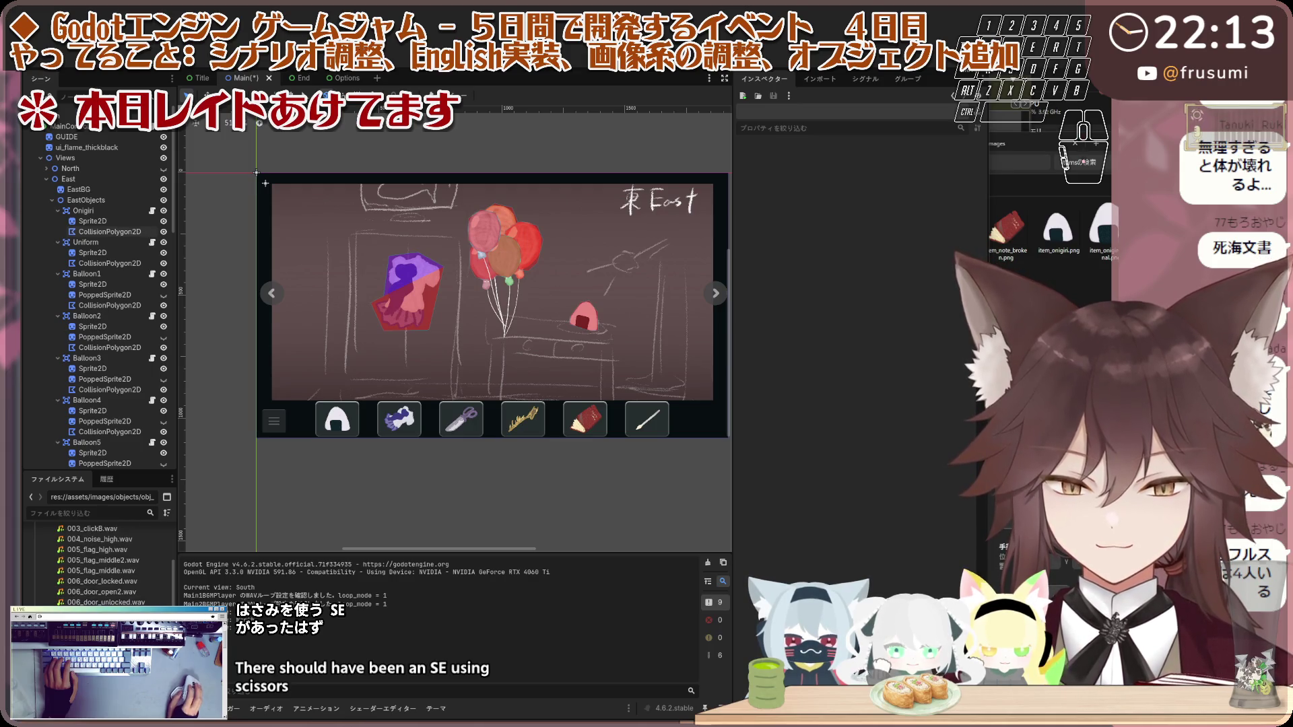
pyautogui.click(101, 571)
pyautogui.rightClick(109, 571)
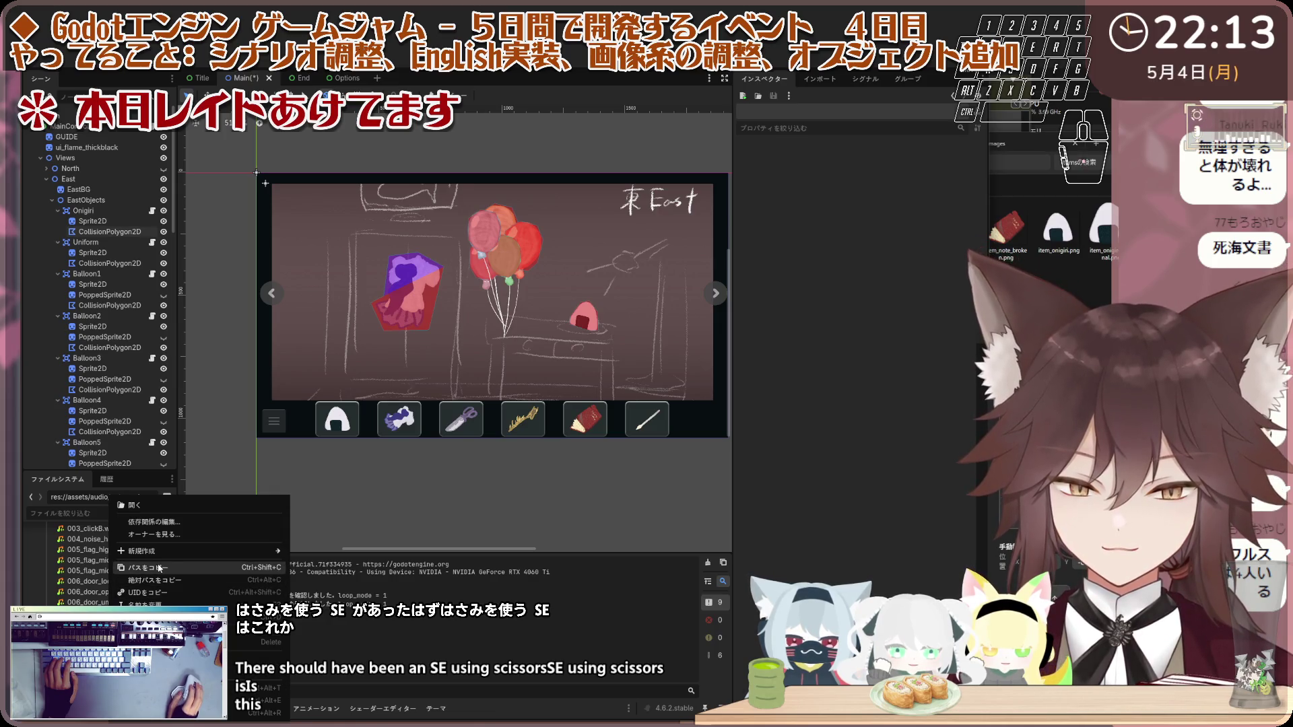
pyautogui.click(162, 598)
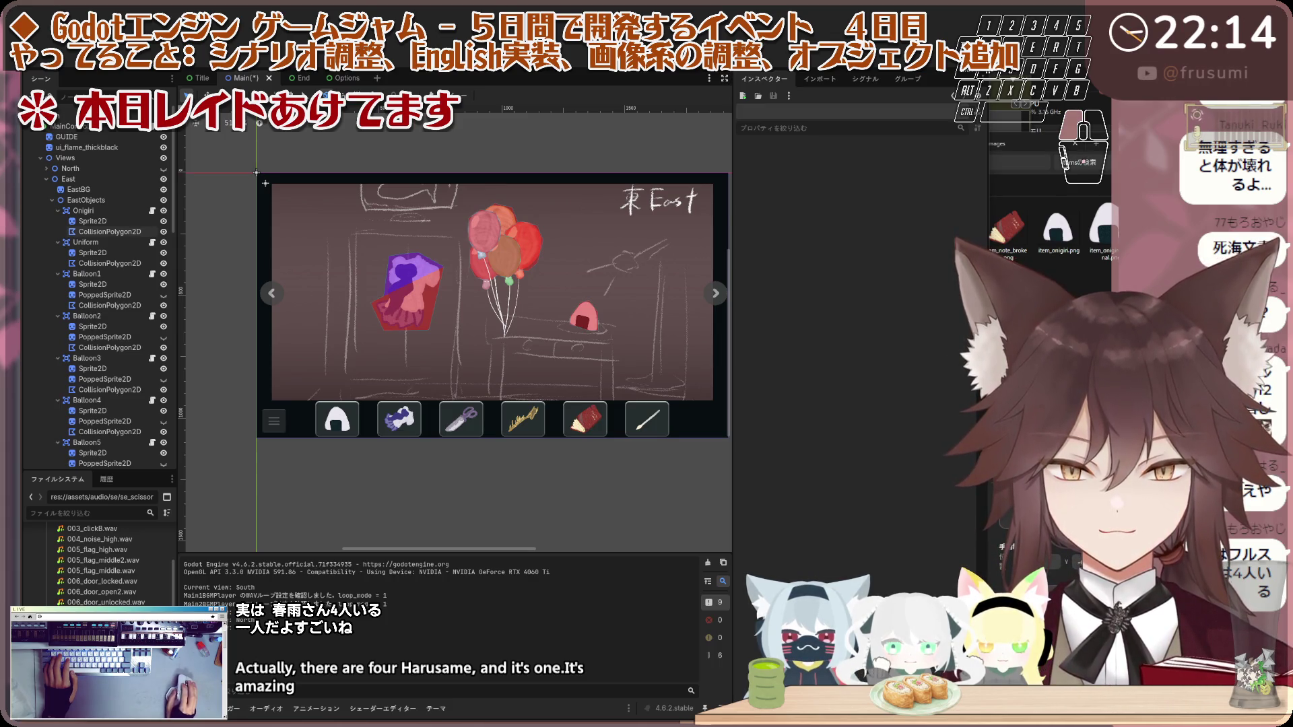
# Step: Copy the scissors sound reference, then type 'fr' toward the box-open sound effect
pyautogui.hotkey('ctrl', 'c')
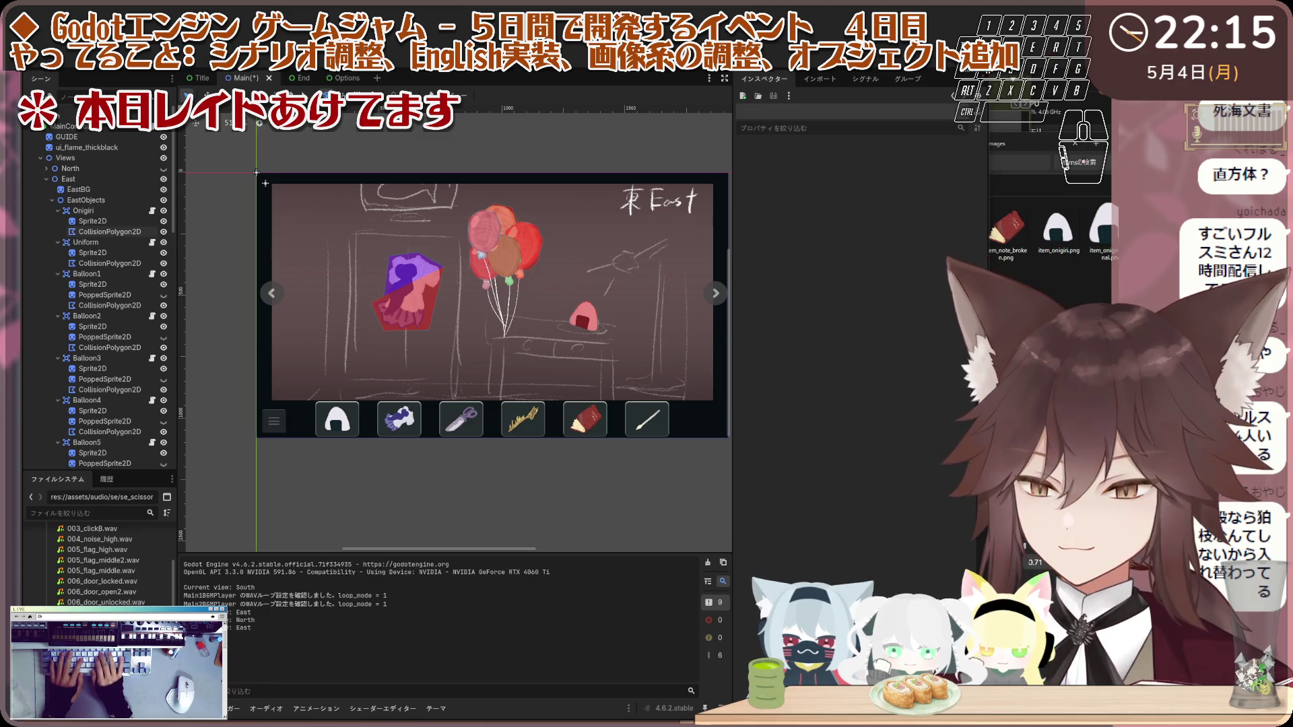
pyautogui.press('f')
pyautogui.press('r')
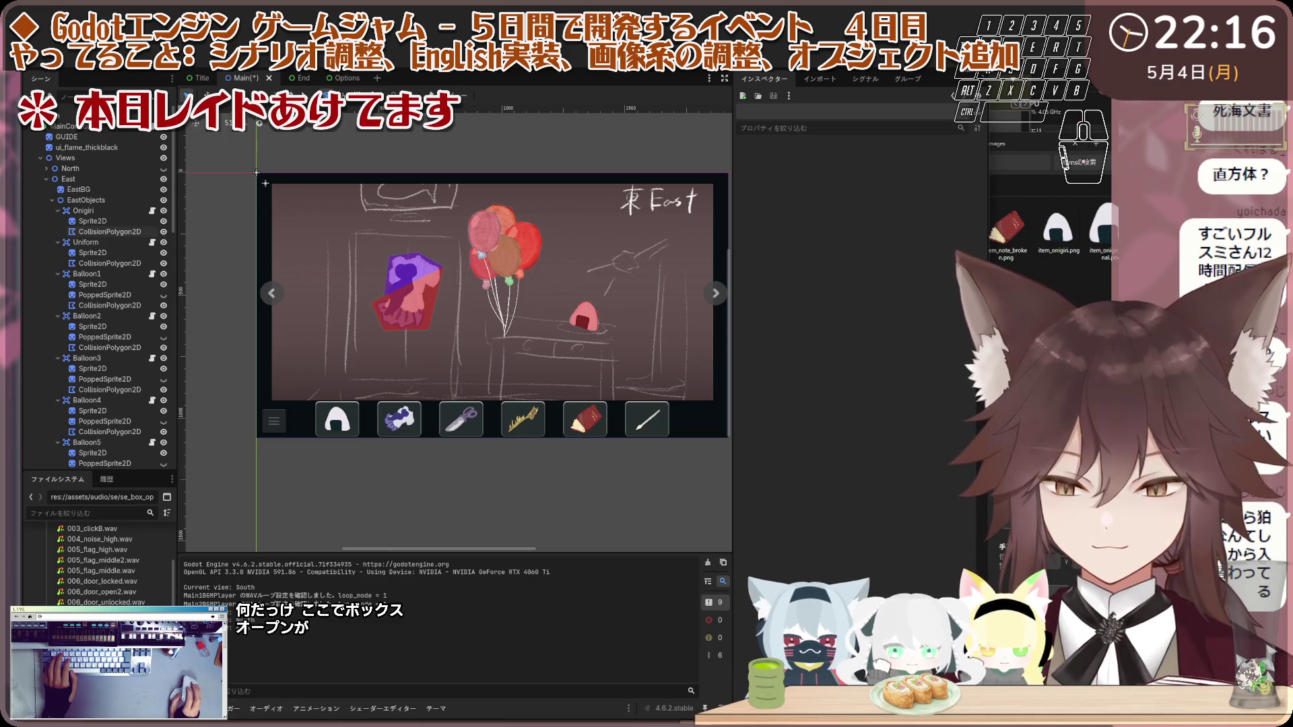
pyautogui.rightClick(111, 603)
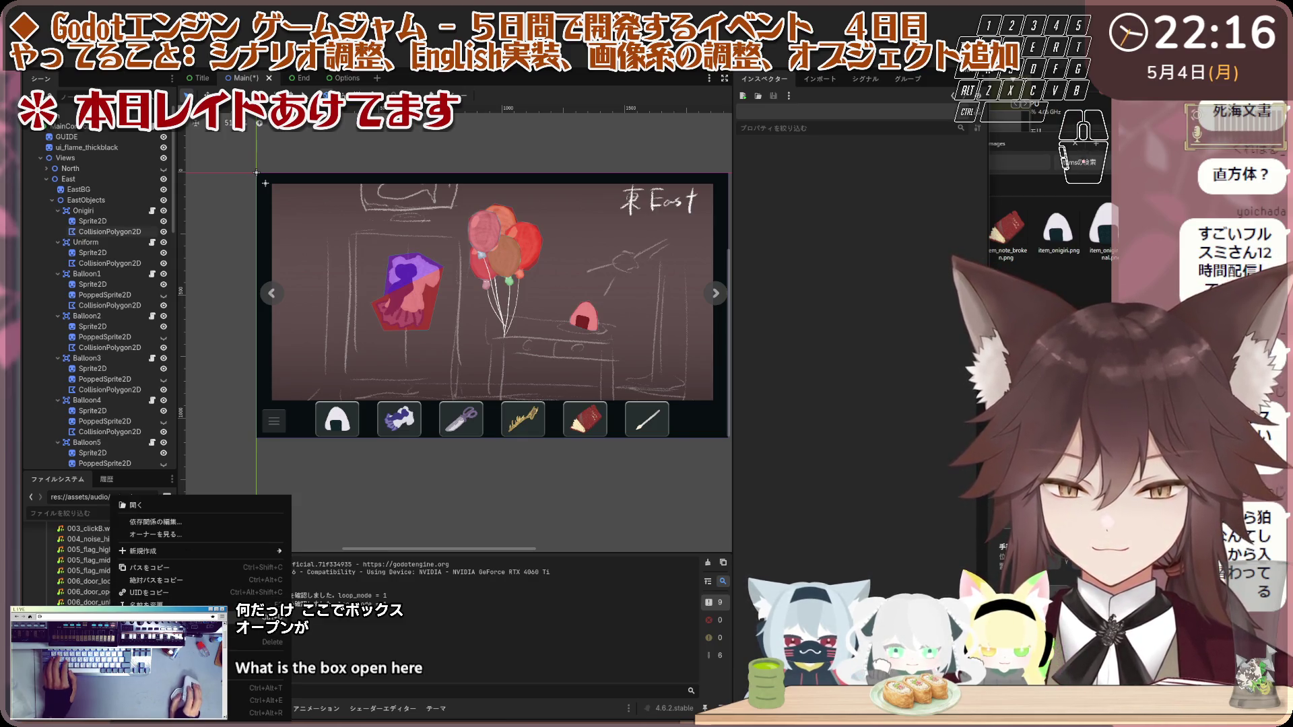
pyautogui.press('Escape')
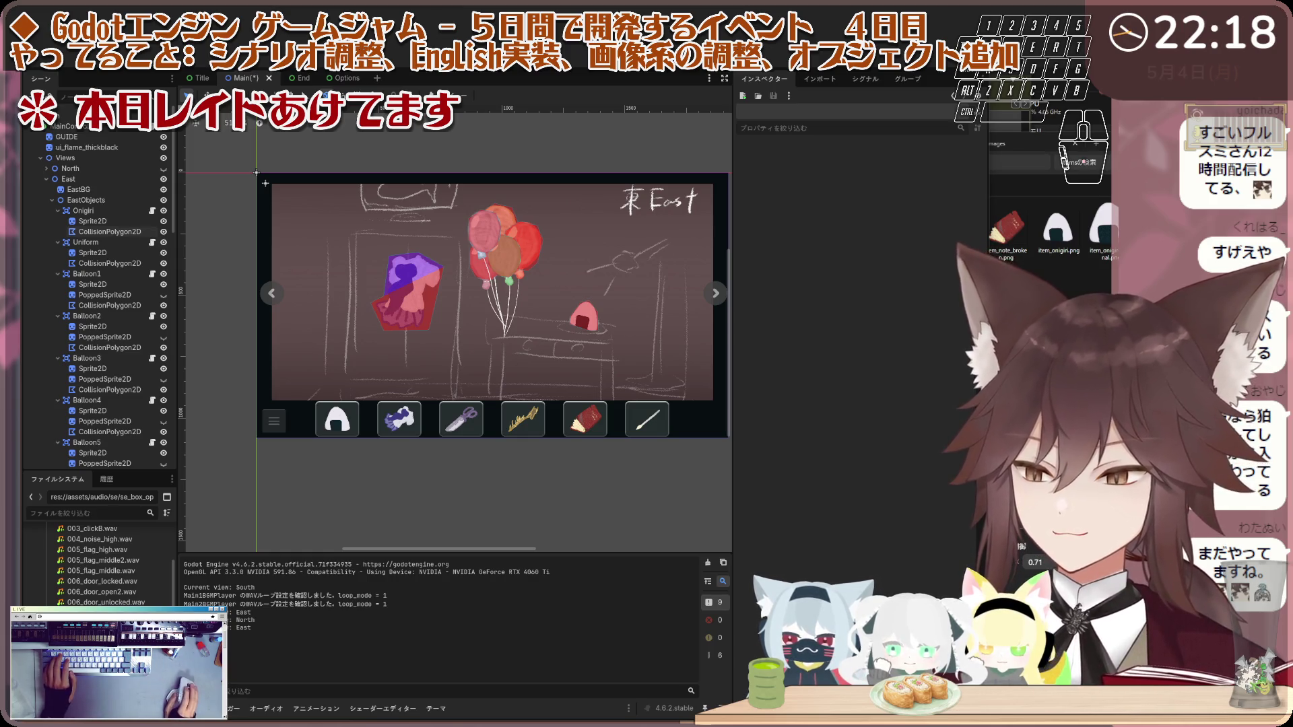
pyautogui.press('t')
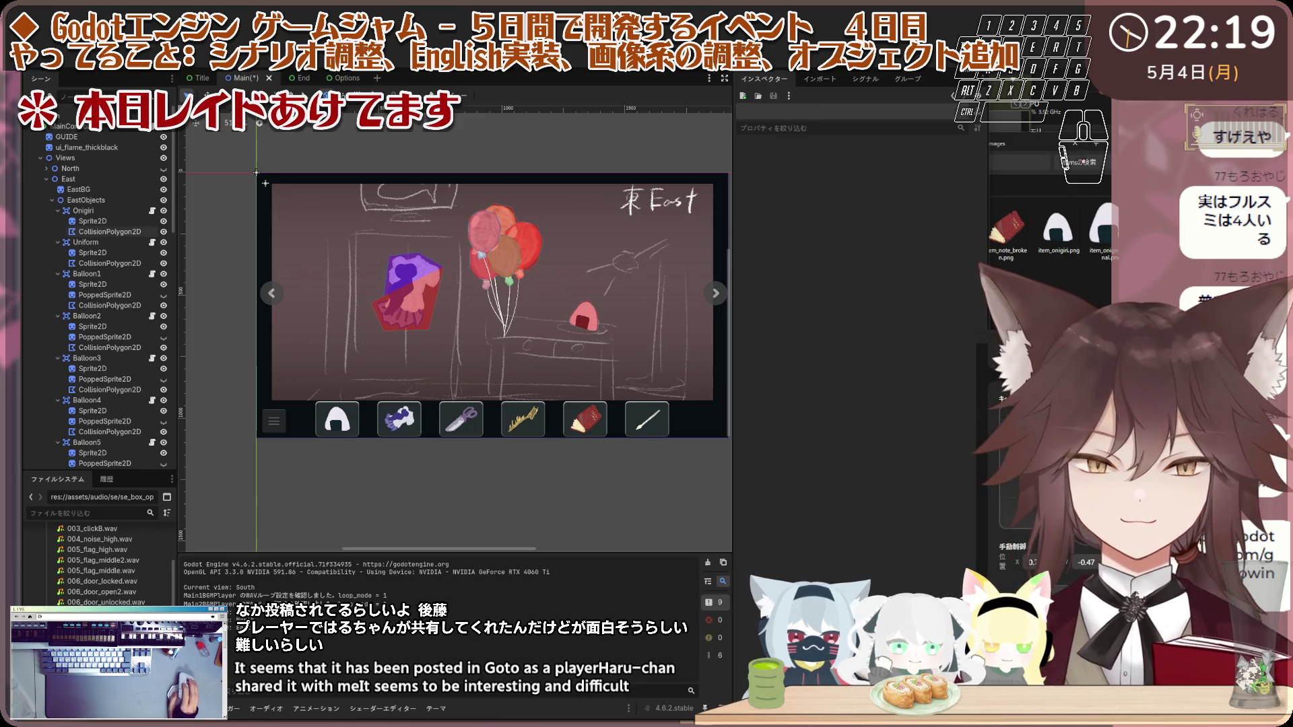
pyautogui.hotkey('ctrl', 'F3')
# Step: In Localization.gd, replace the Japanese Stage2 box lines from line 181 with the new box strings
pyautogui.scroll(1, 446, 207)
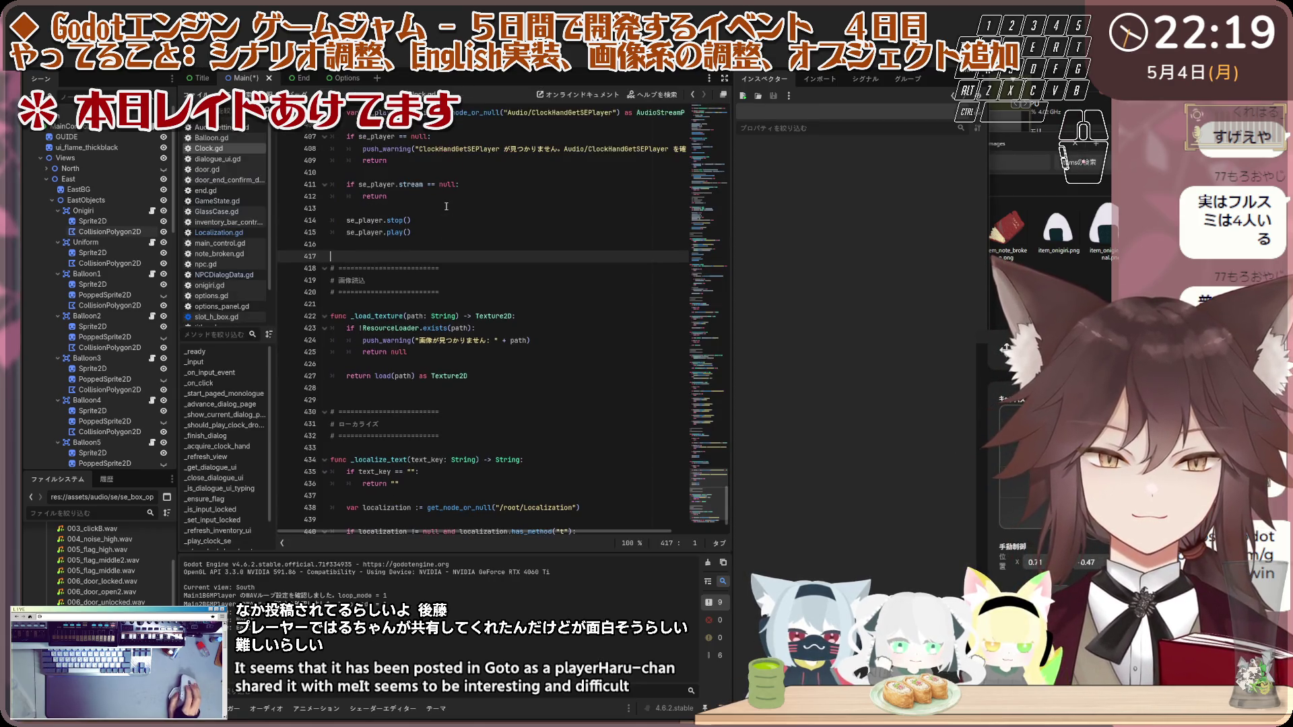
pyautogui.click(222, 233)
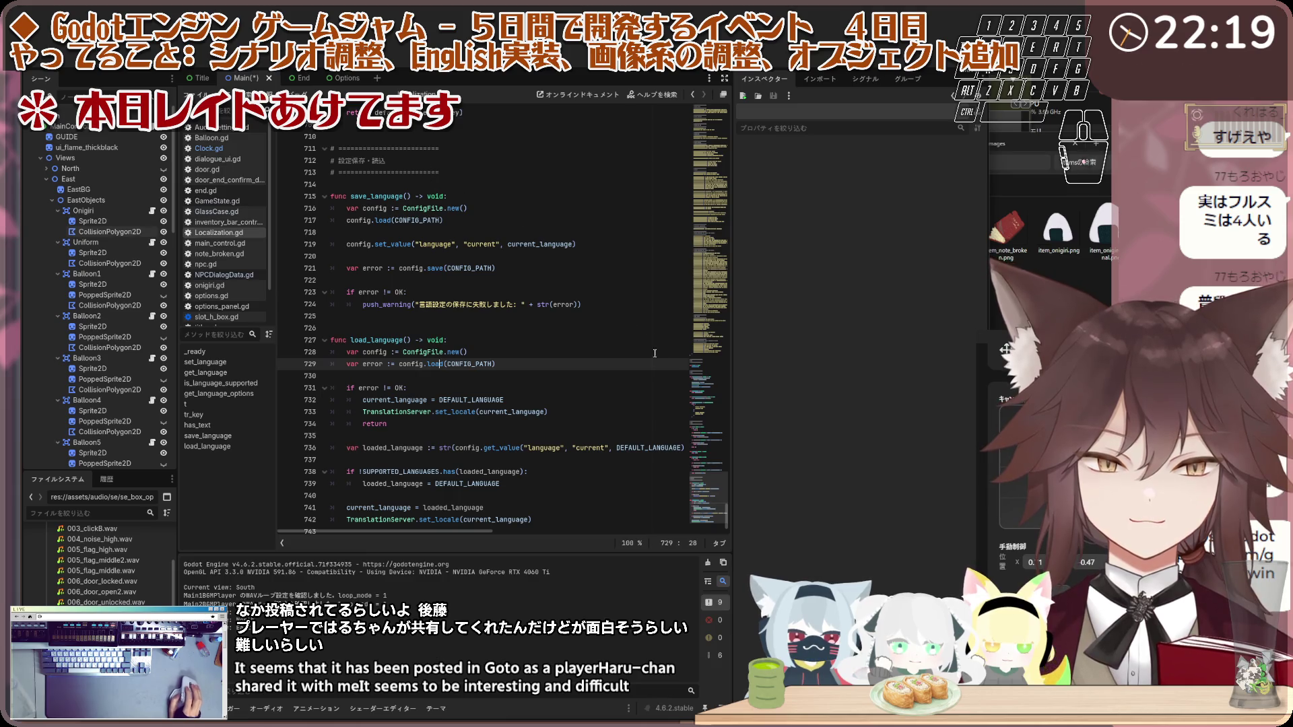
pyautogui.moveTo(707, 494)
pyautogui.mouseDown()
pyautogui.moveTo(696, 122)
pyautogui.moveTo(688, 192)
pyautogui.mouseUp()
pyautogui.moveTo(647, 242)
pyautogui.mouseDown()
pyautogui.moveTo(404, 228)
pyautogui.moveTo(312, 195)
pyautogui.mouseUp()
pyautogui.hotkey('ctrl', 'v')
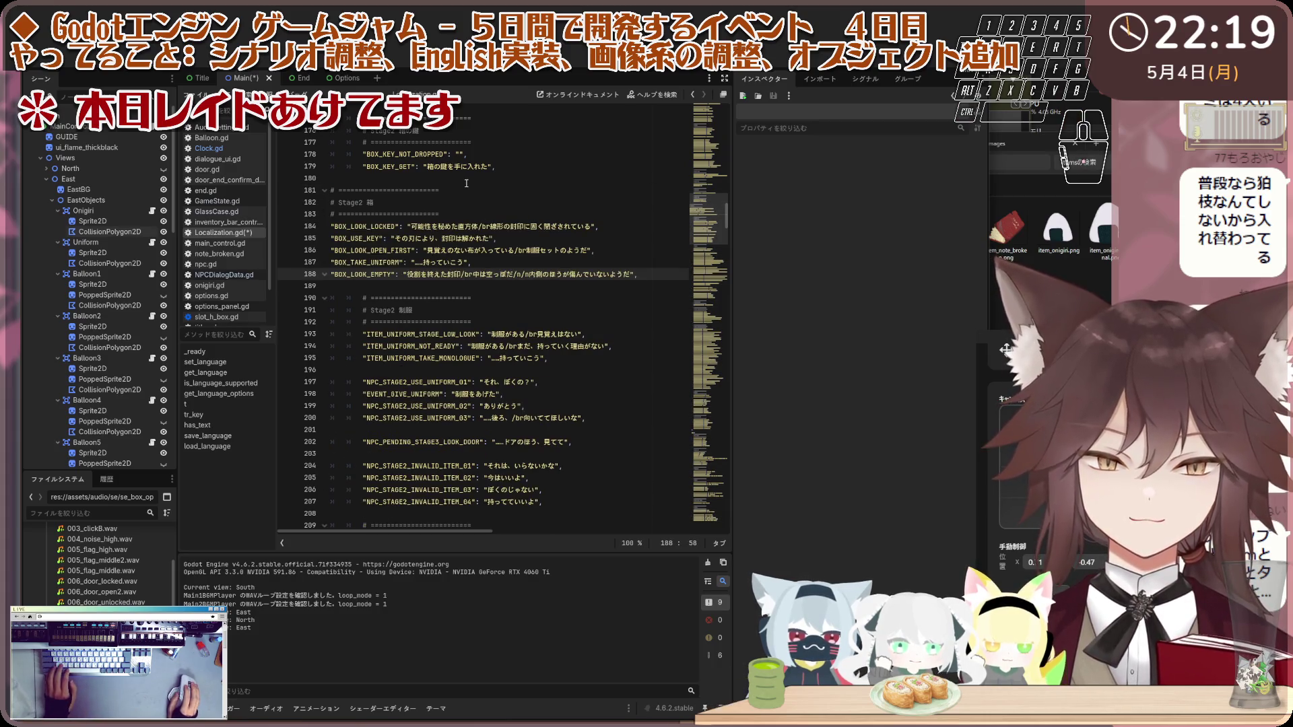
pyautogui.hotkey('ctrl', 'z')
pyautogui.moveTo(630, 239)
pyautogui.mouseDown()
pyautogui.moveTo(404, 227)
pyautogui.moveTo(317, 206)
pyautogui.mouseUp()
pyautogui.hotkey('ctrl', 'v')
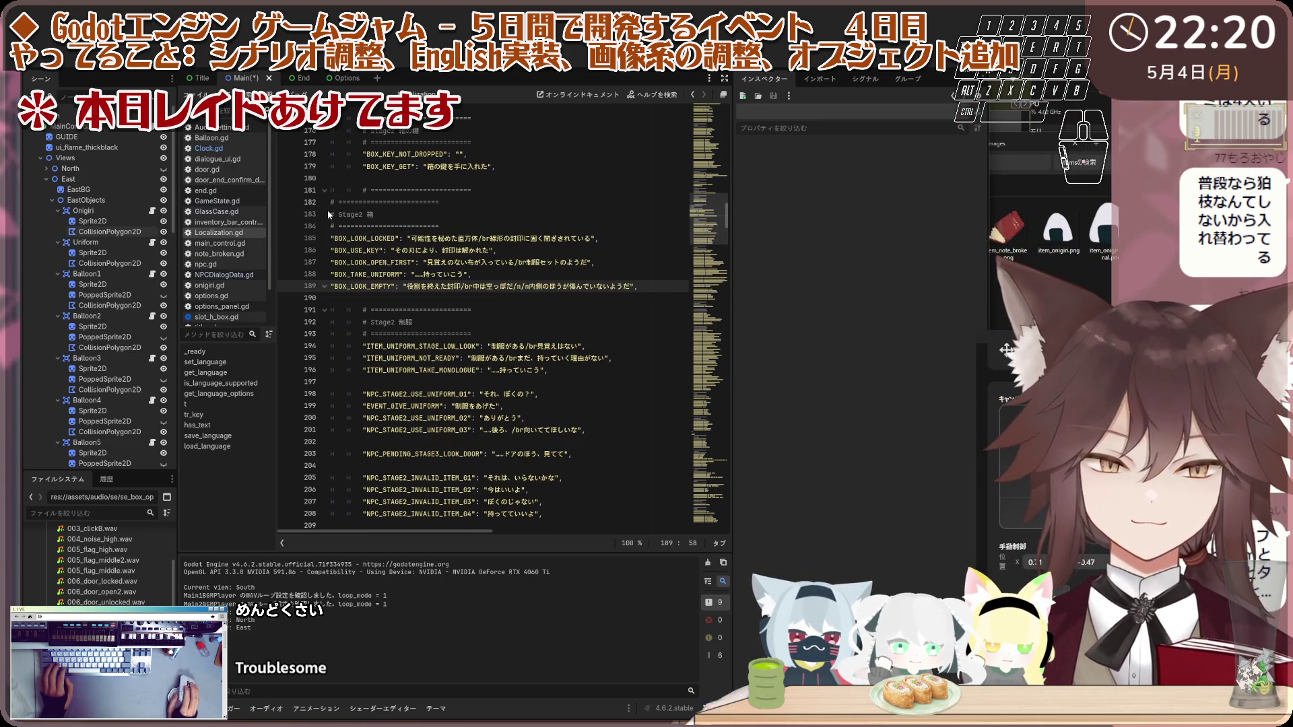
pyautogui.hotkey('ctrl', 'z')
pyautogui.moveTo(630, 239); pyautogui.dragTo(295, 194)
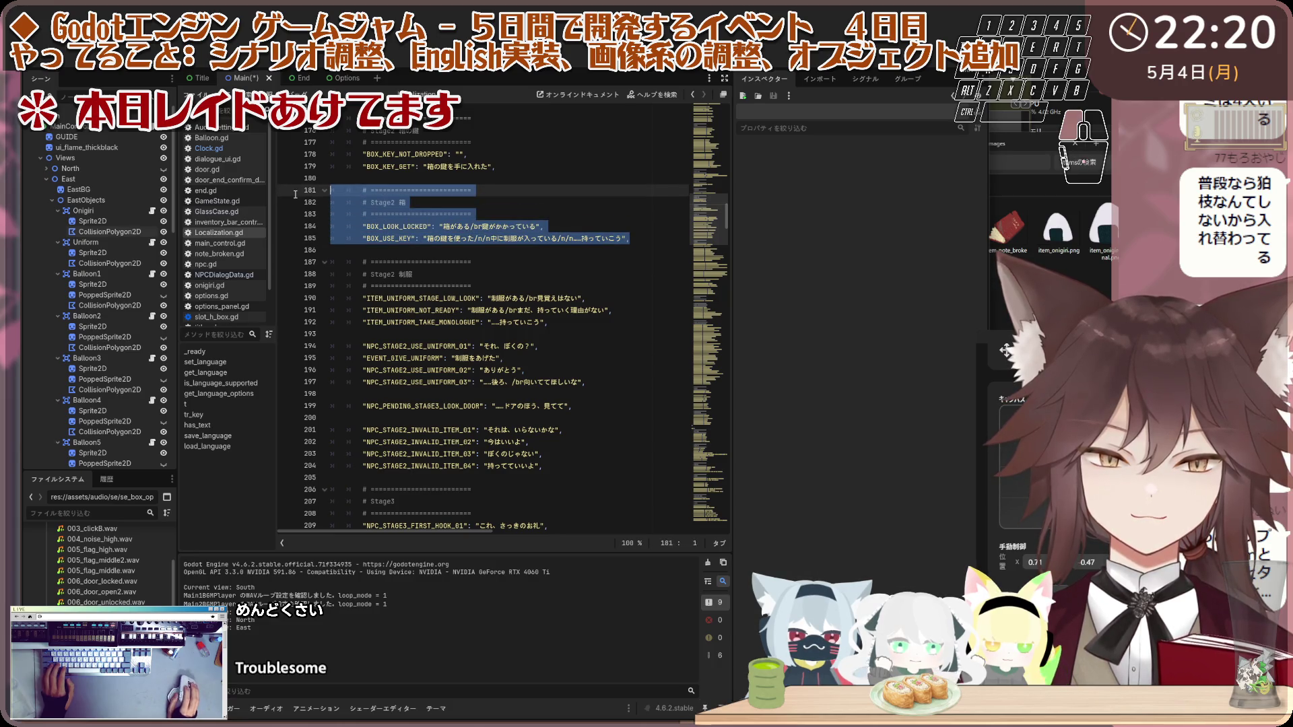
pyautogui.hotkey('ctrl', 'v')
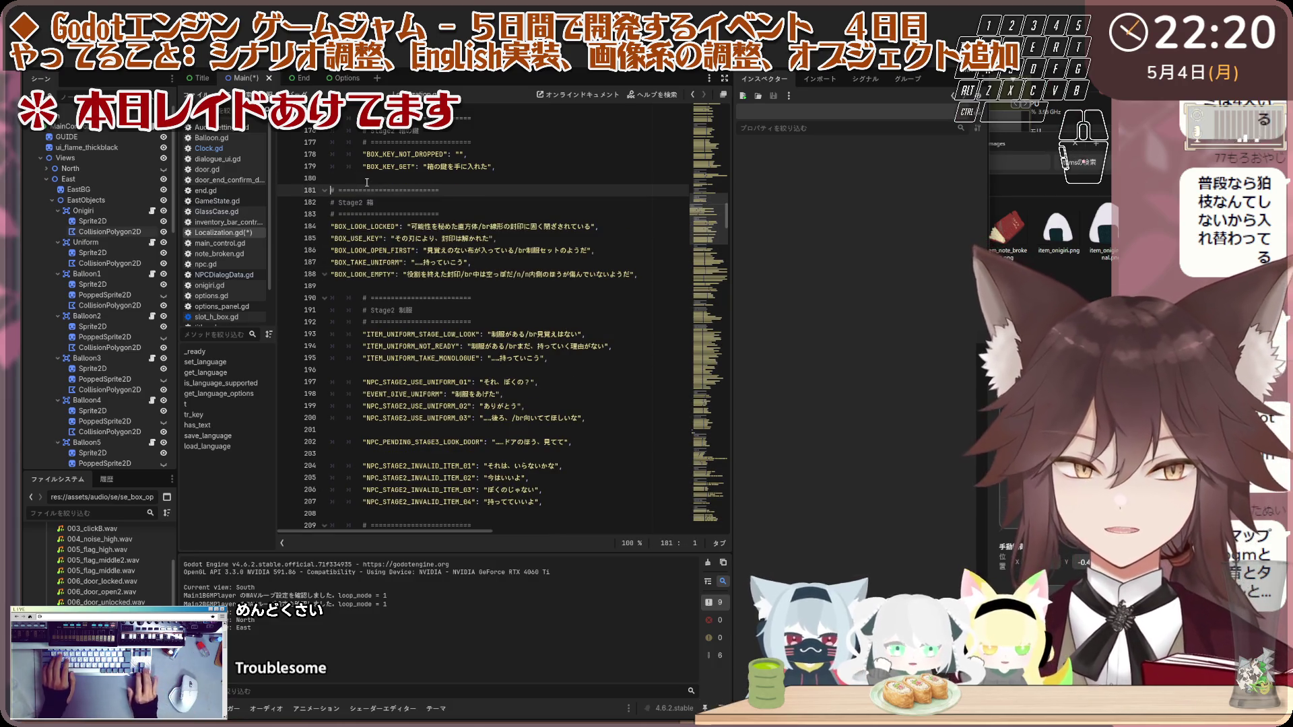
# Step: Indent pasted lines 181–188, through BOX_LOOK_EMPTY, to match the surrounding entries
pyautogui.press('Tab')
pyautogui.press('Down')
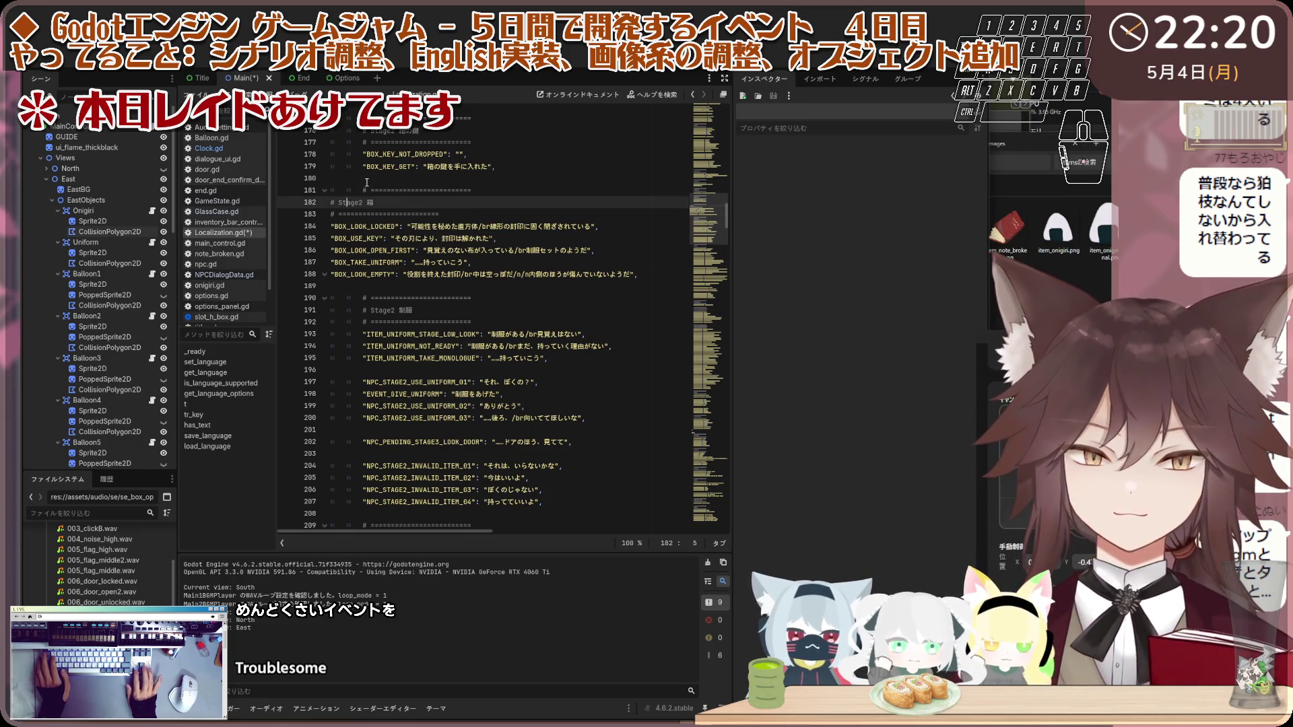
pyautogui.press('Tab')
pyautogui.press('Tab')
pyautogui.press('Down')
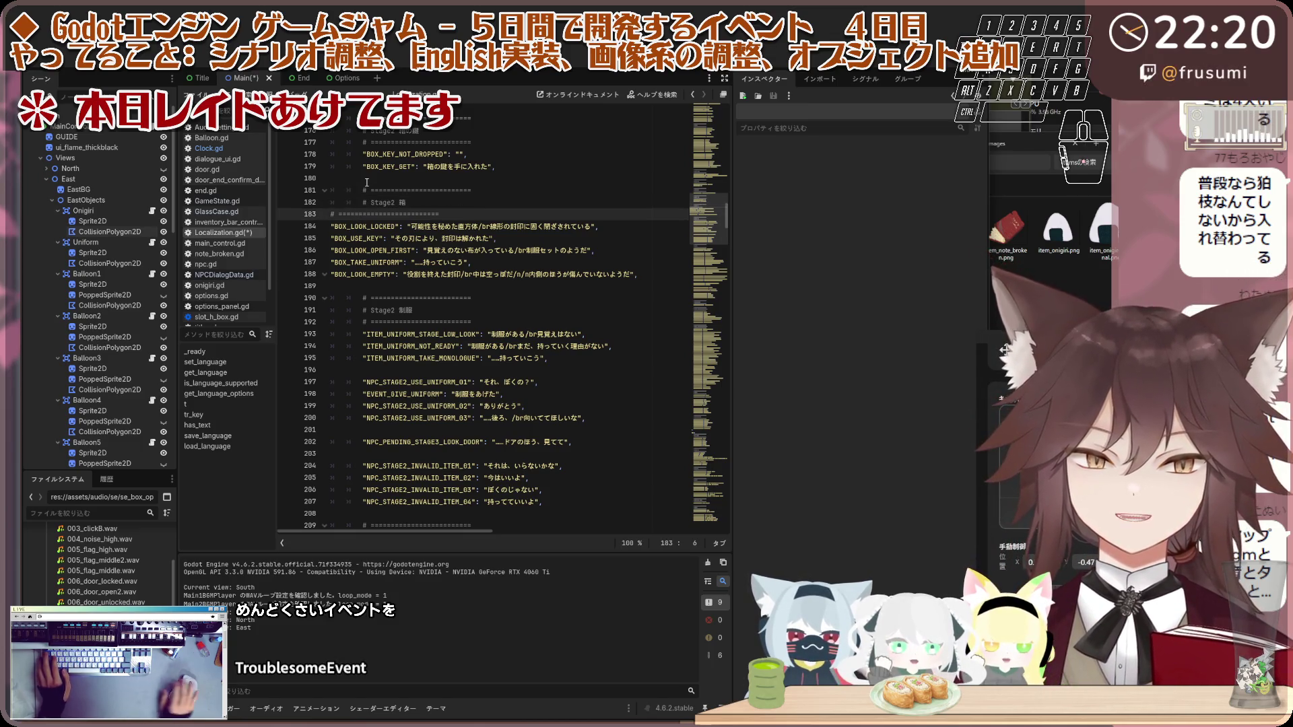
pyautogui.click(361, 190)
pyautogui.click(332, 214)
pyautogui.hotkey('ctrl', 'v')
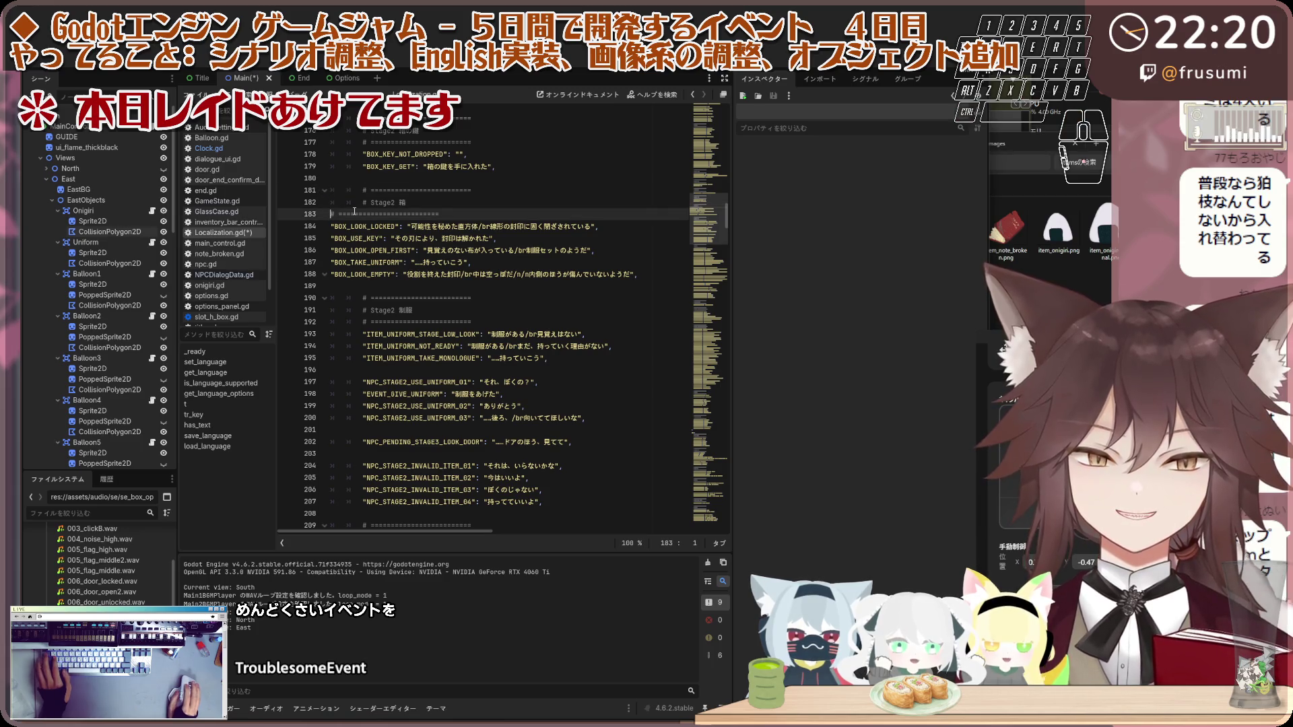
pyautogui.click(332, 226)
pyautogui.hotkey('ctrl', 'v')
pyautogui.click(332, 239)
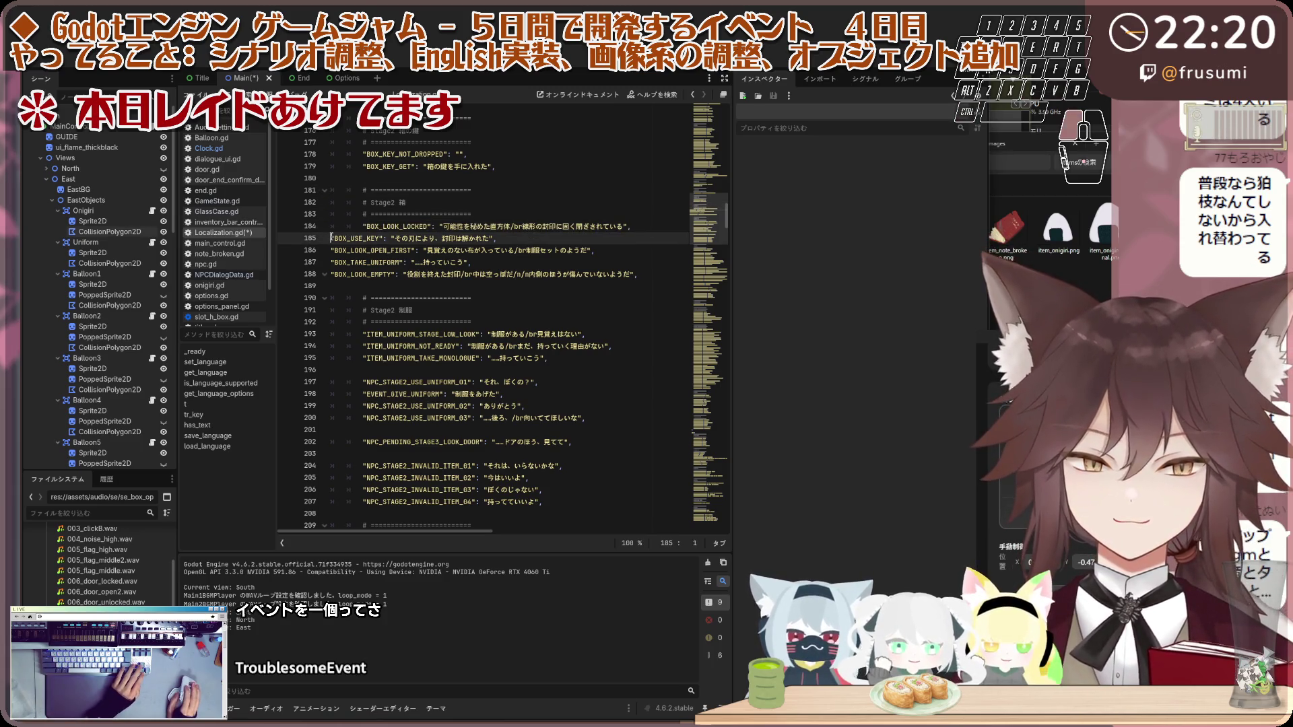
pyautogui.hotkey('ctrl', 'v')
pyautogui.click(332, 250)
pyautogui.hotkey('ctrl', 'v')
pyautogui.click(330, 262)
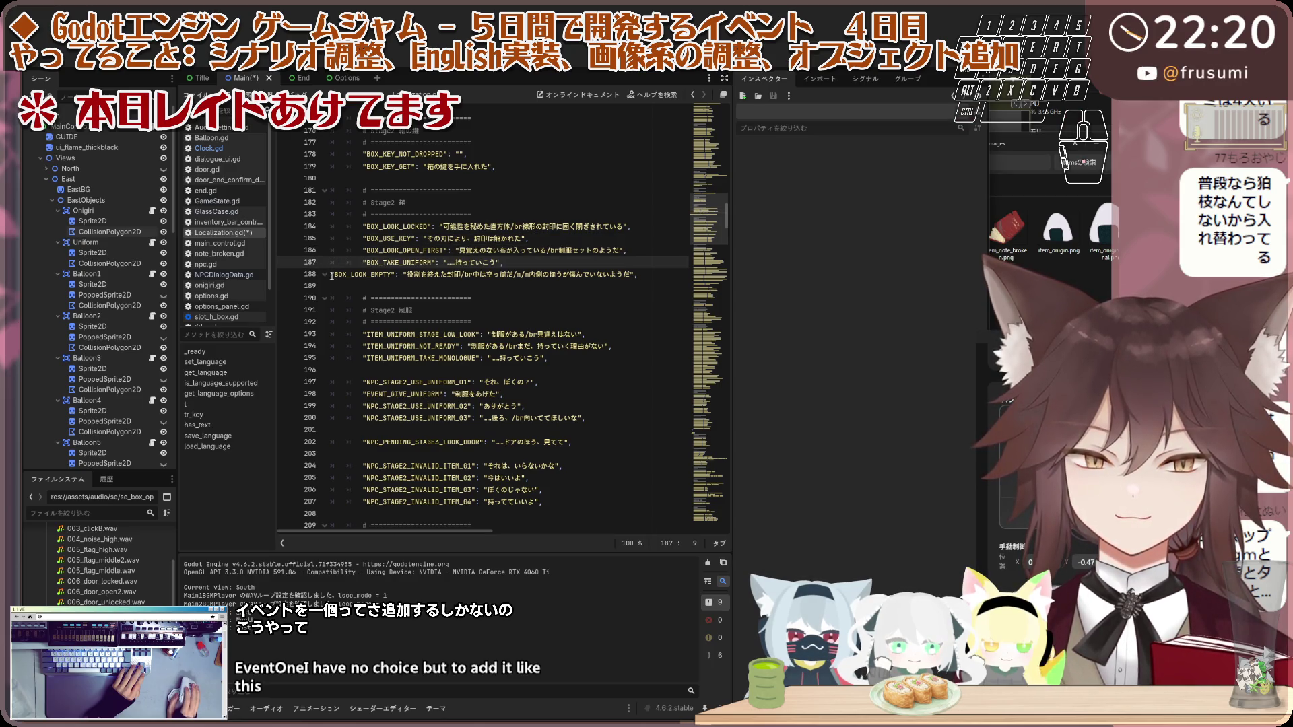
pyautogui.click(332, 274)
pyautogui.hotkey('ctrl', 'v')
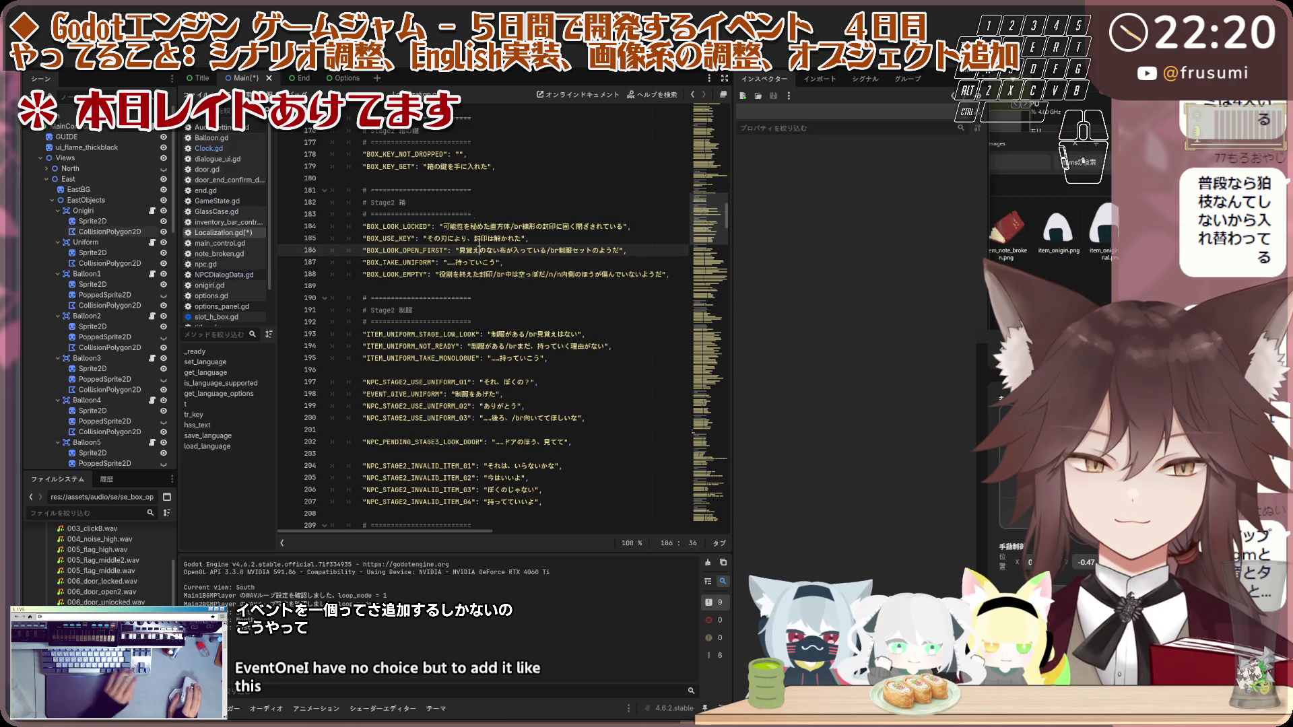
pyautogui.click(681, 202)
pyautogui.moveTo(719, 224)
pyautogui.mouseDown()
pyautogui.moveTo(711, 465)
pyautogui.moveTo(703, 357)
pyautogui.moveTo(704, 383)
pyautogui.mouseUp()
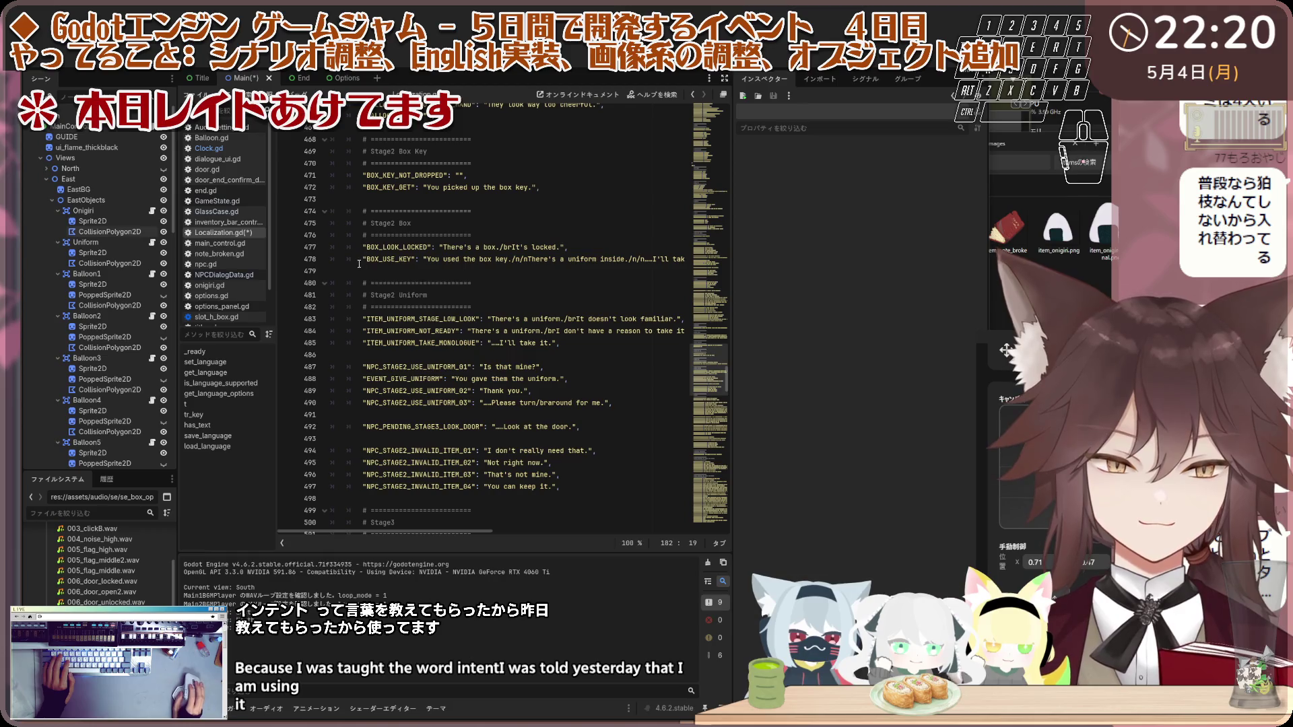
# Step: Replace the English Stage2 box lines with the new box strings, adding a blank line after
pyautogui.moveTo(351, 268); pyautogui.dragTo(364, 219)
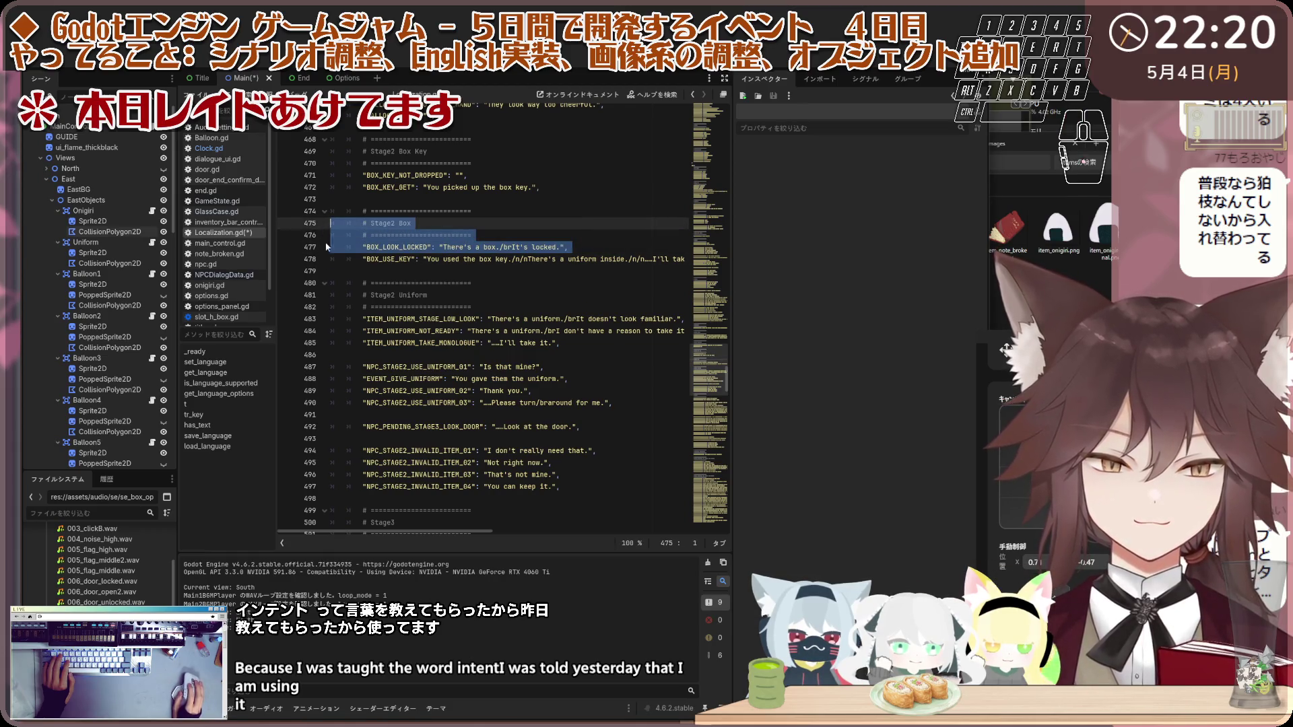
pyautogui.click(456, 261)
pyautogui.moveTo(385, 281); pyautogui.dragTo(363, 206)
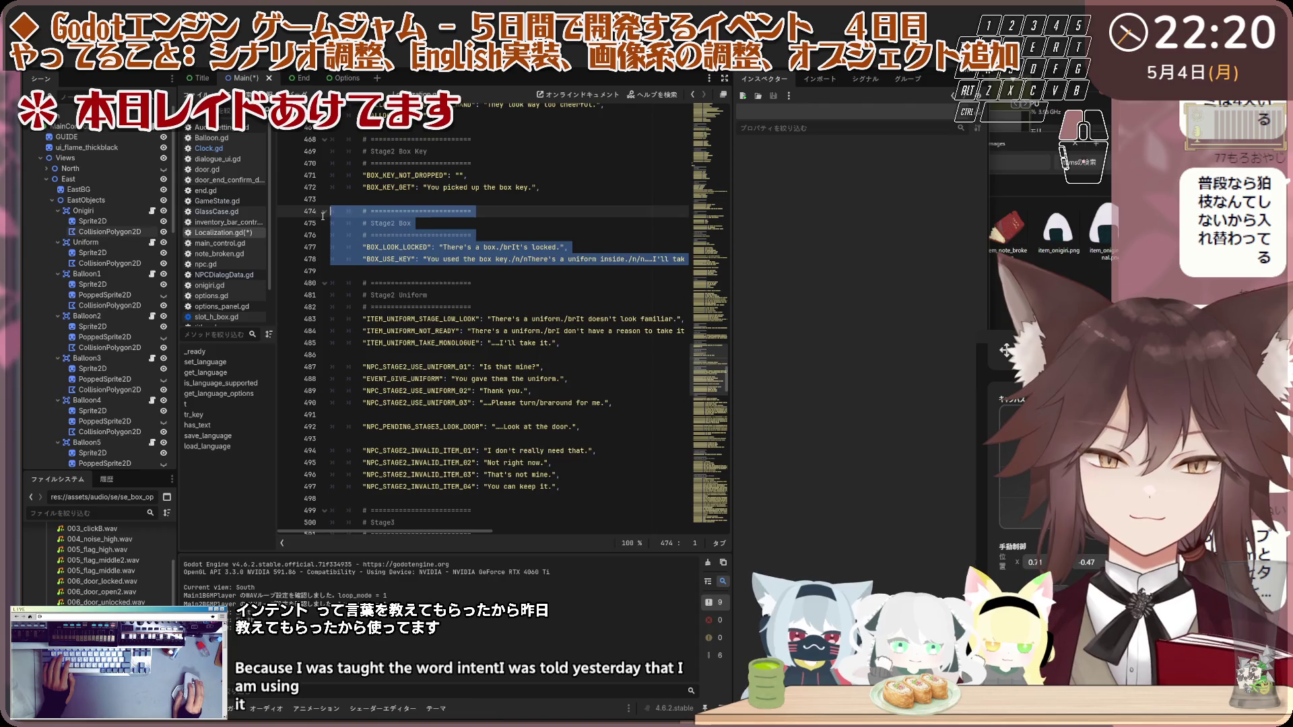
pyautogui.hotkey('ctrl', 'v')
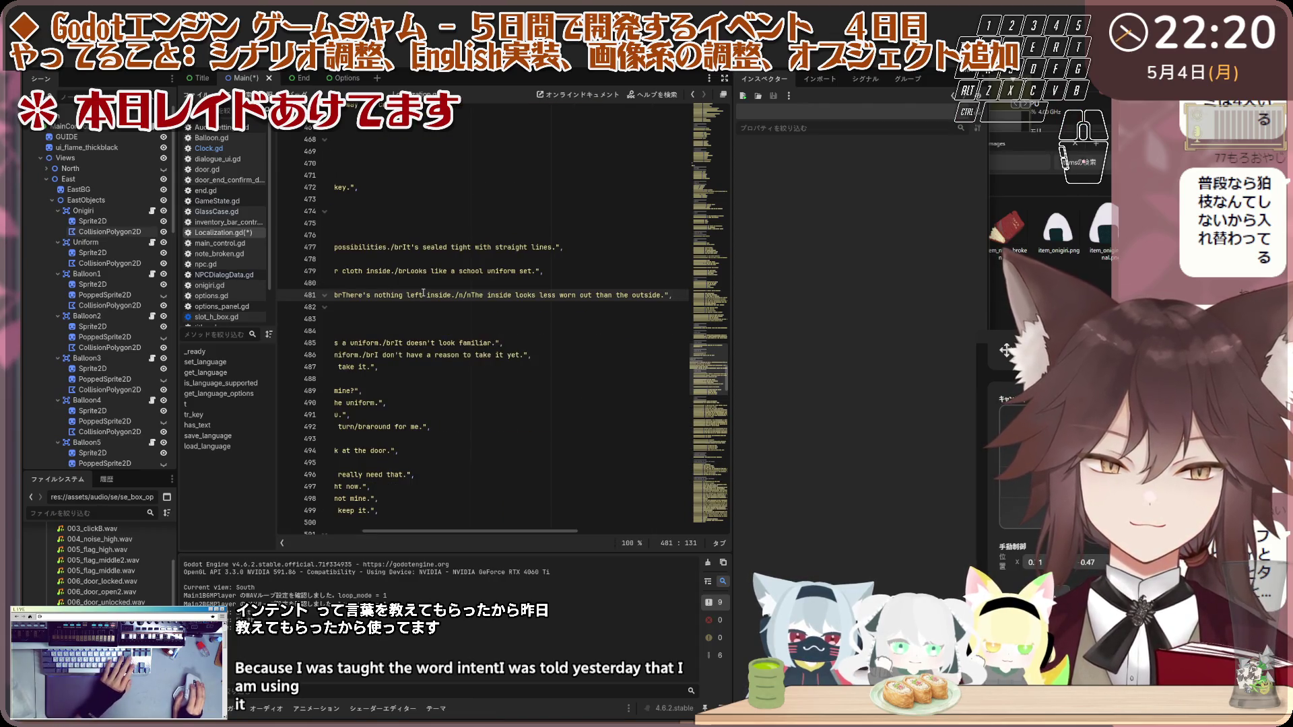
pyautogui.press('Return')
# Step: Tab-indent lines 474–481, from # Stage2 Box through BOX_LOOK_EMPTY, one level
pyautogui.click(465, 206)
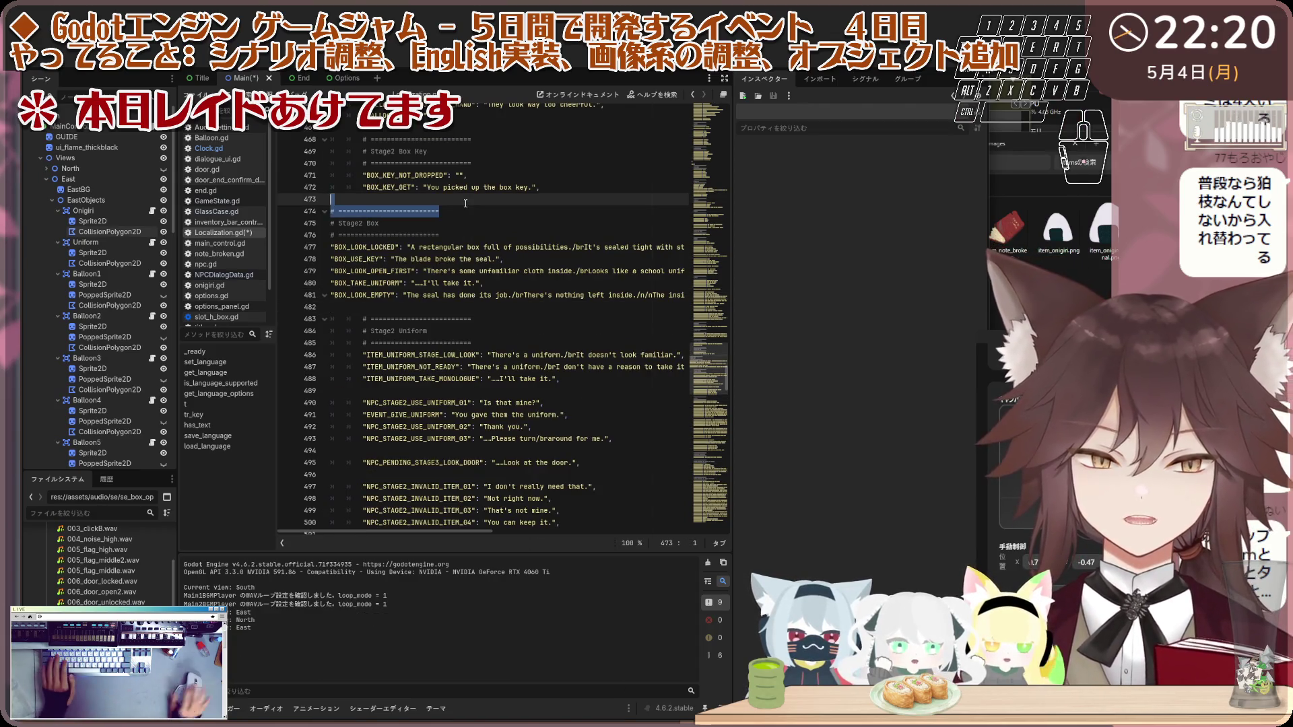
pyautogui.press('Home')
pyautogui.press('Tab')
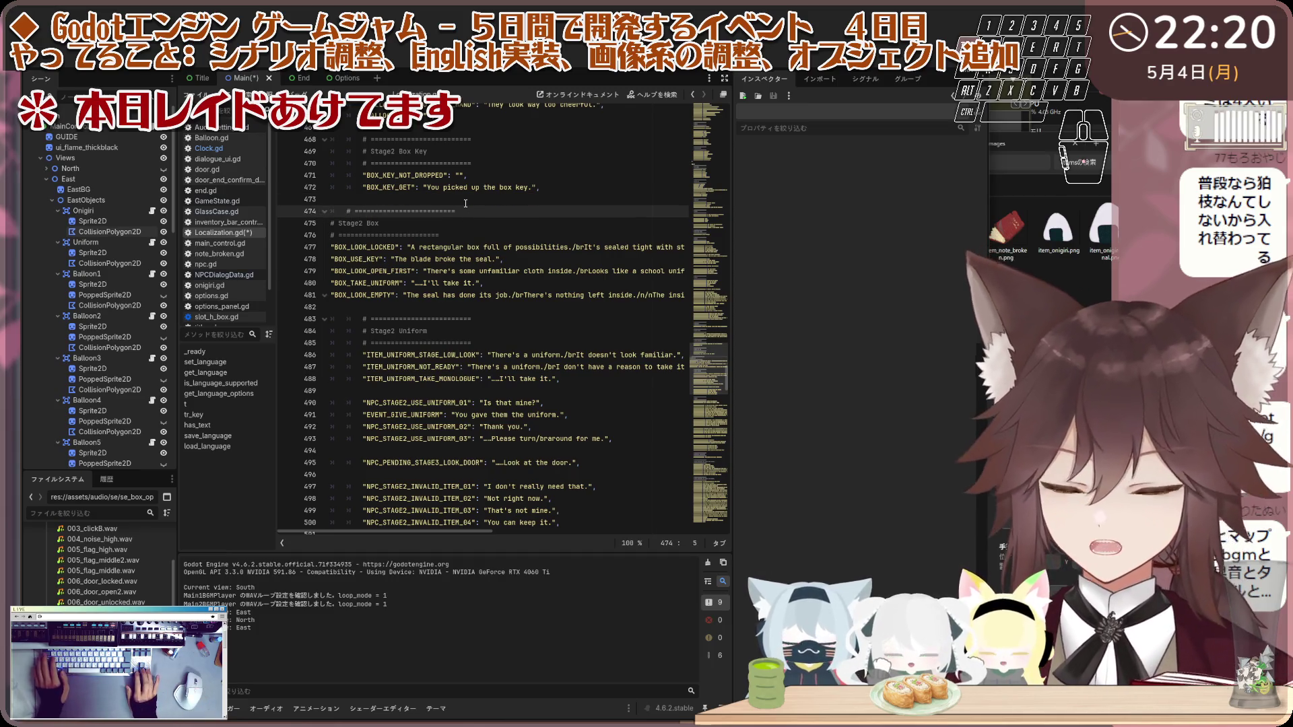
pyautogui.press('Down')
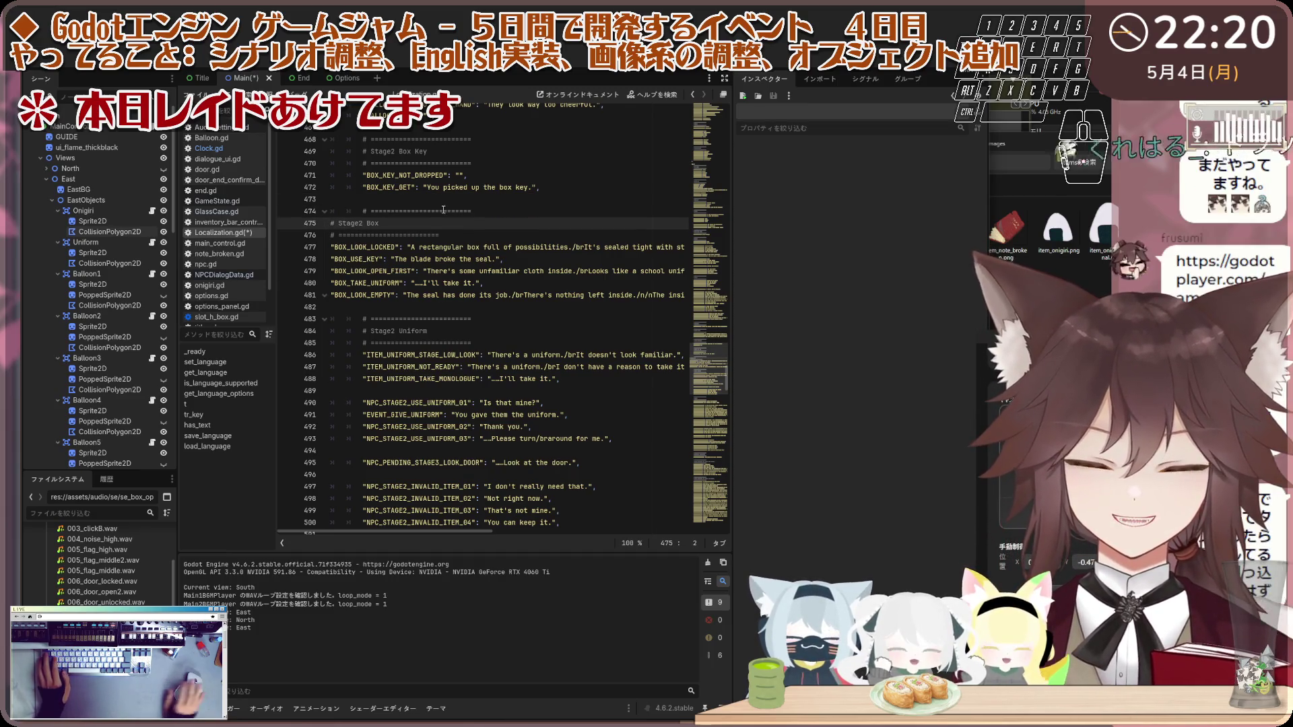
pyautogui.moveTo(364, 211); pyautogui.dragTo(330, 210)
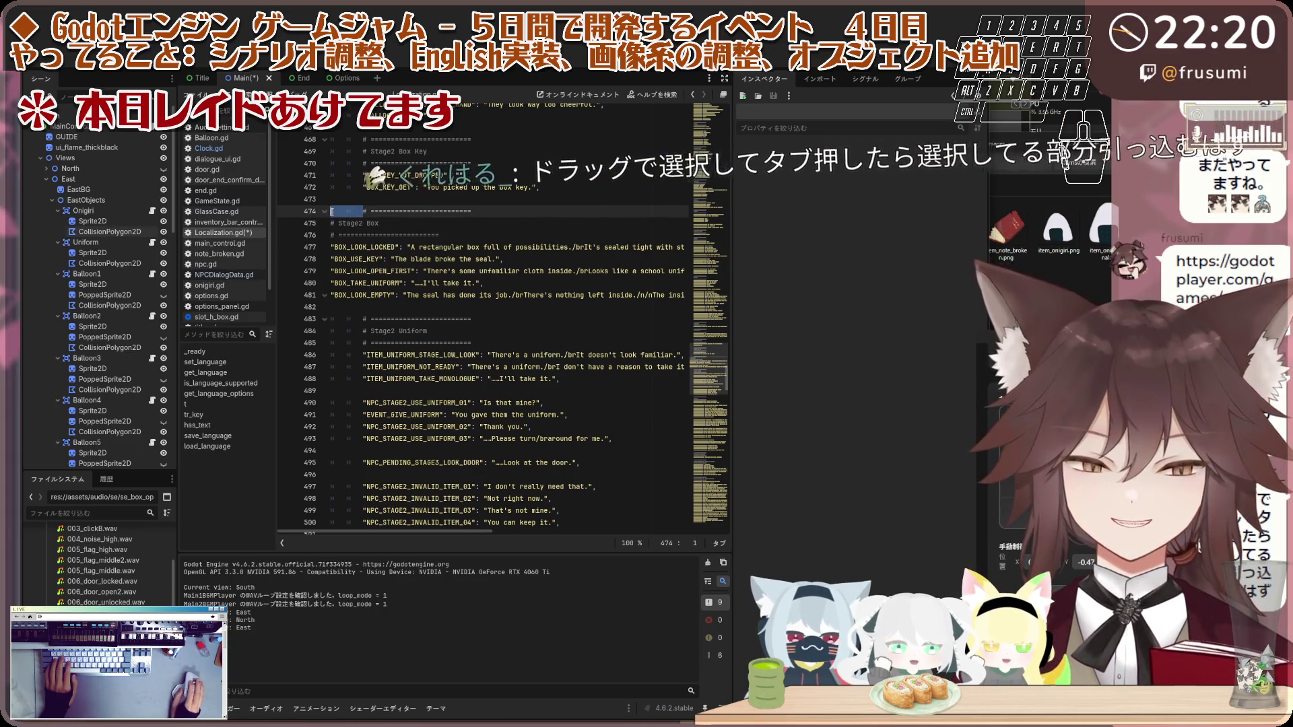
pyautogui.click(331, 226)
pyautogui.press('Tab')
pyautogui.click(331, 236)
pyautogui.press('Tab')
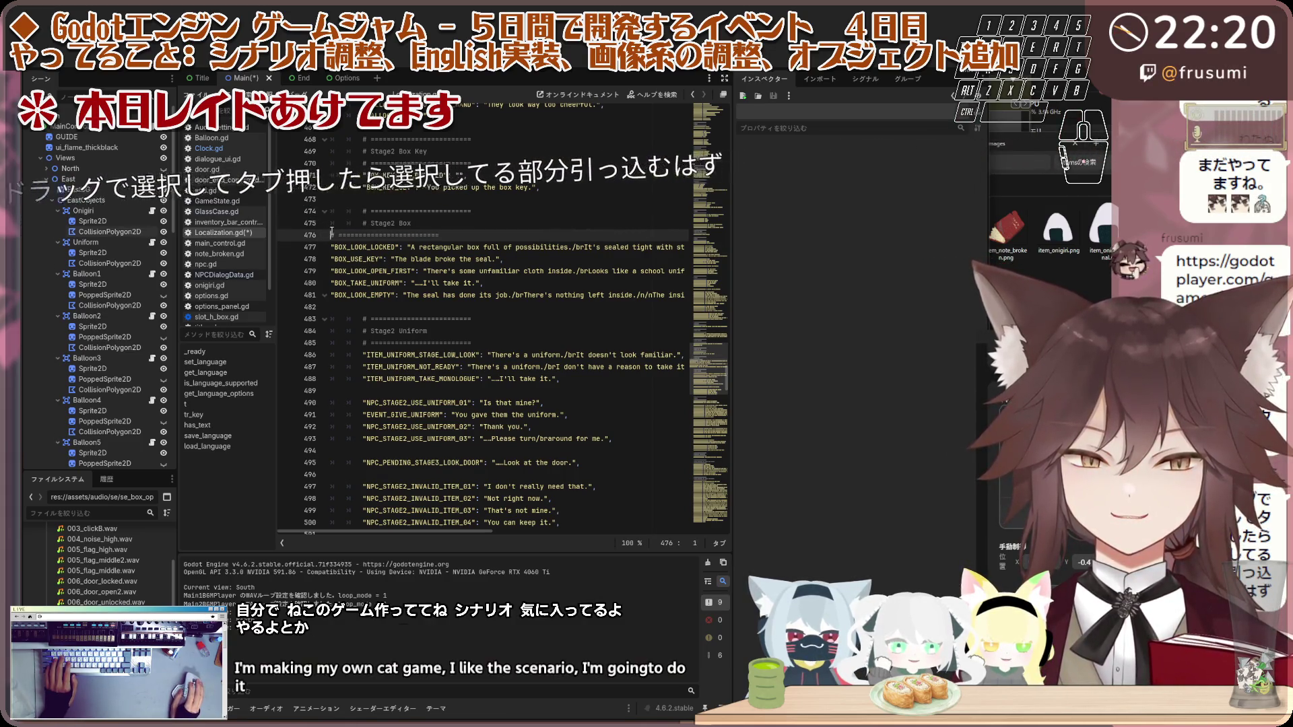
pyautogui.click(333, 248)
pyautogui.press('Tab')
pyautogui.click(331, 259)
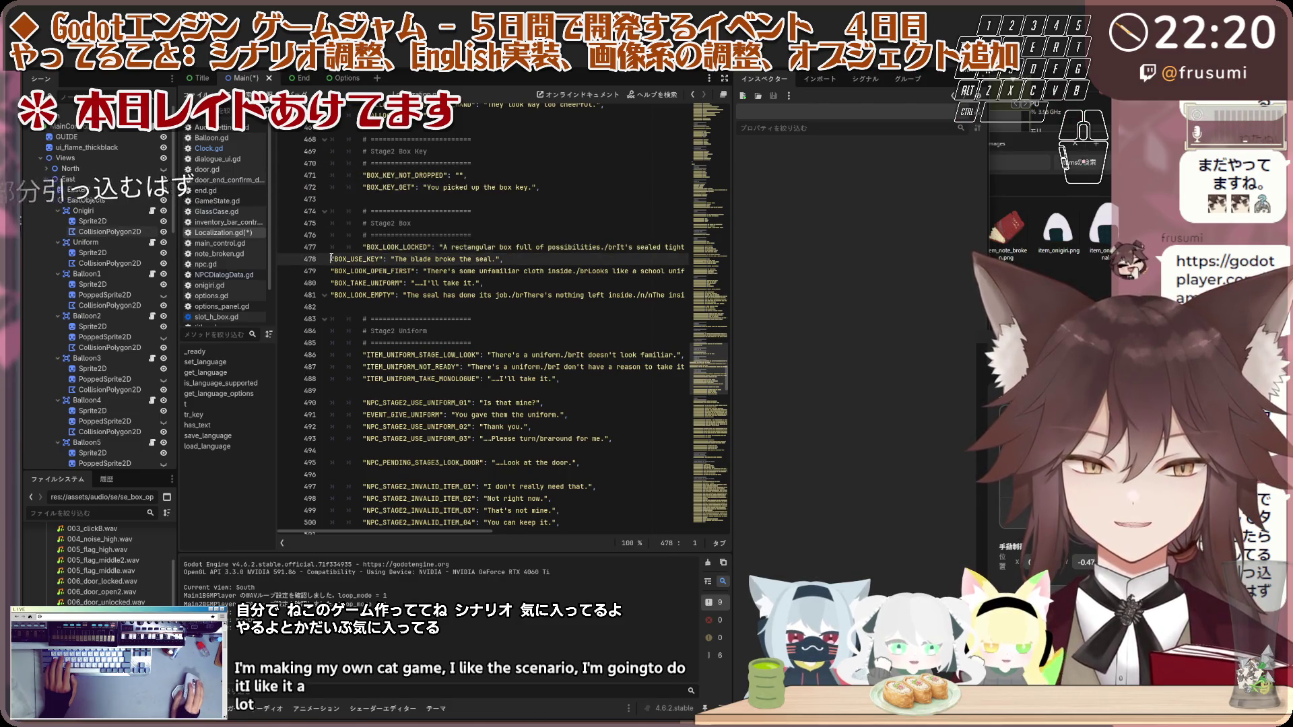
pyautogui.press('Tab')
pyautogui.click(331, 271)
pyautogui.click(333, 283)
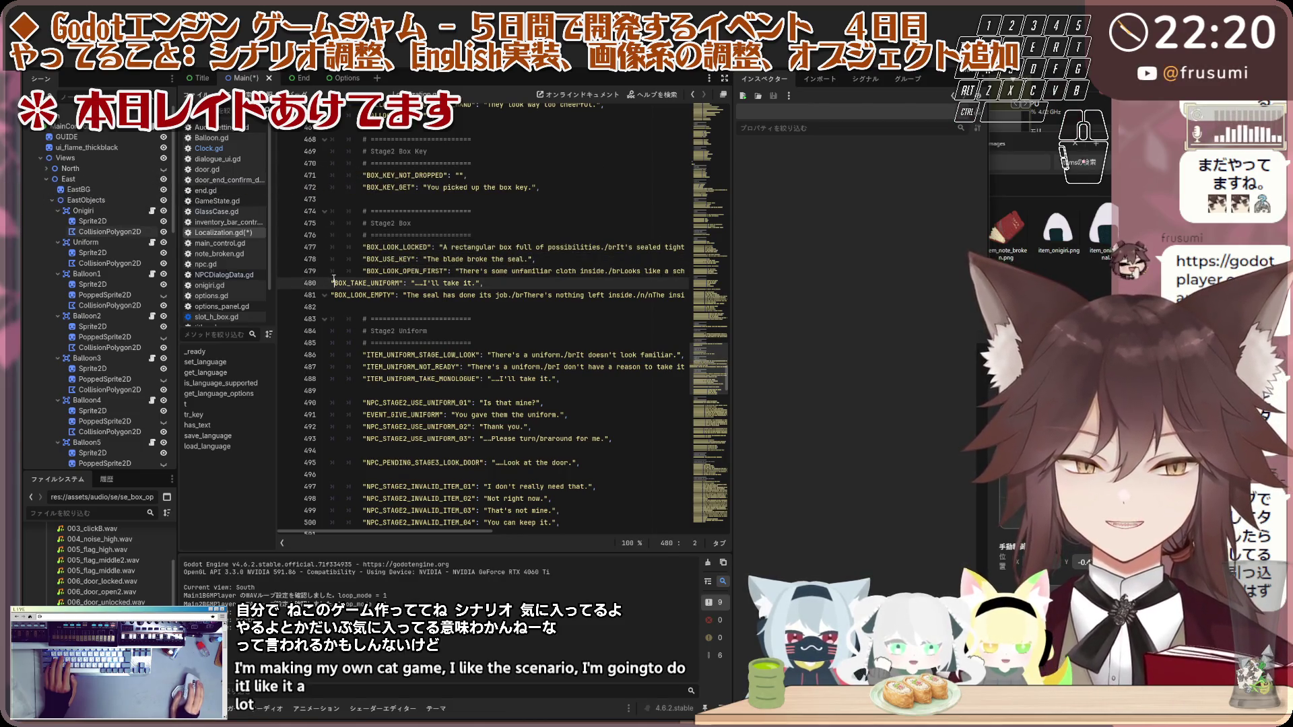
pyautogui.click(331, 283)
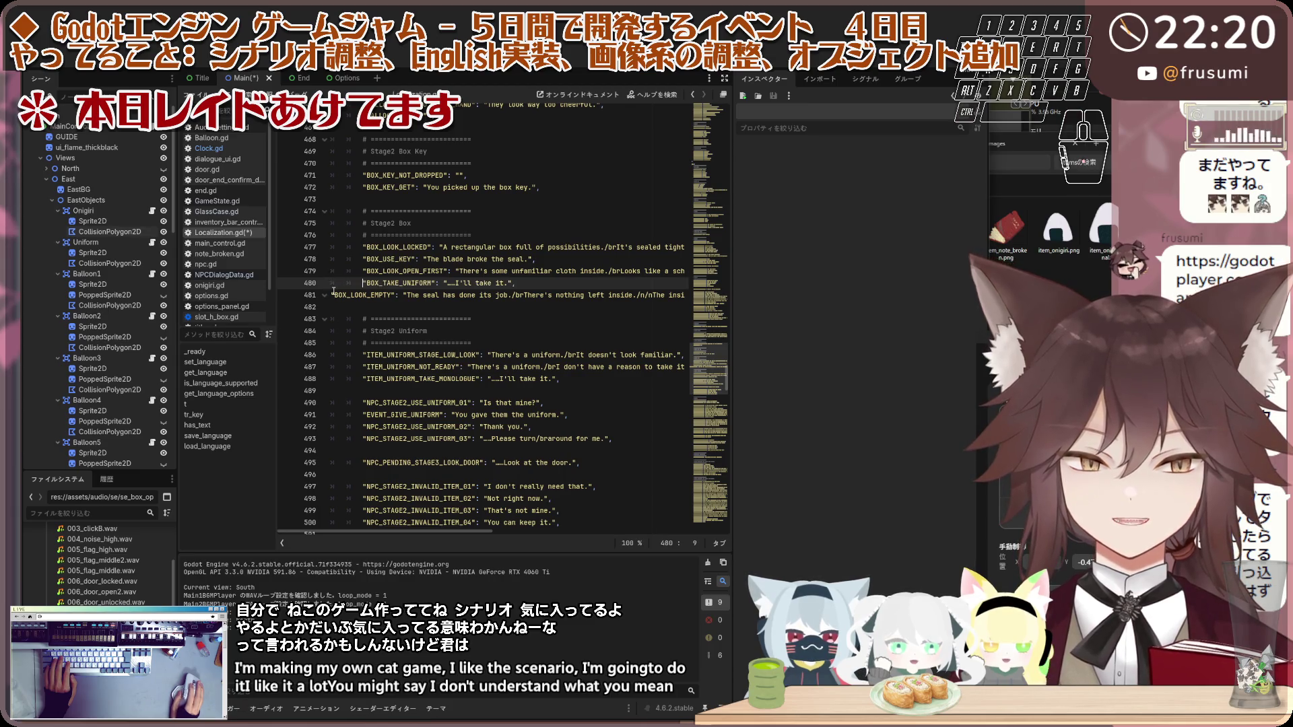
pyautogui.click(334, 295)
pyautogui.press('Tab')
pyautogui.click(433, 296)
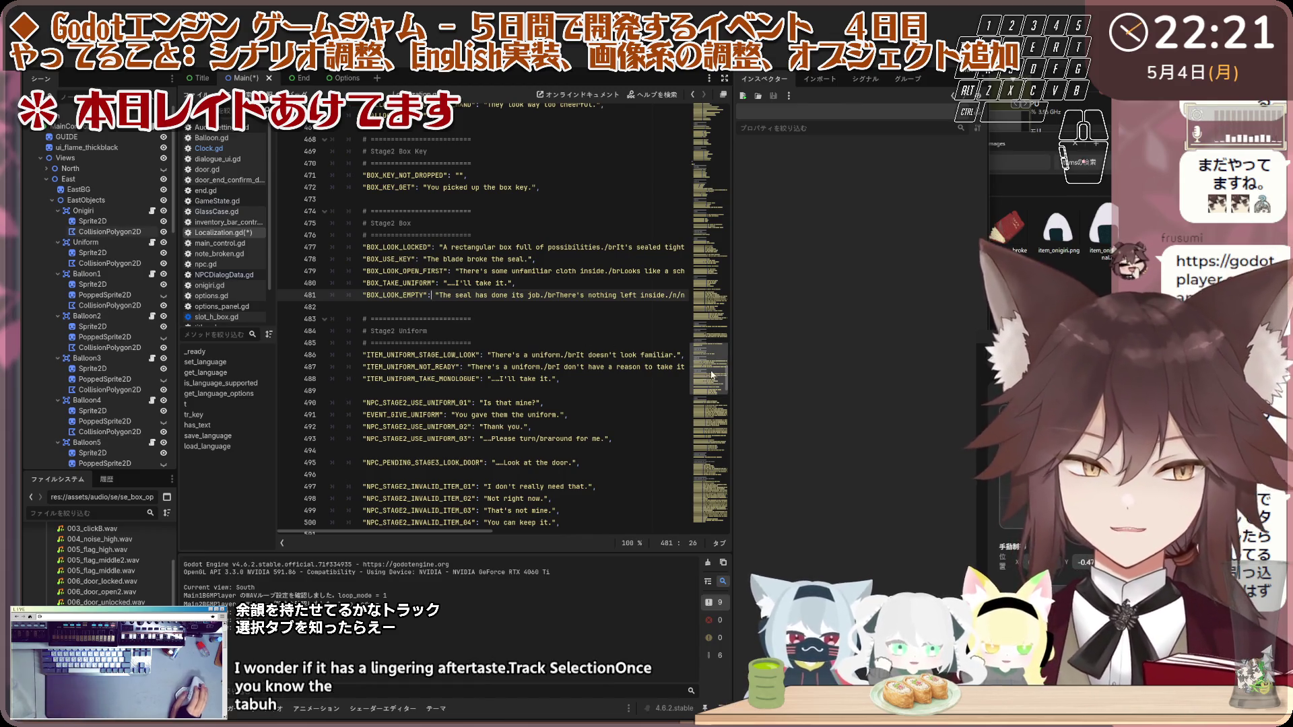
pyautogui.scroll(-10, 716, 392)
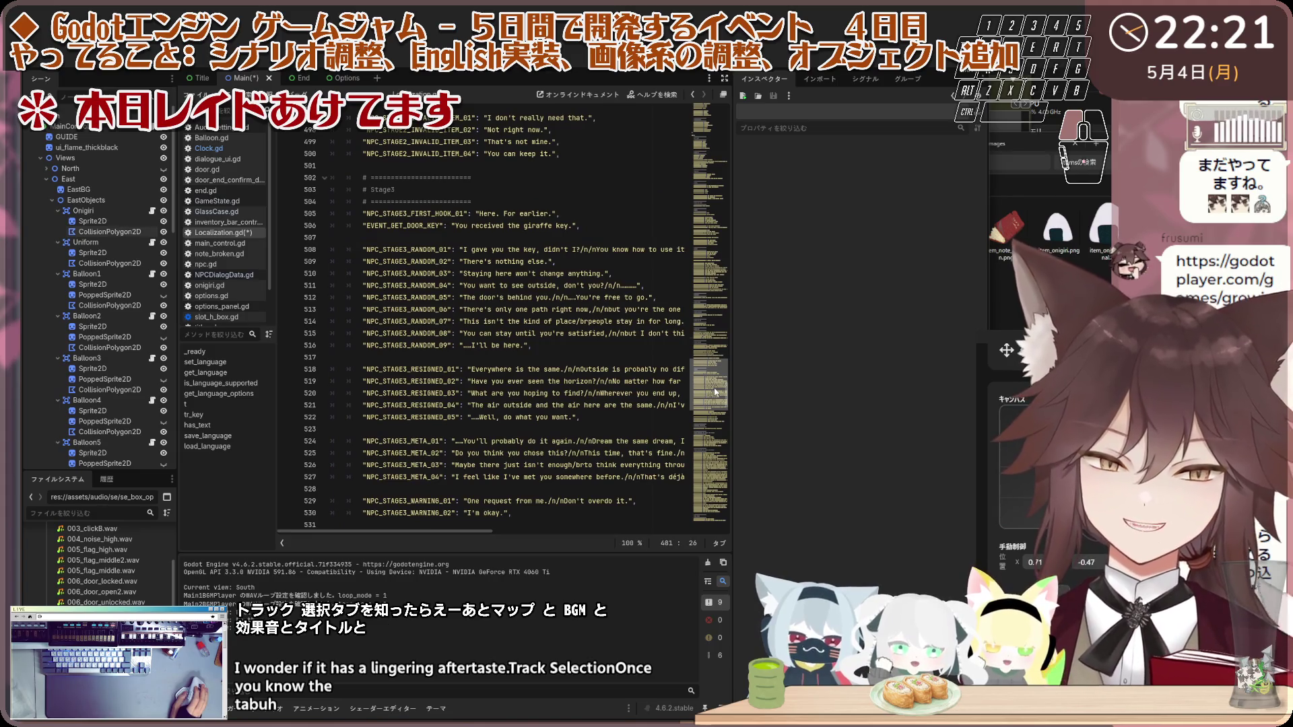
# Step: View the Options scene in 2D, then the Main and End credits scenes, returning to Main
pyautogui.click(333, 78)
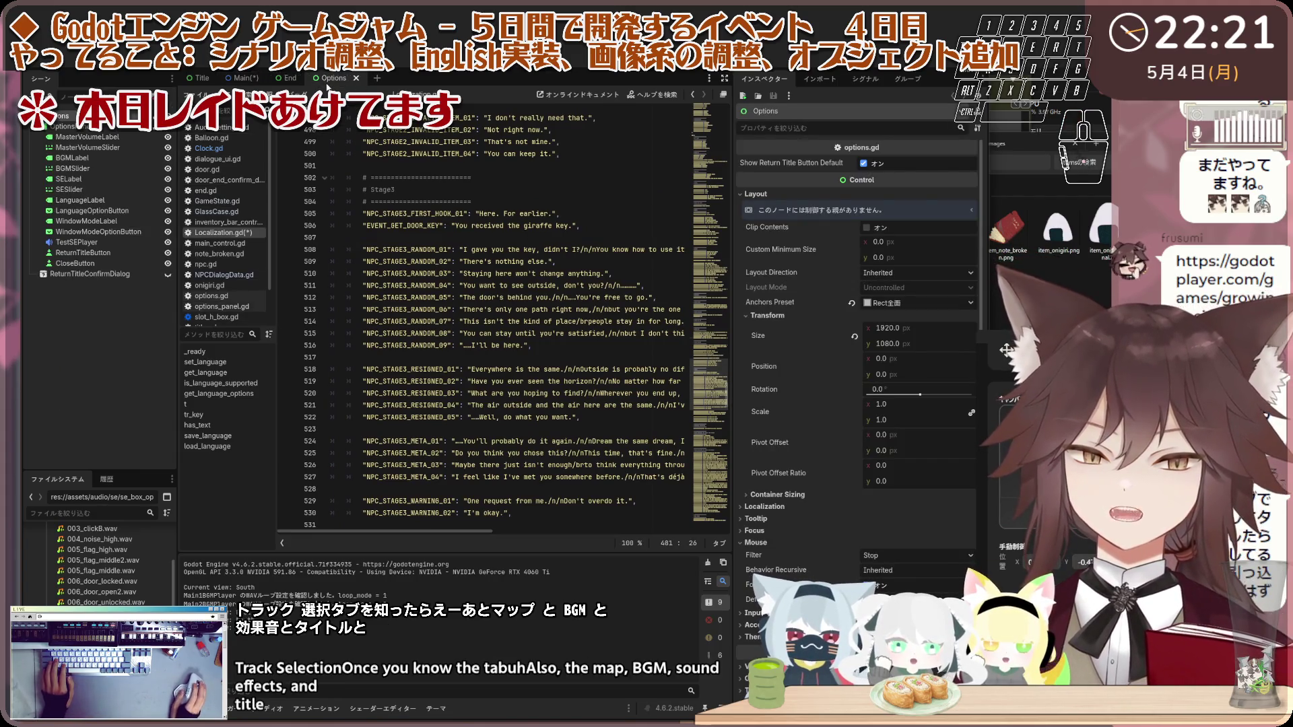
pyautogui.hotkey('ctrl', 'F1')
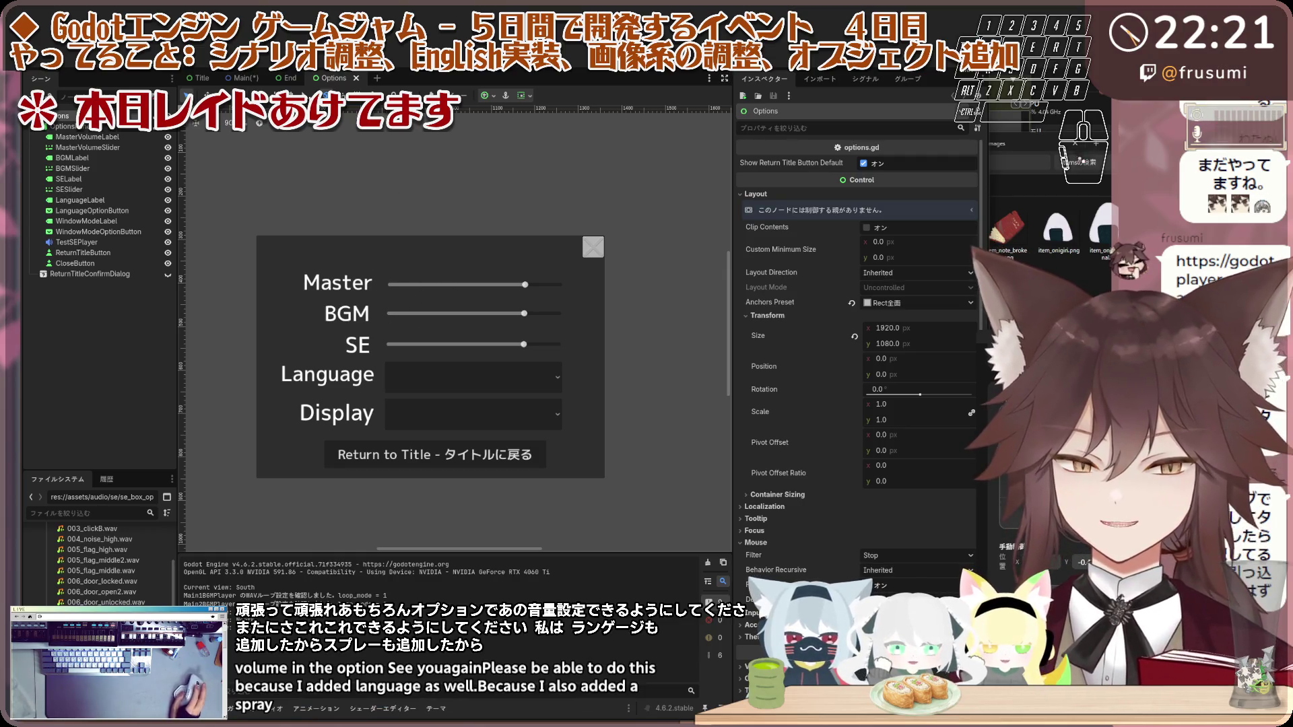
pyautogui.click(240, 80)
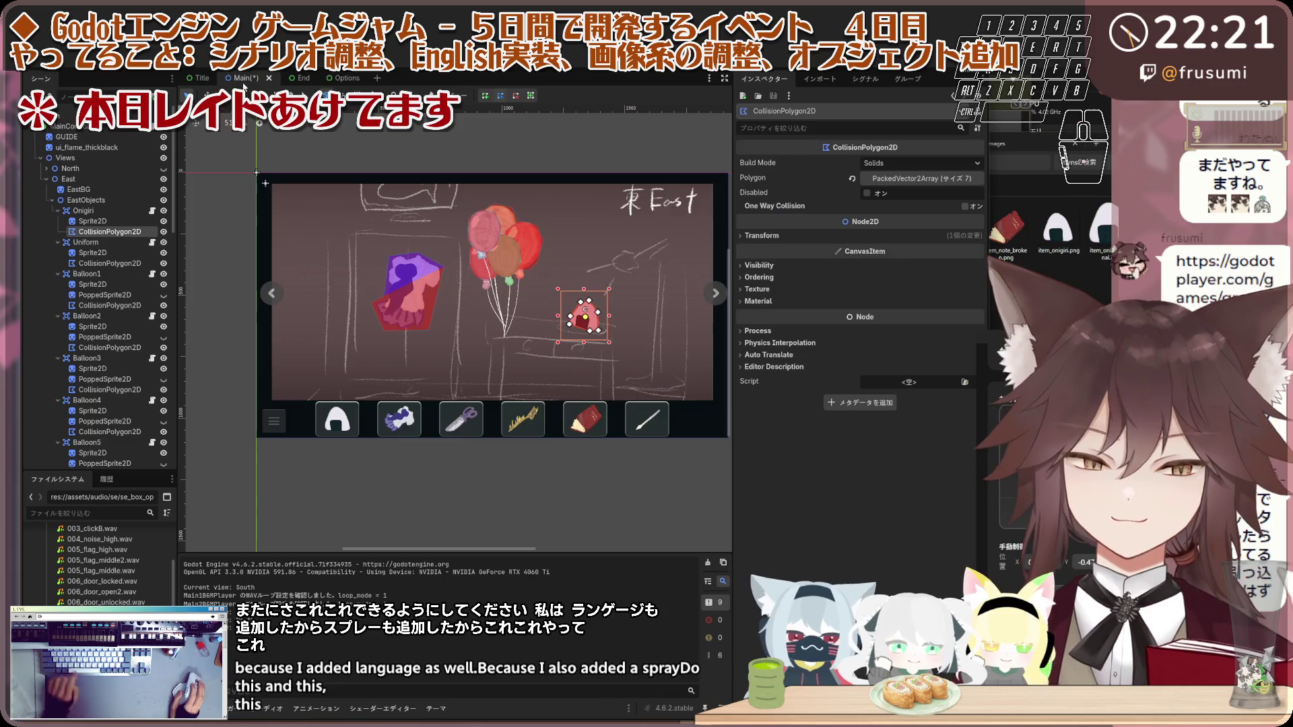
pyautogui.click(299, 81)
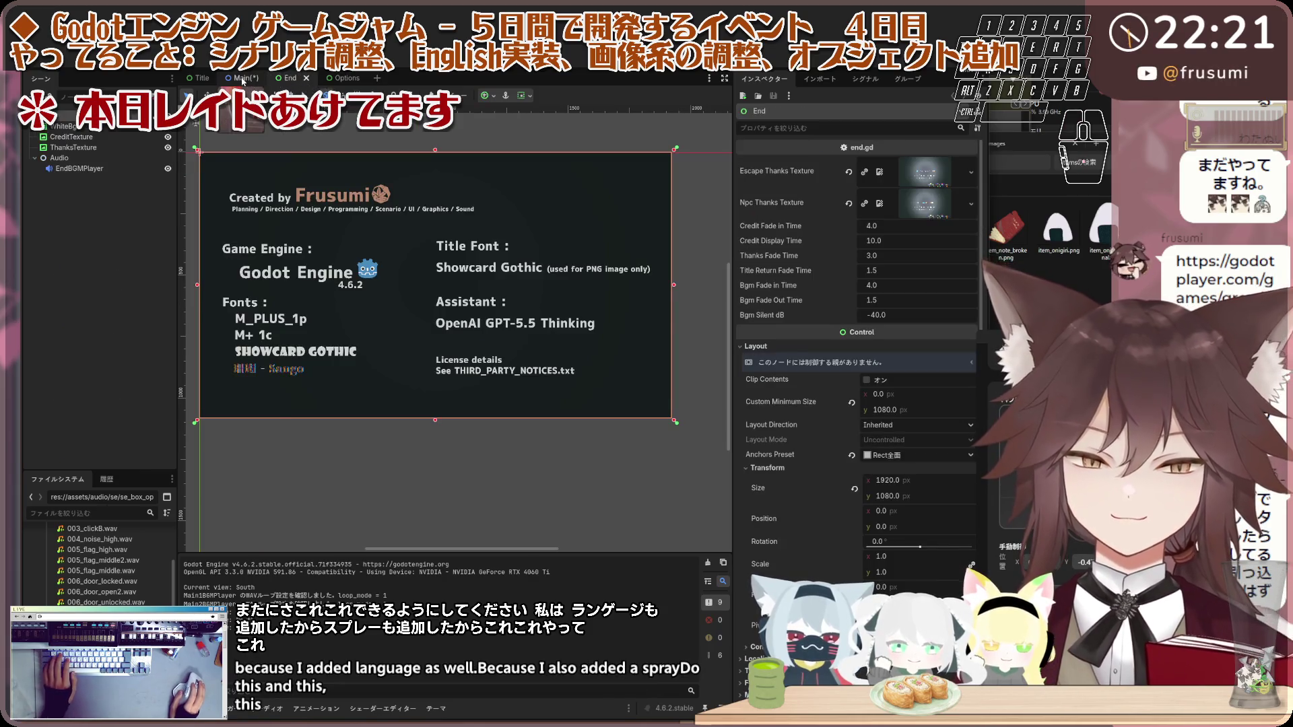
pyautogui.click(243, 80)
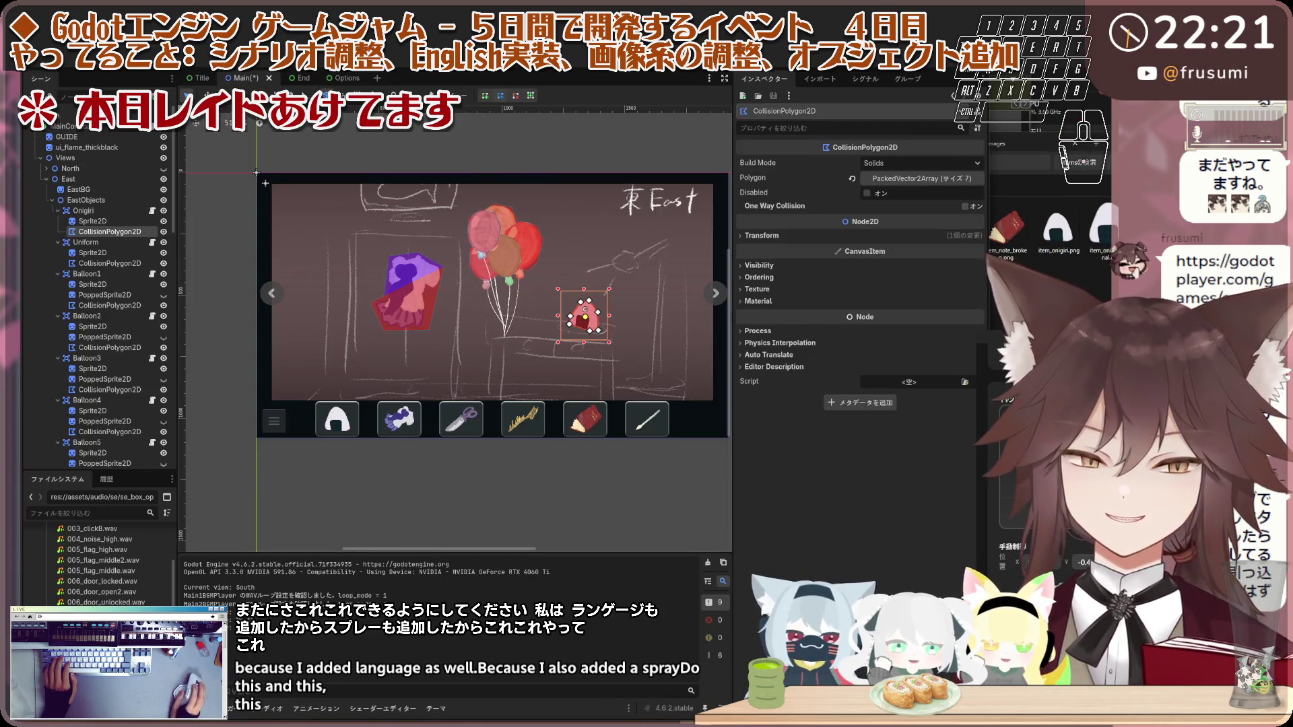
# Step: In Localization.gd, select the Stage3 random lines 507–516, then jump down to the language functions
pyautogui.hotkey('ctrl', 'F3')
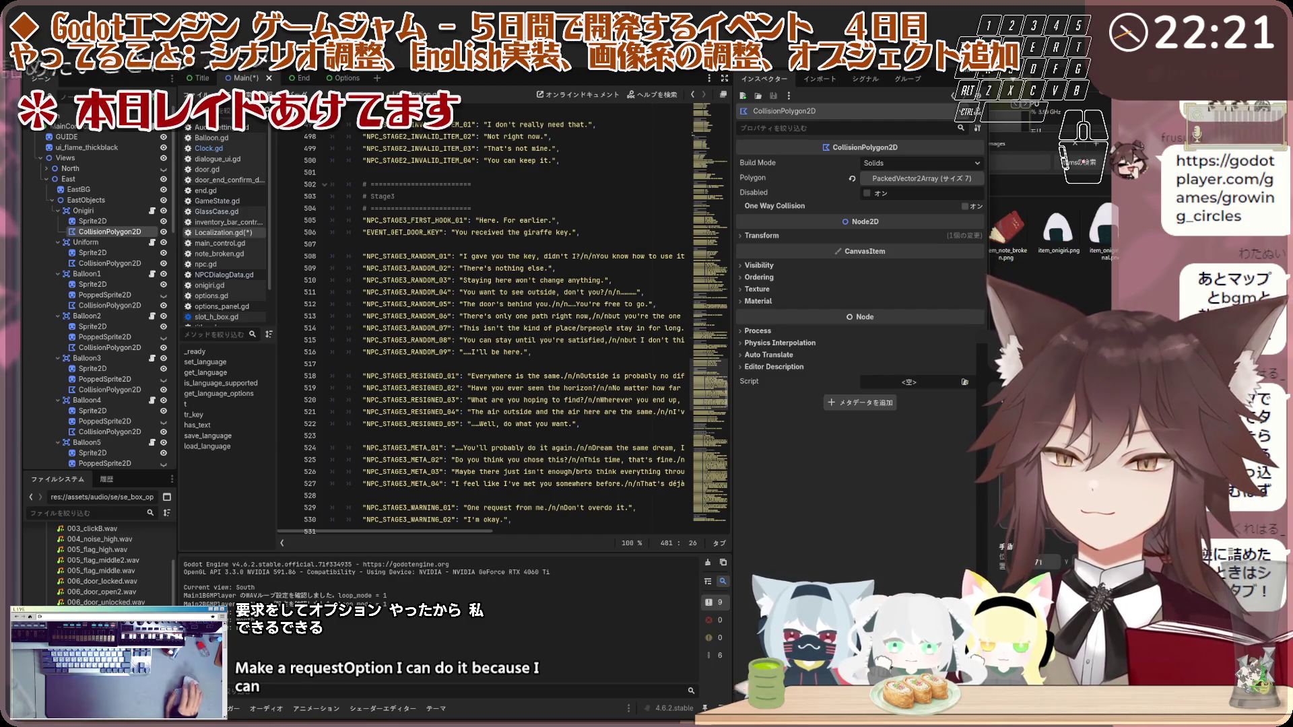
pyautogui.moveTo(334, 363); pyautogui.dragTo(334, 248)
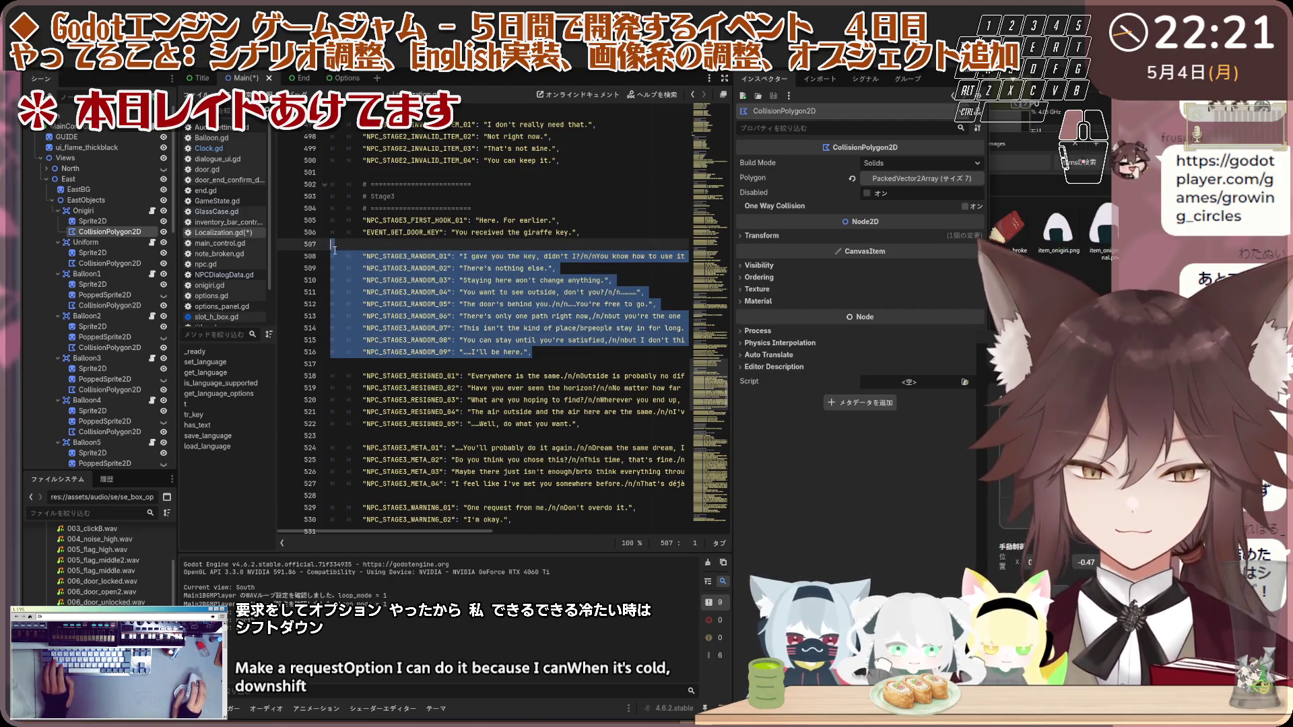
pyautogui.click(335, 249)
pyautogui.moveTo(533, 352)
pyautogui.mouseDown()
pyautogui.moveTo(336, 233)
pyautogui.moveTo(339, 244)
pyautogui.mouseUp()
pyautogui.click(408, 281)
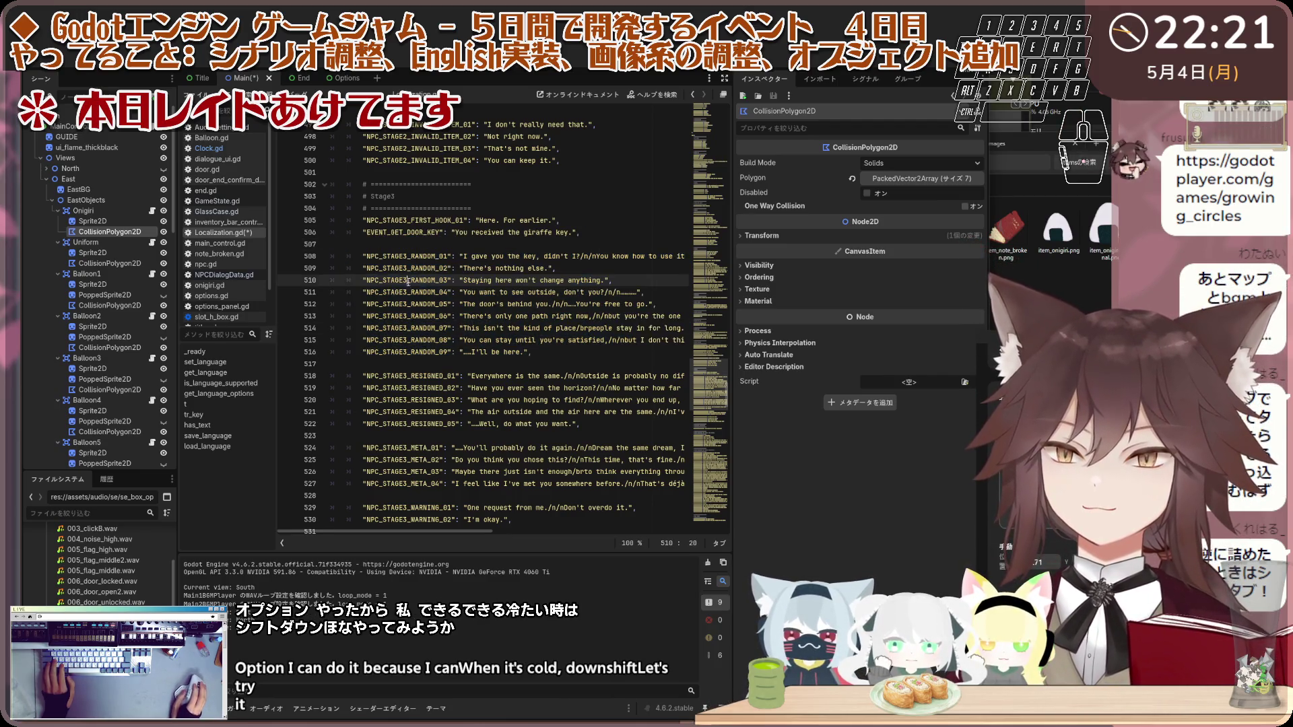
pyautogui.moveTo(542, 358); pyautogui.dragTo(333, 250)
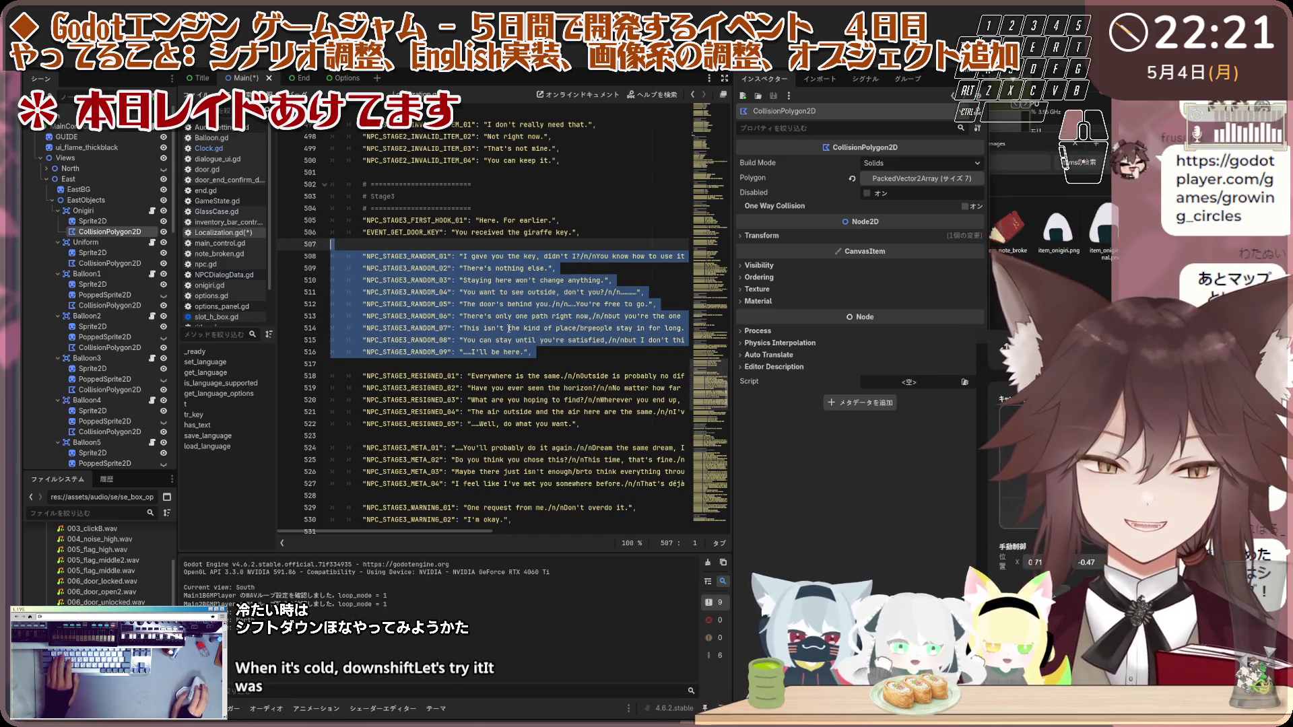
pyautogui.click(510, 329)
pyautogui.scroll(-20, 710, 477)
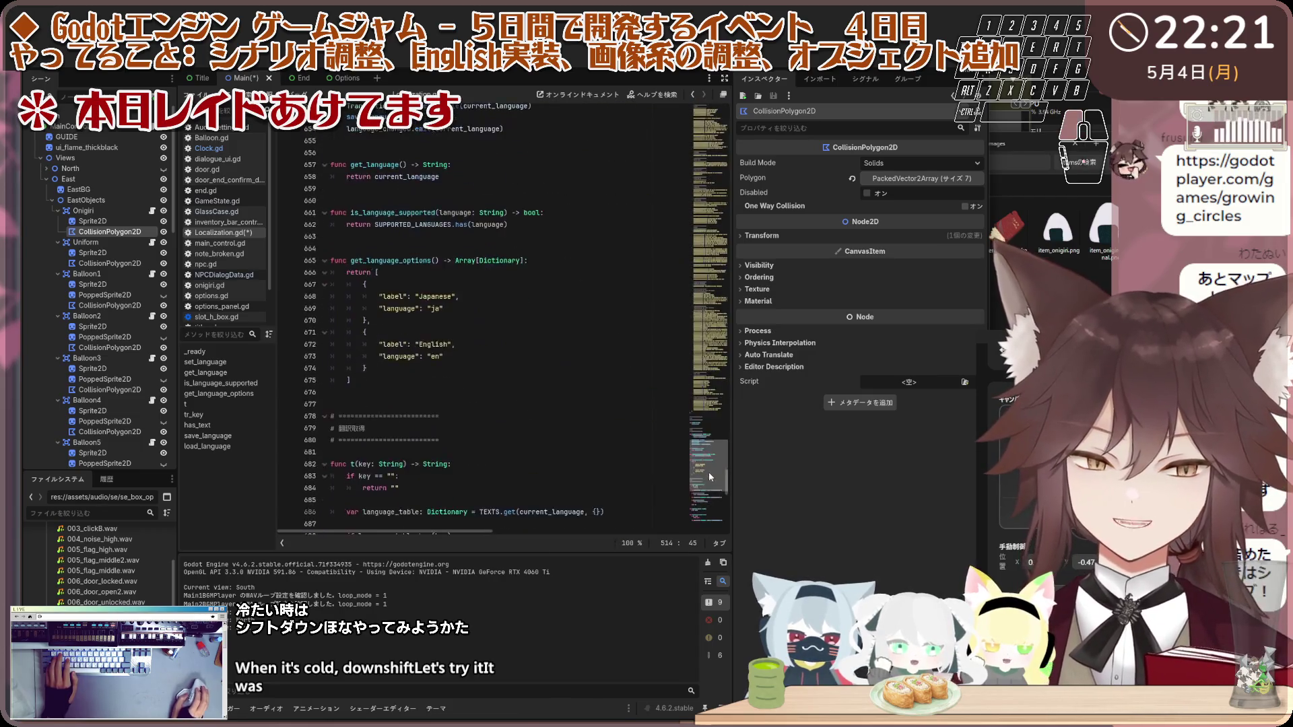
# Step: Fold the East node in the Main scene tree so the West room objects show
pyautogui.scroll(7, 711, 477)
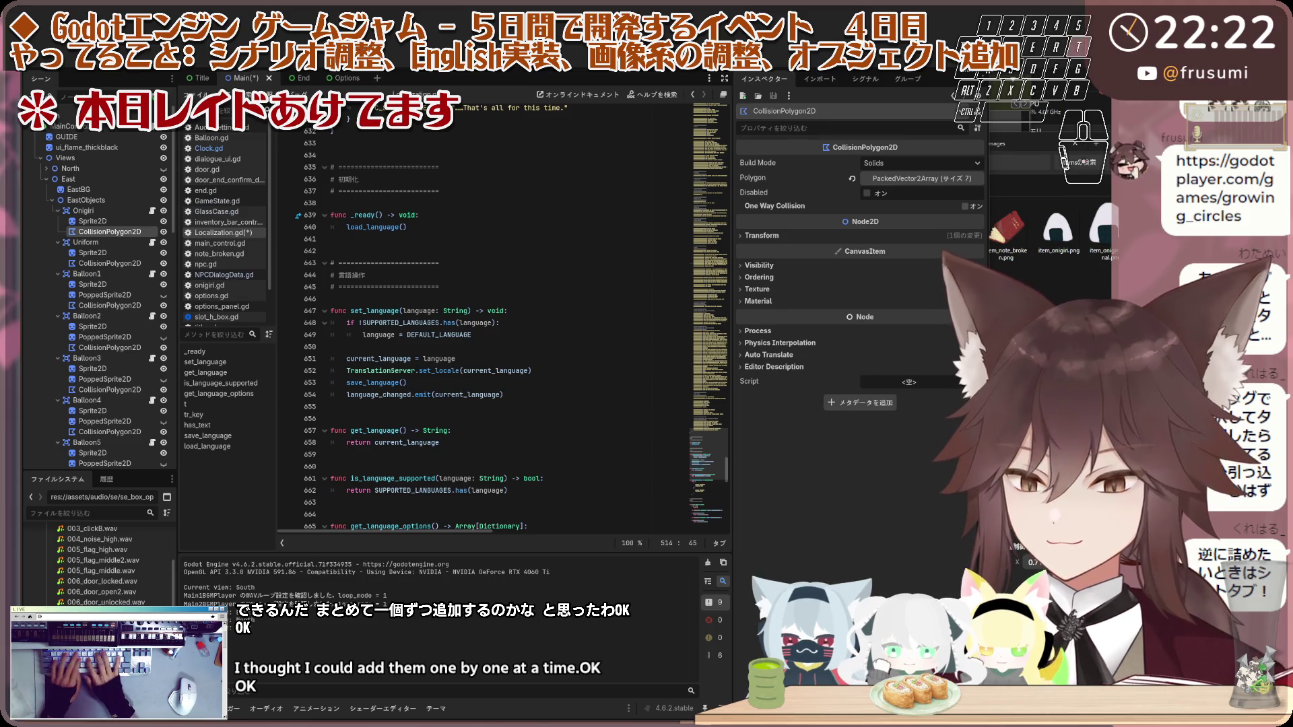
pyautogui.press('t')
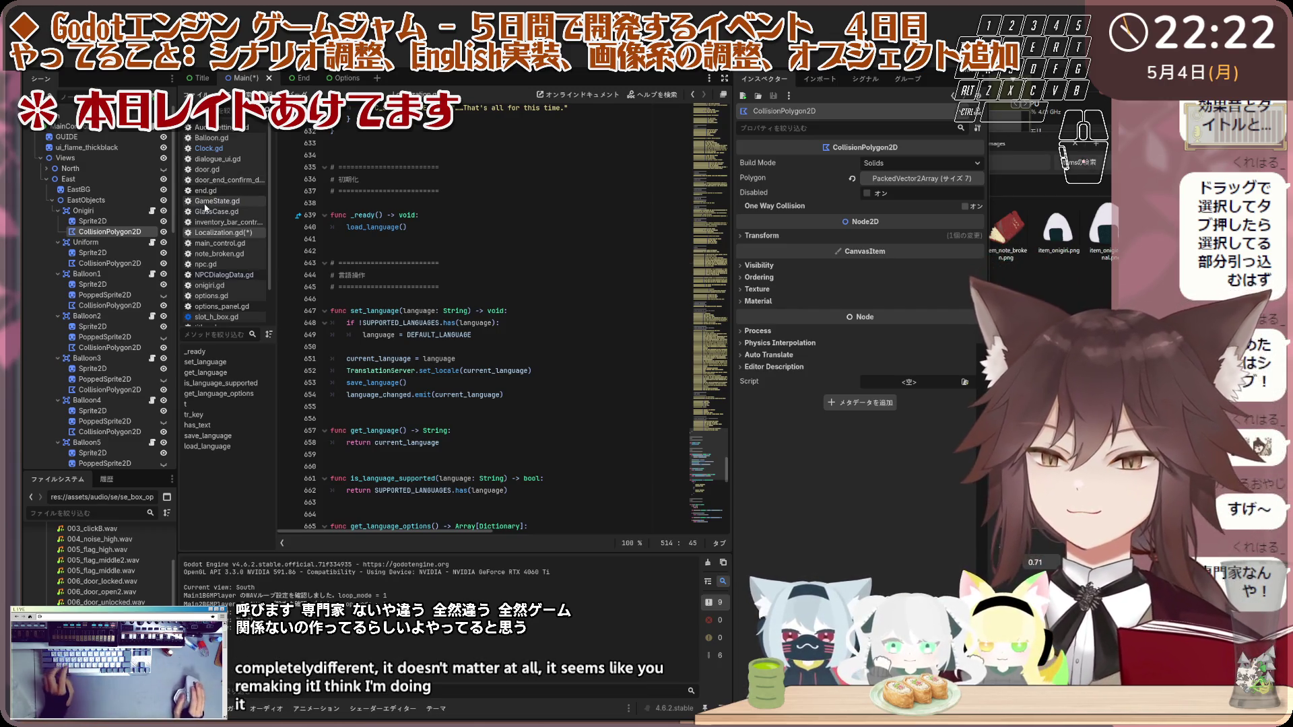
pyautogui.click(47, 179)
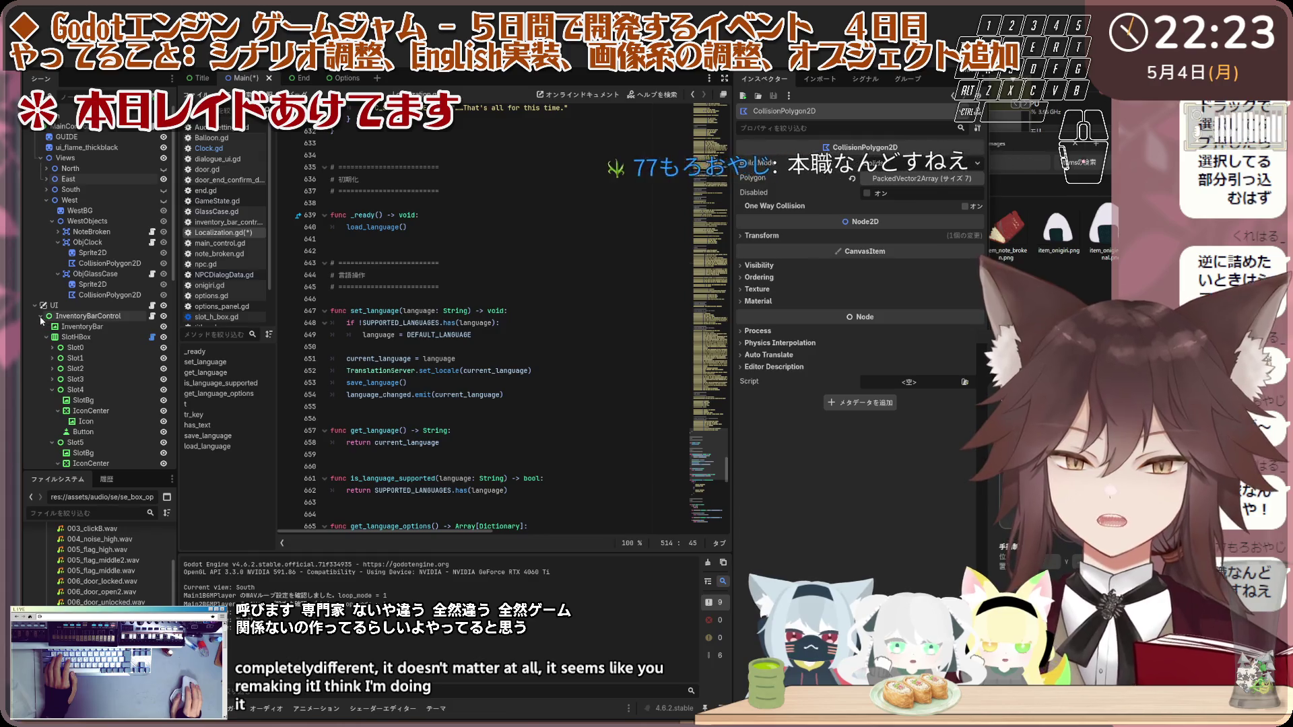
# Step: Expand and collapse the East, South, West and North room nodes to inspect them
pyautogui.click(48, 180)
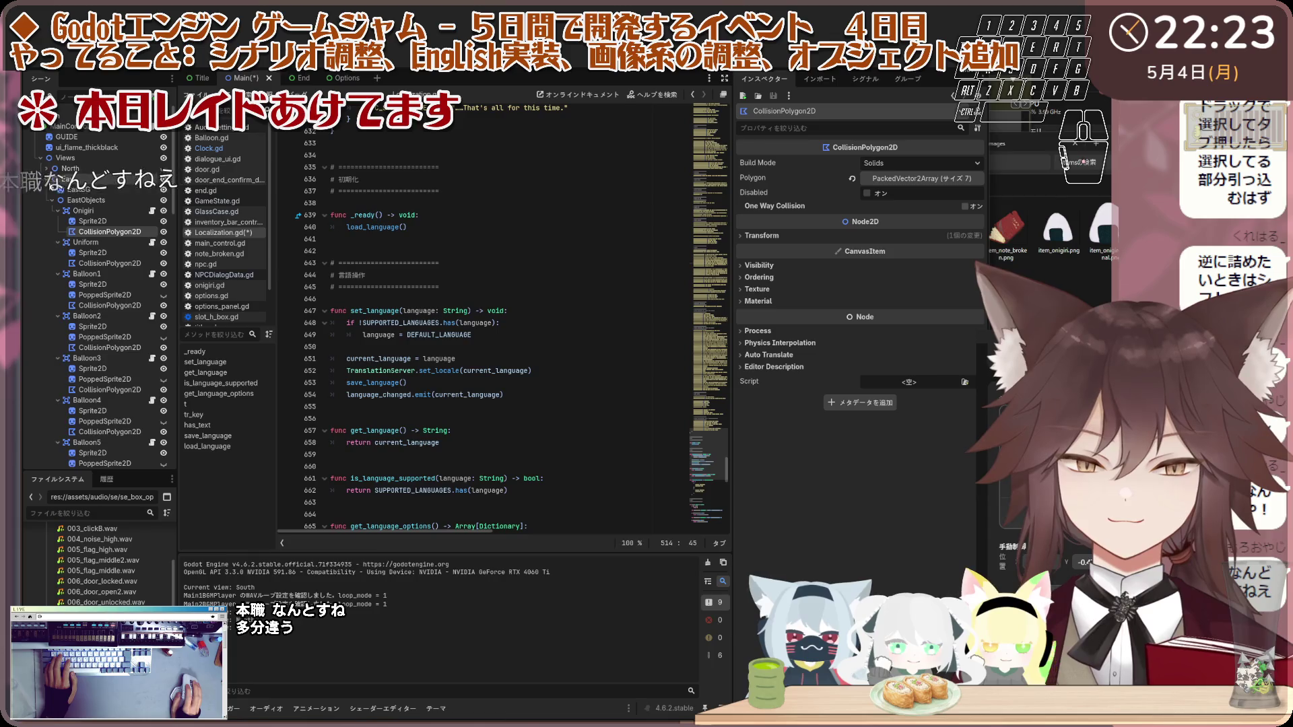
pyautogui.click(47, 180)
pyautogui.click(47, 190)
pyautogui.click(48, 191)
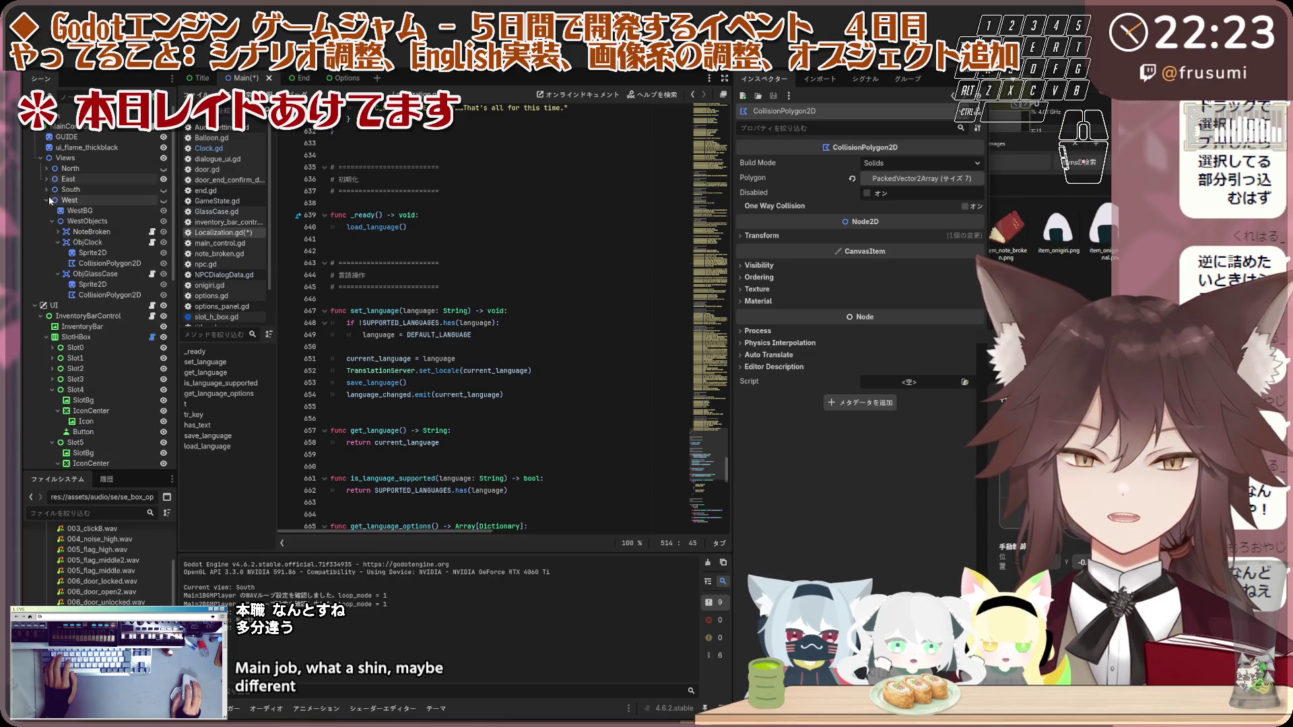
pyautogui.click(53, 201)
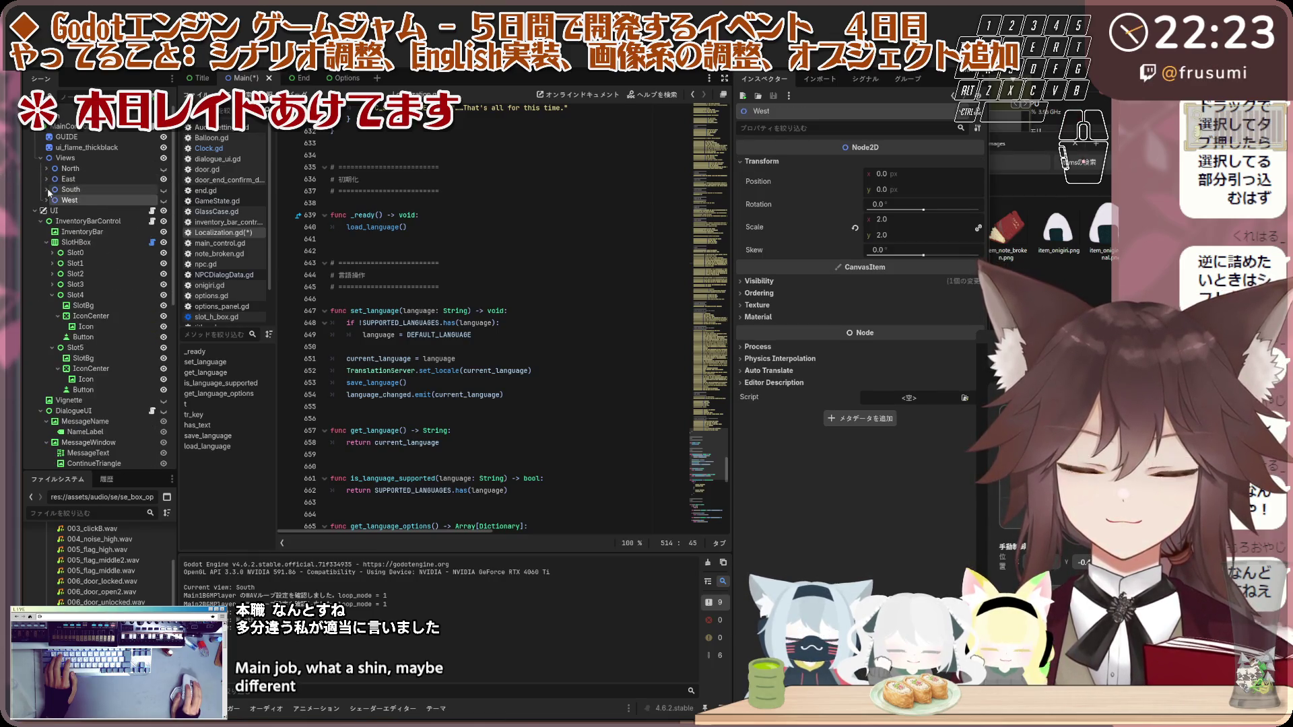
pyautogui.click(47, 179)
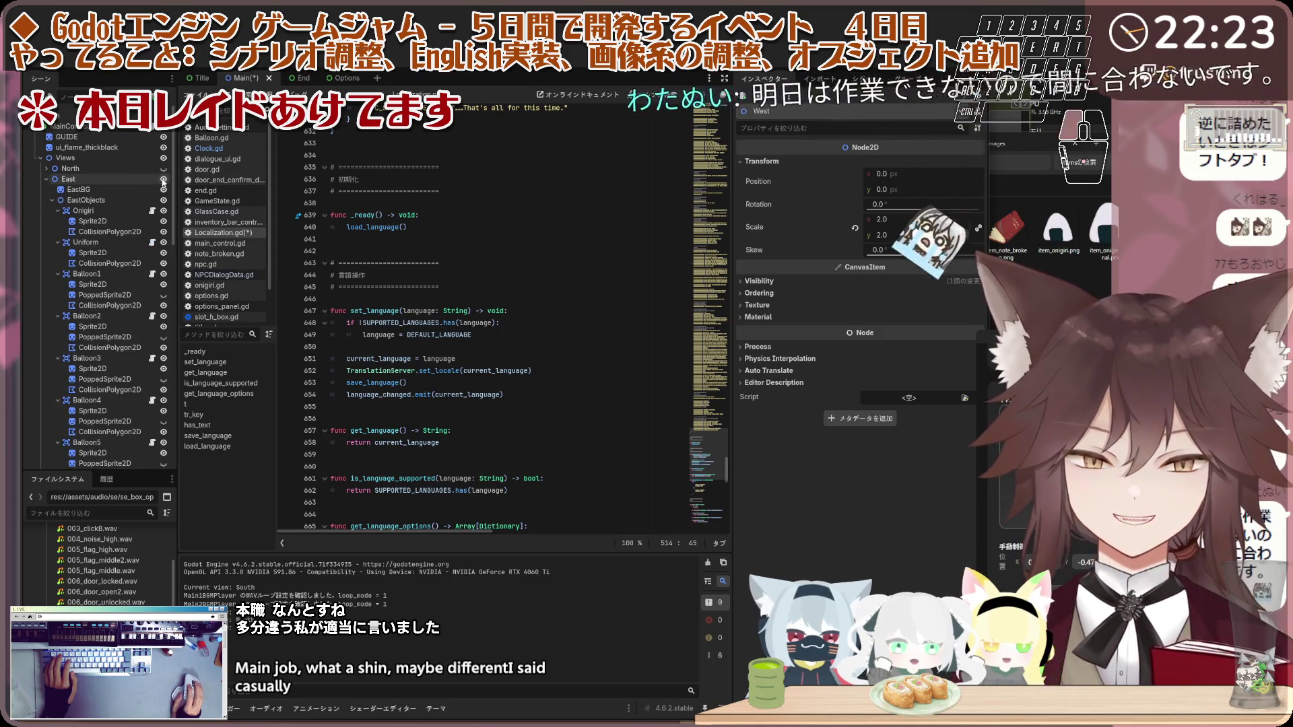
pyautogui.click(51, 180)
pyautogui.click(48, 179)
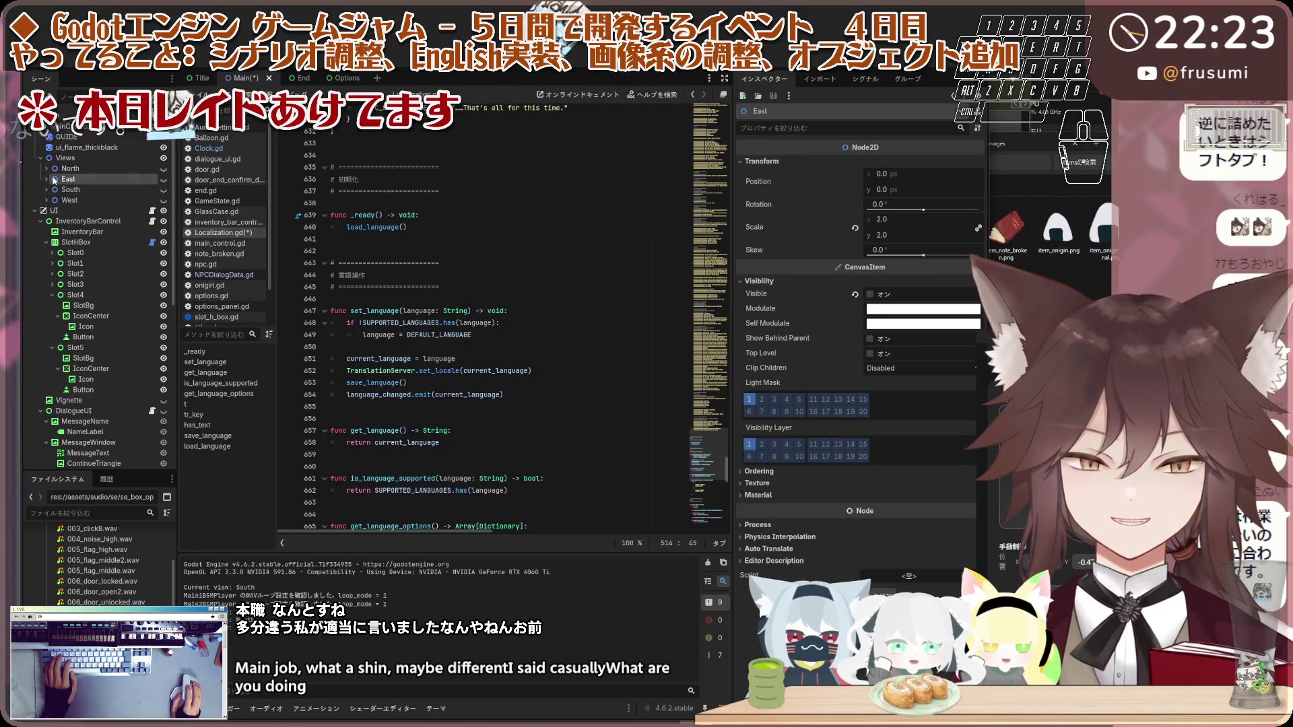
pyautogui.click(53, 169)
pyautogui.click(47, 200)
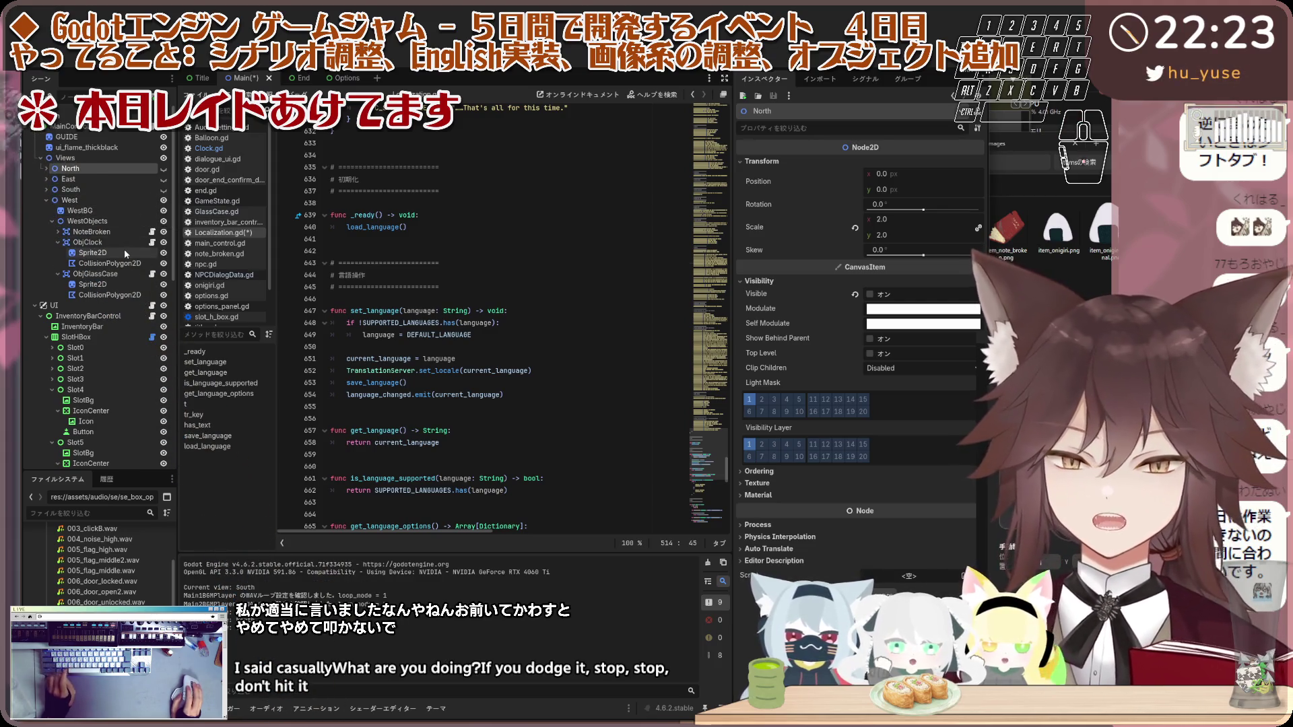
# Step: Duplicate ObjClock under WestObjects to create ObjClock2
pyautogui.click(58, 241)
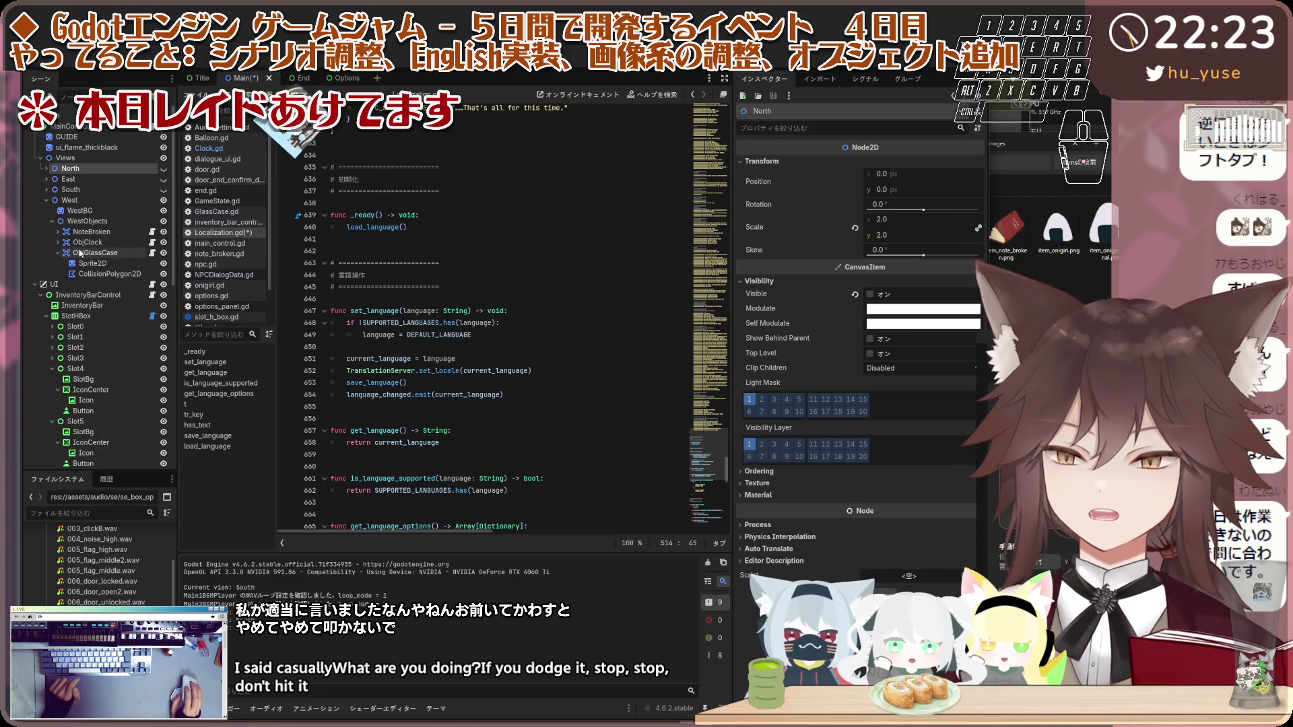
pyautogui.click(87, 253)
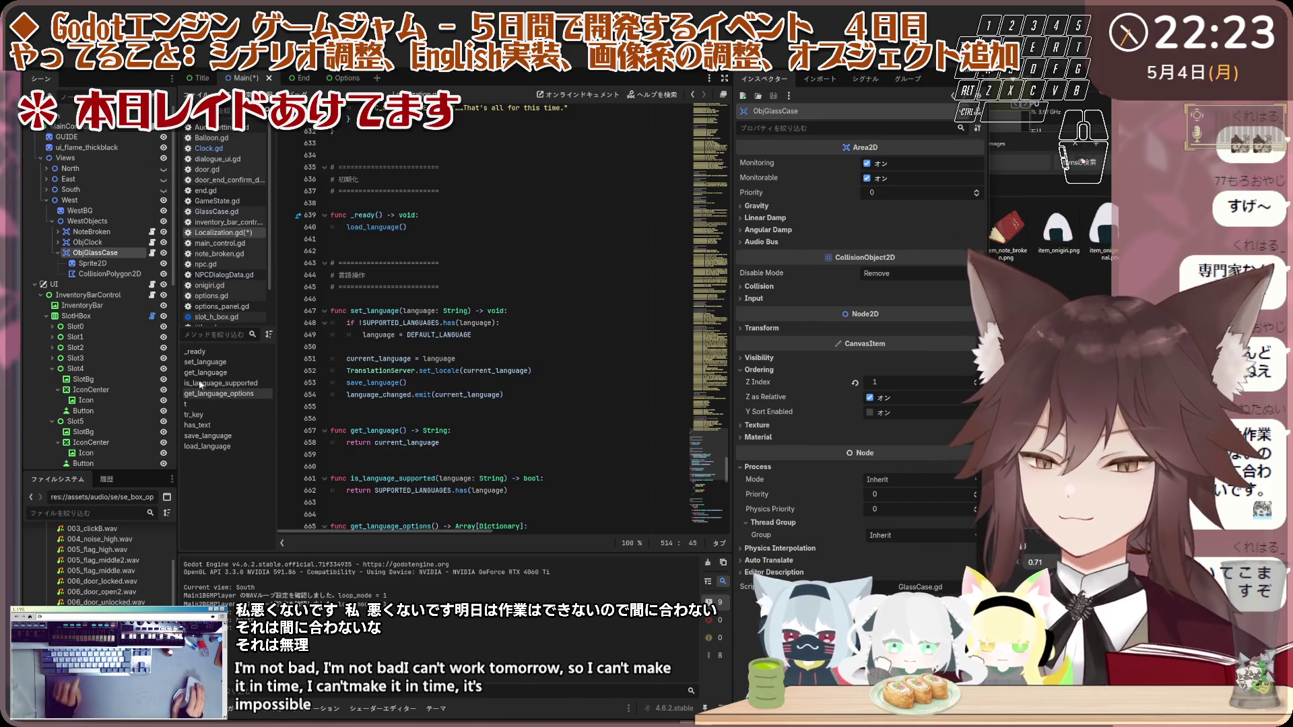
pyautogui.click(80, 242)
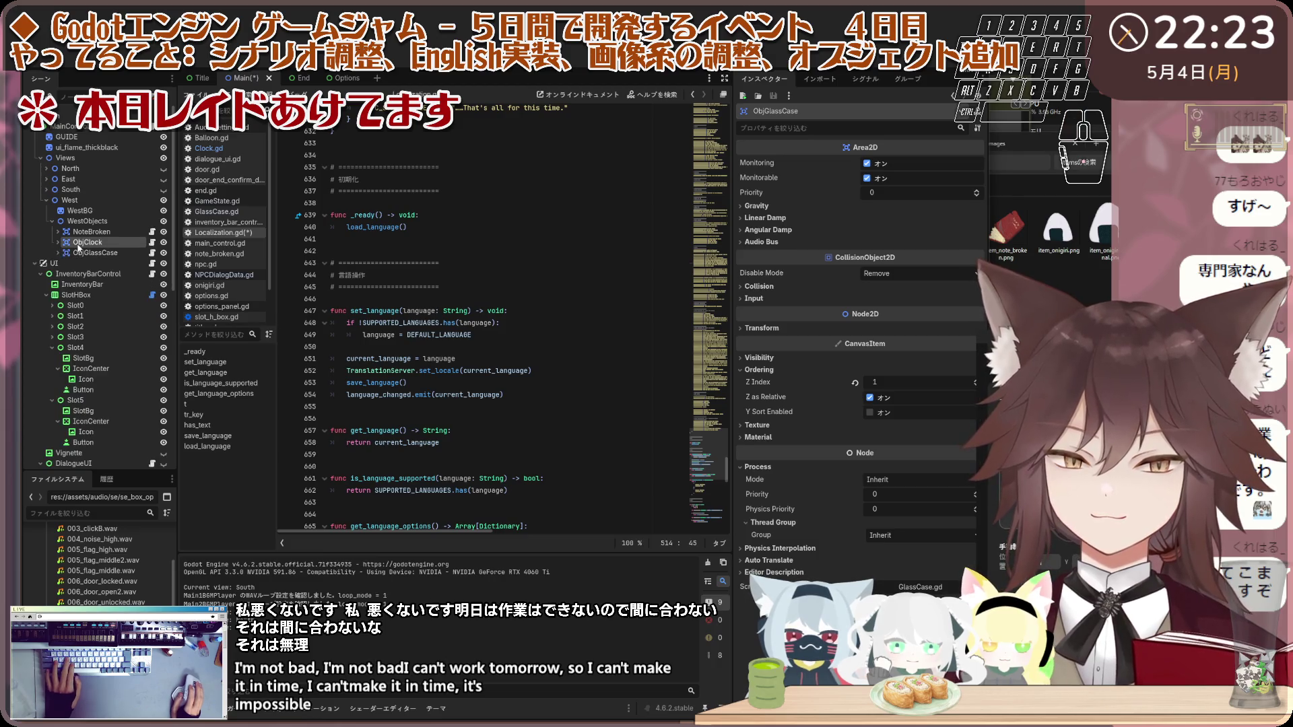
pyautogui.hotkey('ctrl', 'd')
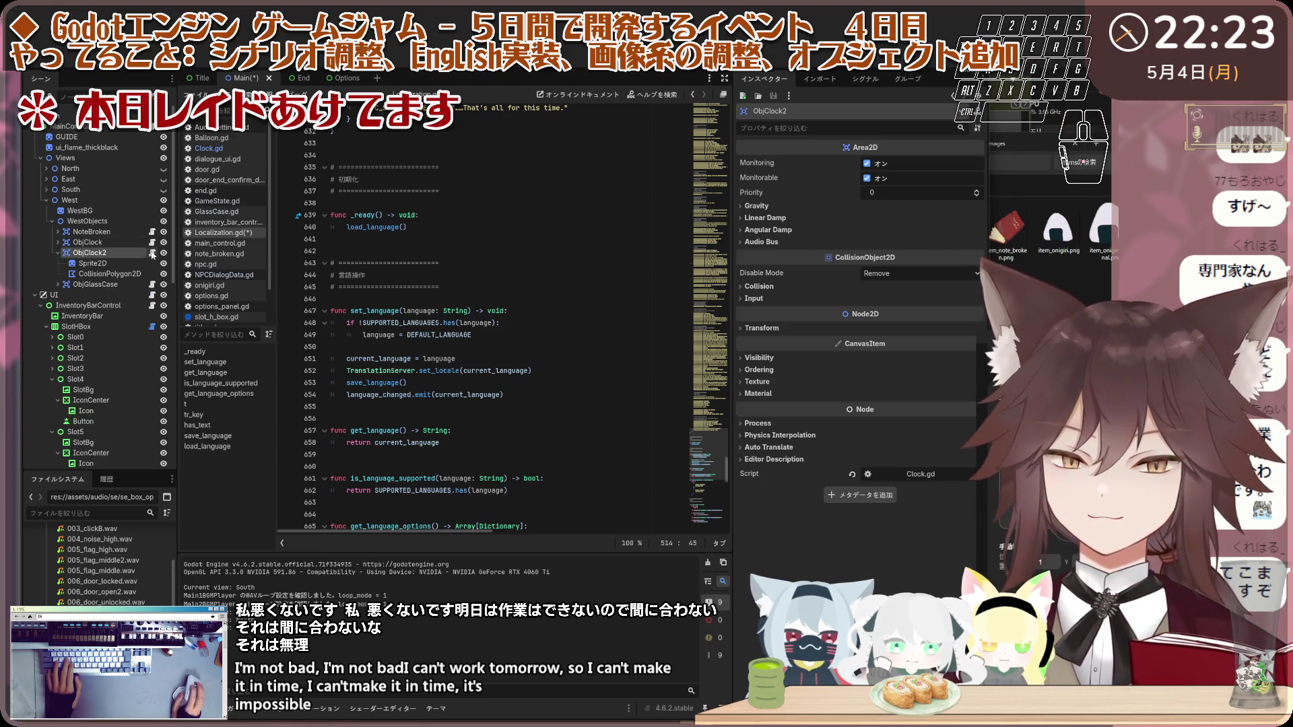
# Step: Detach the Clock script from ObjClock2 and move it left onto the BOX sketch
pyautogui.rightClick(148, 254)
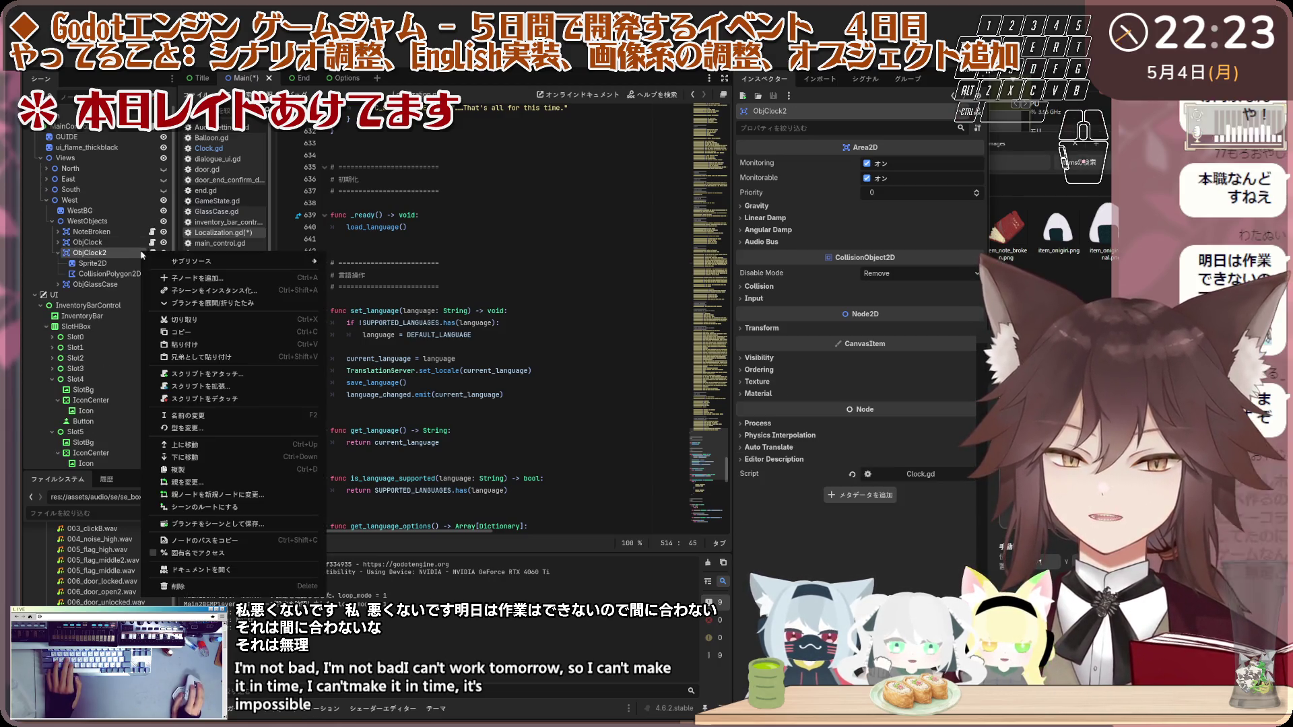
pyautogui.click(194, 400)
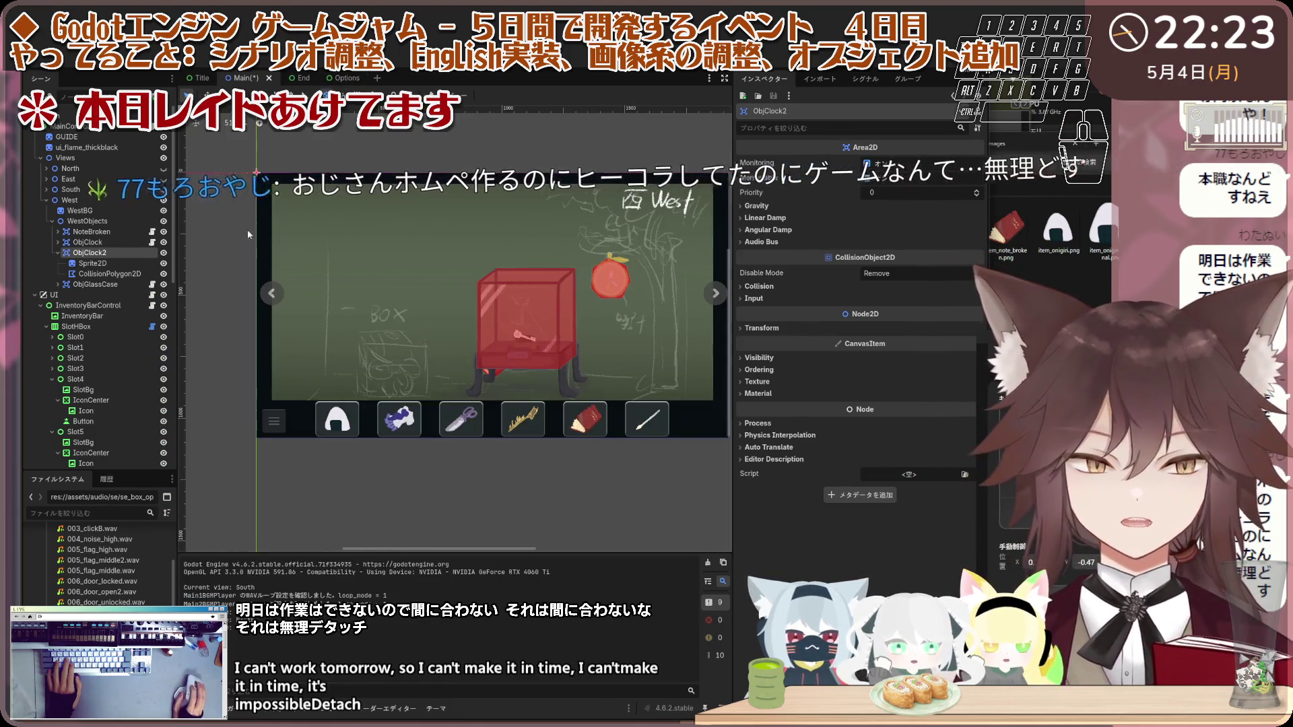
pyautogui.hscroll(2, 249, 234)
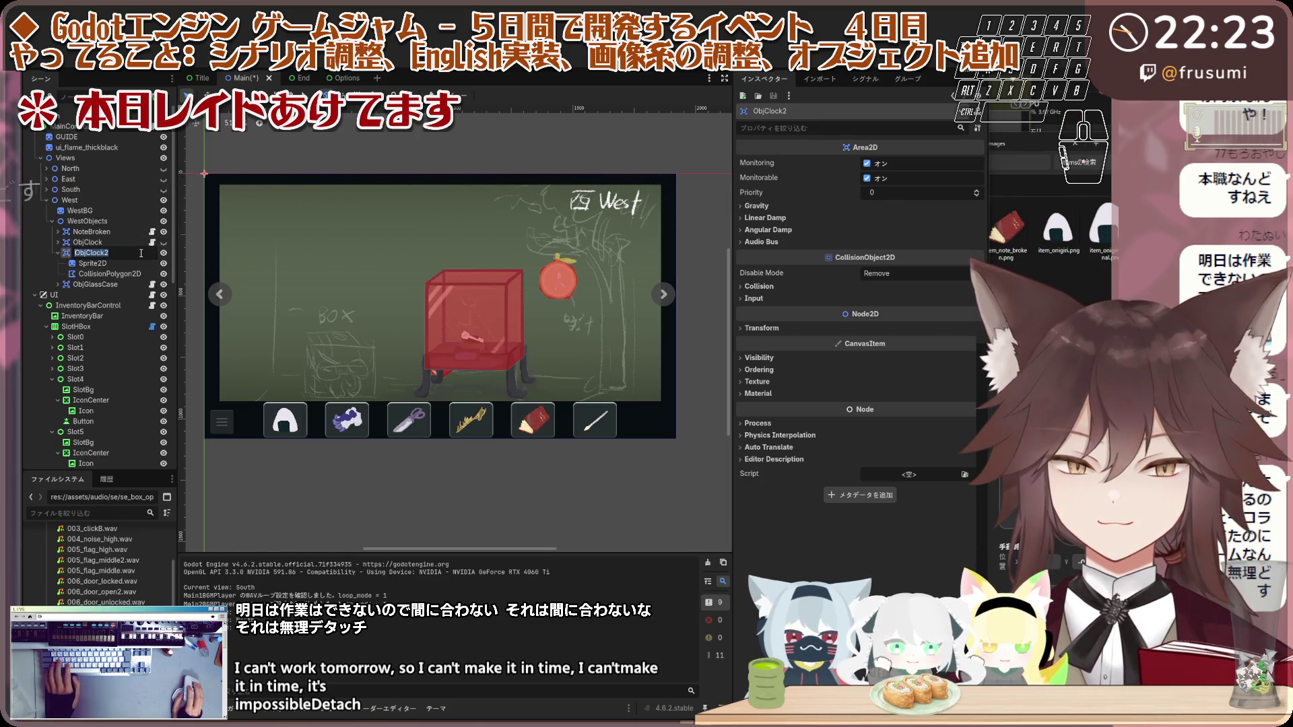
pyautogui.keyDown('shift'); pyautogui.click(125, 272); pyautogui.keyUp('shift')
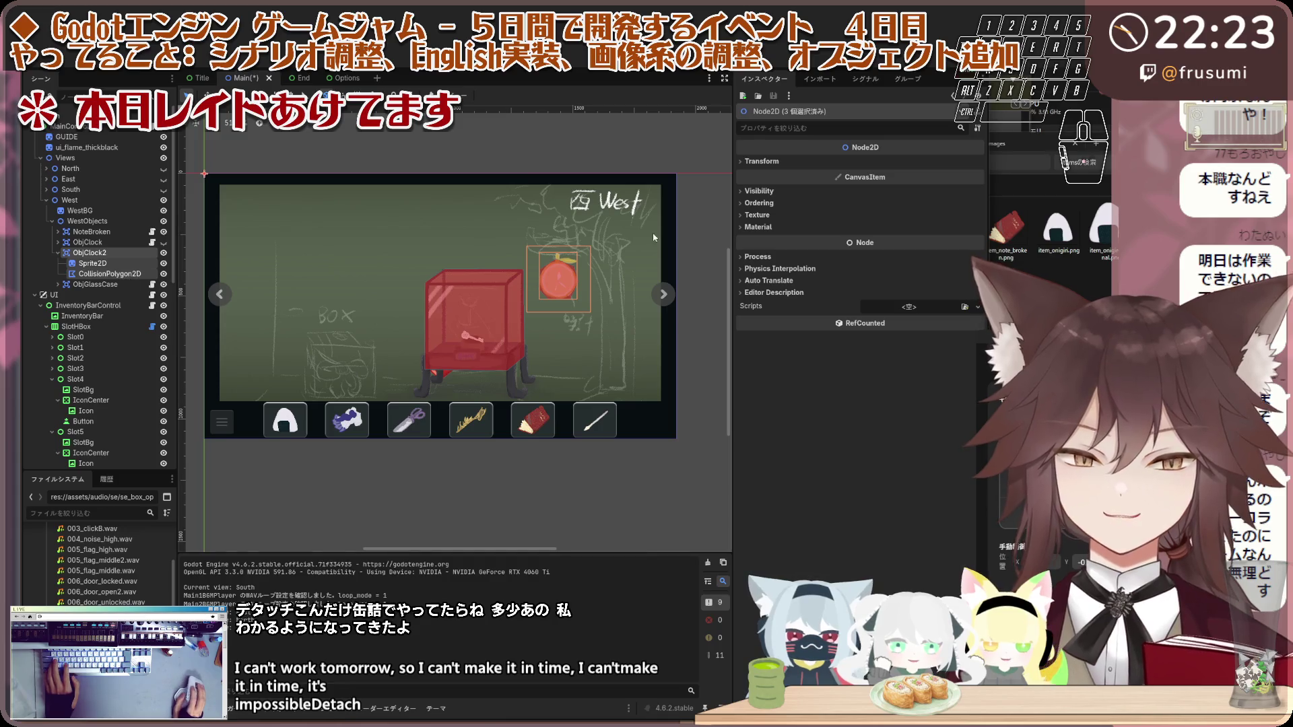
pyautogui.moveTo(560, 272); pyautogui.dragTo(423, 241)
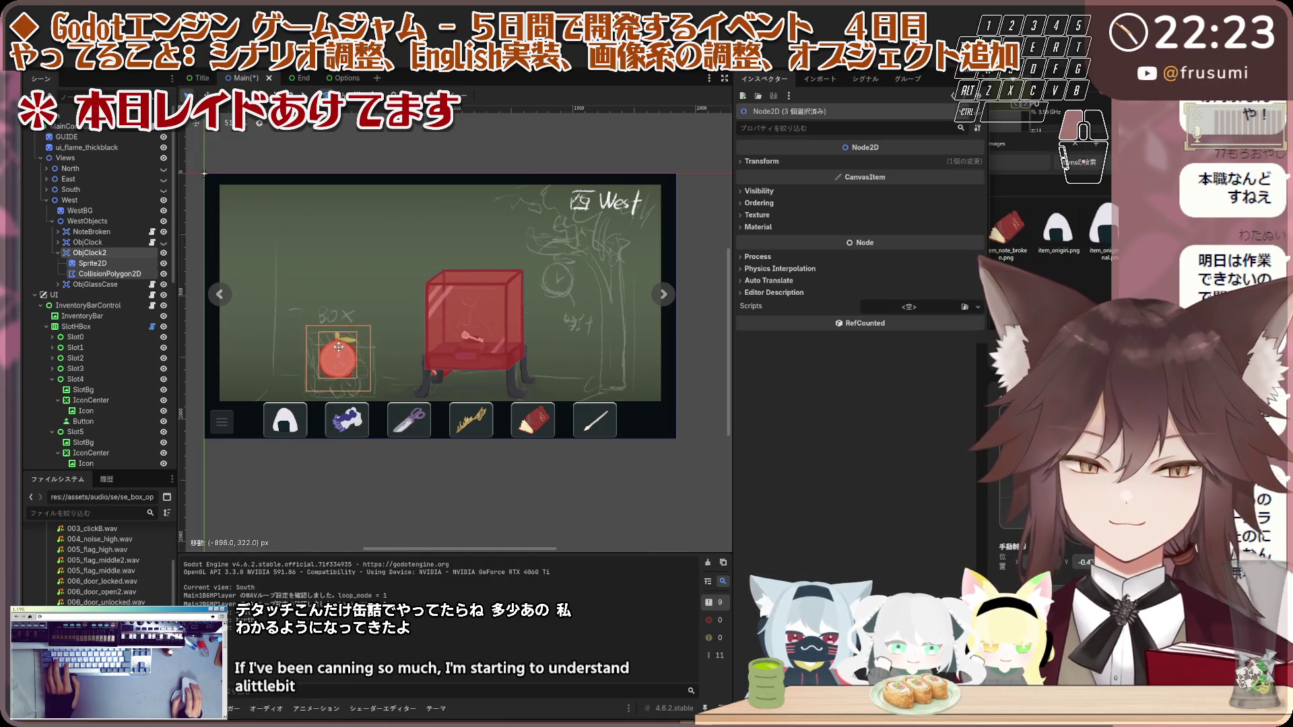
# Step: Rename the copy ObjBox and give it a second sprite, Sprite2D2
pyautogui.scroll(5, 339, 347)
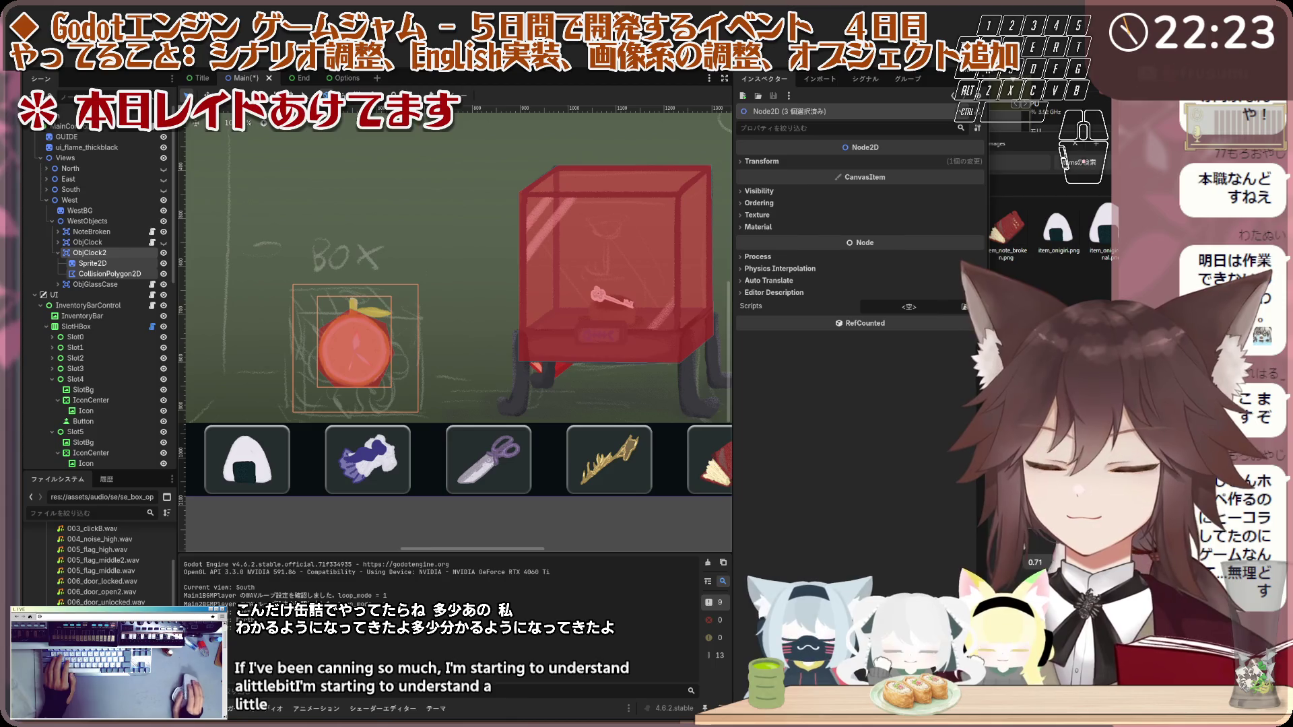
pyautogui.scroll(-4, 450, 369)
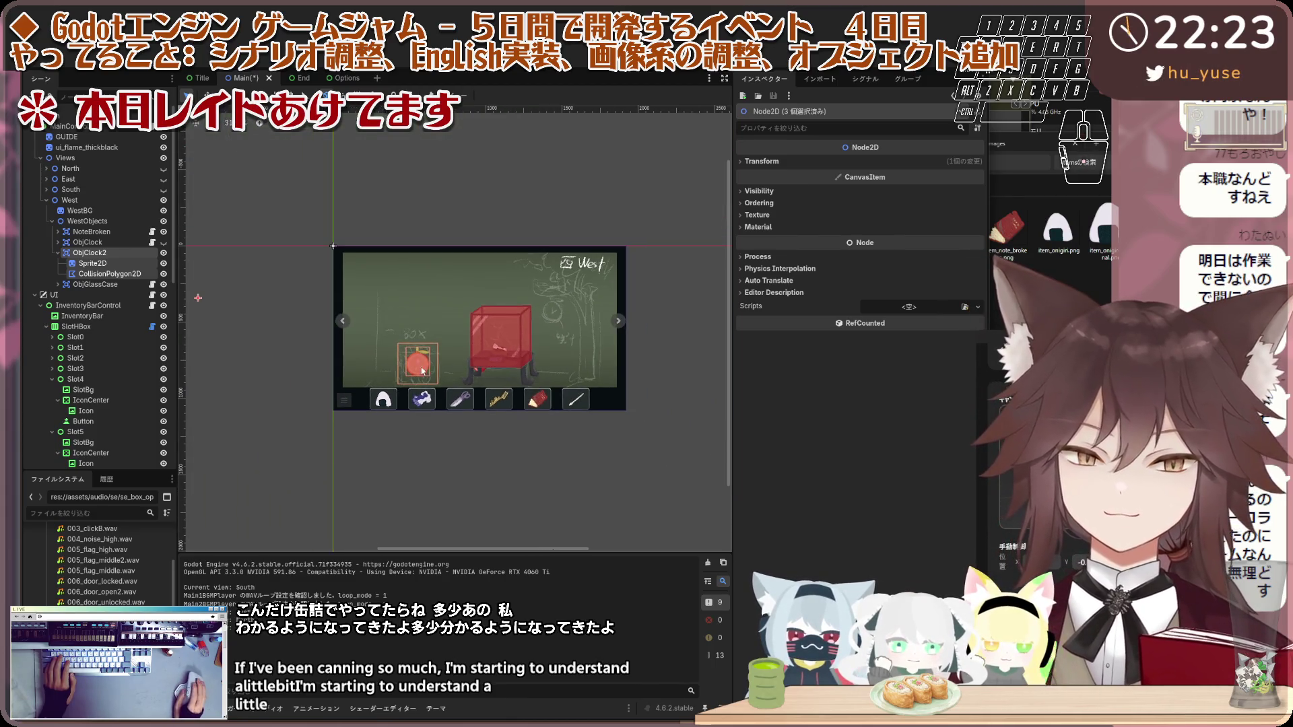
pyautogui.click(313, 317)
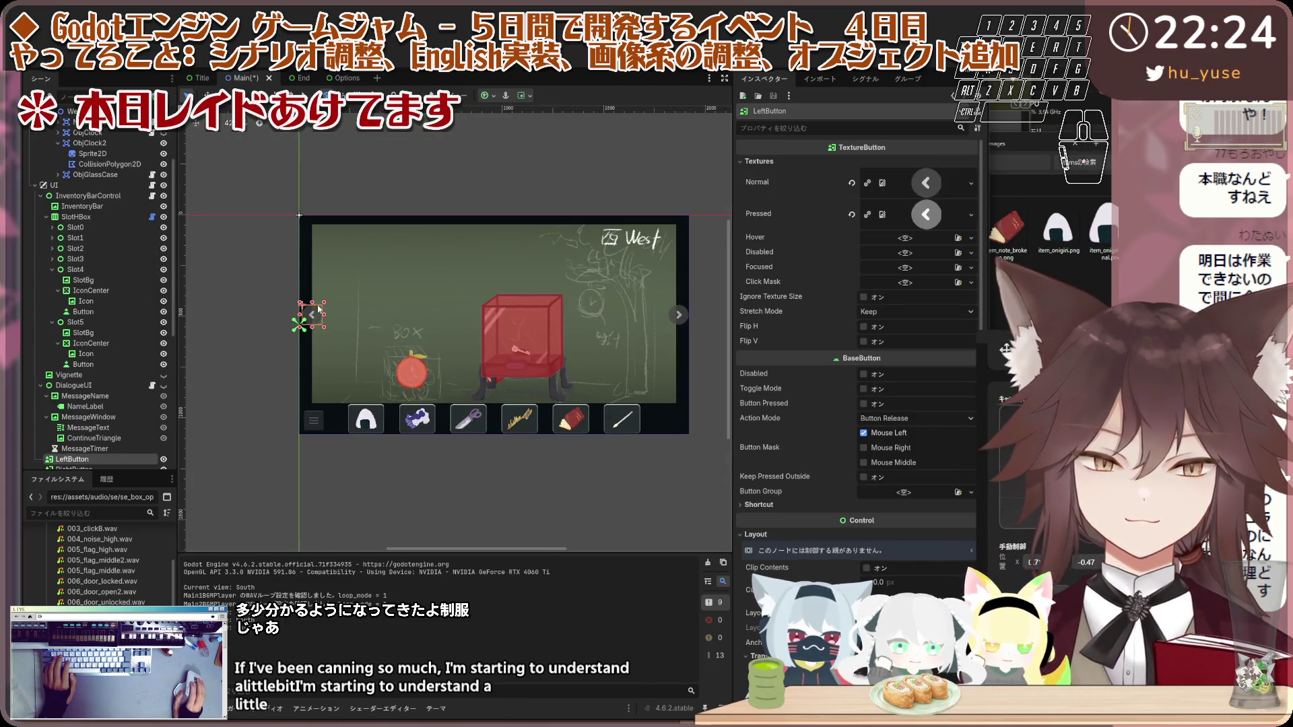
pyautogui.click(94, 396)
pyautogui.scroll(3, 99, 402)
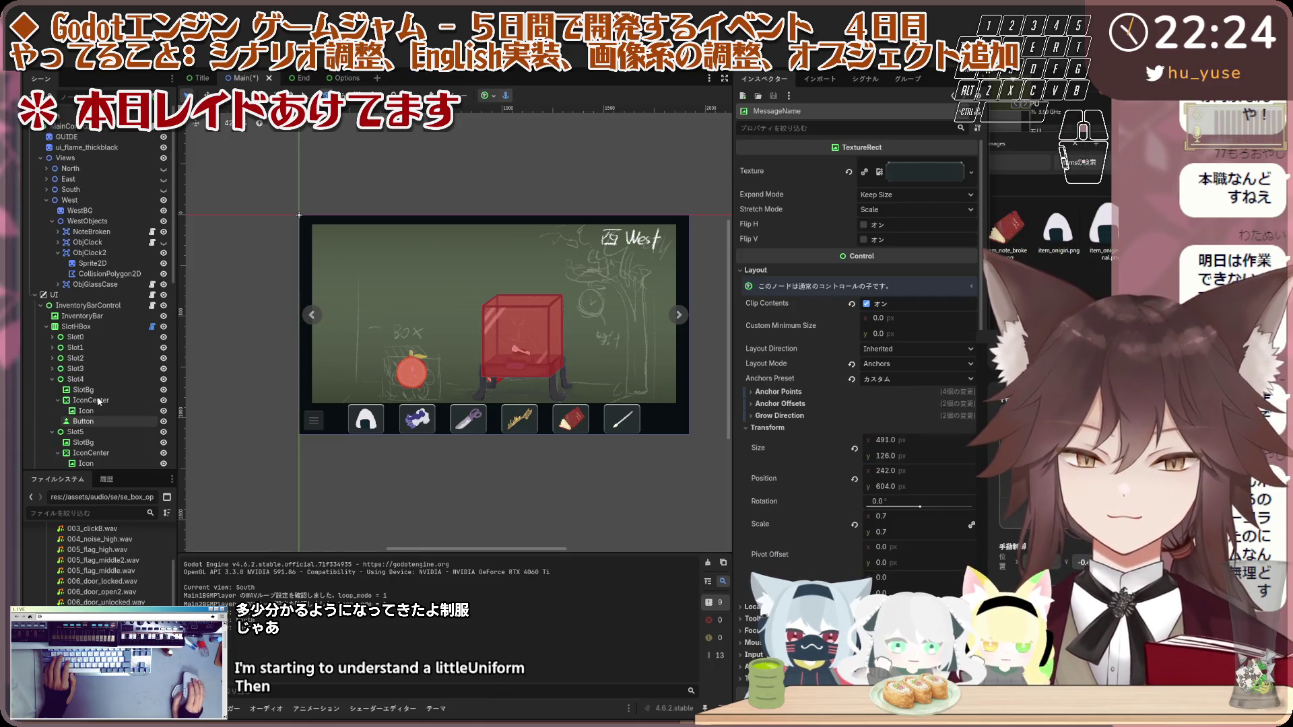
pyautogui.click(122, 273)
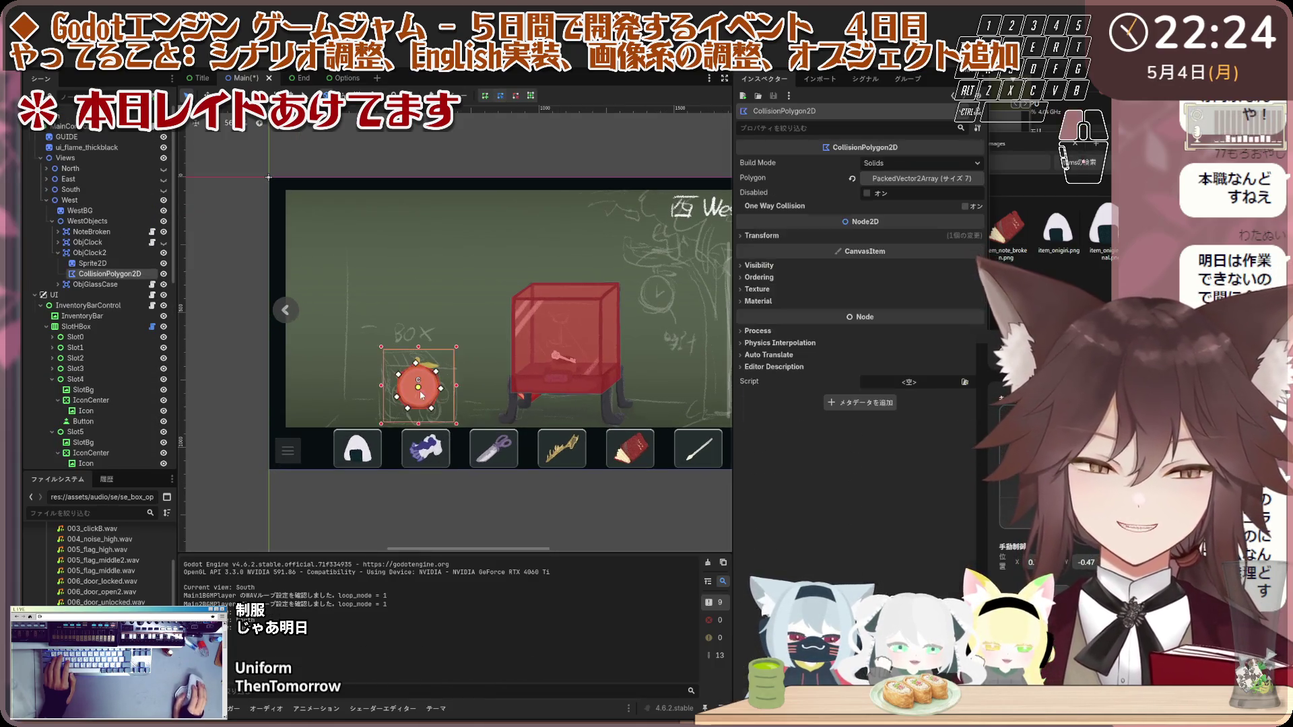
pyautogui.hotkey('ctrl', 'z')
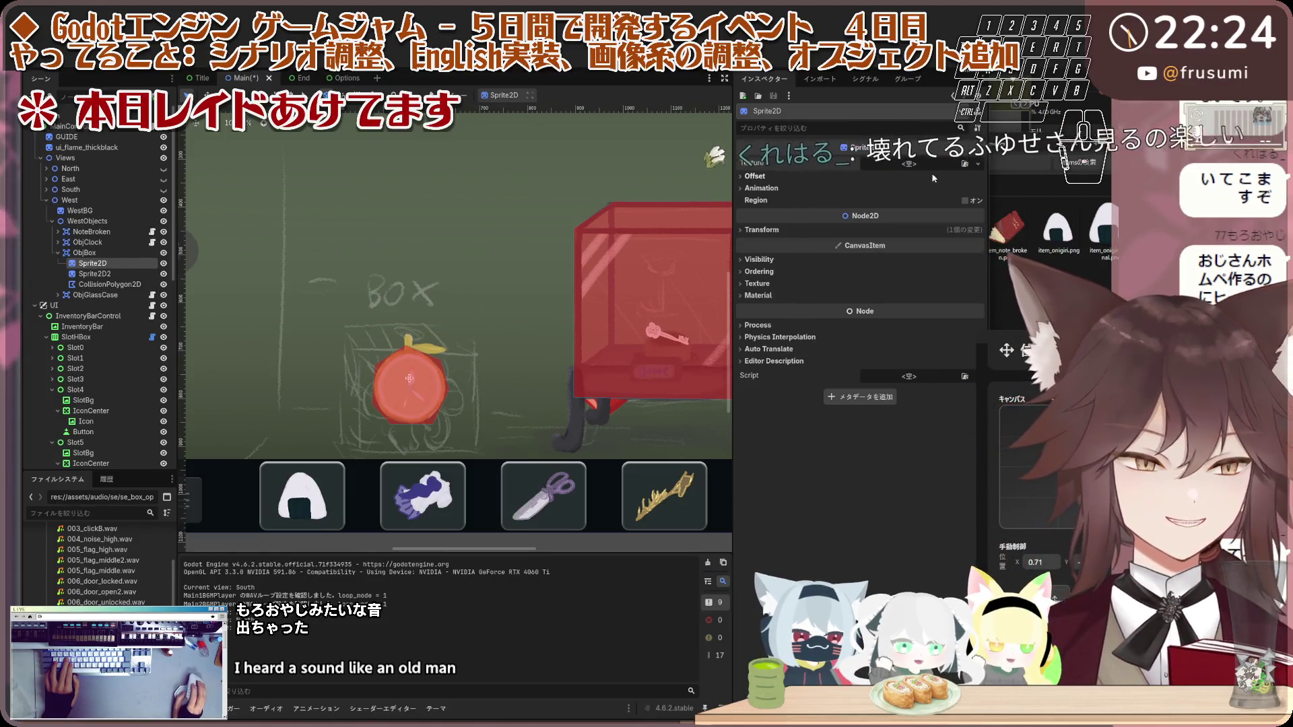
# Step: Set the first sprite's texture to obj_box_close.png, found by searching 'box'
pyautogui.click(853, 172)
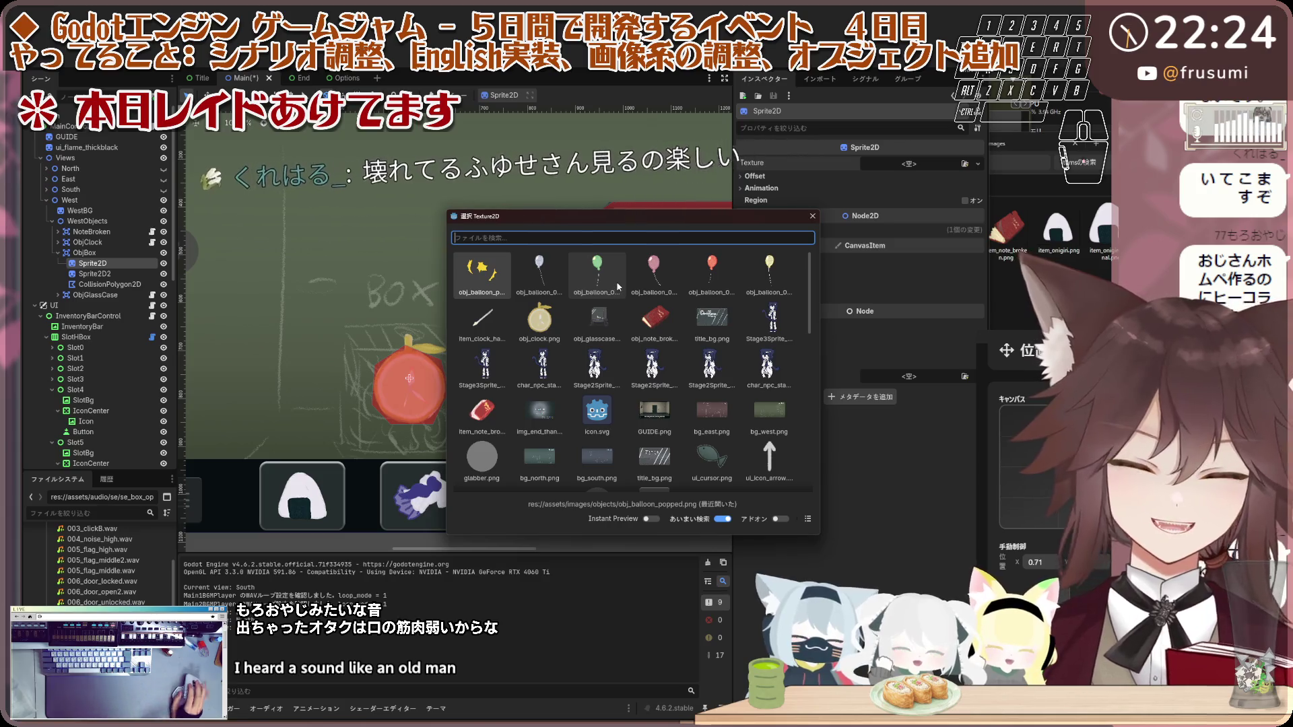
pyautogui.write('ope')
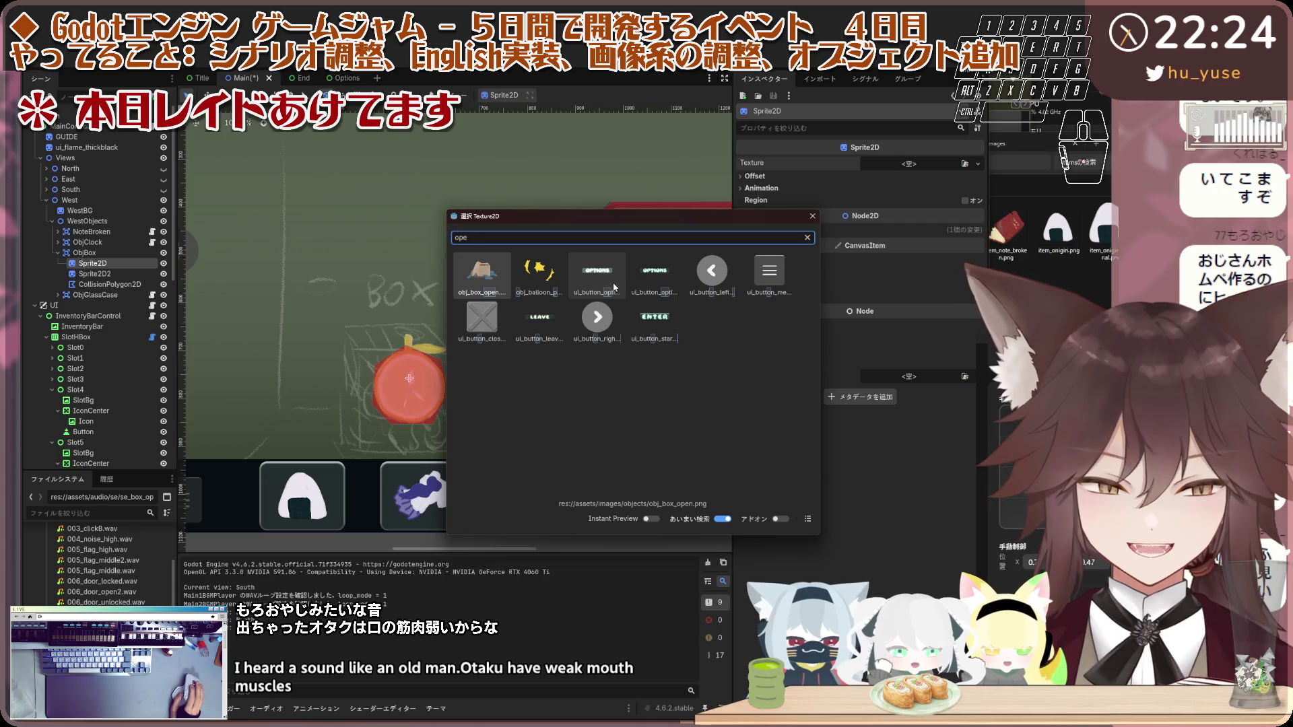
pyautogui.press('BackSpace')
pyautogui.press('BackSpace')
pyautogui.press('BackSpace')
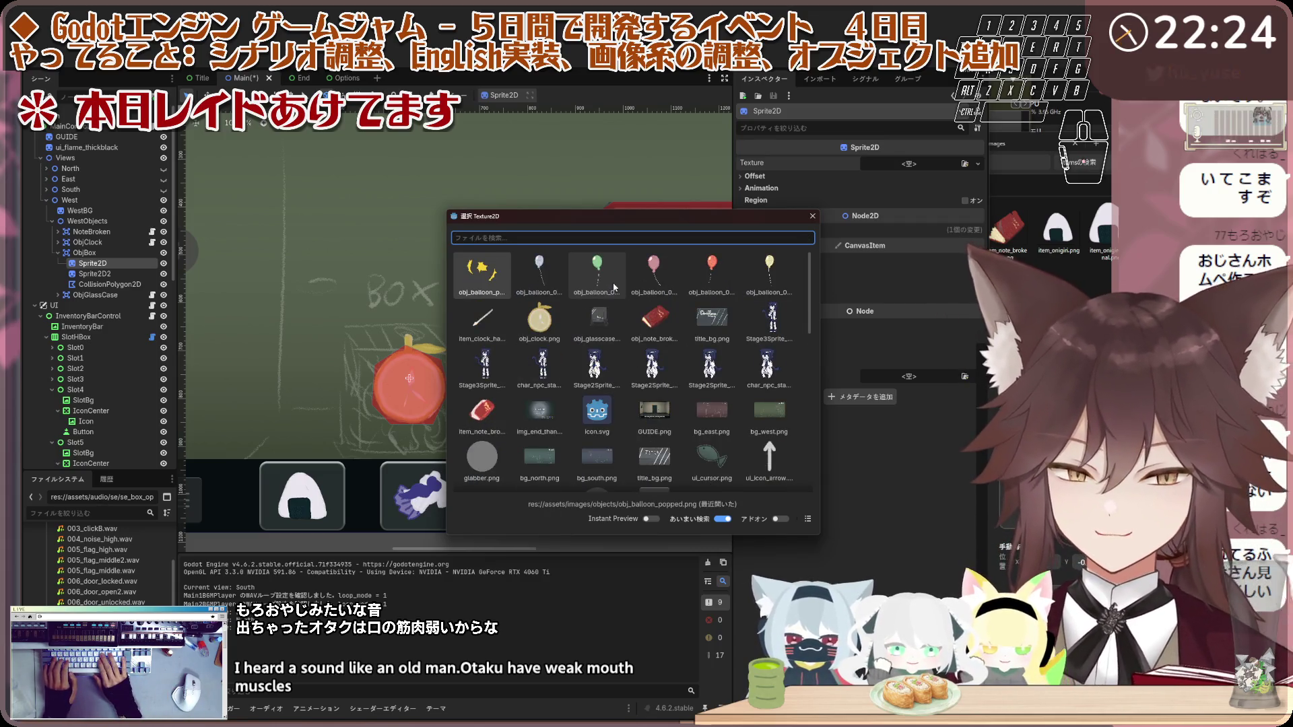
pyautogui.write('box')
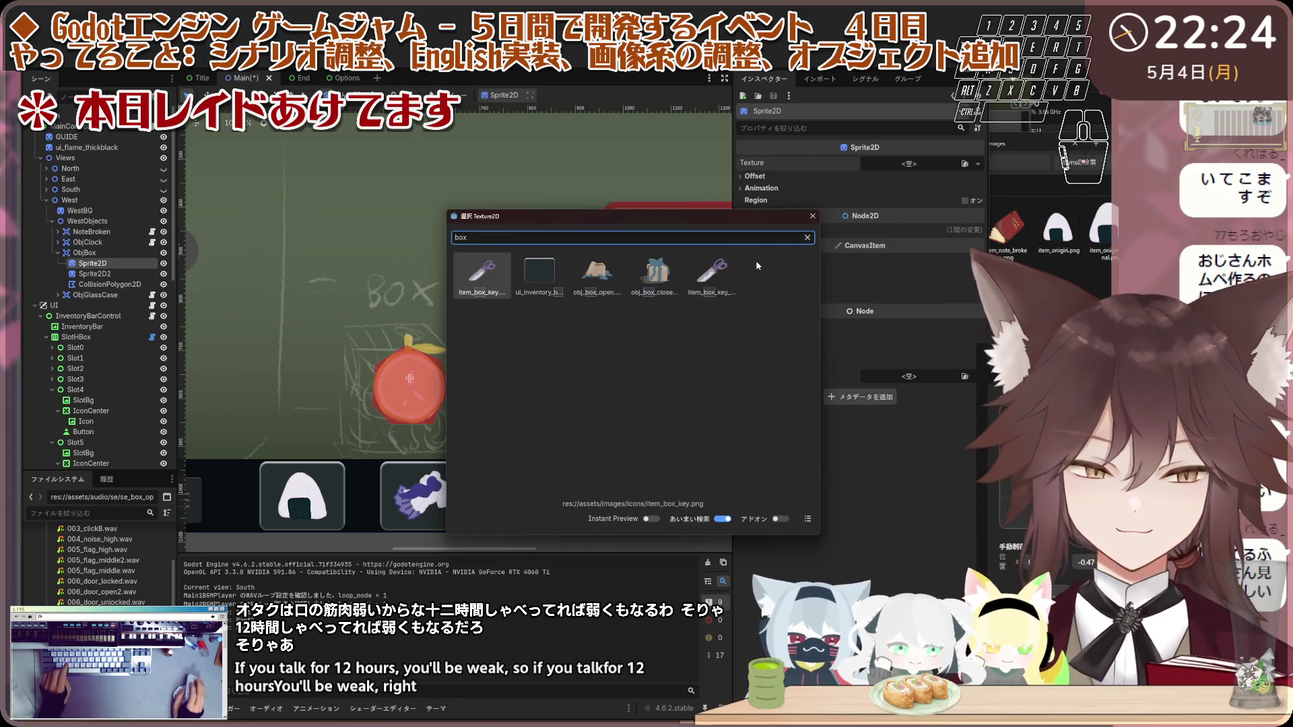
pyautogui.doubleClick(657, 273)
# Step: Line up the closed gift box over the BOX sketch, then select the second sprite
pyautogui.scroll(-1, 452, 336)
pyautogui.moveTo(451, 335)
pyautogui.mouseDown()
pyautogui.moveTo(437, 330)
pyautogui.moveTo(450, 332)
pyautogui.mouseUp()
pyautogui.scroll(-1, 421, 323)
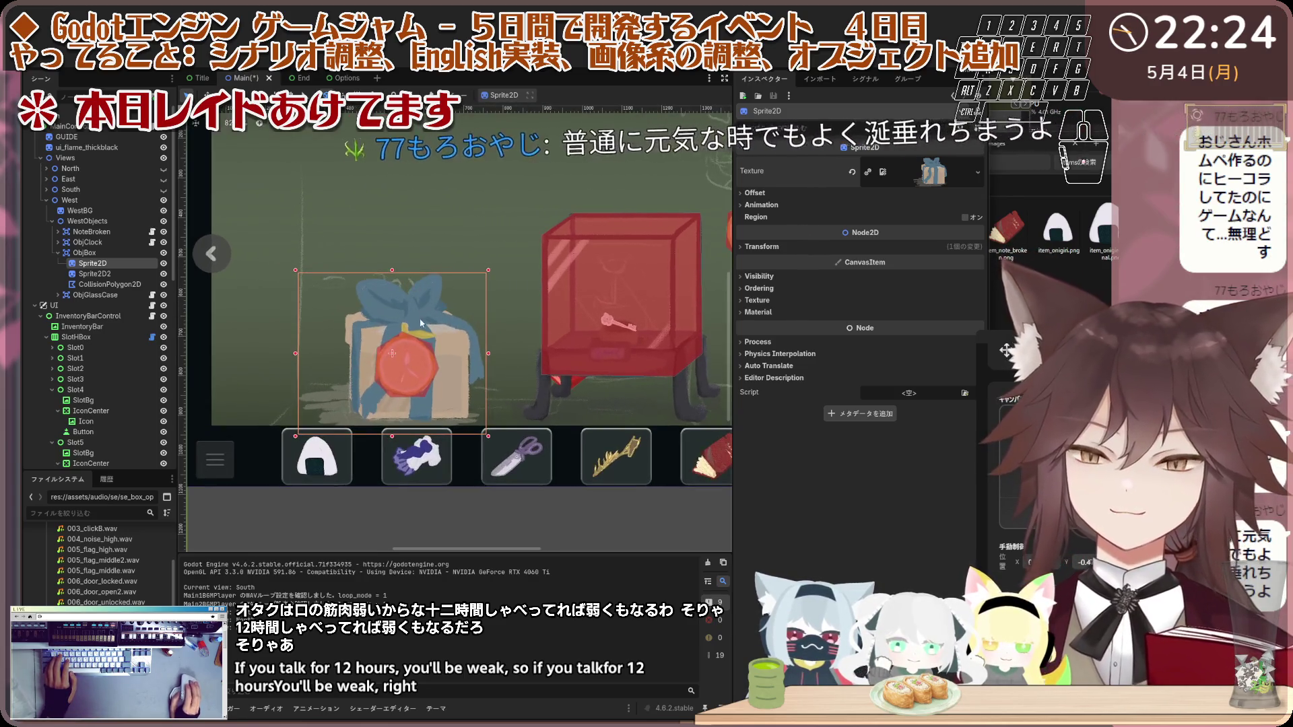
pyautogui.scroll(-1, 455, 347)
pyautogui.scroll(-1, 360, 334)
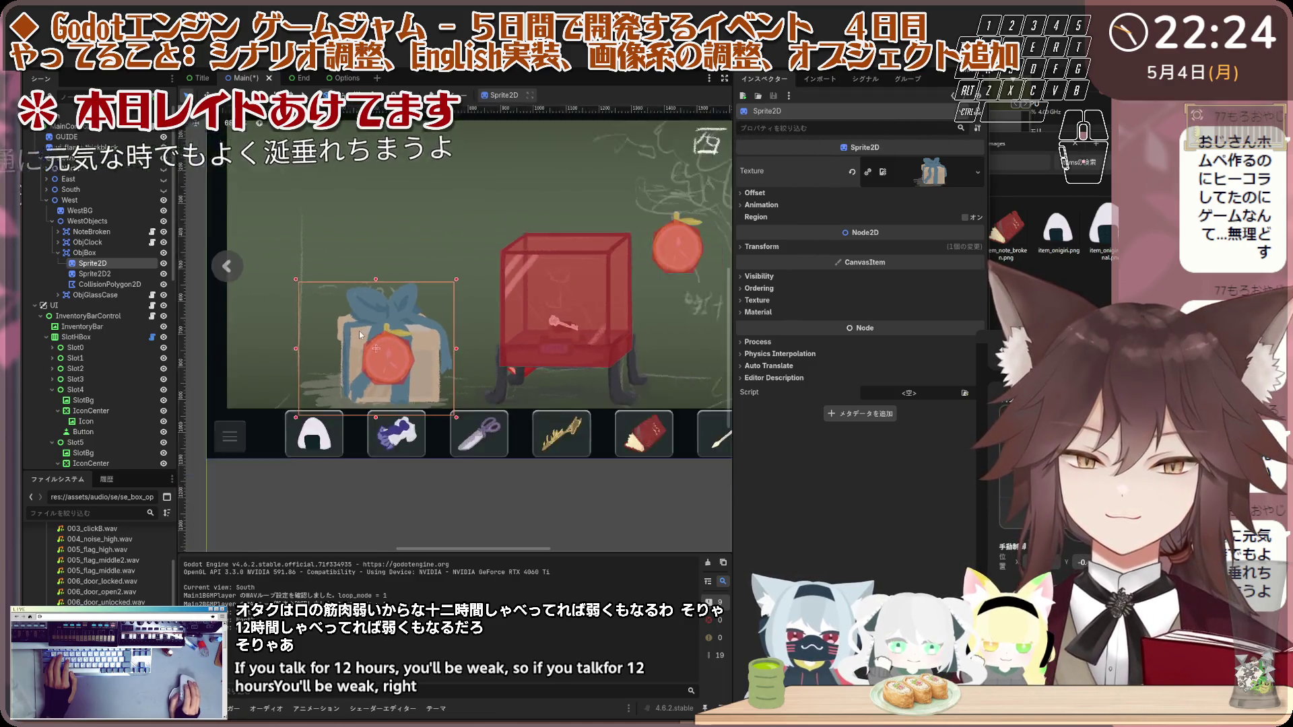
pyautogui.scroll(-2, 360, 335)
pyautogui.click(366, 347)
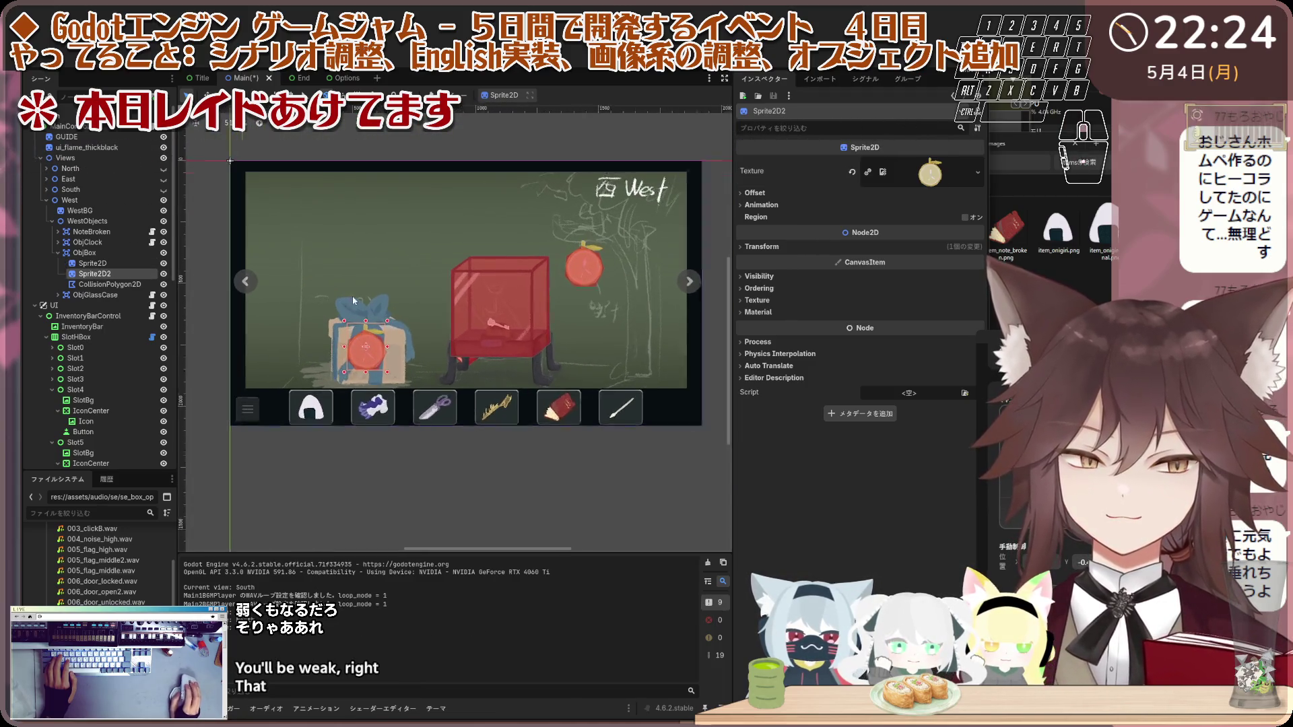
# Step: Give the second sprite the open-box image and nudge it slightly down
pyautogui.scroll(1, 353, 301)
pyautogui.click(852, 172)
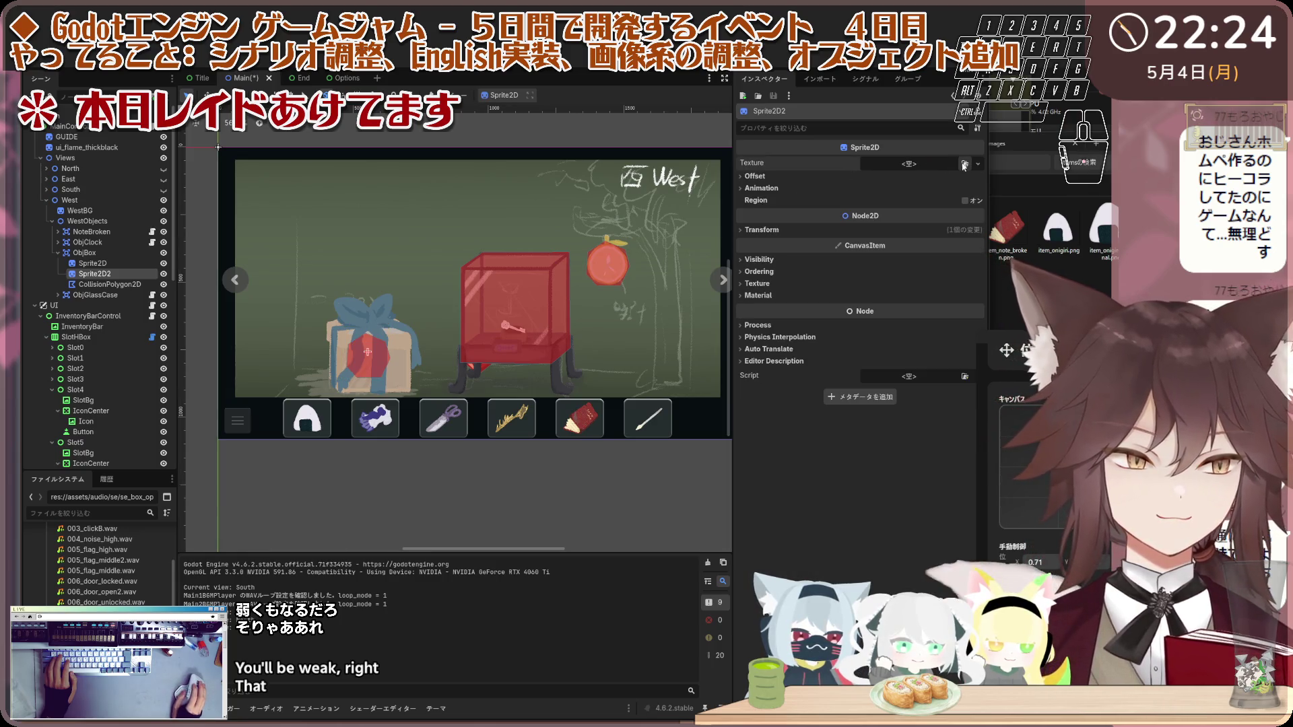
pyautogui.click(965, 165)
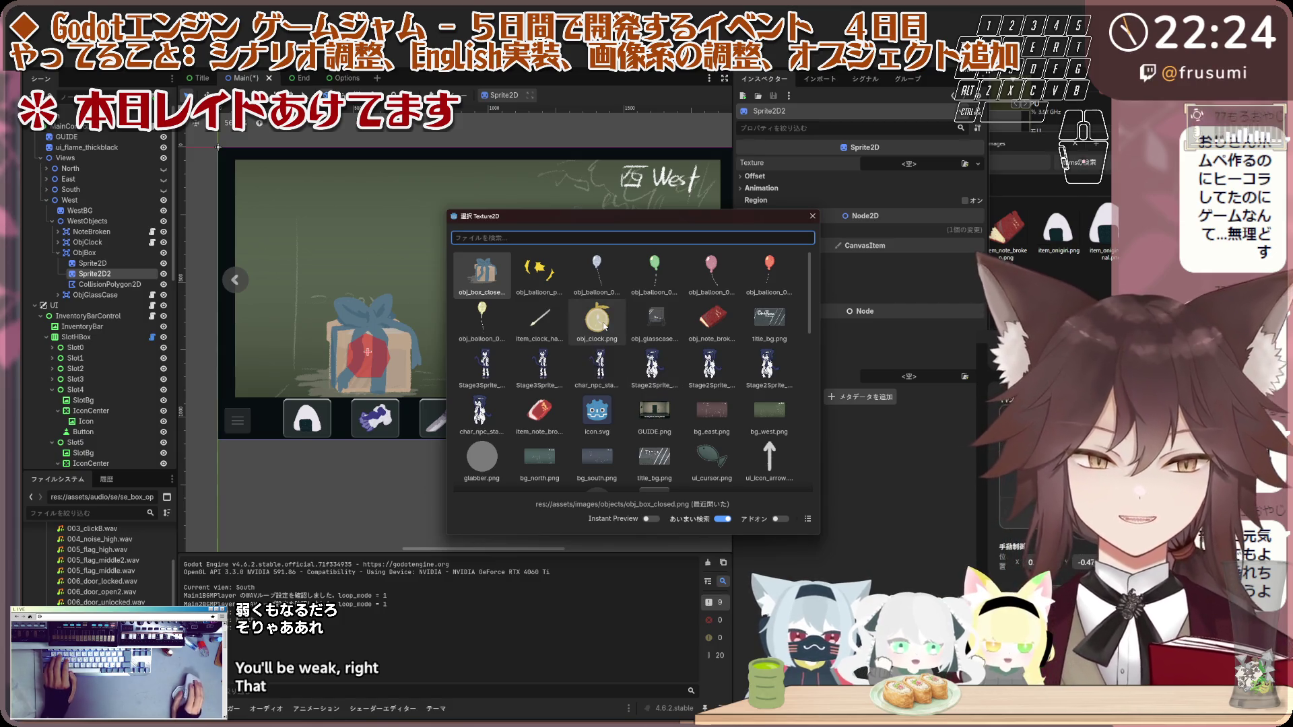
pyautogui.write('box')
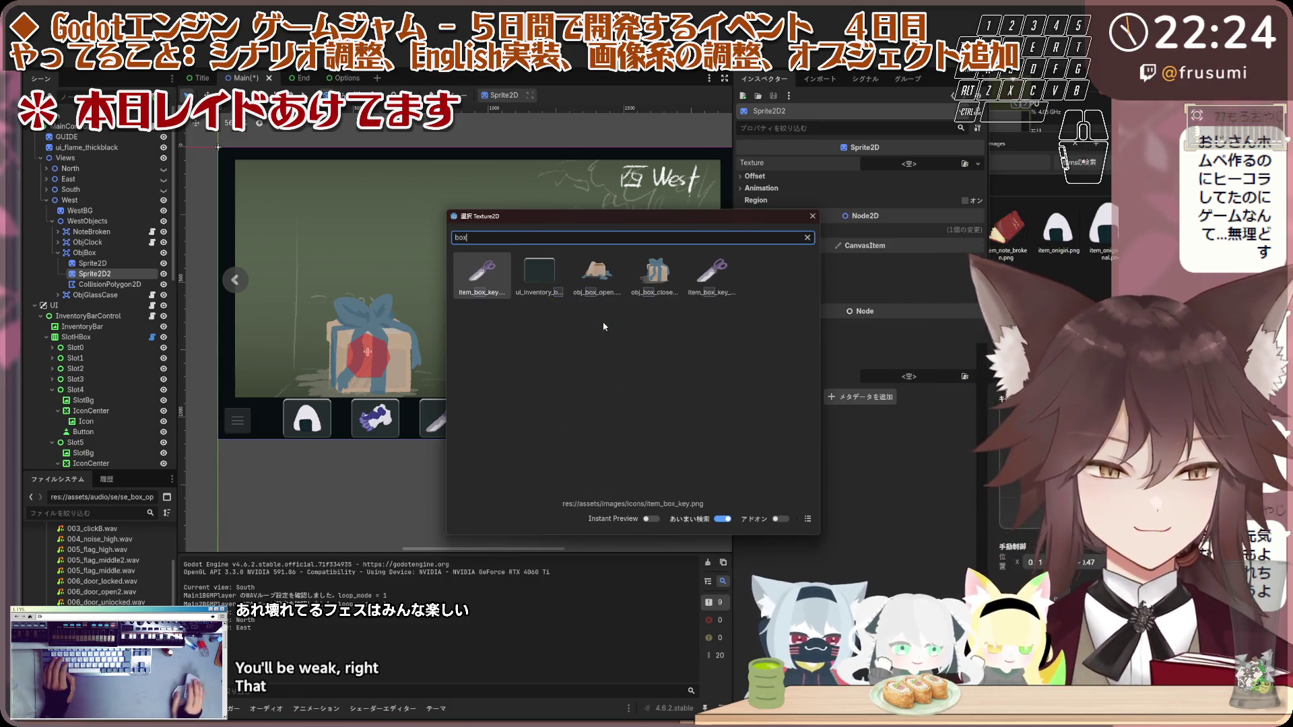
pyautogui.doubleClick(622, 287)
pyautogui.scroll(4, 323, 369)
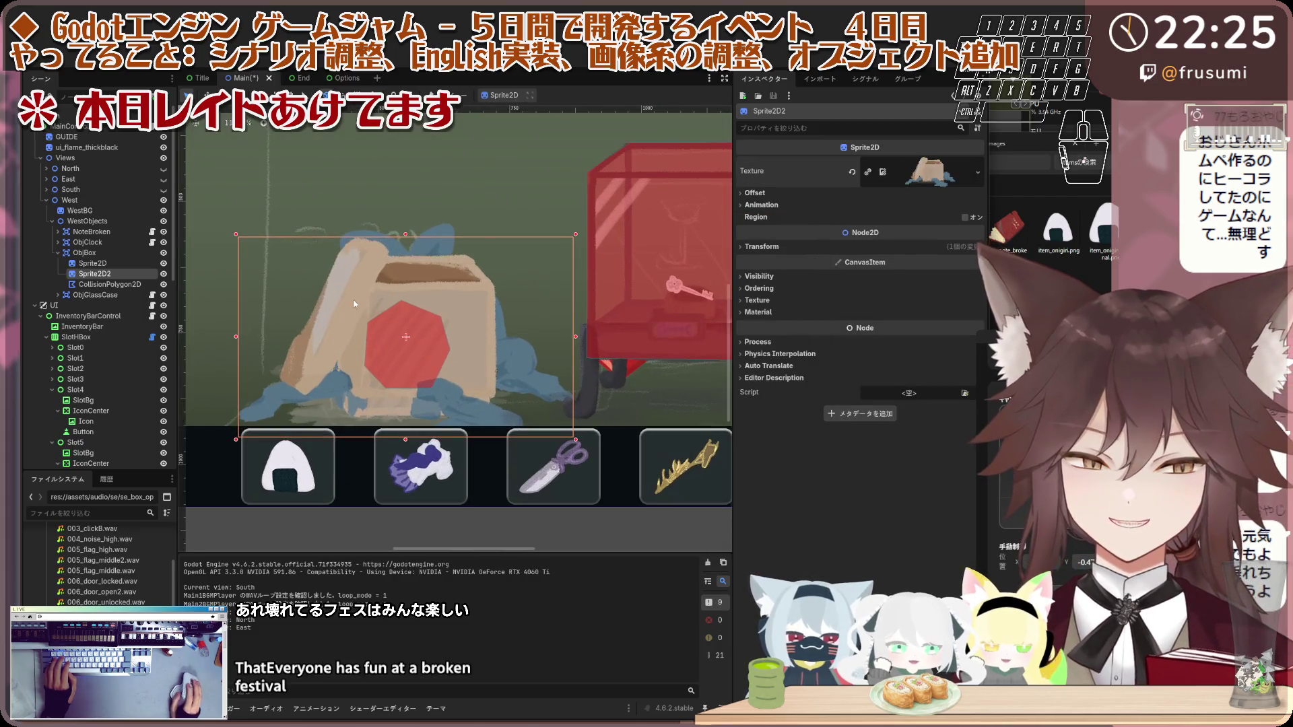
pyautogui.moveTo(445, 284); pyautogui.dragTo(440, 300)
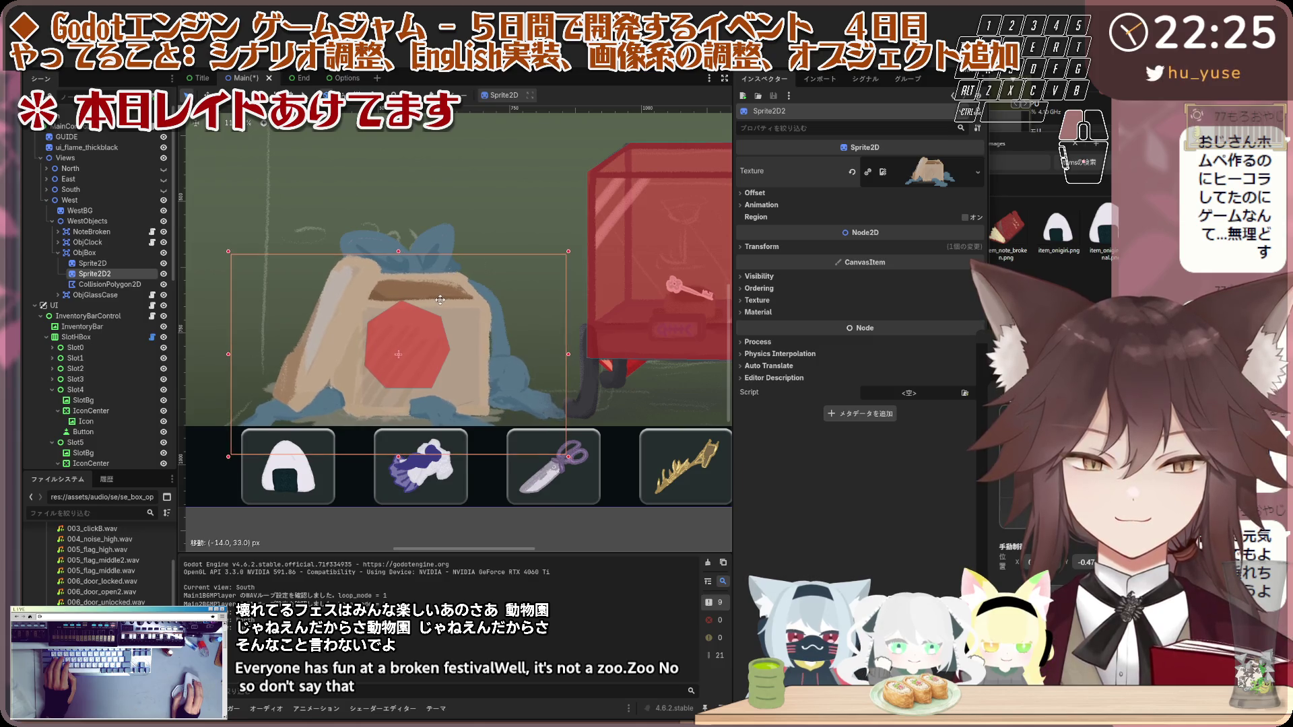
# Step: Adjust the two sprites' hierarchy order and hide the open-box sprite to compare
pyautogui.scroll(1, 350, 168)
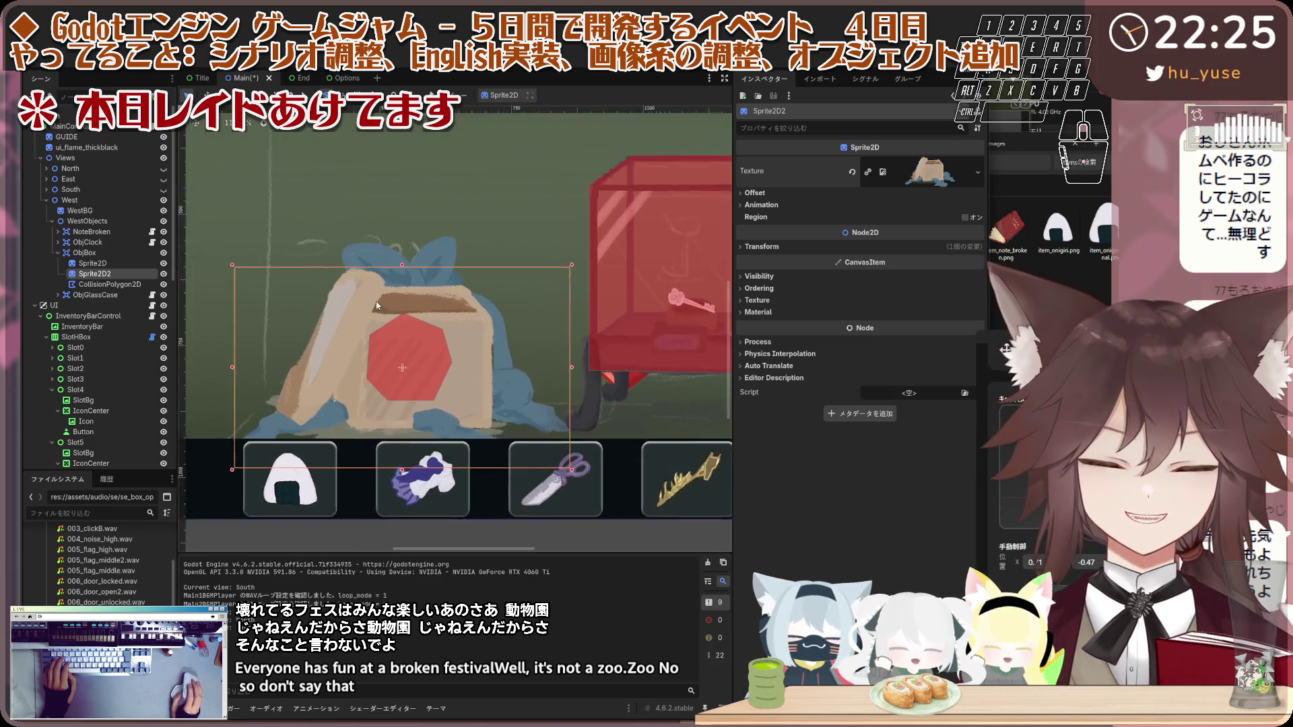
pyautogui.moveTo(114, 268); pyautogui.dragTo(115, 277)
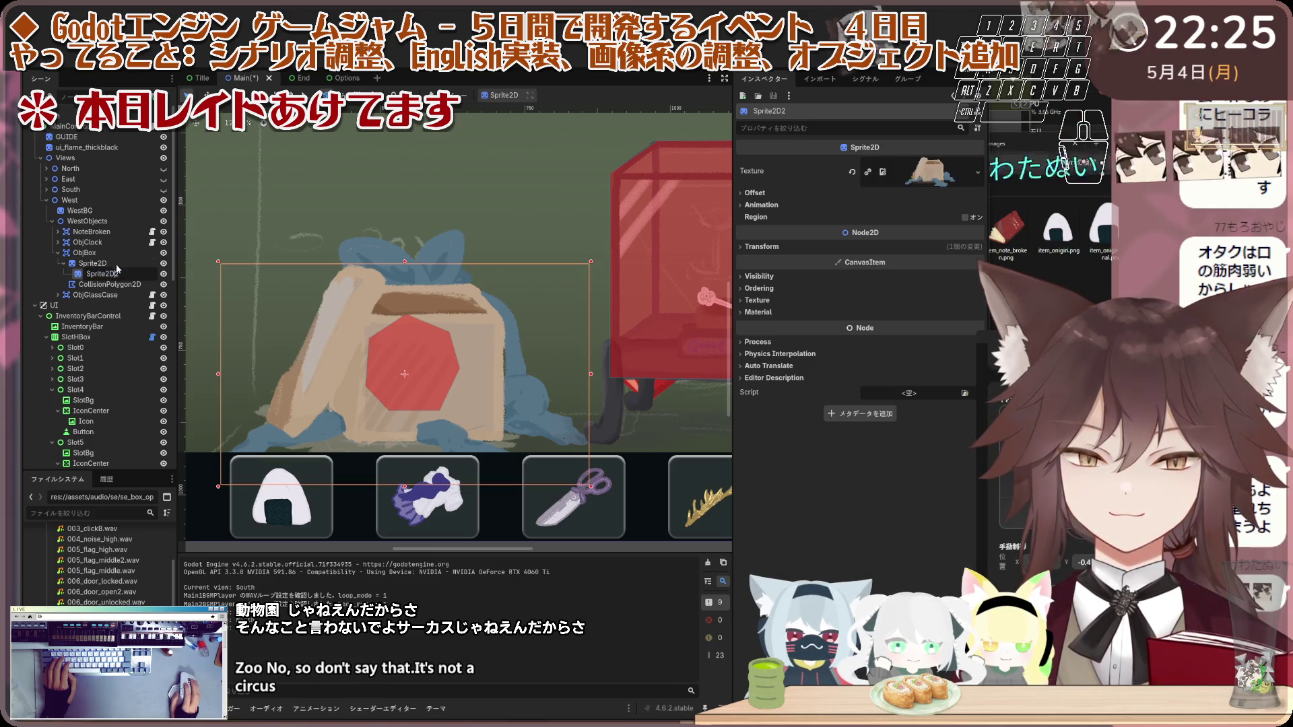
pyautogui.hotkey('ctrl', 'z')
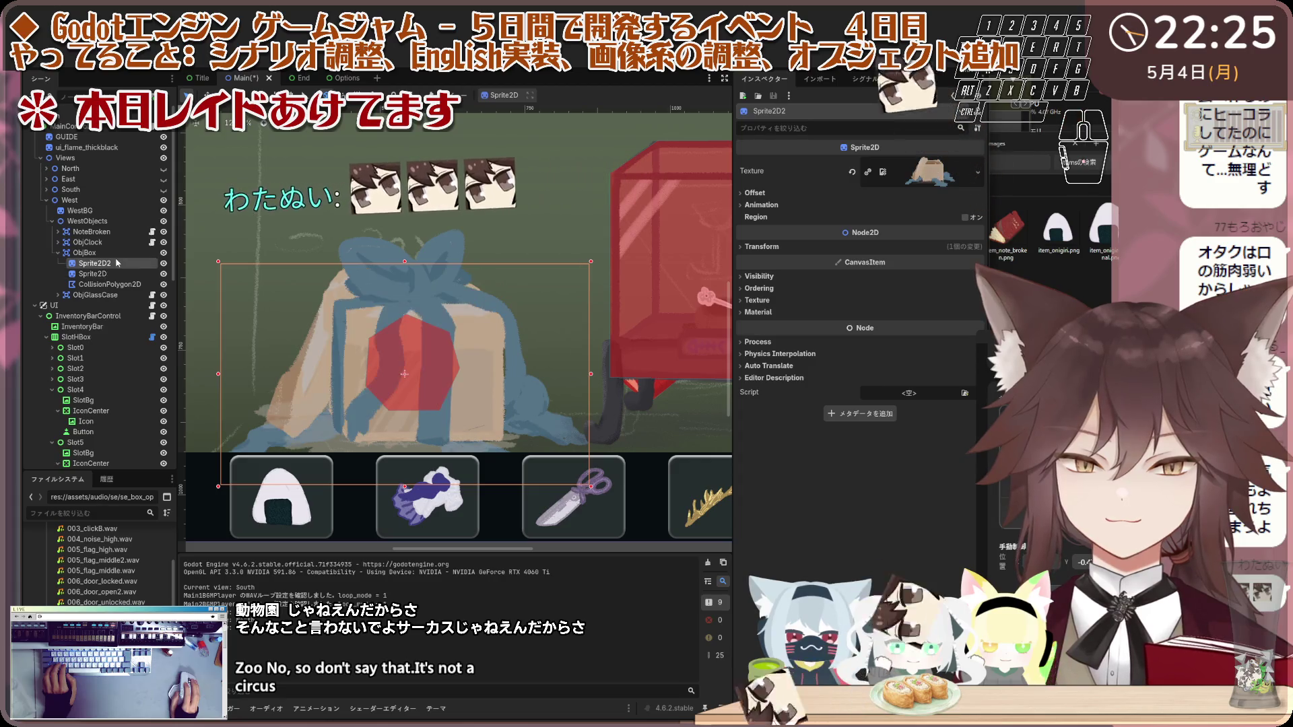
pyautogui.scroll(2, 276, 337)
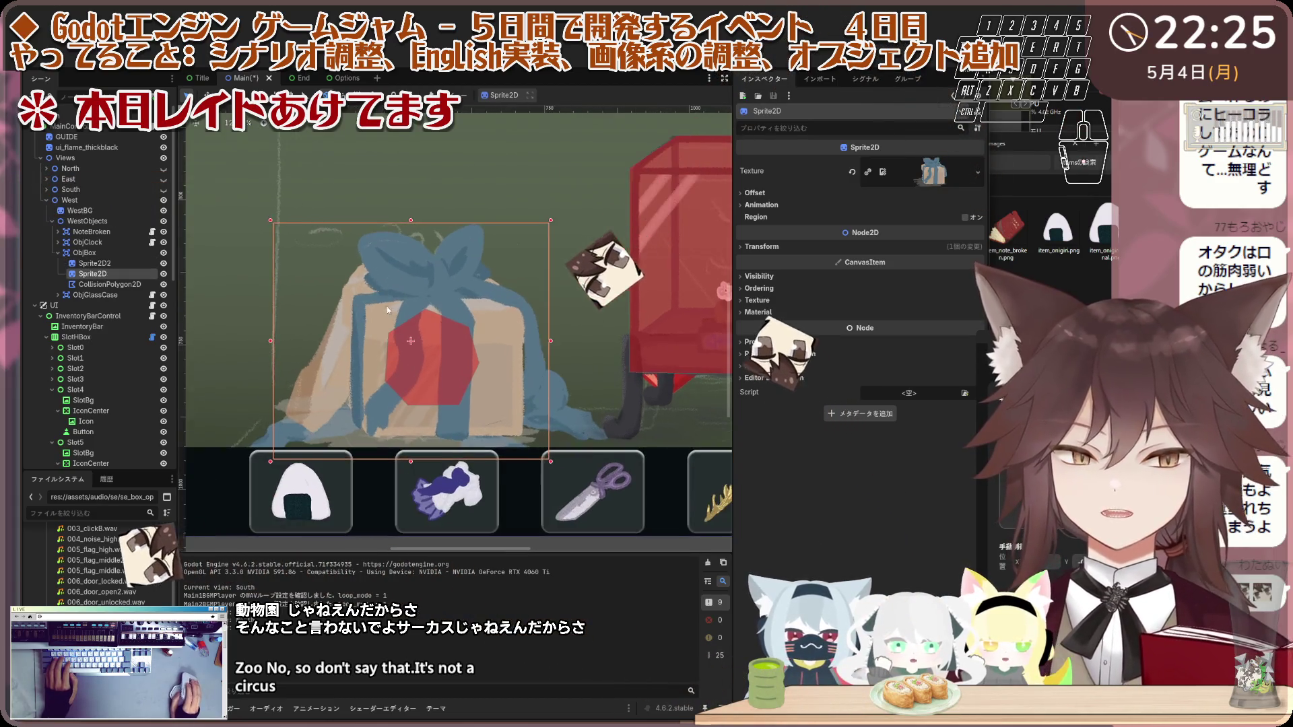
pyautogui.click(163, 263)
pyautogui.click(163, 263)
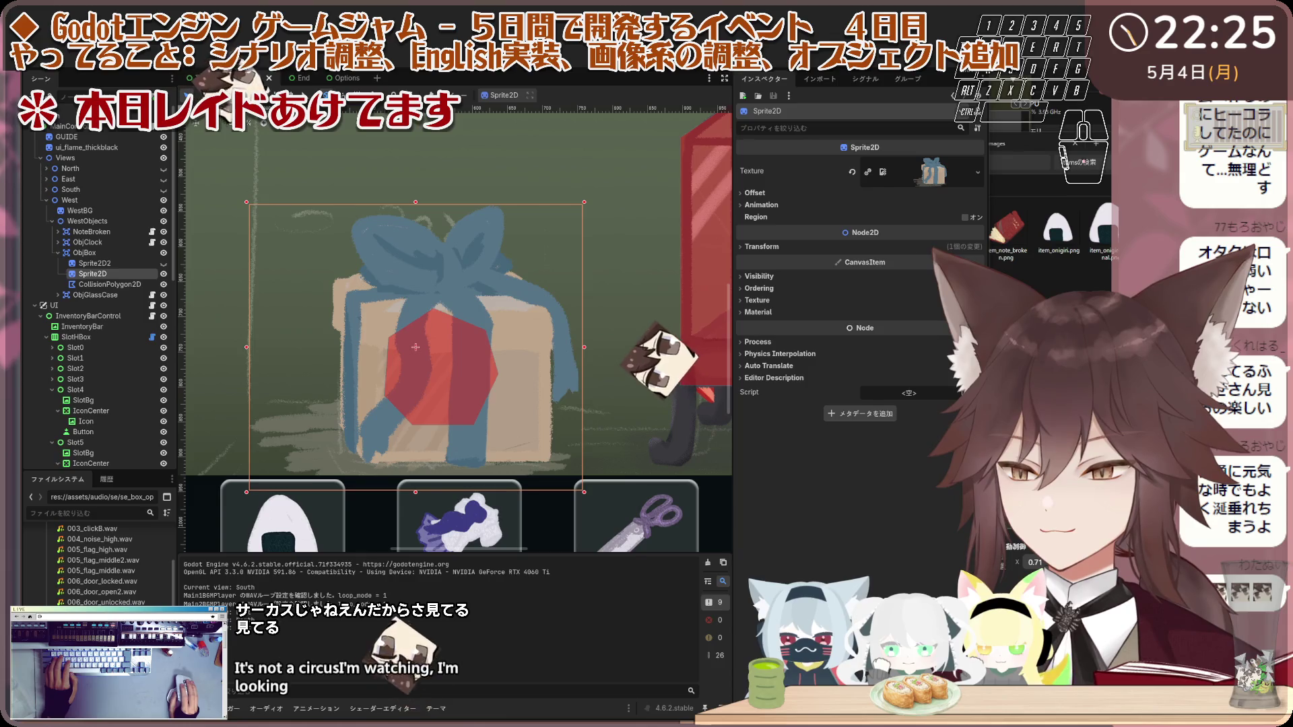
# Step: Rename Sprite2D to ClosedSprite2D and Sprite2D2 to OpenSprite2D
pyautogui.doubleClick(114, 277)
pyautogui.write('ClosedSprite2D')
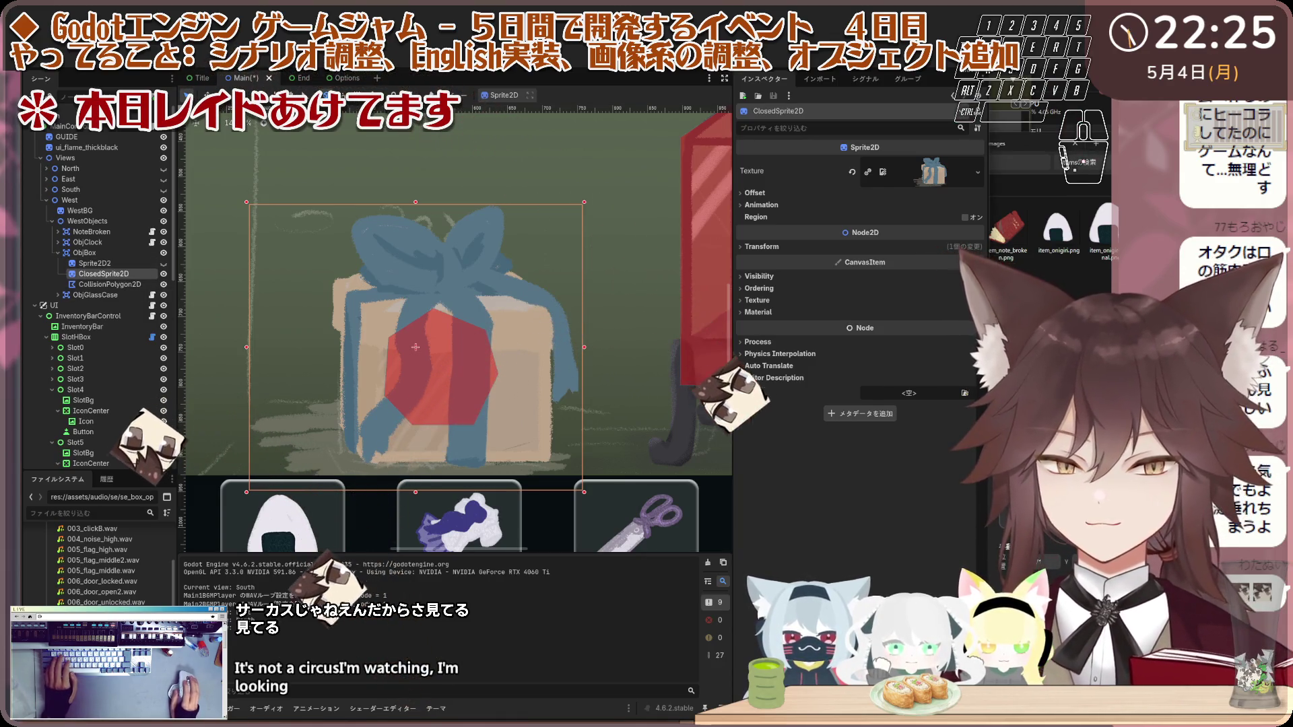
pyautogui.press('Return')
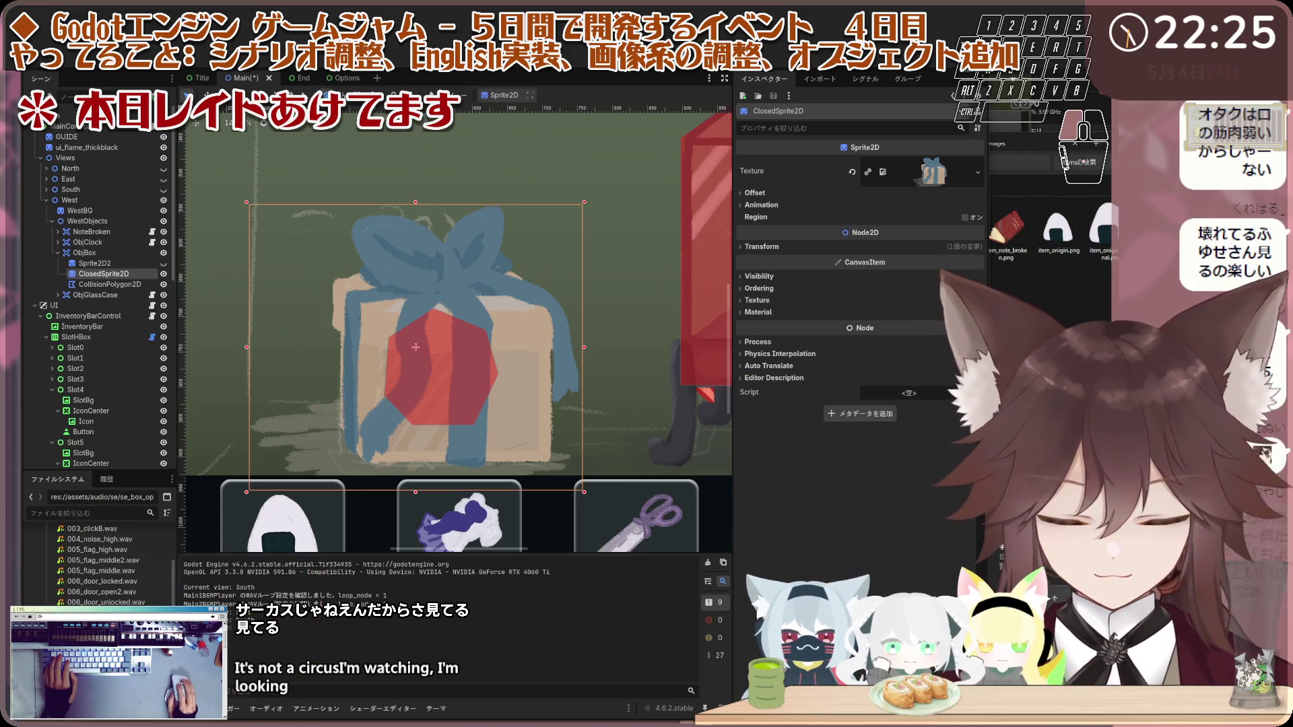
pyautogui.click(109, 264)
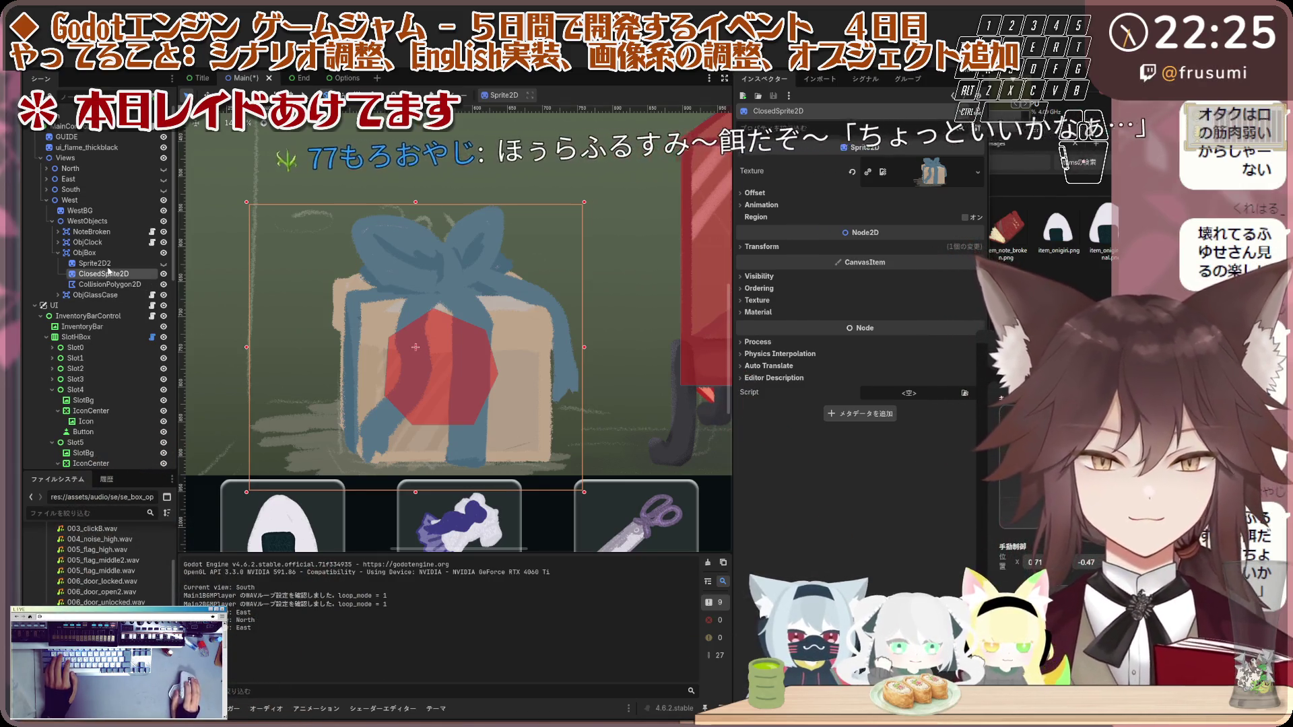
pyautogui.doubleClick(109, 265)
pyautogui.write('OpenSprite2D')
pyautogui.press('Return')
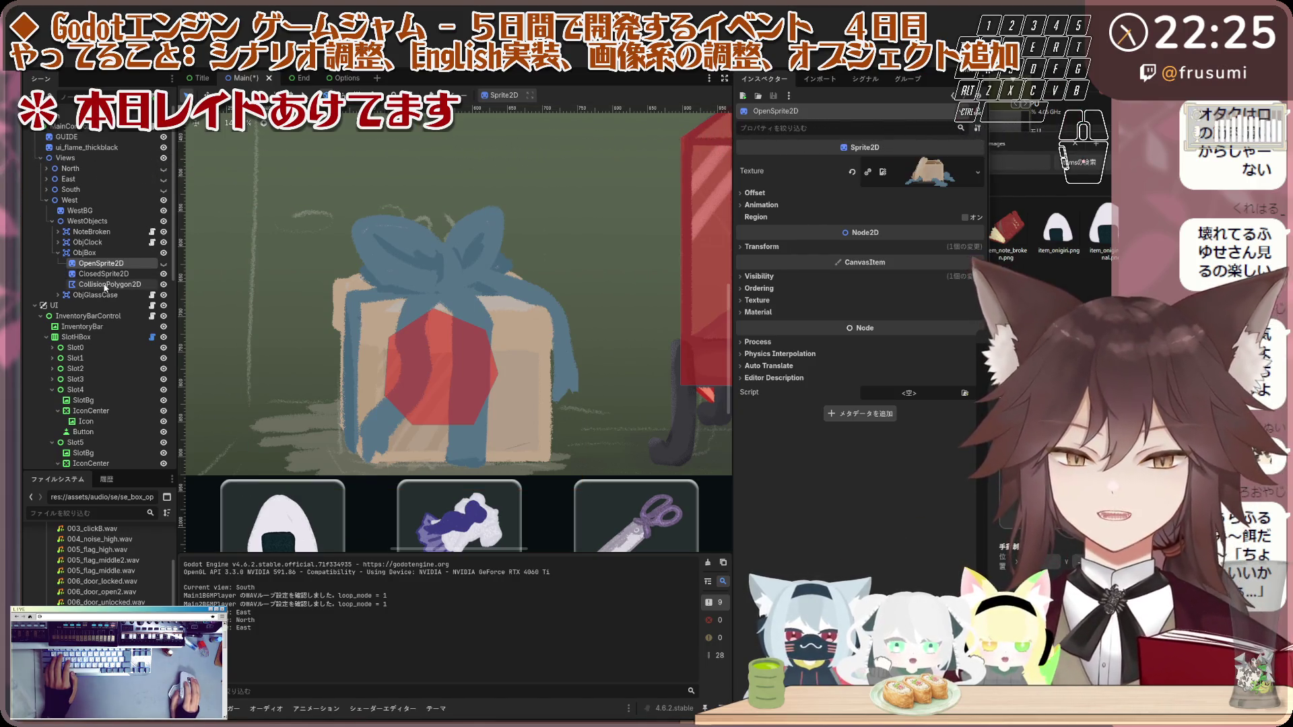
# Step: Select the collision polygon, show the open-box sprite, and drag the upper and left corners outward
pyautogui.click(106, 285)
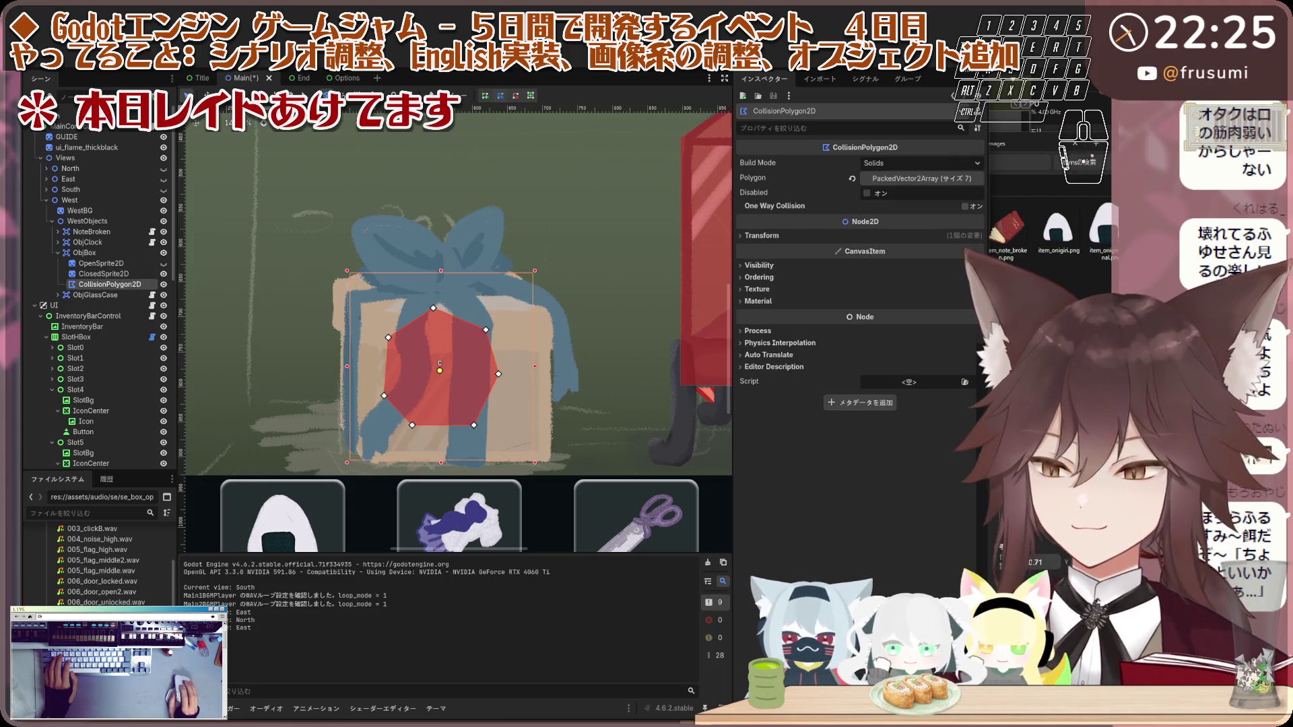
pyautogui.click(164, 264)
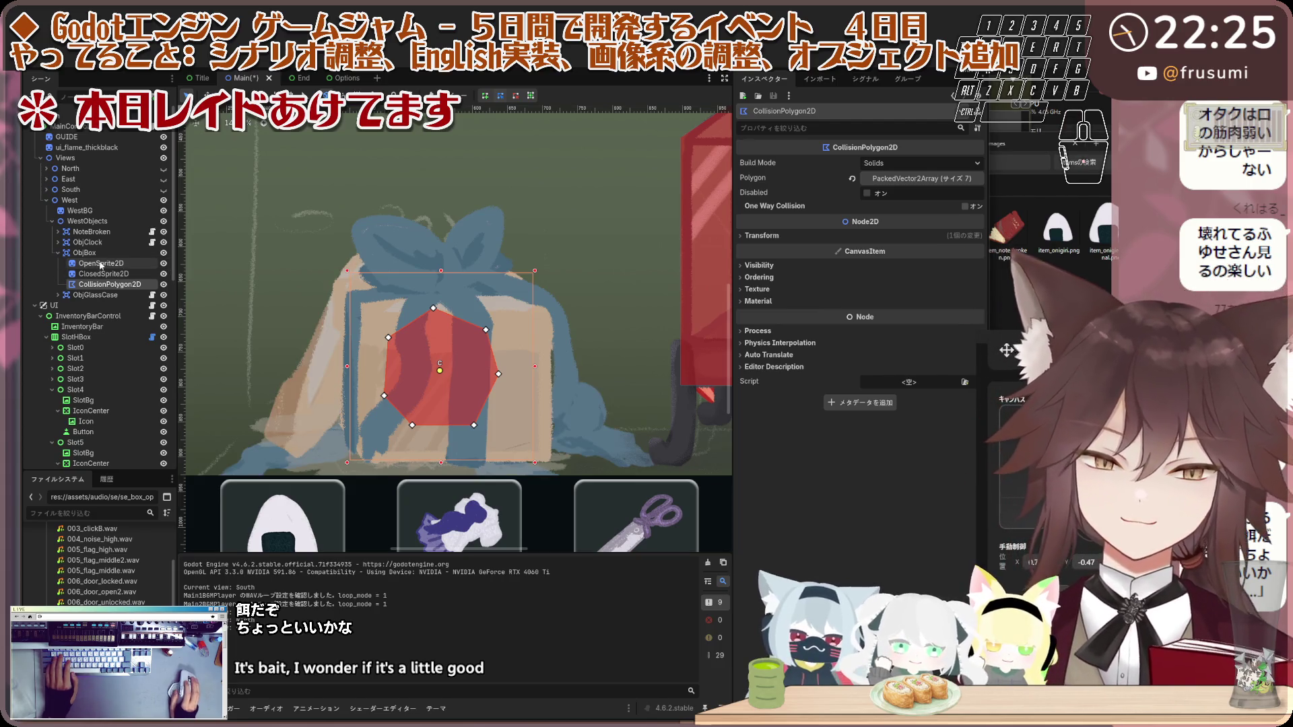
pyautogui.scroll(-2, 395, 335)
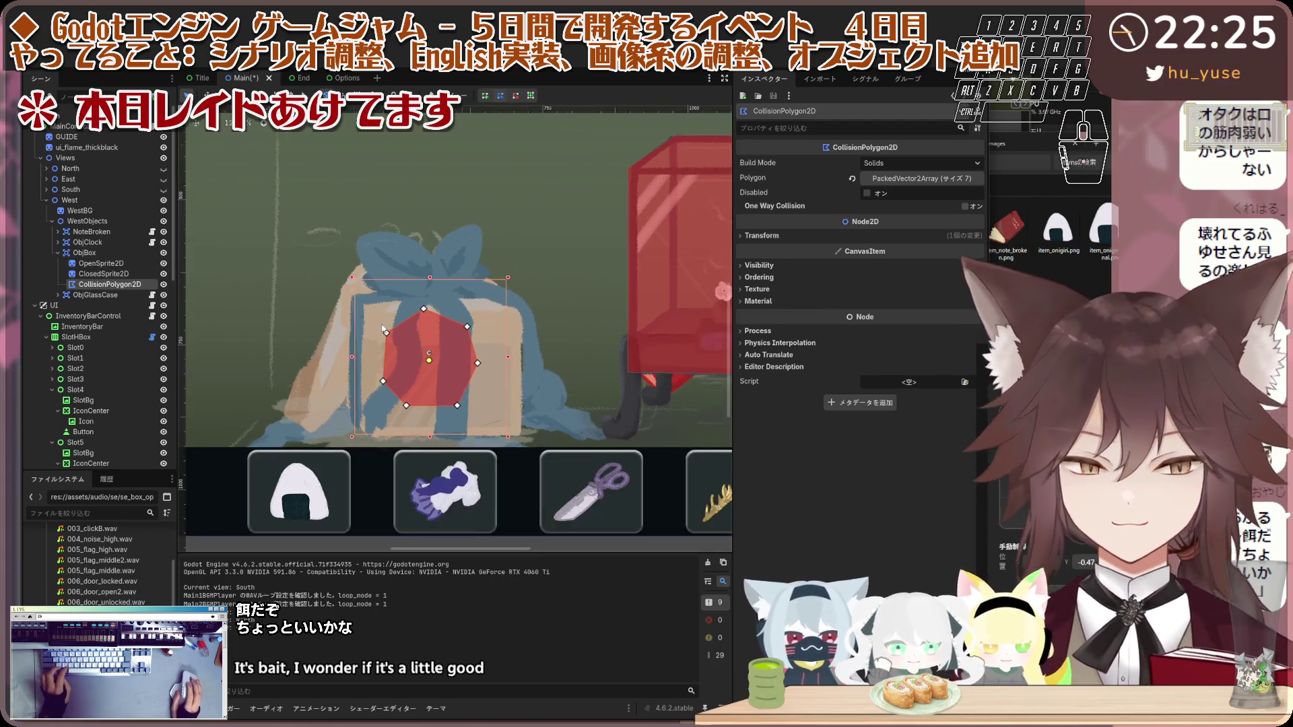
pyautogui.scroll(2, 447, 334)
pyautogui.scroll(1, 464, 344)
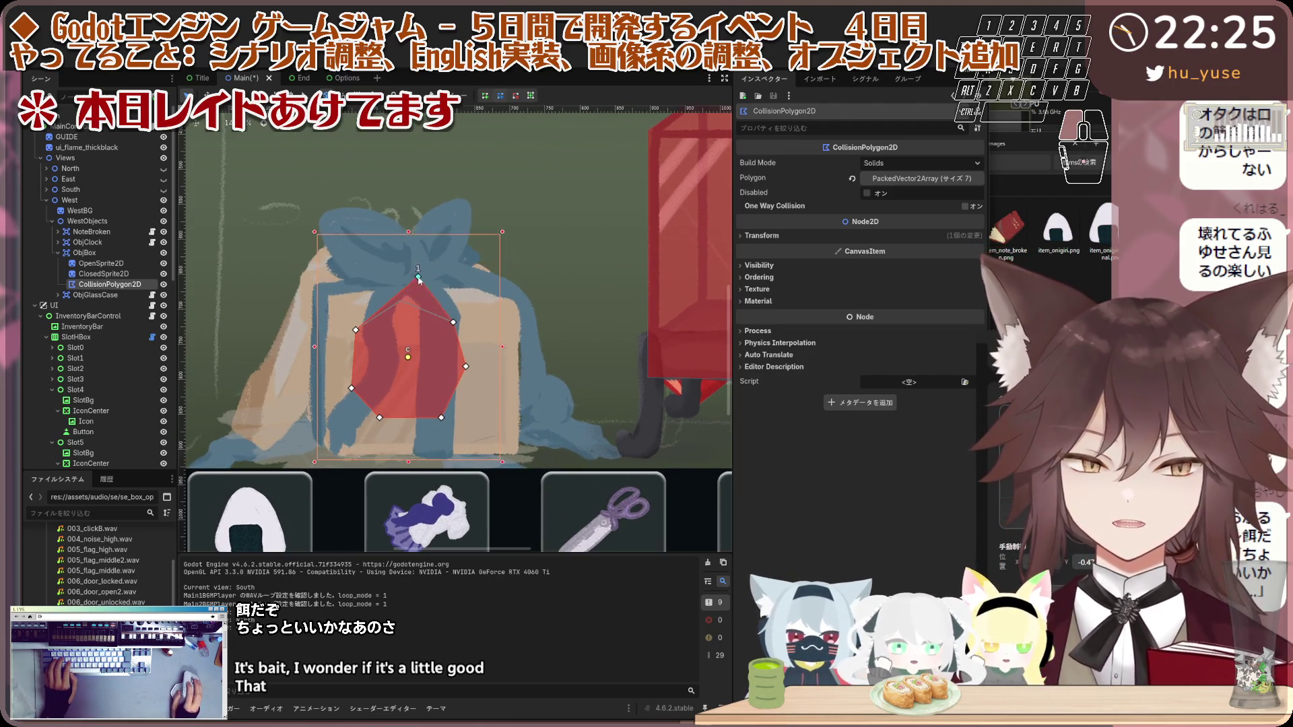
pyautogui.moveTo(419, 278); pyautogui.dragTo(445, 262)
pyautogui.moveTo(454, 322); pyautogui.dragTo(528, 306)
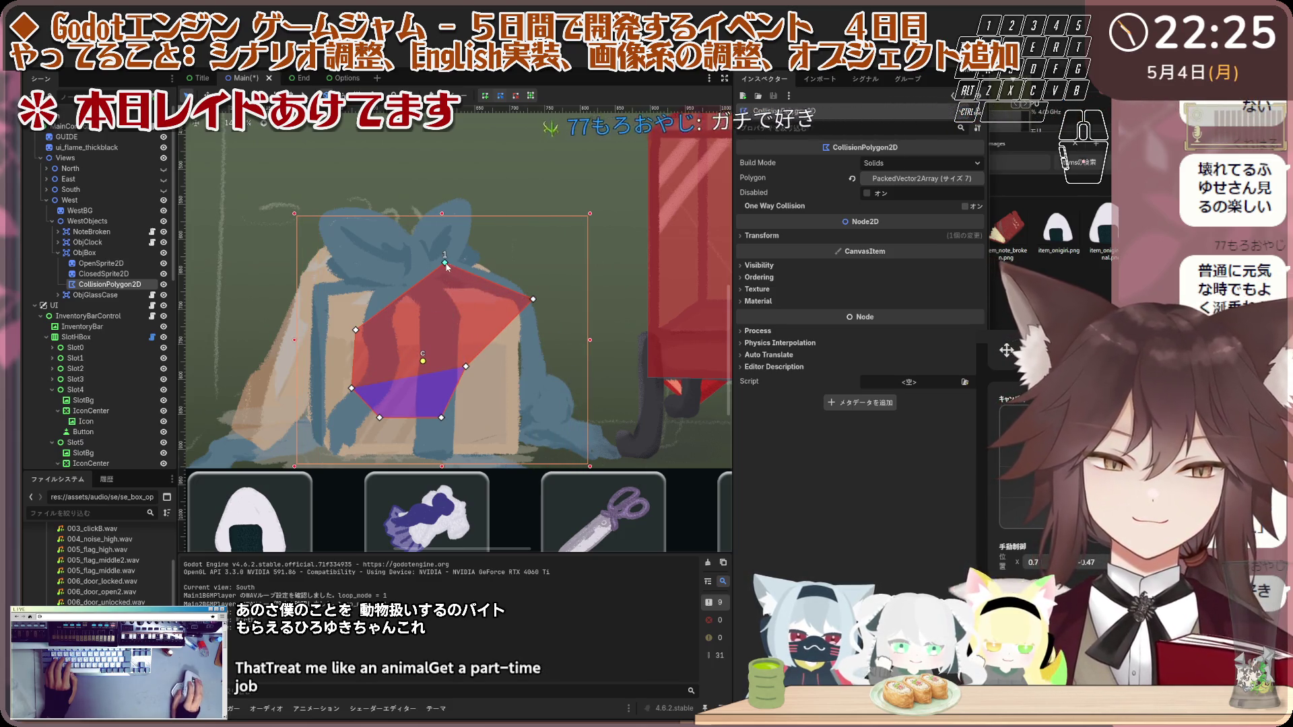
pyautogui.moveTo(446, 264); pyautogui.dragTo(465, 190)
pyautogui.moveTo(355, 328); pyautogui.dragTo(313, 214)
pyautogui.moveTo(353, 387); pyautogui.dragTo(305, 424)
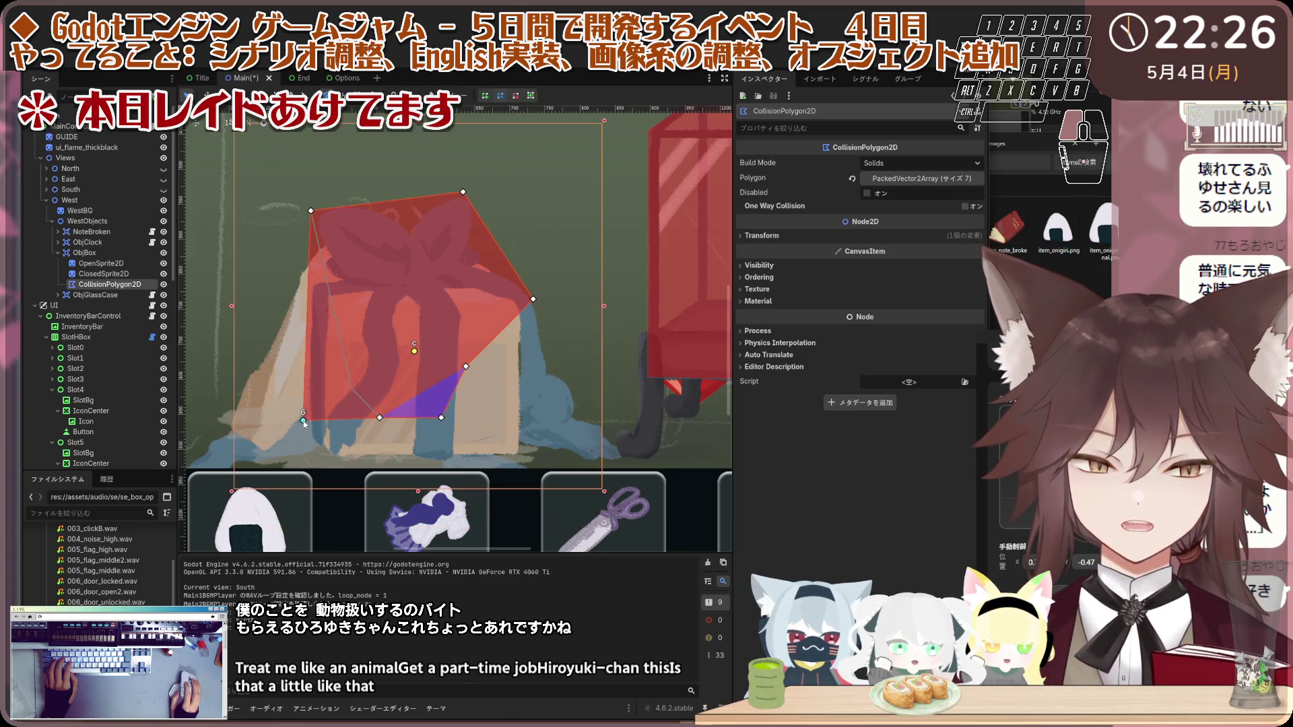
# Step: Stretch the remaining corners to the box's base and right side, then fine-tune the top-left edges
pyautogui.click(375, 422)
pyautogui.click(385, 407)
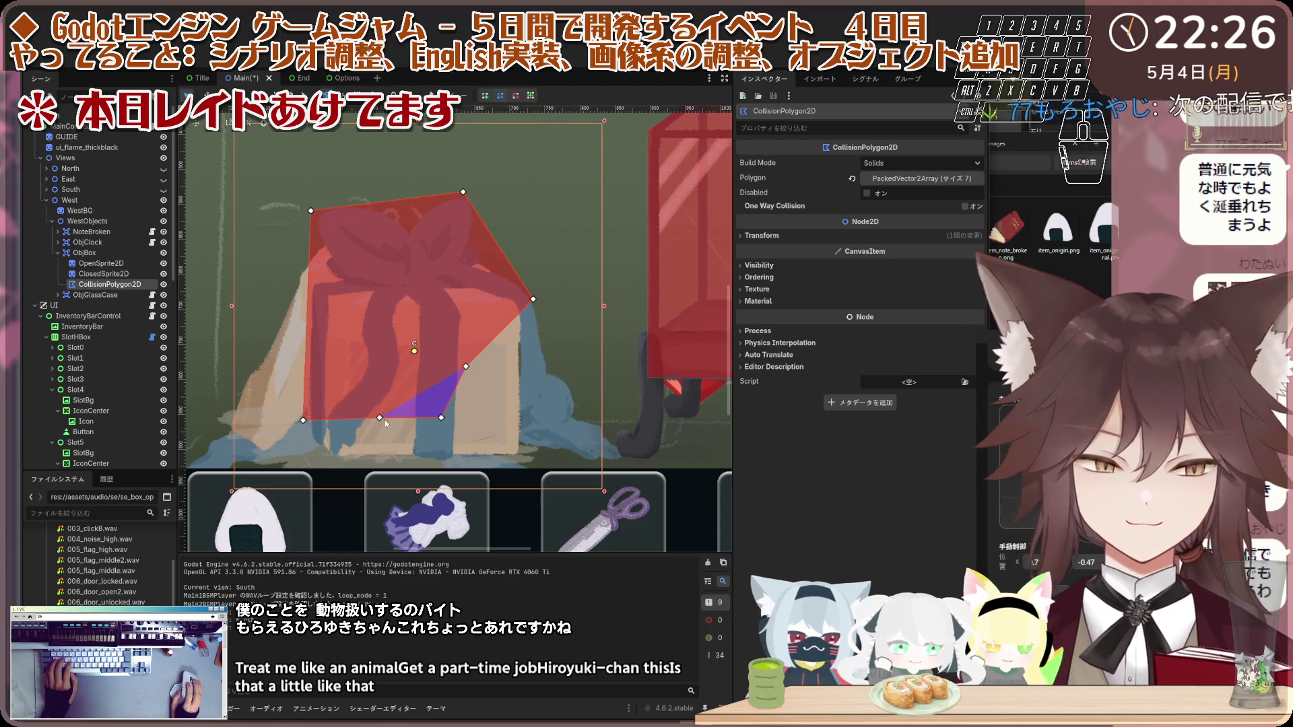
pyautogui.moveTo(381, 420); pyautogui.dragTo(332, 459)
pyautogui.moveTo(441, 418); pyautogui.dragTo(522, 455)
pyautogui.moveTo(466, 366)
pyautogui.mouseDown()
pyautogui.moveTo(530, 360)
pyautogui.moveTo(520, 355)
pyautogui.mouseUp()
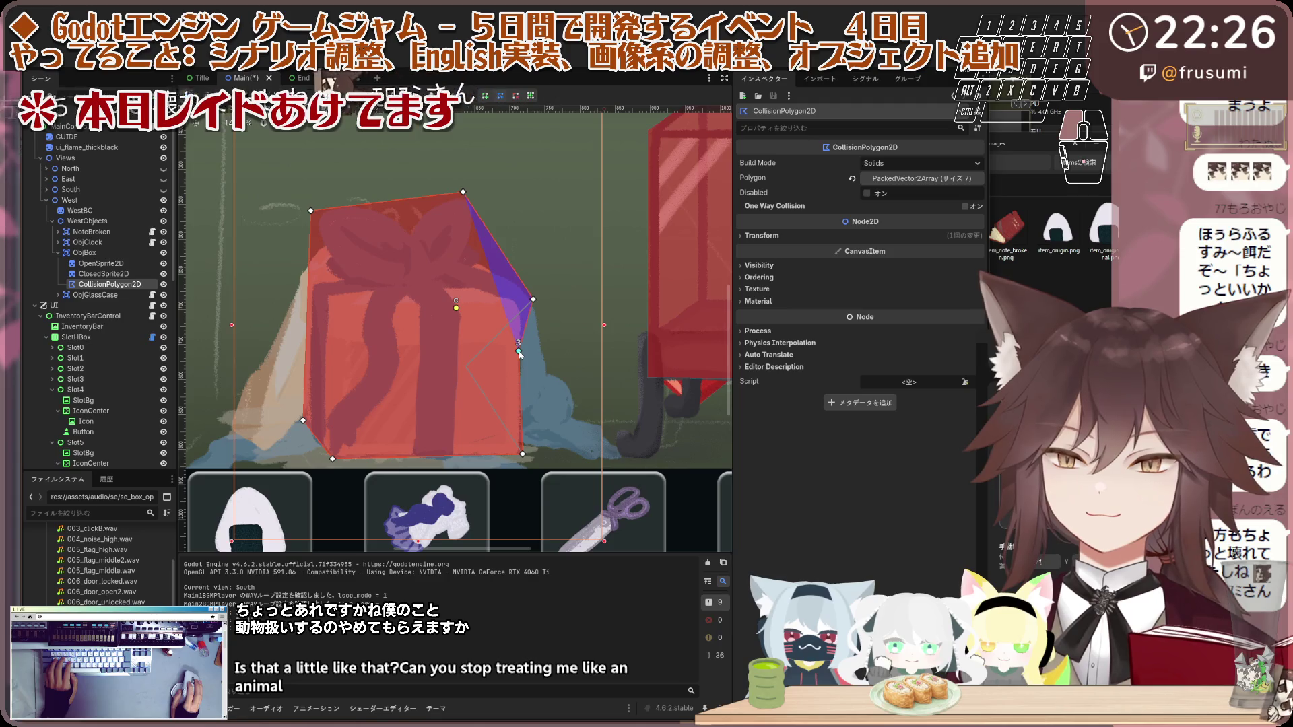
pyautogui.moveTo(463, 195); pyautogui.dragTo(473, 250)
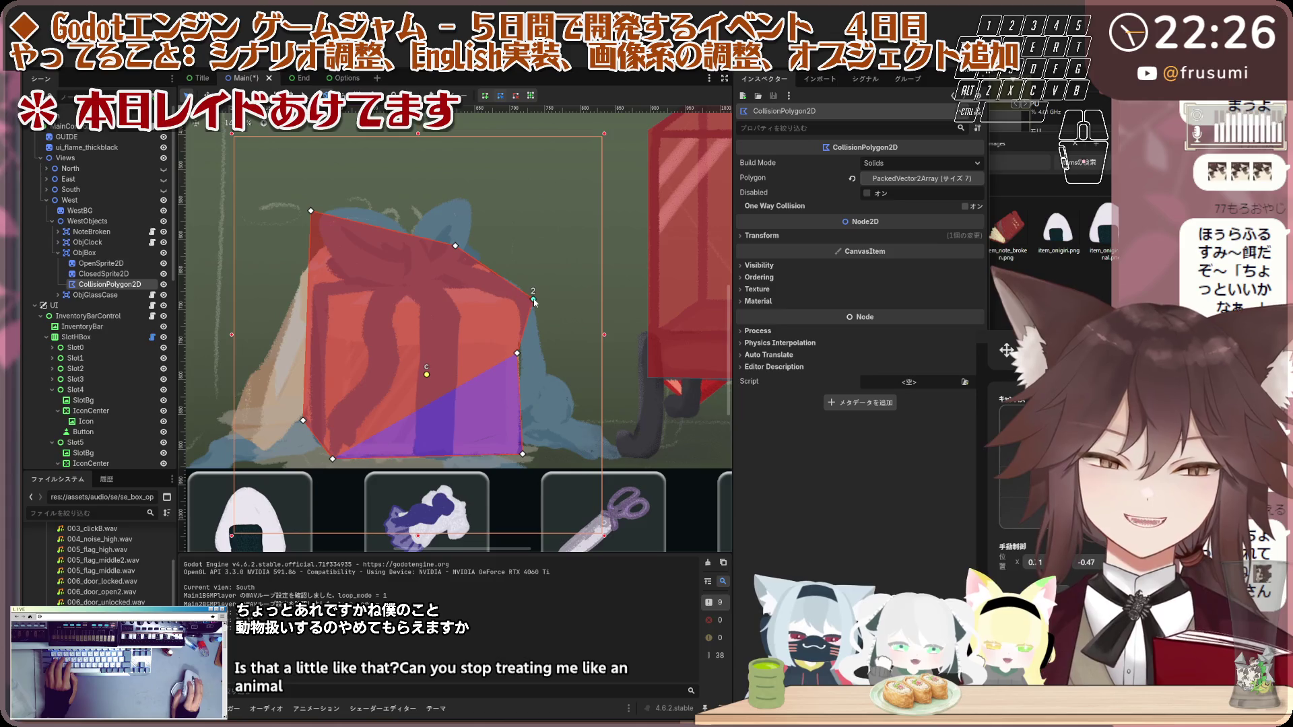
pyautogui.moveTo(534, 301); pyautogui.dragTo(525, 295)
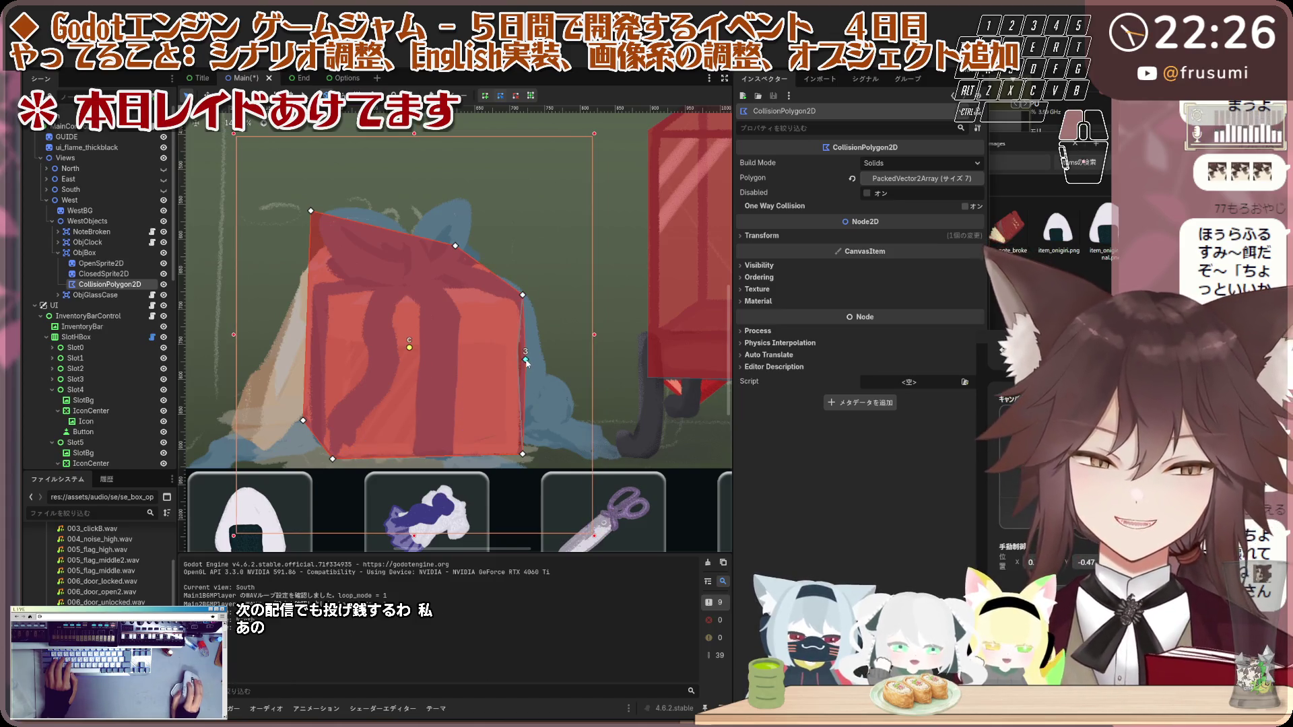
pyautogui.moveTo(311, 213); pyautogui.dragTo(310, 258)
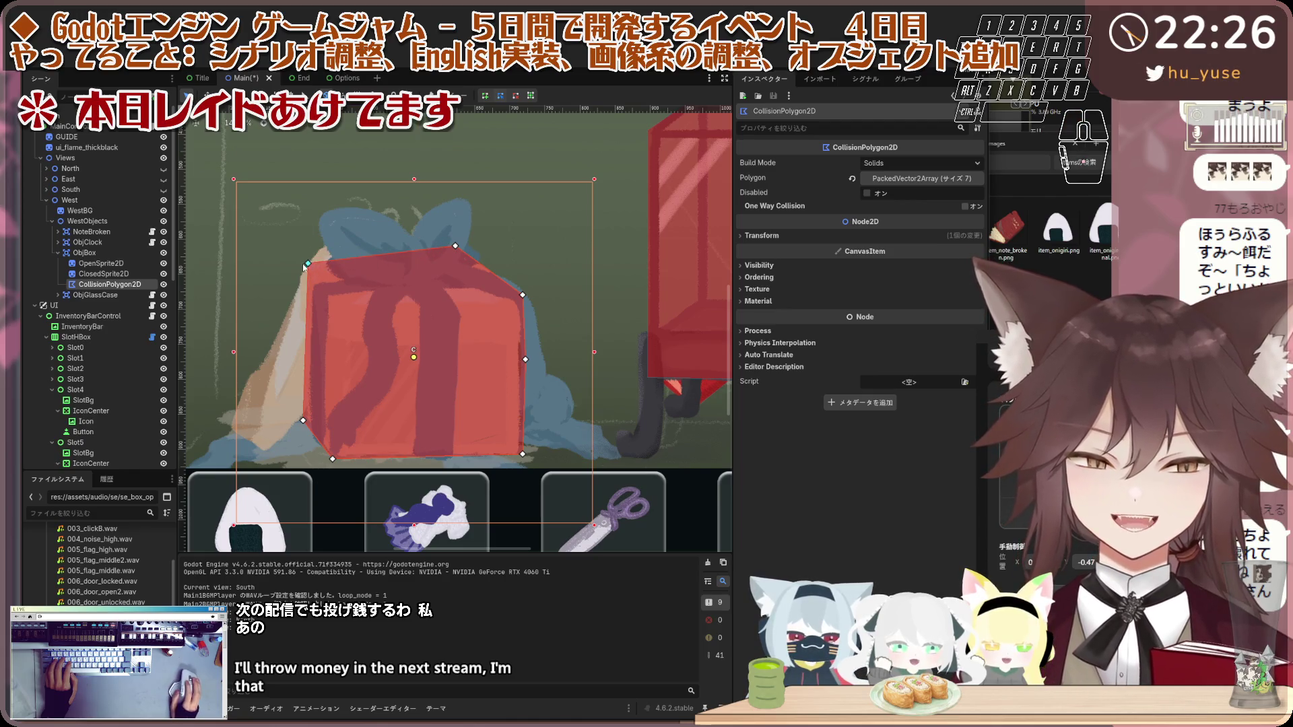
pyautogui.moveTo(304, 266); pyautogui.dragTo(297, 266)
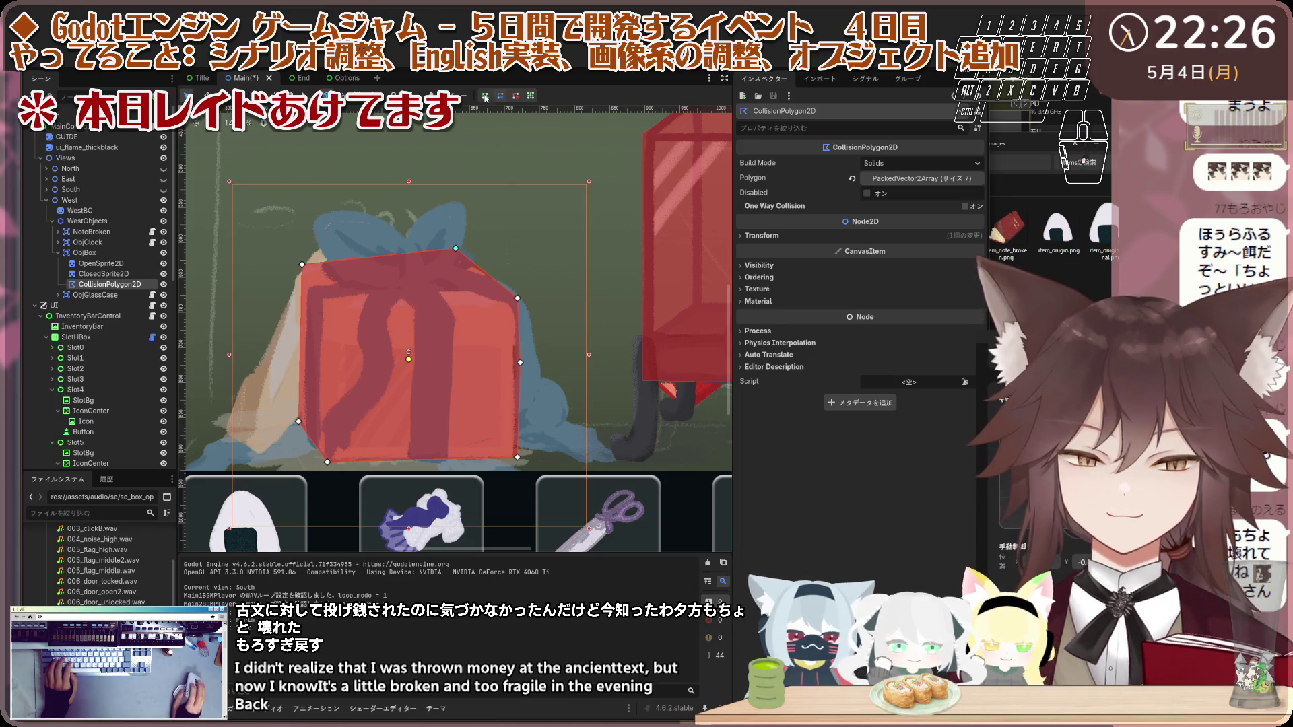
pyautogui.scroll(-3, 474, 305)
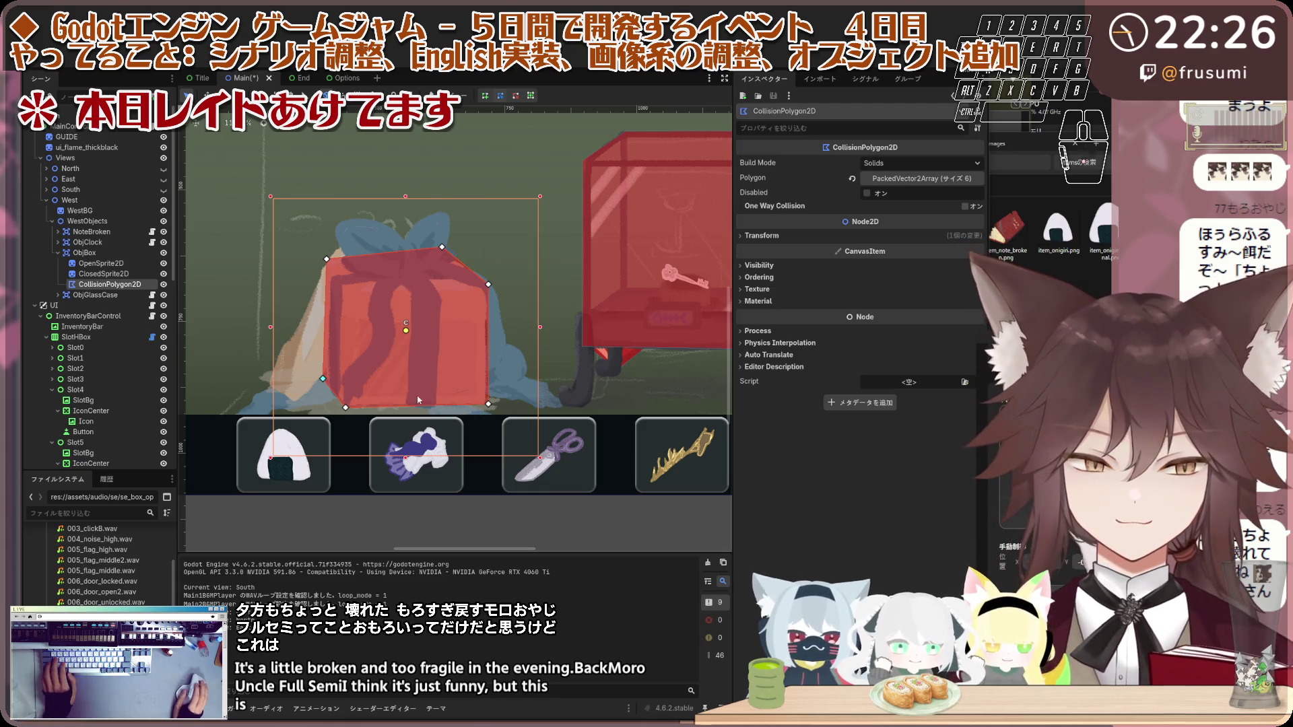
pyautogui.scroll(-1, 341, 338)
pyautogui.scroll(1, 341, 338)
pyautogui.scroll(-1, 341, 338)
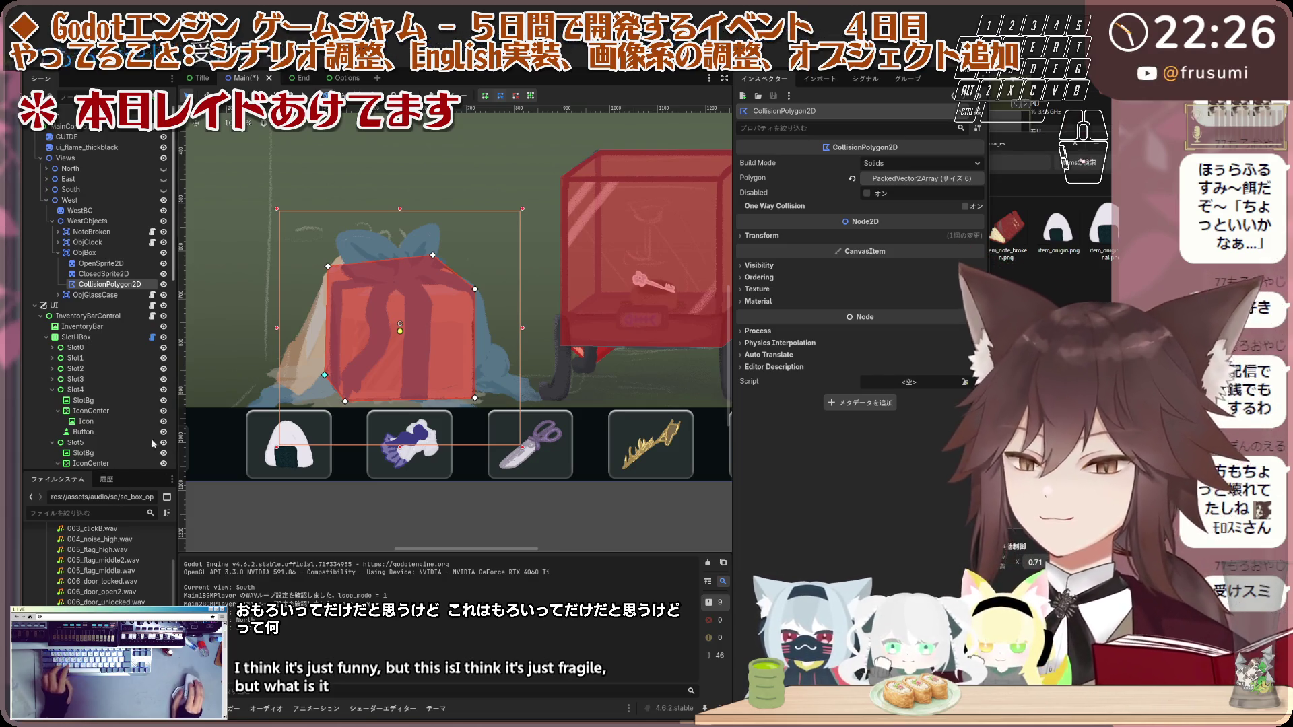
pyautogui.scroll(-10, 112, 305)
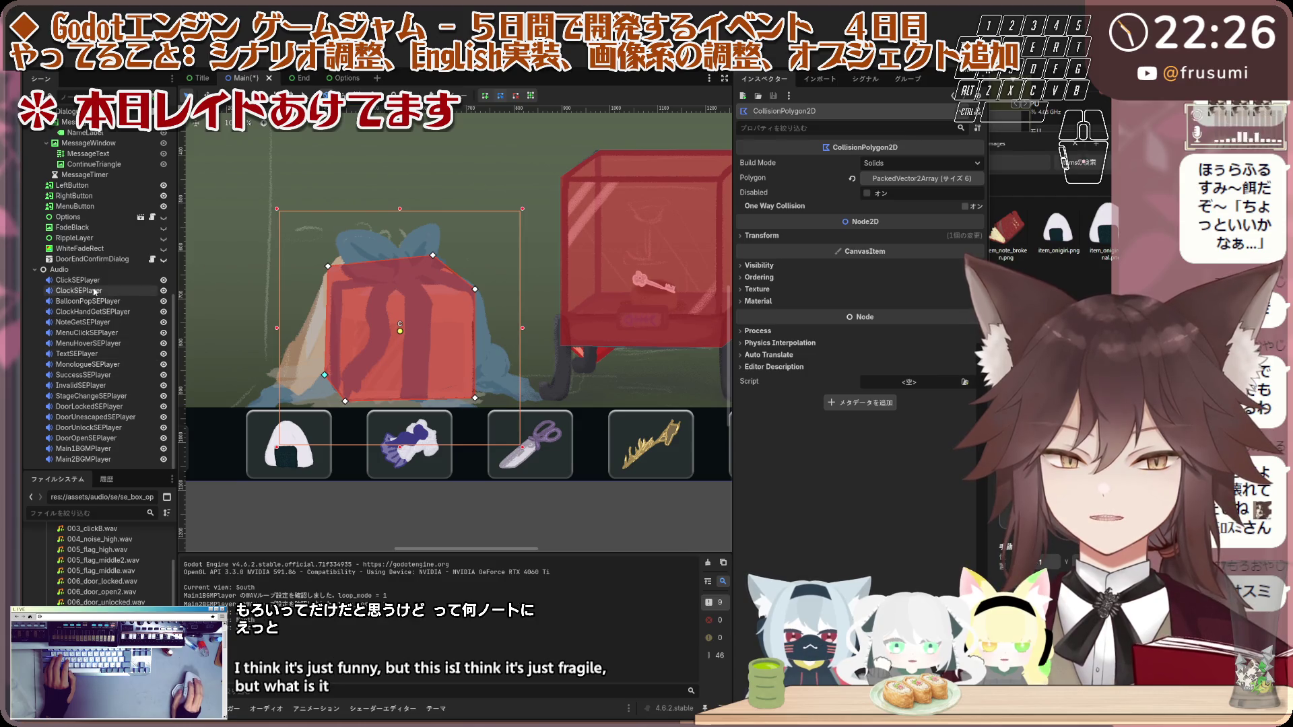
# Step: Duplicate ClockSEPlayer into a new ScissorsSEPlayer node
pyautogui.click(84, 291)
pyautogui.hotkey('ctrl', 'd')
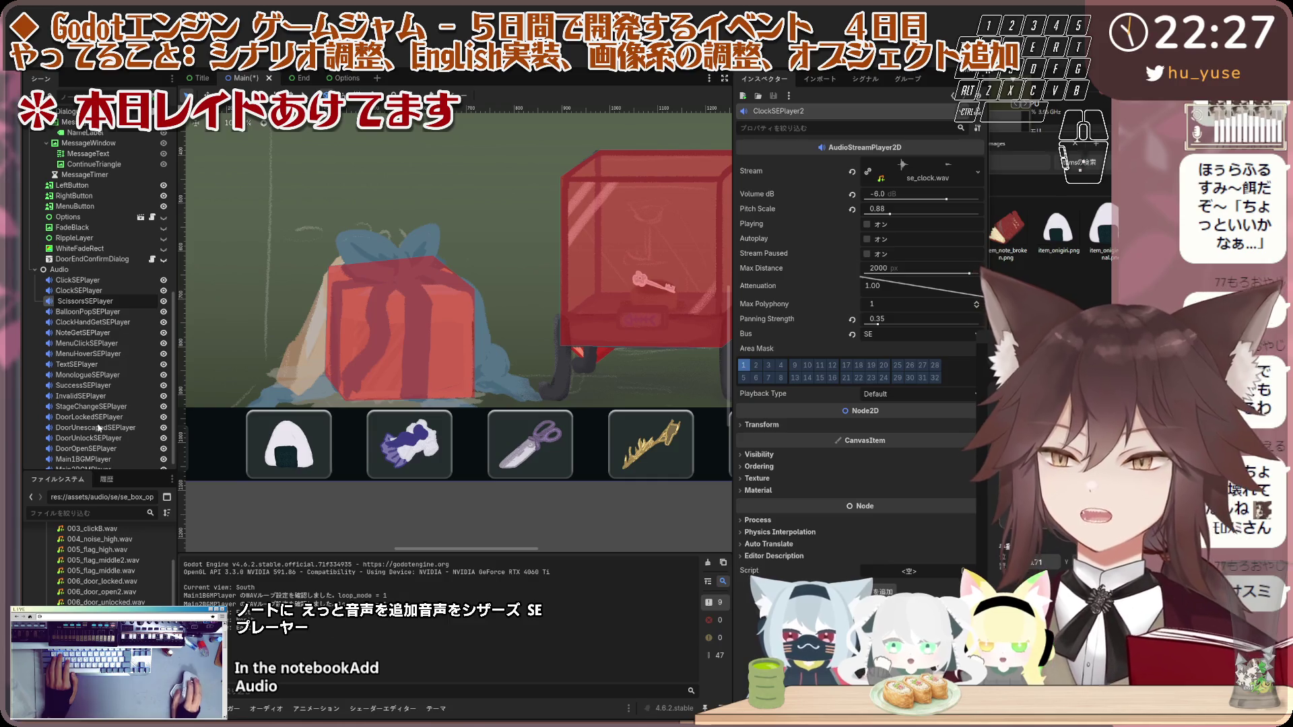
pyautogui.click(108, 310)
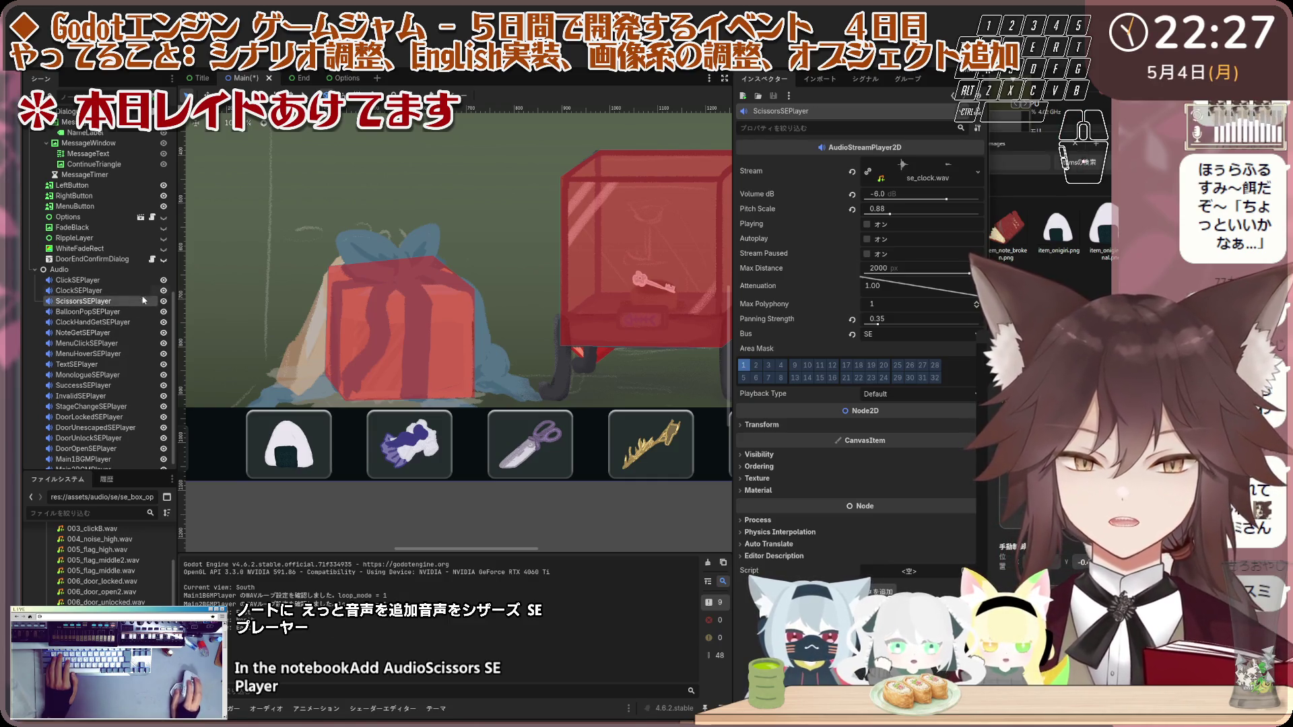
# Step: Replace its stream with se_scissors.wav and reset the pitch scale to 1.0
pyautogui.scroll(-1, 106, 364)
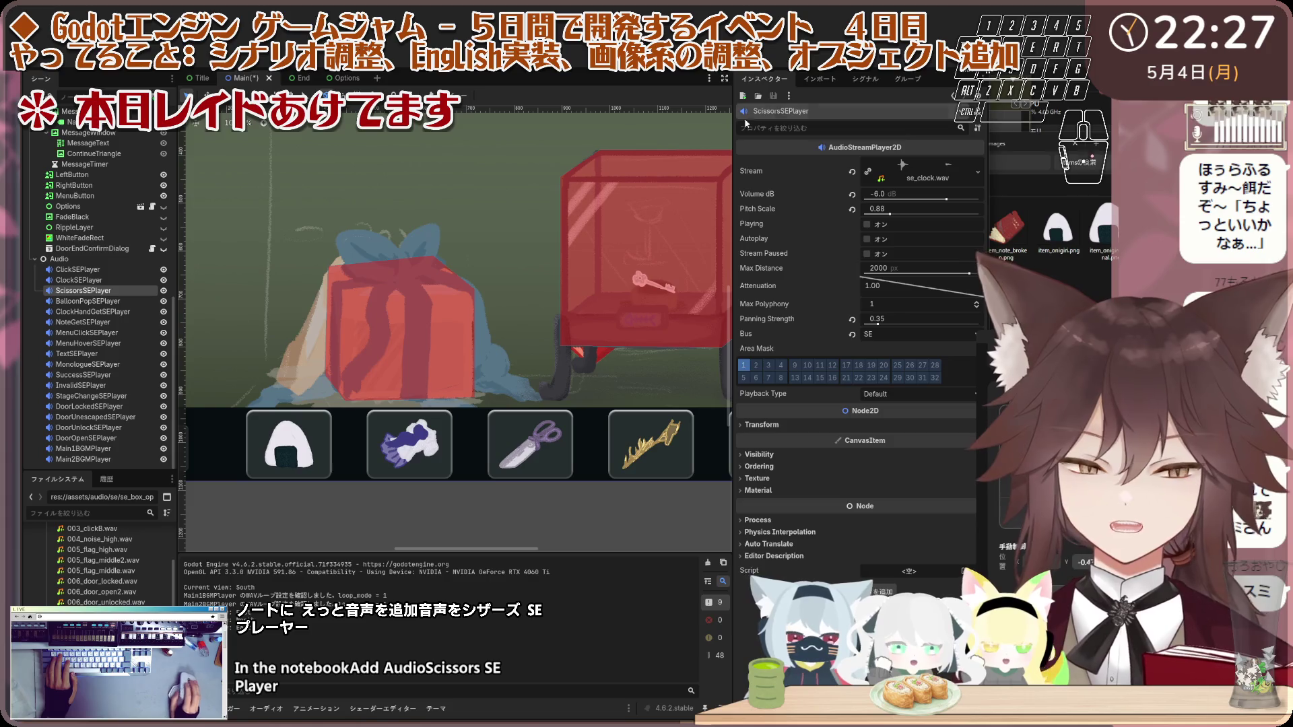
pyautogui.click(852, 173)
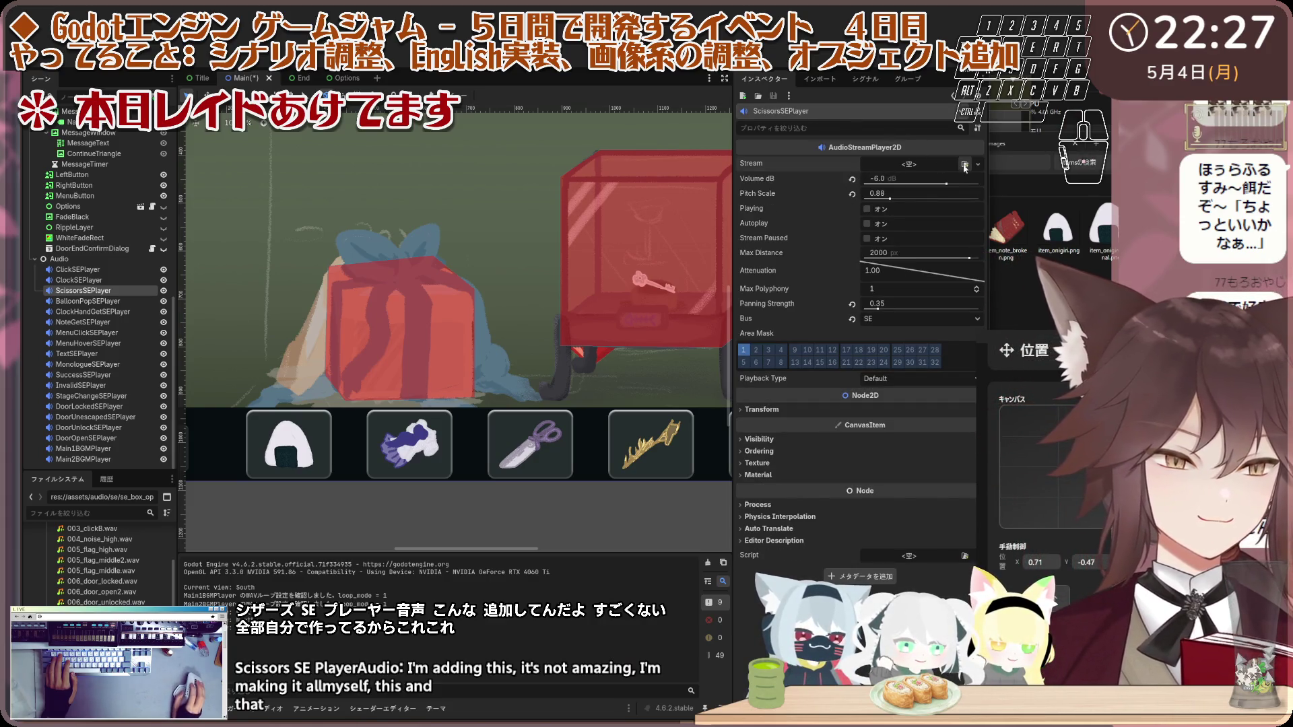
pyautogui.click(965, 163)
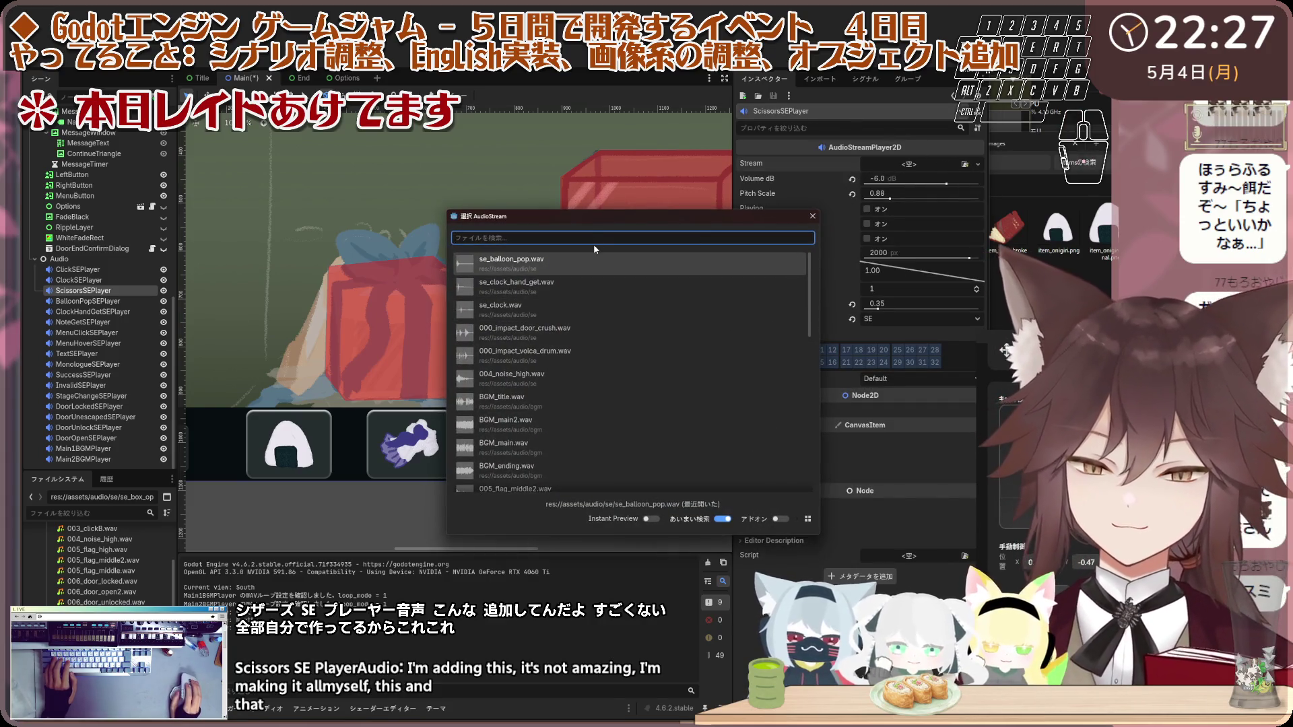
pyautogui.write('scis')
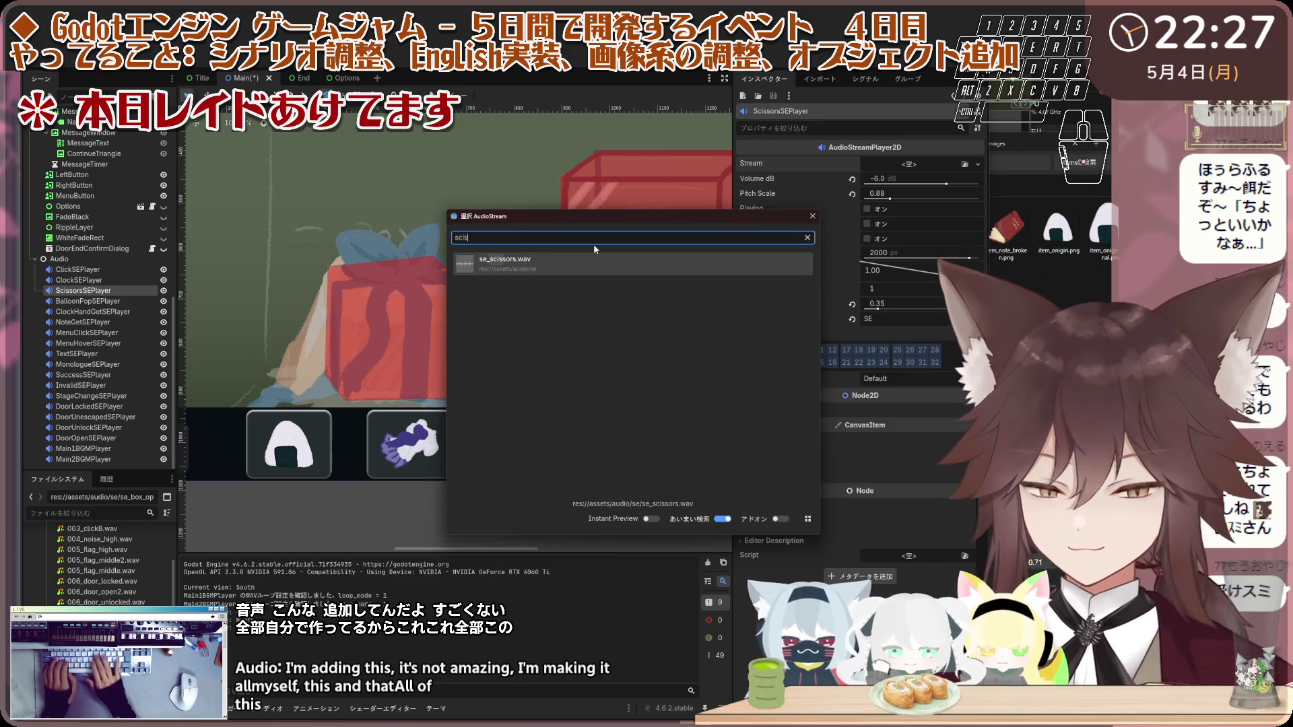
pyautogui.doubleClick(578, 265)
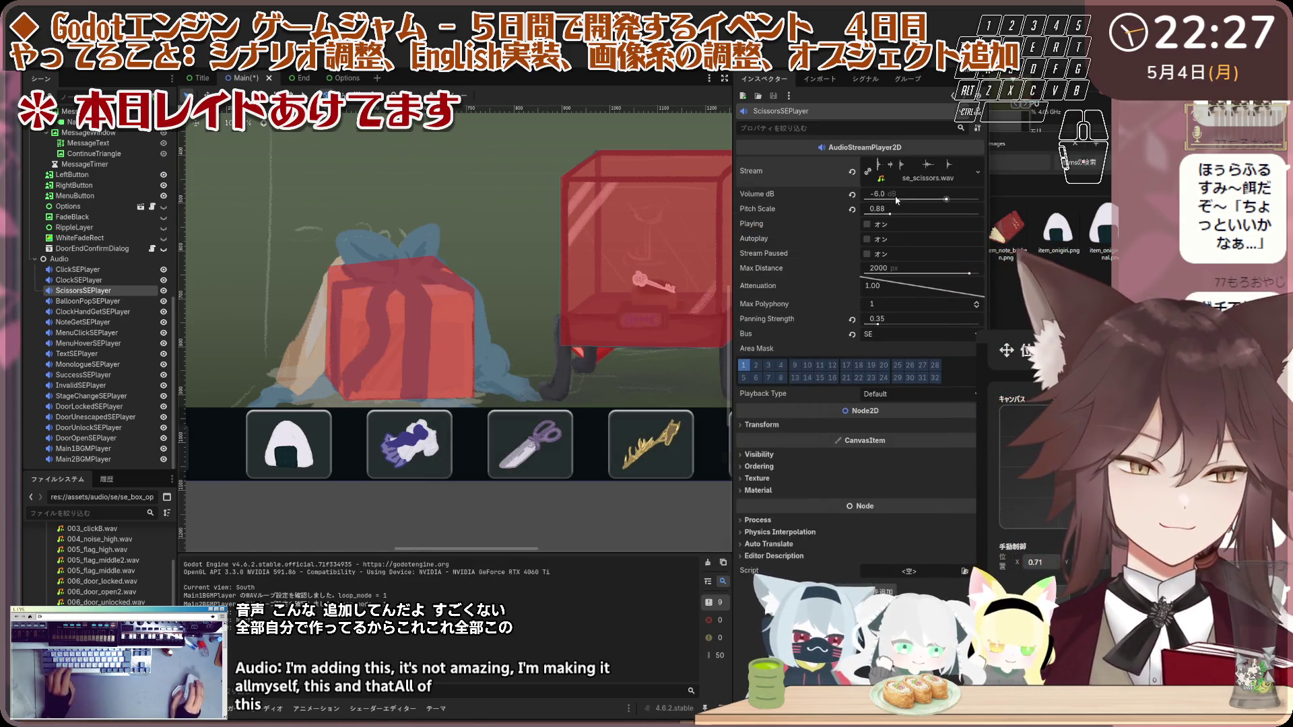
pyautogui.click(853, 210)
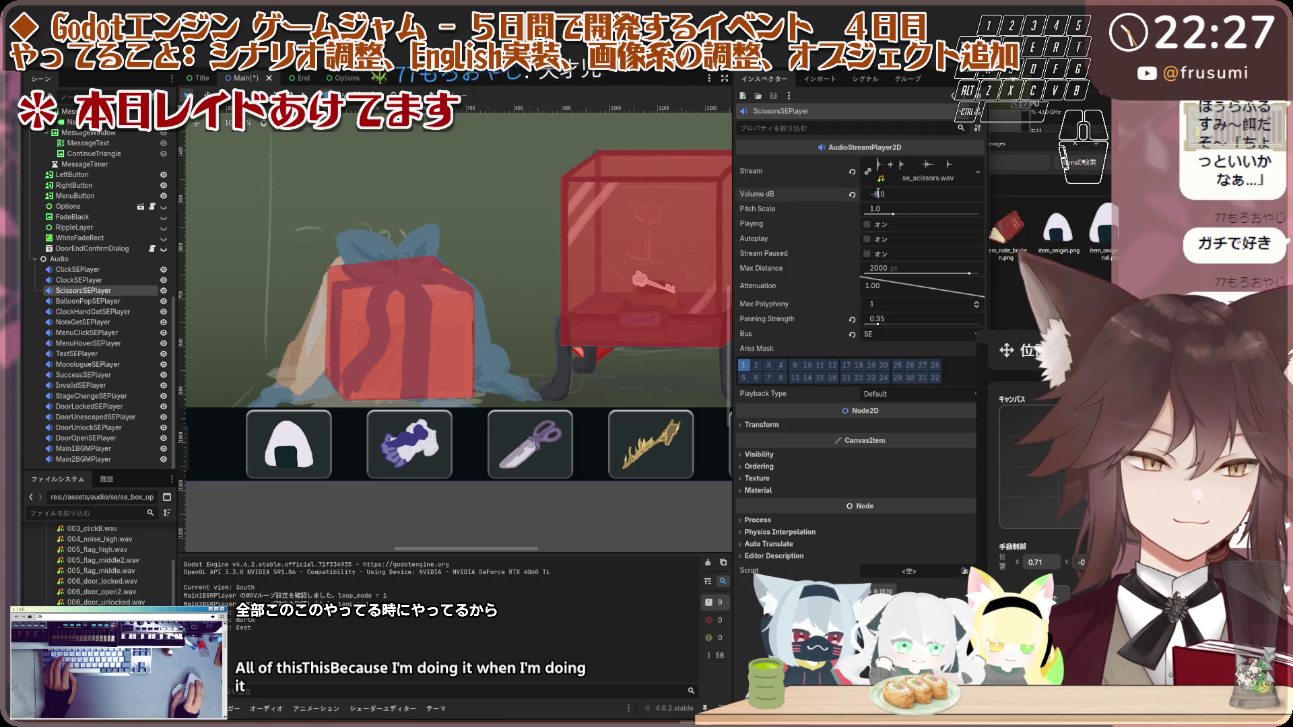
# Step: Set the scissors volume to -8 dB, preview it, and duplicate the player as ScissorsSEPlayer2
pyautogui.write('-8')
pyautogui.press('Return')
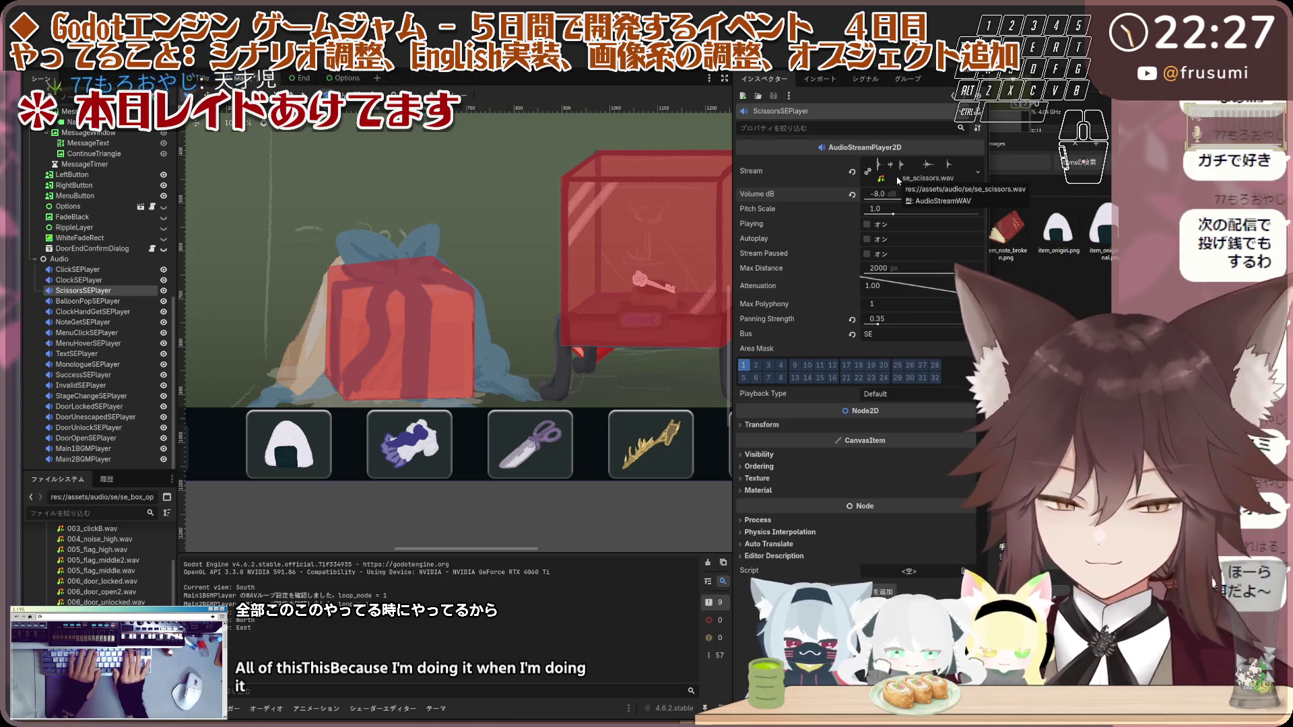
pyautogui.click(867, 225)
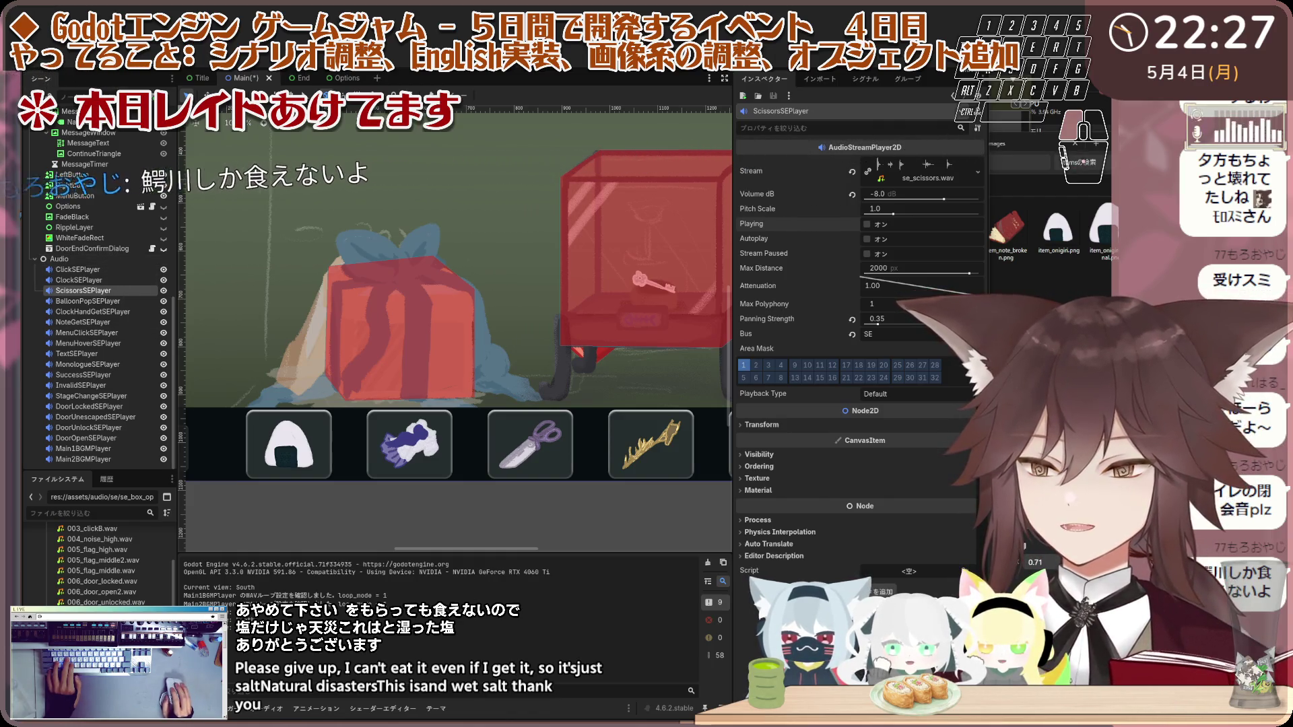
pyautogui.click(100, 280)
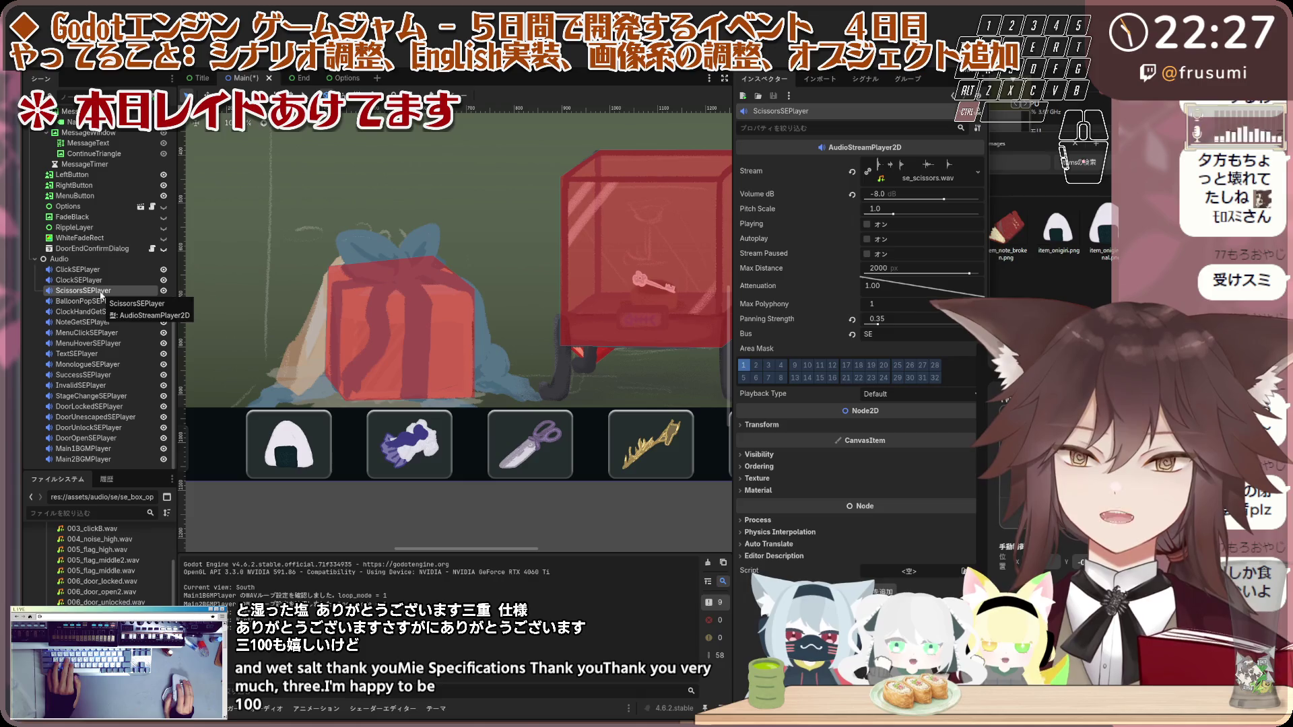
pyautogui.hotkey('ctrl', 'd')
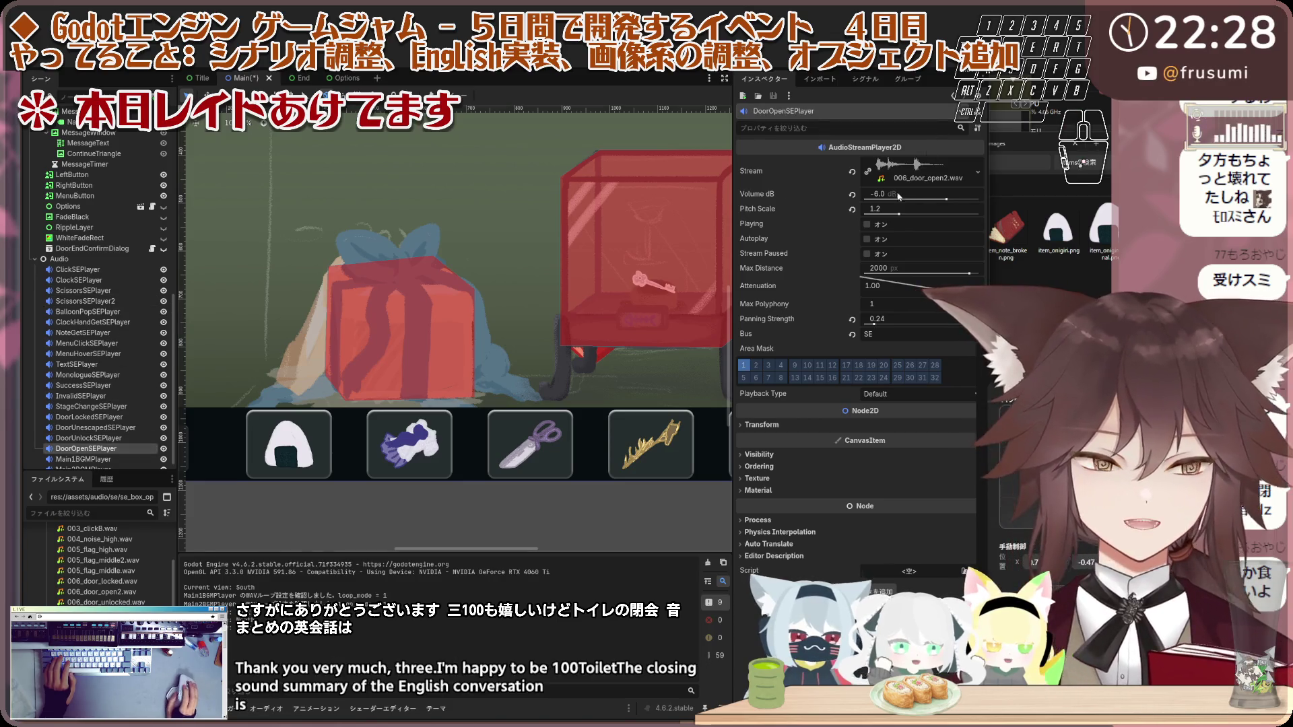
pyautogui.click(867, 225)
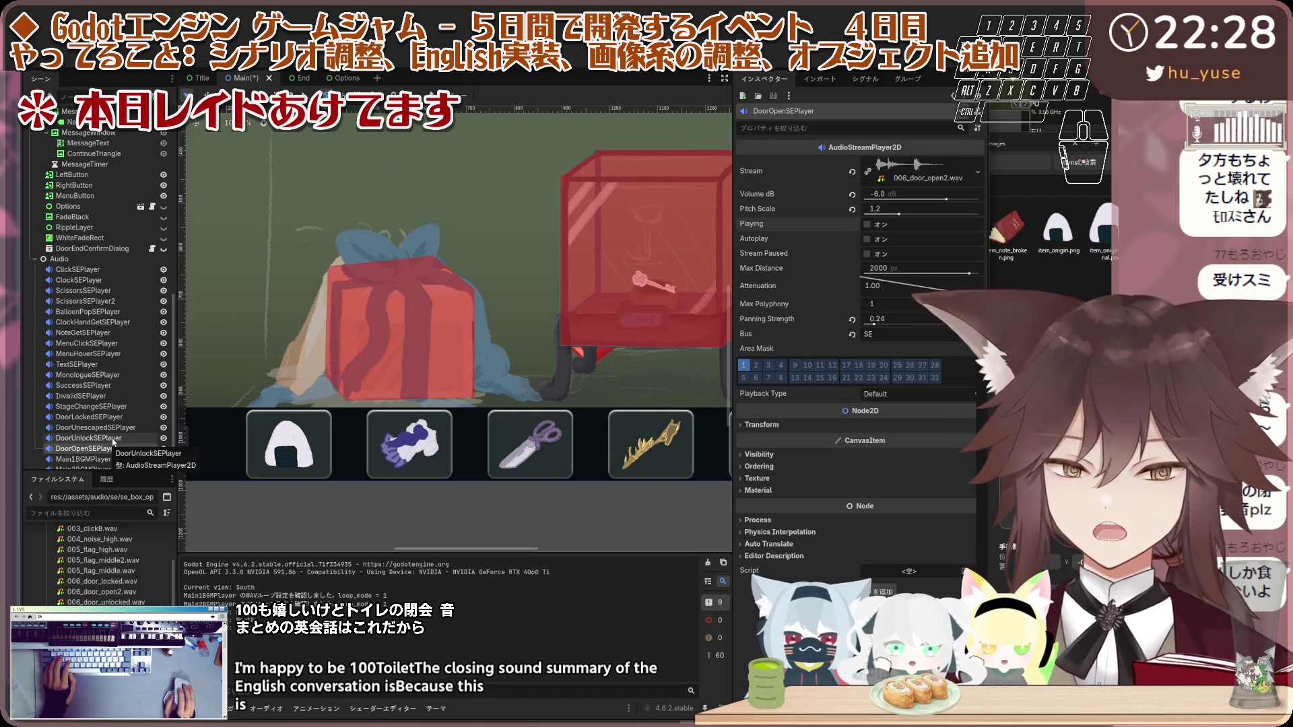
pyautogui.click(114, 440)
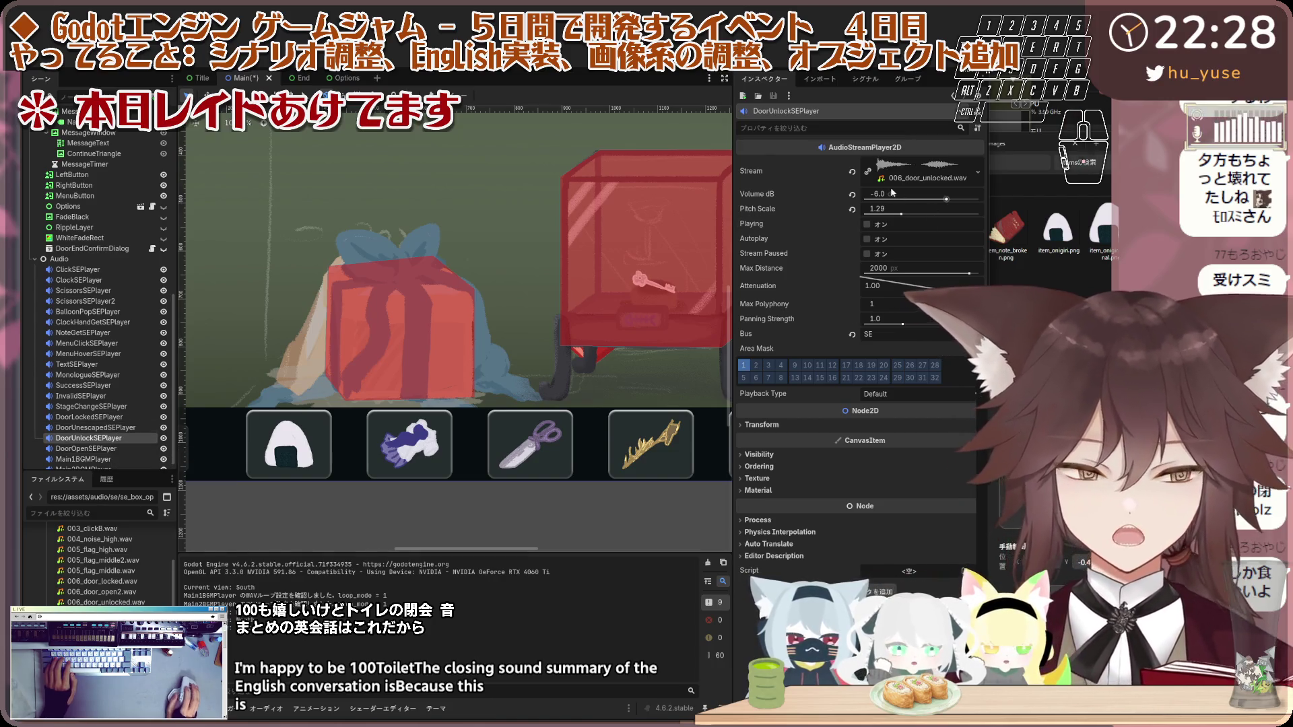
pyautogui.click(868, 224)
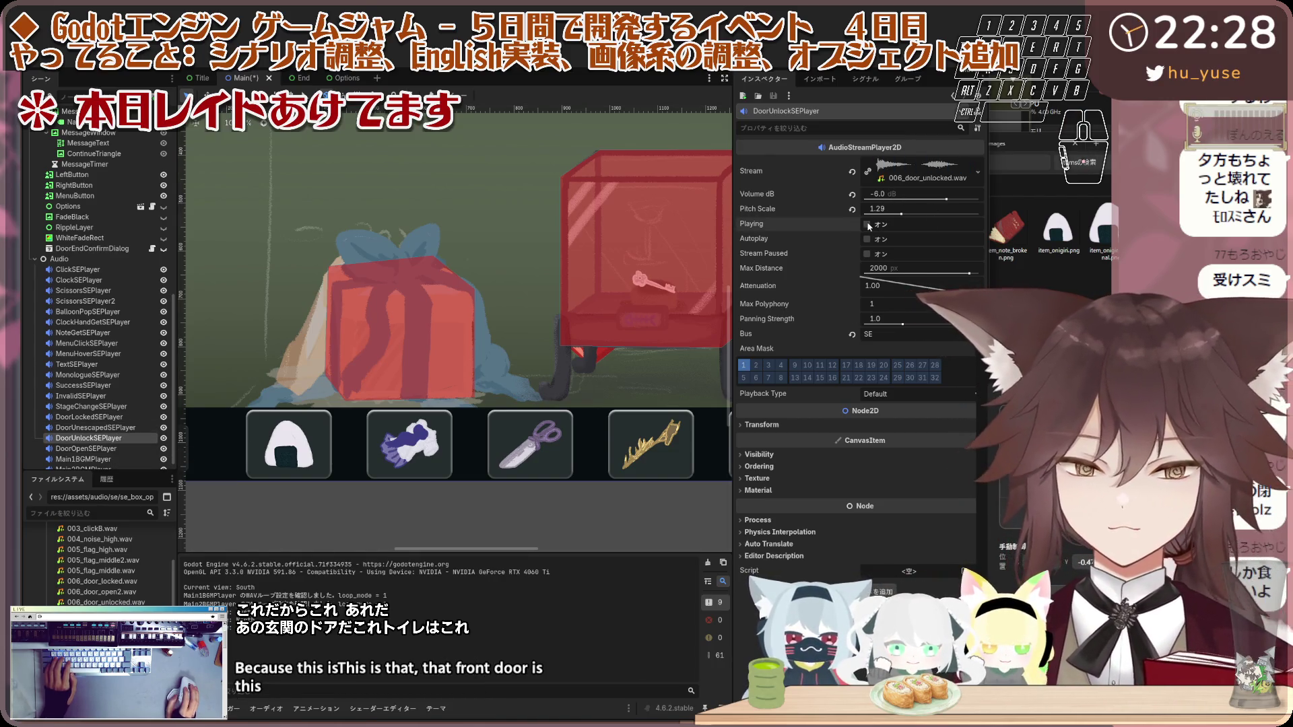
pyautogui.press('Up')
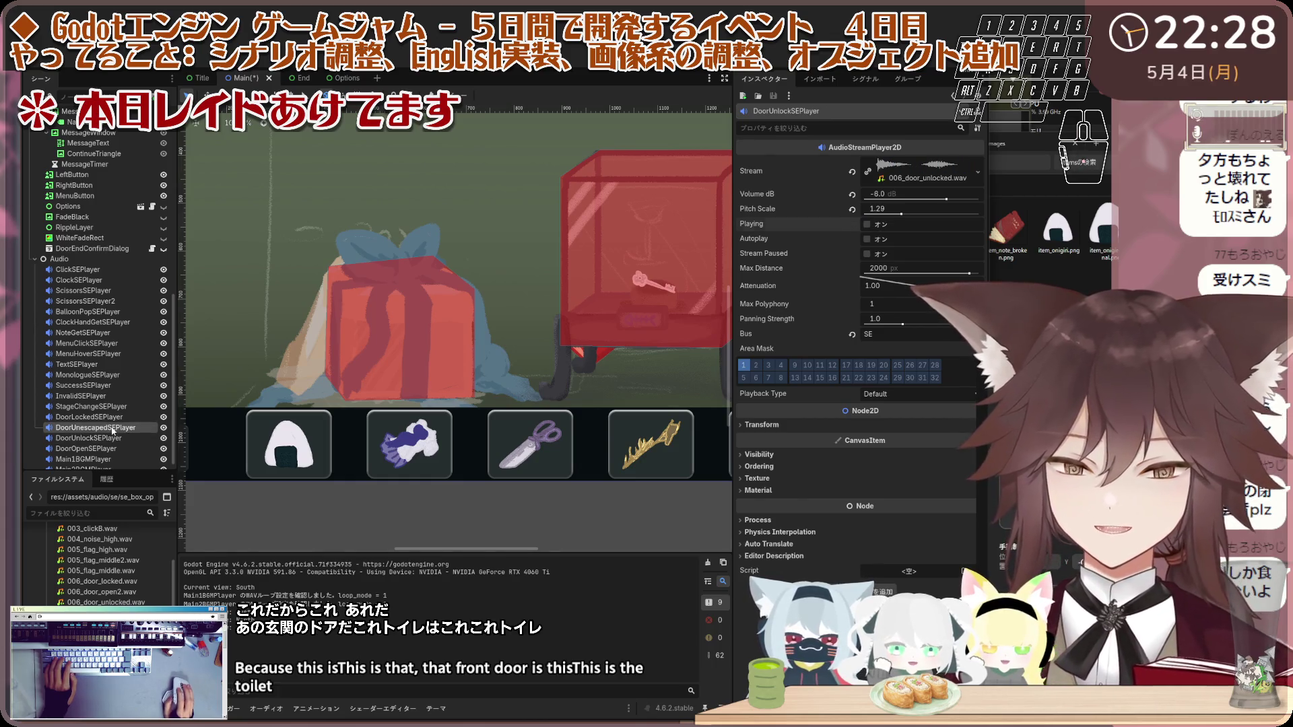
pyautogui.click(868, 224)
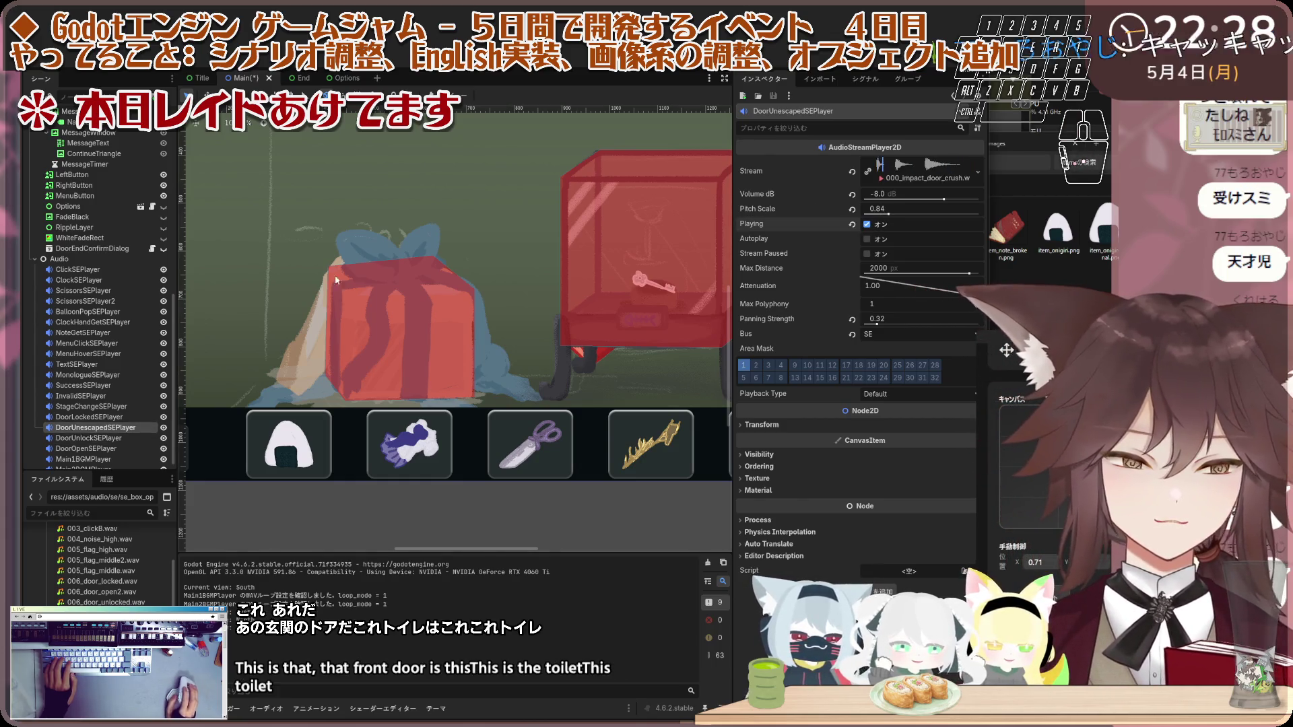
pyautogui.click(110, 280)
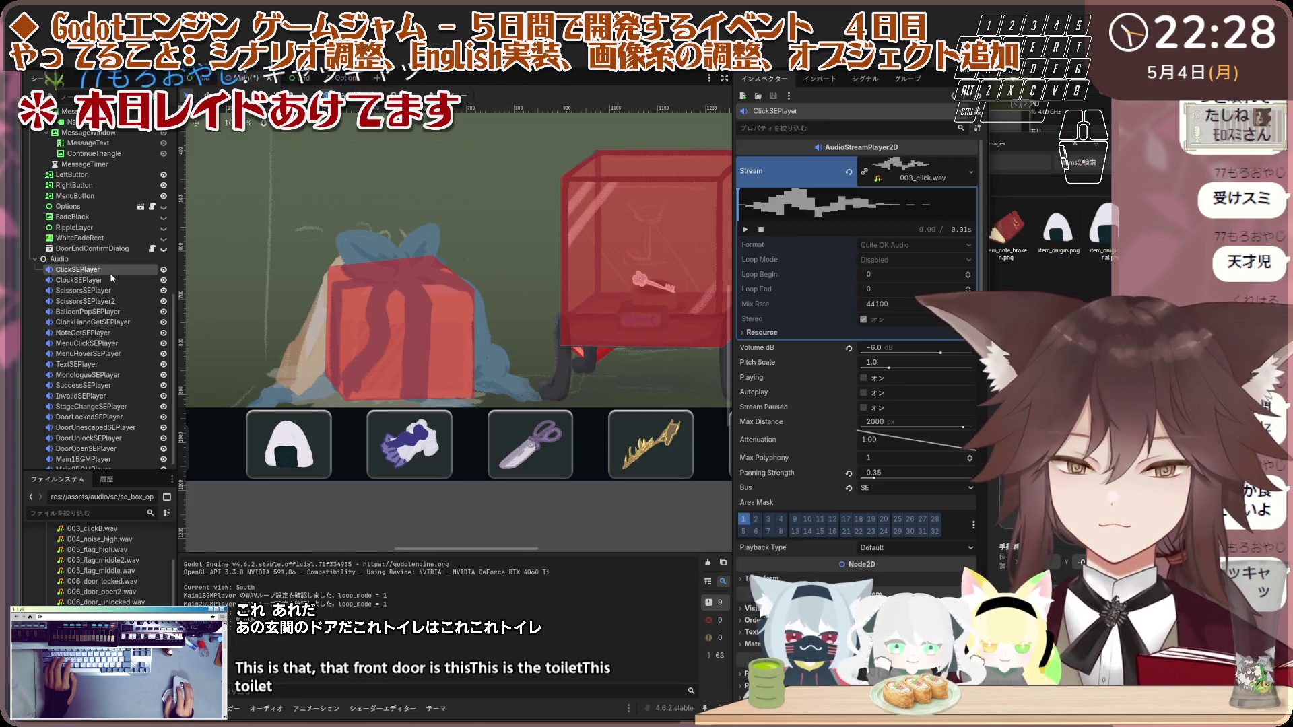
pyautogui.click(112, 292)
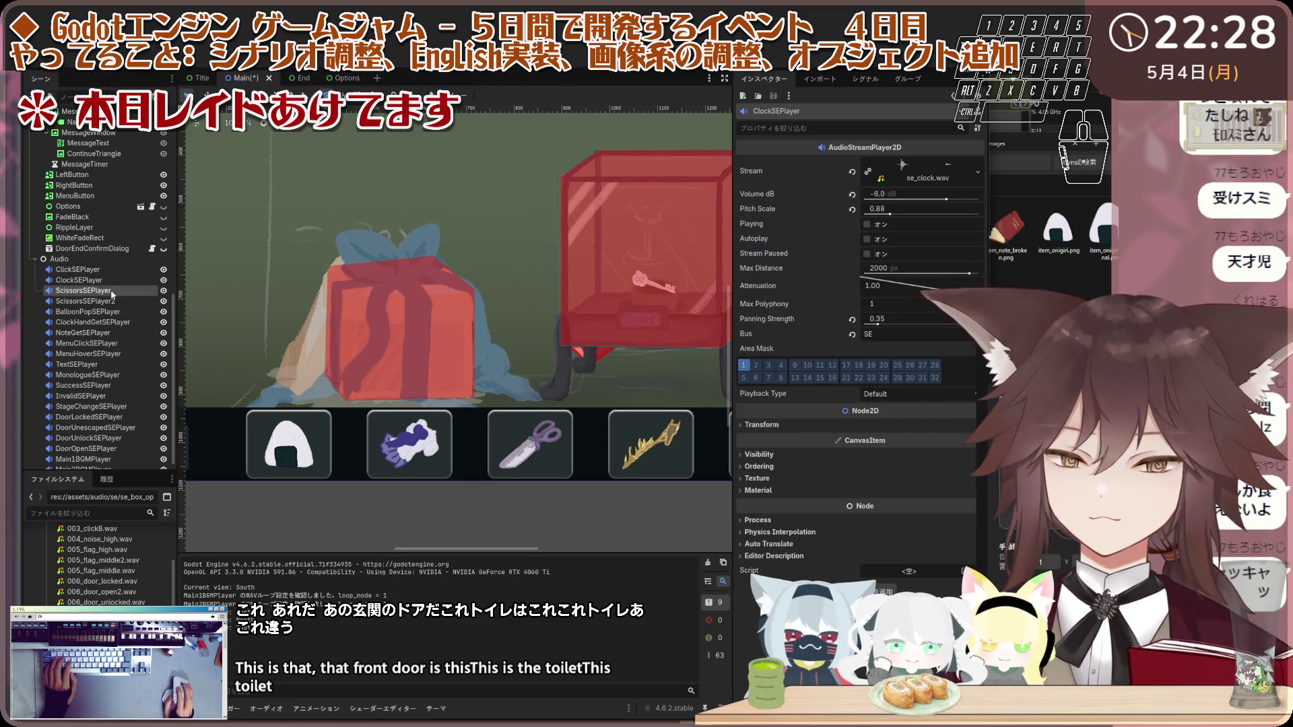
# Step: Give the copied player ScissorsSEPlayer2 the new name BoxOpenSEPlayer
pyautogui.click(114, 301)
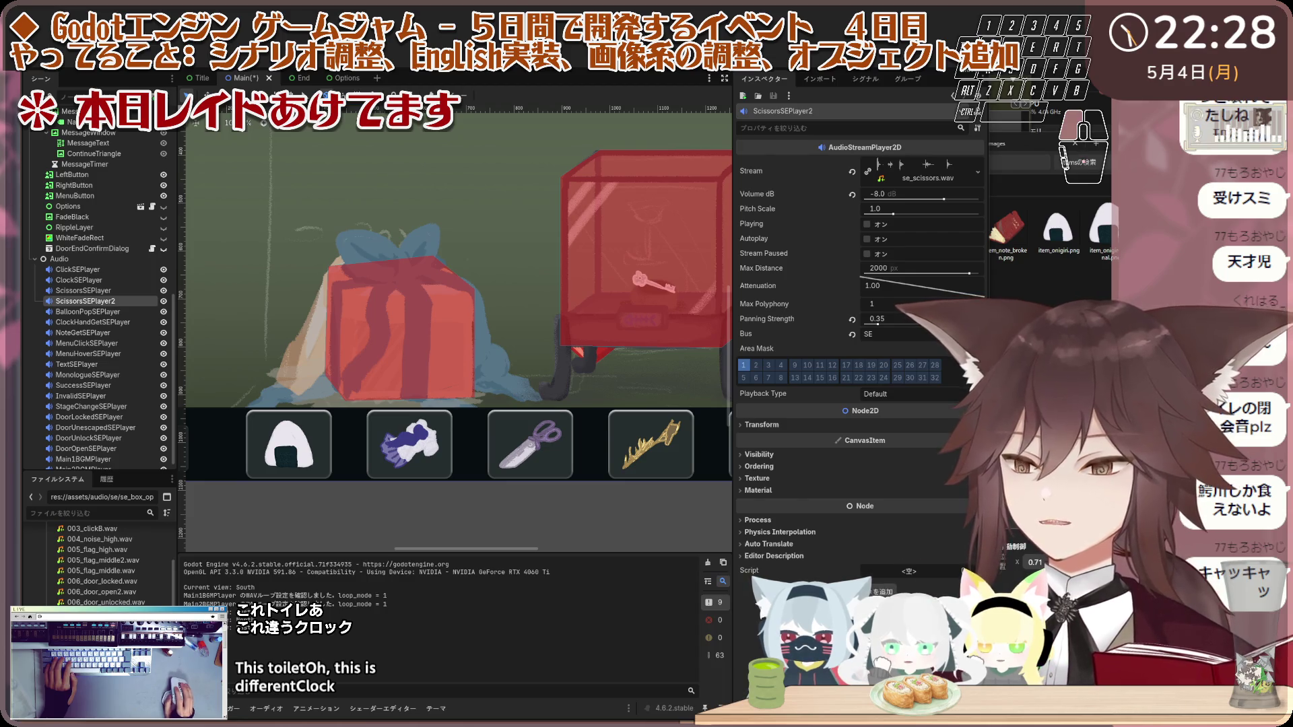
pyautogui.click(111, 292)
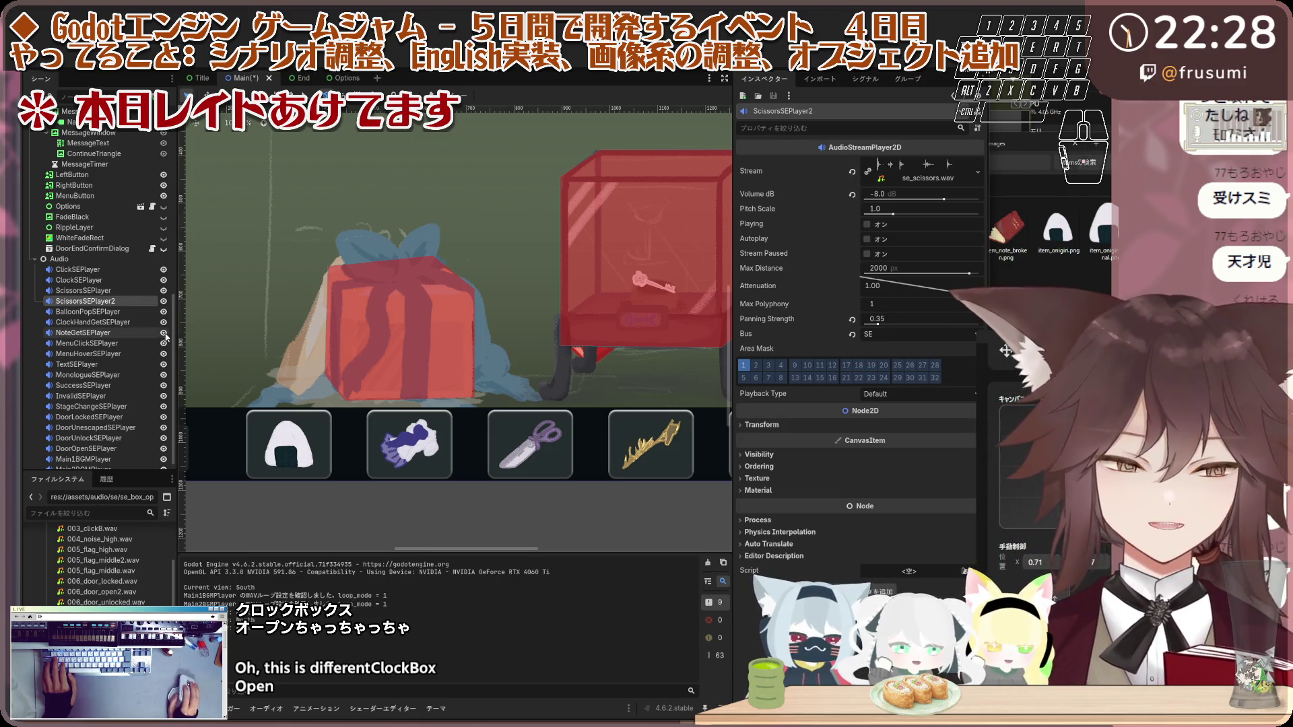
pyautogui.doubleClick(112, 303)
pyautogui.write('BoxOpenSEPlayer')
pyautogui.press('Return')
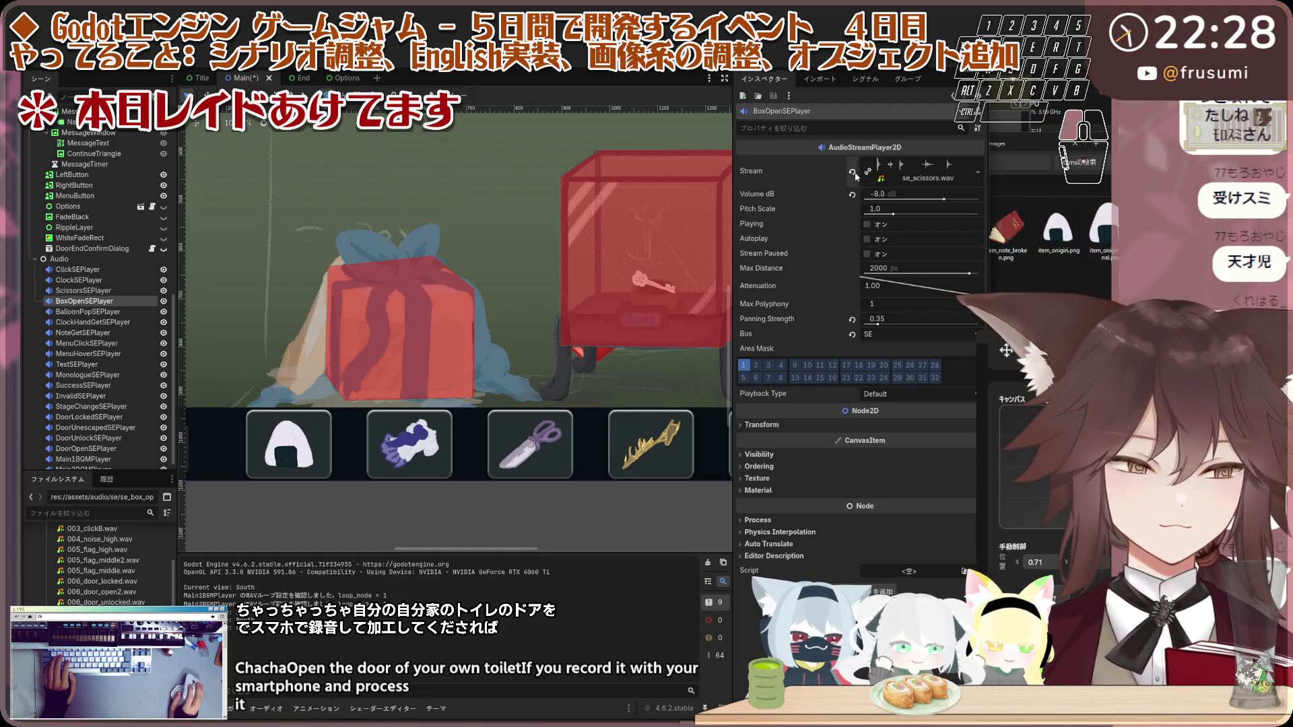
# Step: Load se_box_open.wav into BoxOpenSEPlayer's stream and preview it
pyautogui.click(854, 175)
pyautogui.click(965, 164)
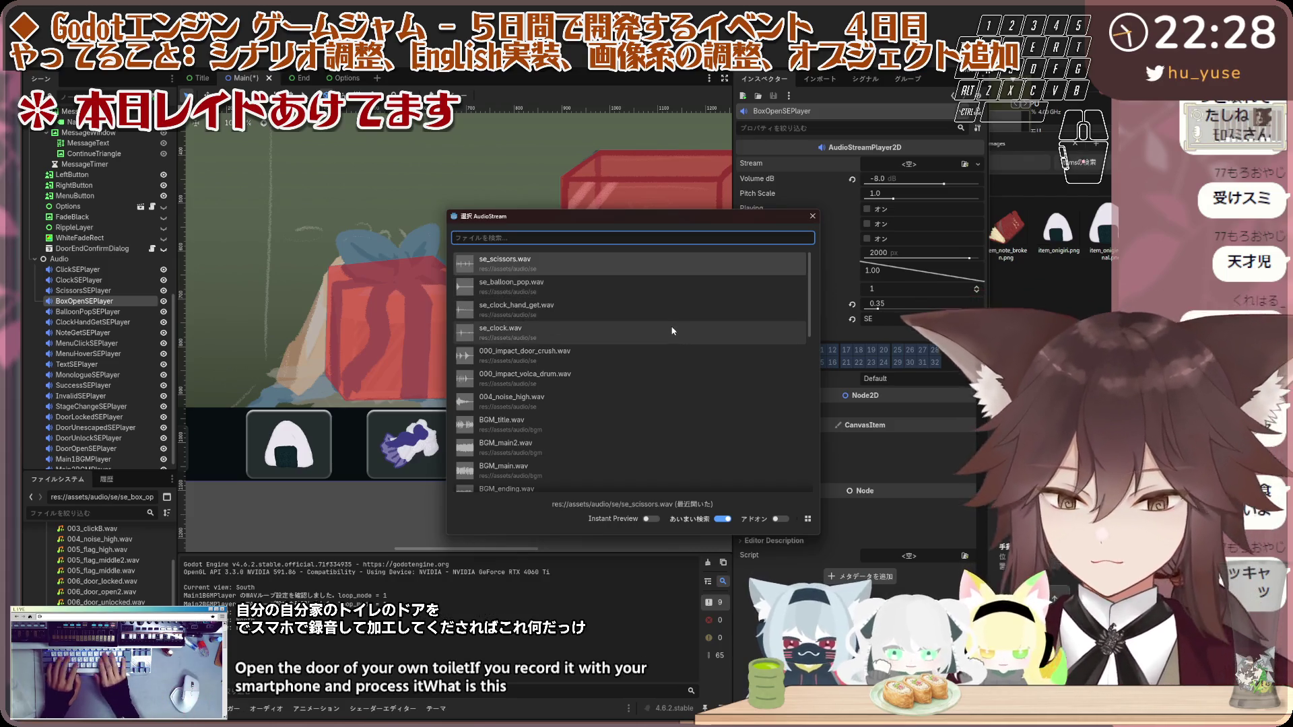
pyautogui.write('box')
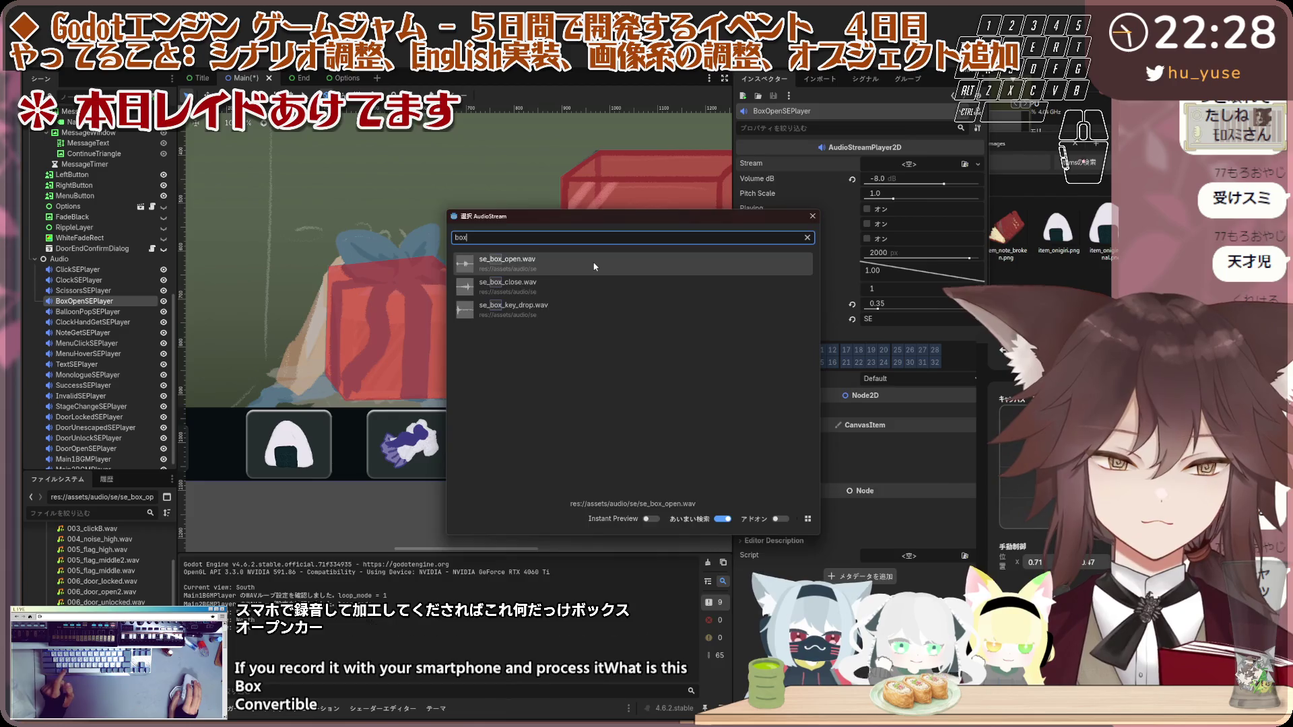
pyautogui.doubleClick(674, 264)
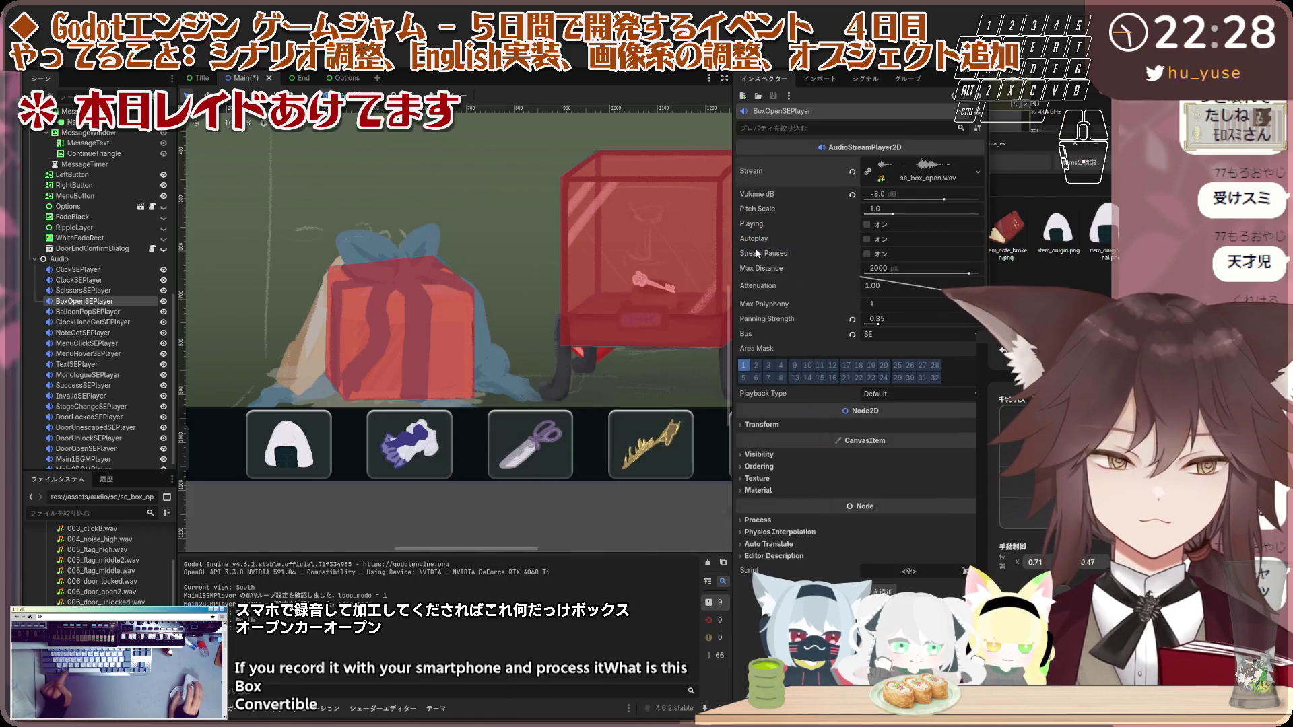
pyautogui.click(868, 224)
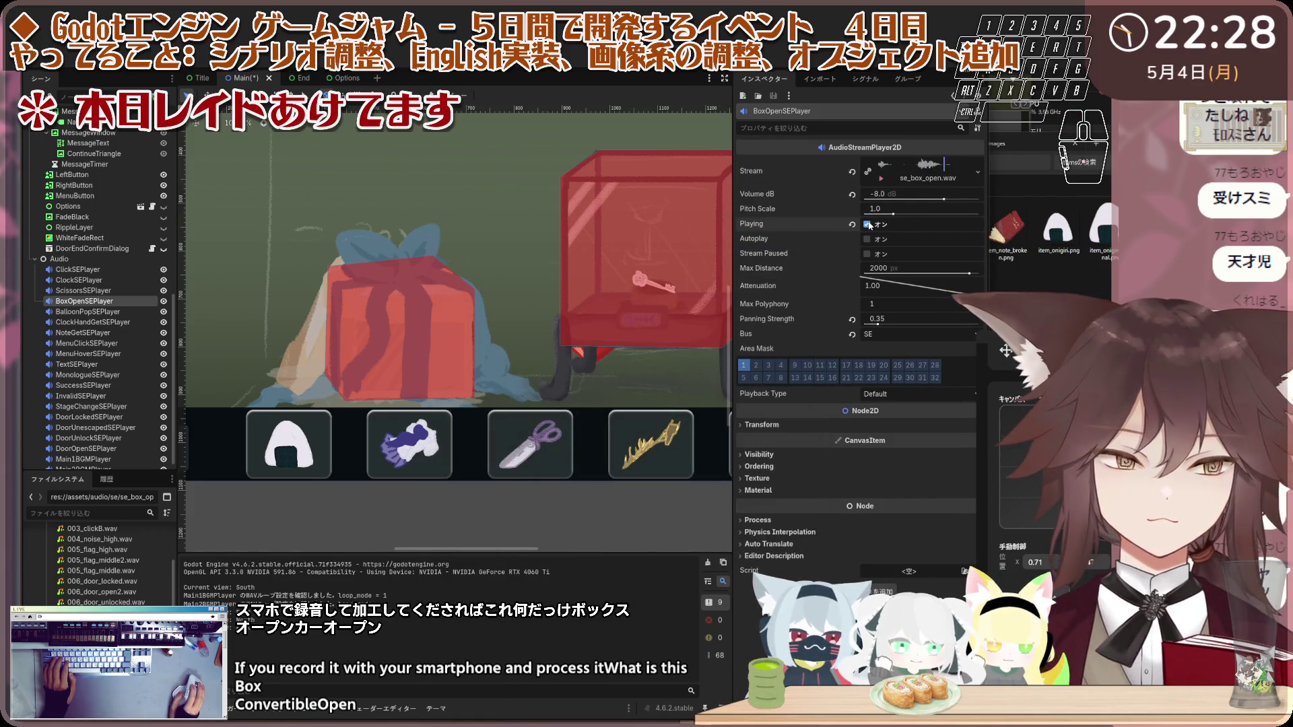
pyautogui.click(867, 225)
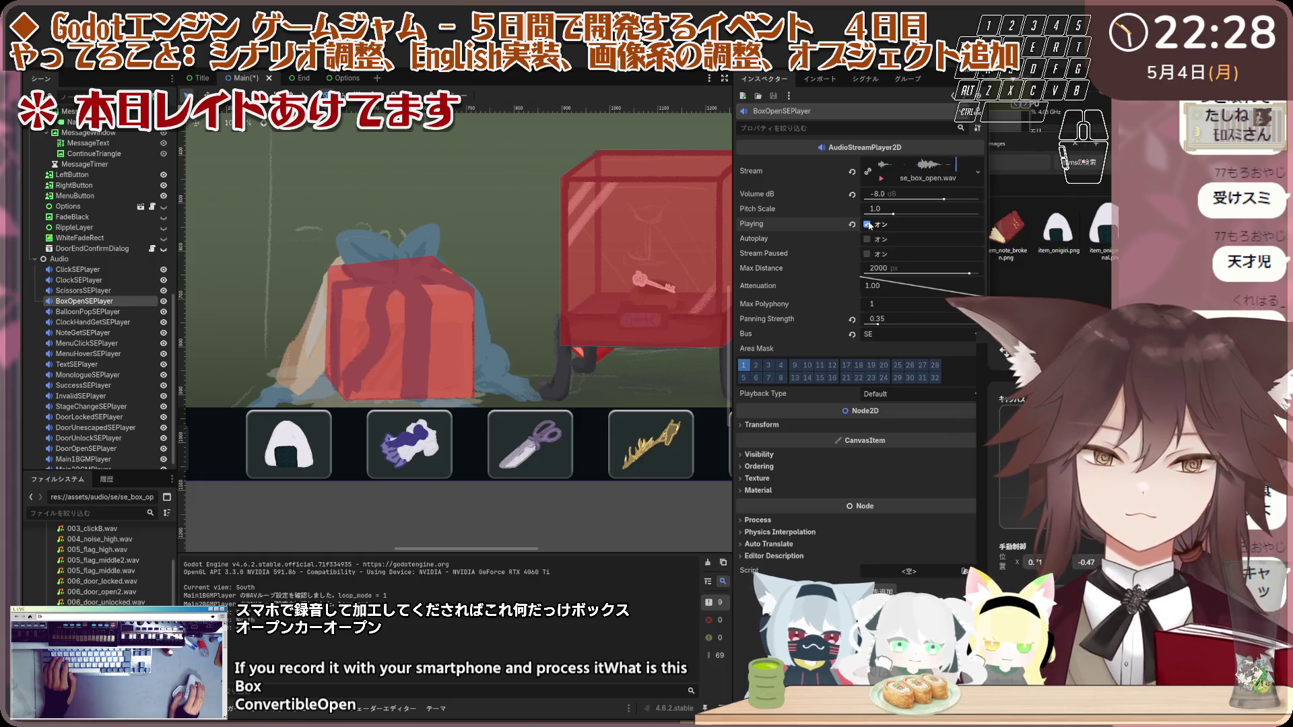
# Step: Lower ScissorsSEPlayer's volume to -12 dB and preview the quieter sound
pyautogui.click(124, 291)
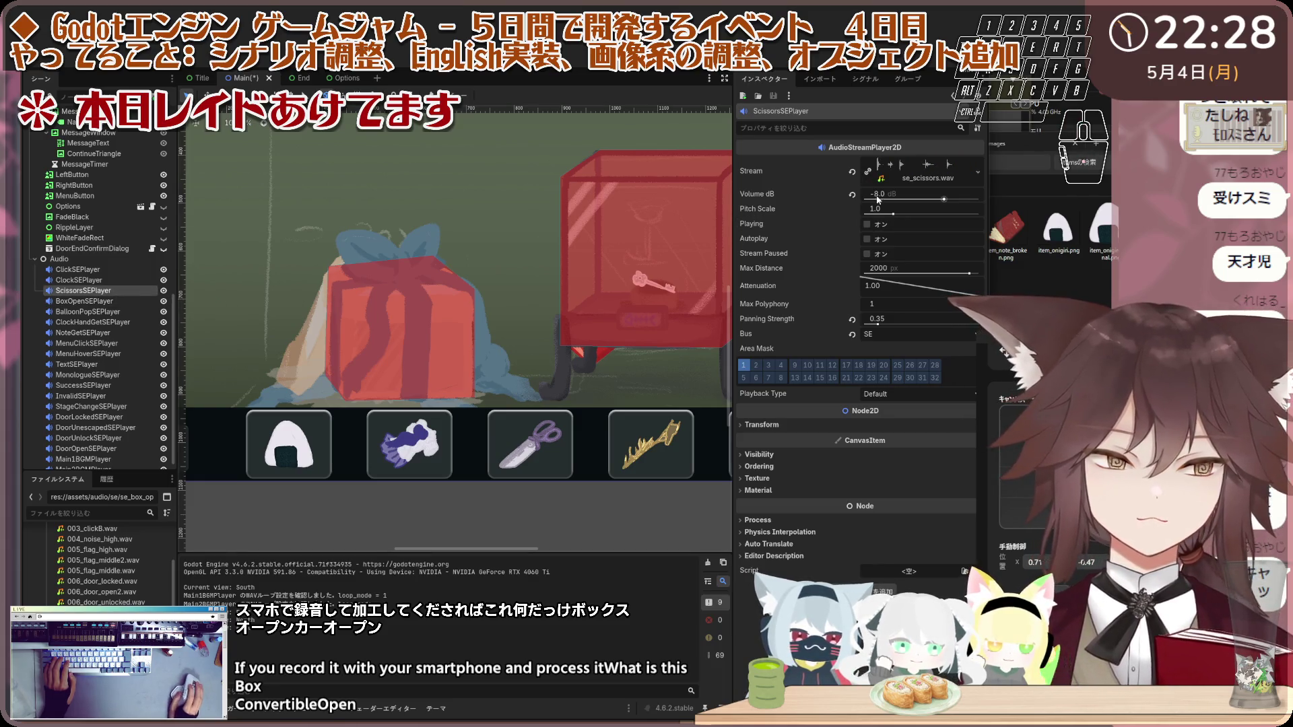
pyautogui.click(868, 224)
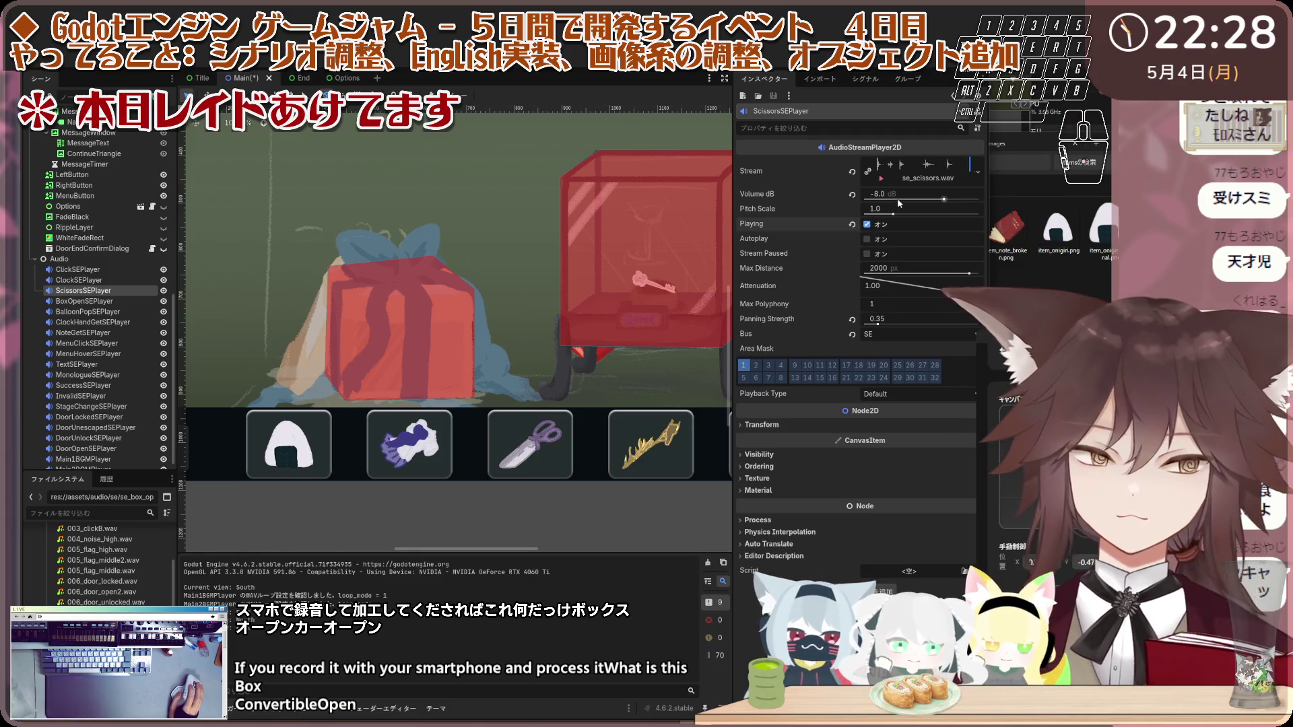
pyautogui.click(880, 195)
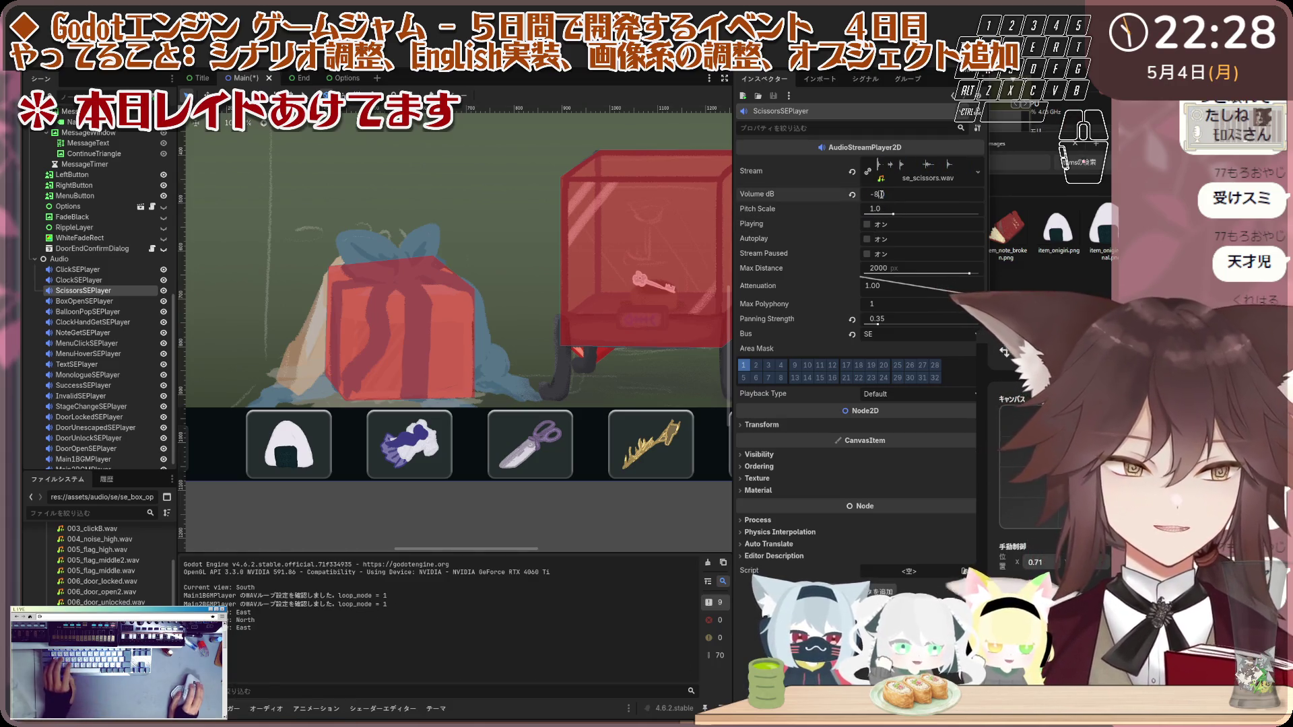
pyautogui.write('-8.')
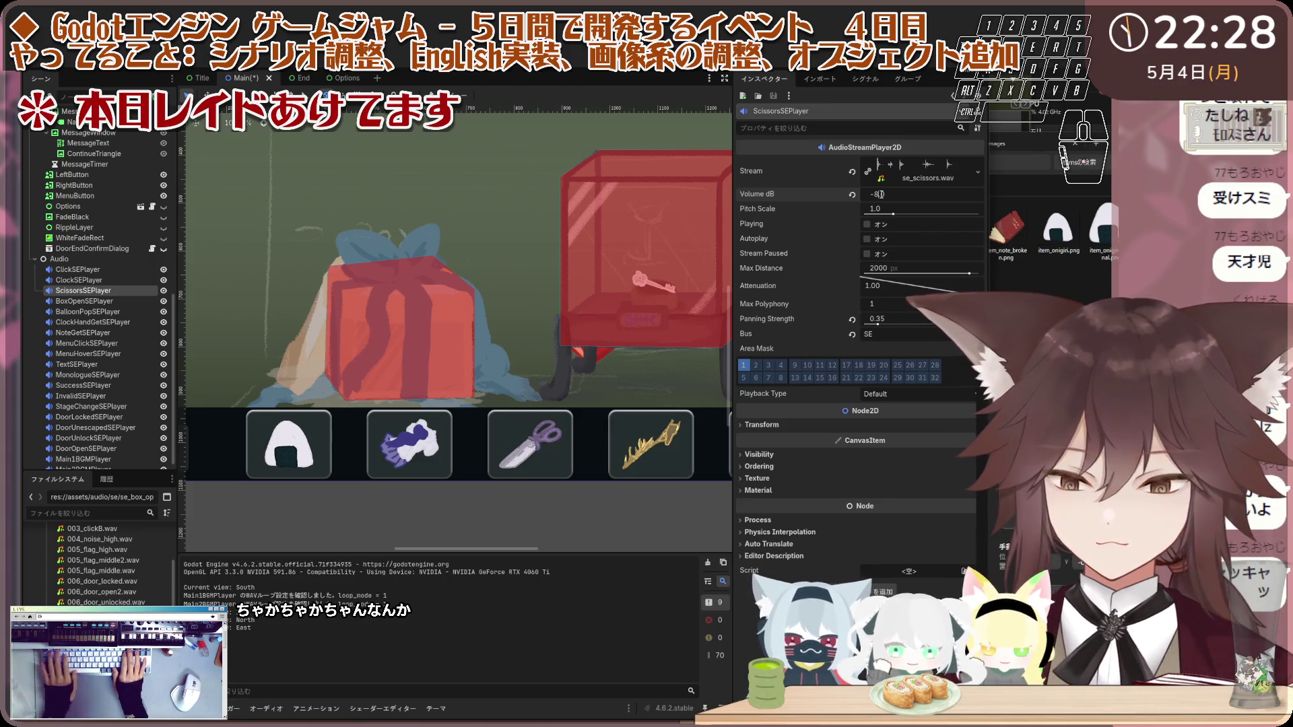
pyautogui.write('-10.0-12')
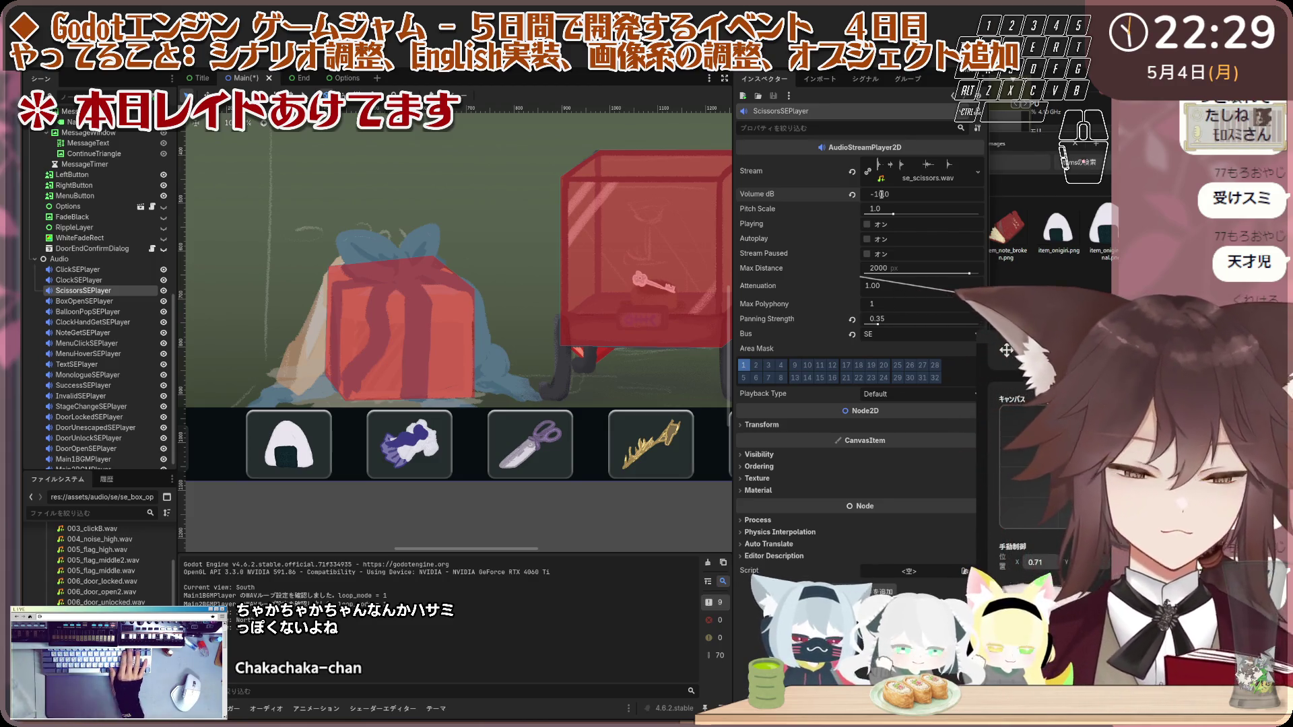
pyautogui.press('Return')
pyautogui.click(867, 225)
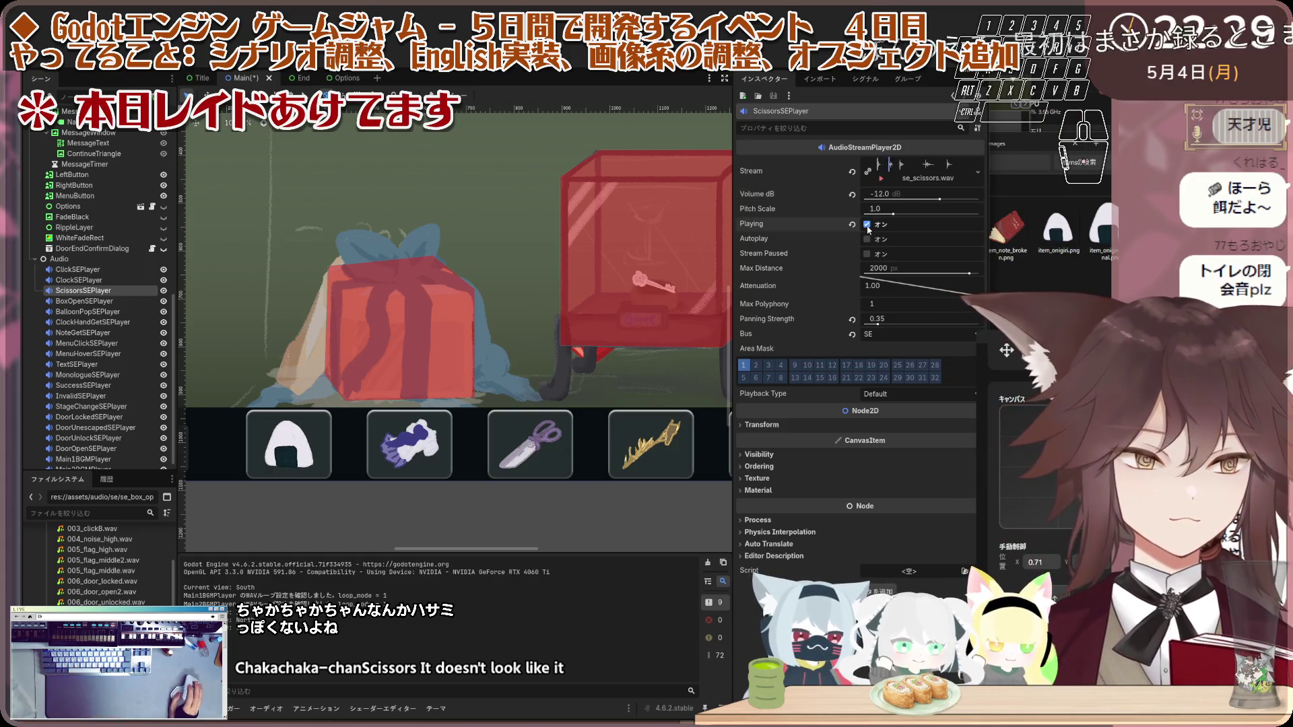
pyautogui.click(868, 224)
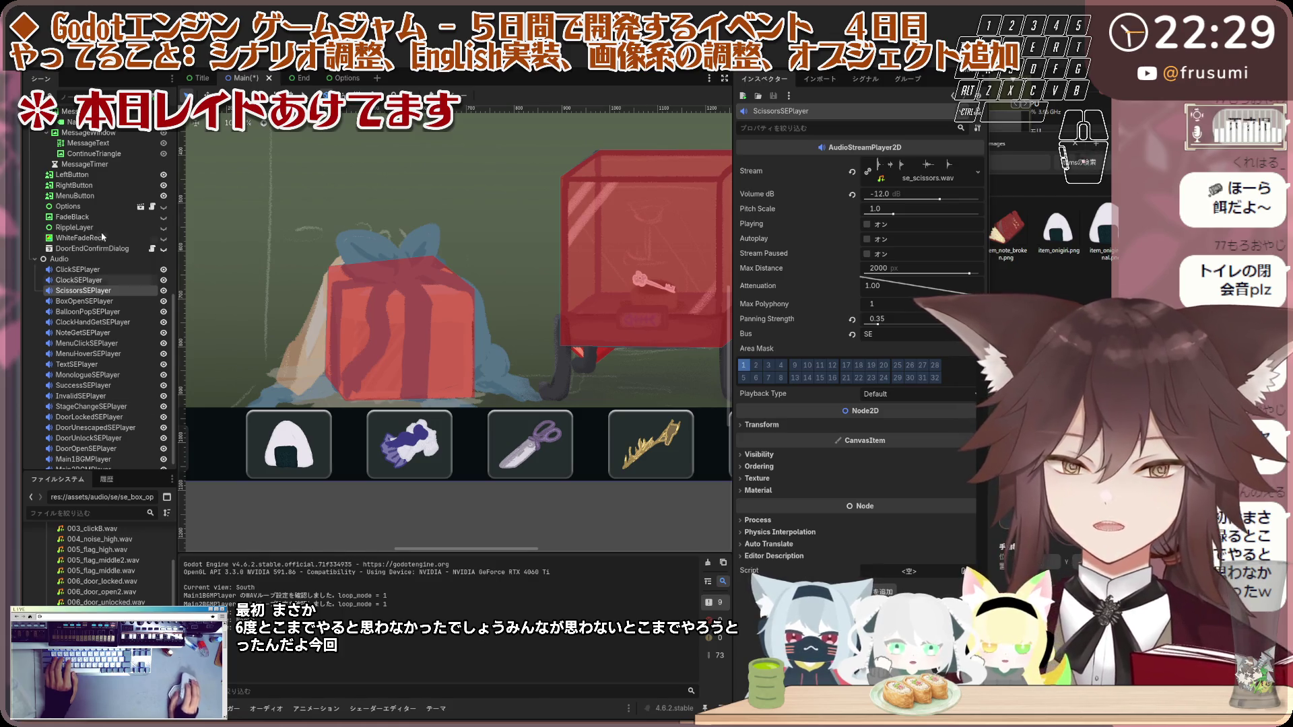
# Step: Select the ObjBox node and attach a new Box.gd script to it
pyautogui.scroll(10, 103, 237)
pyautogui.click(102, 274)
pyautogui.scroll(4, 102, 274)
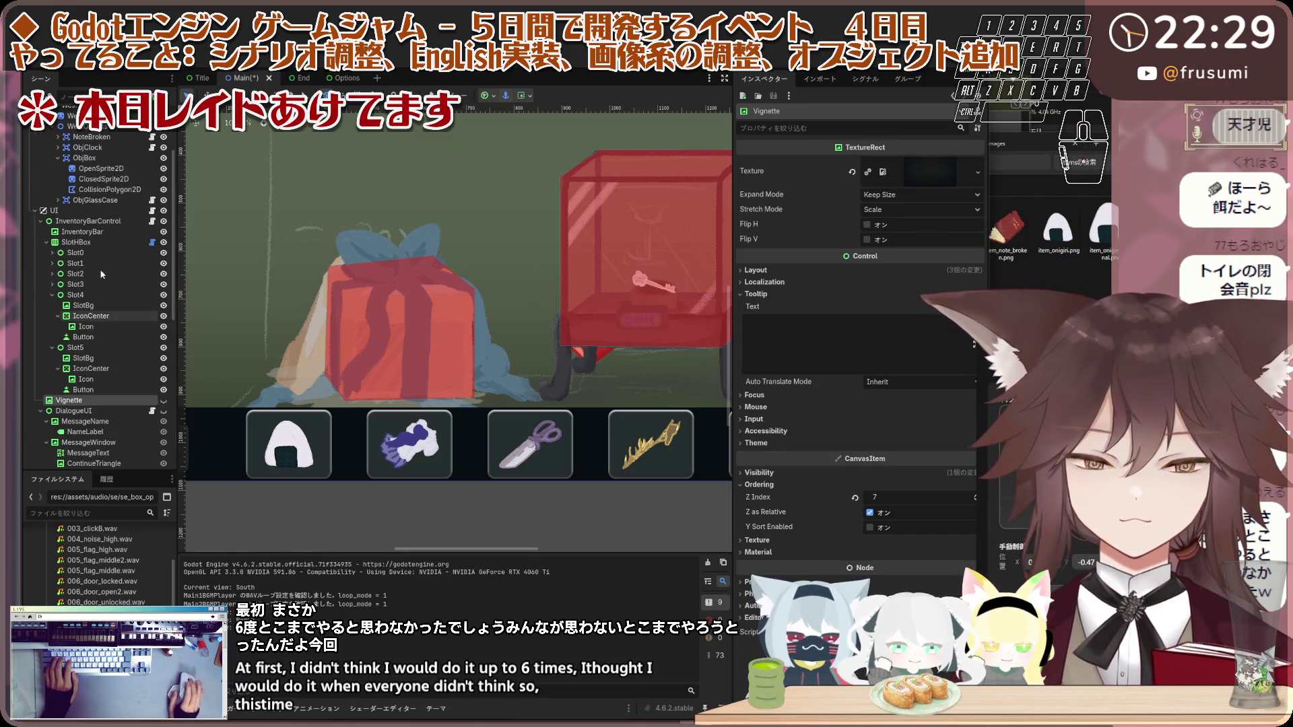
pyautogui.scroll(3, 103, 274)
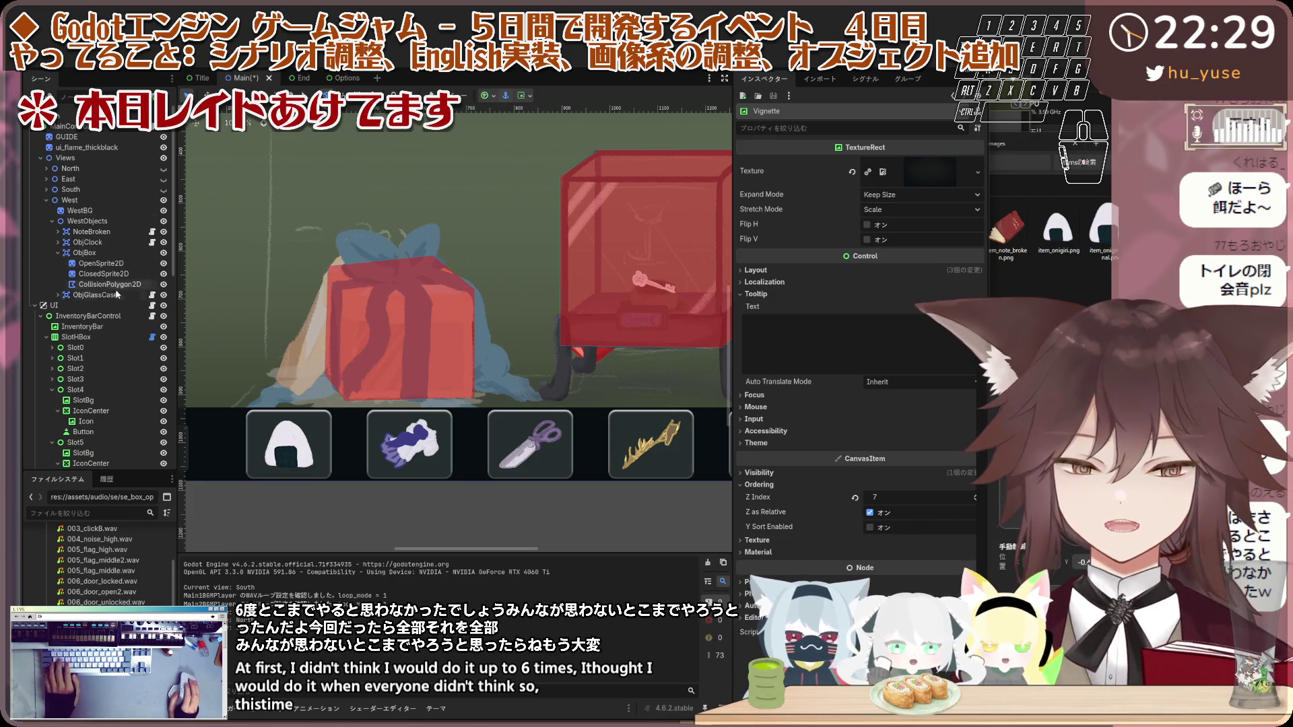
pyautogui.scroll(-7, 111, 311)
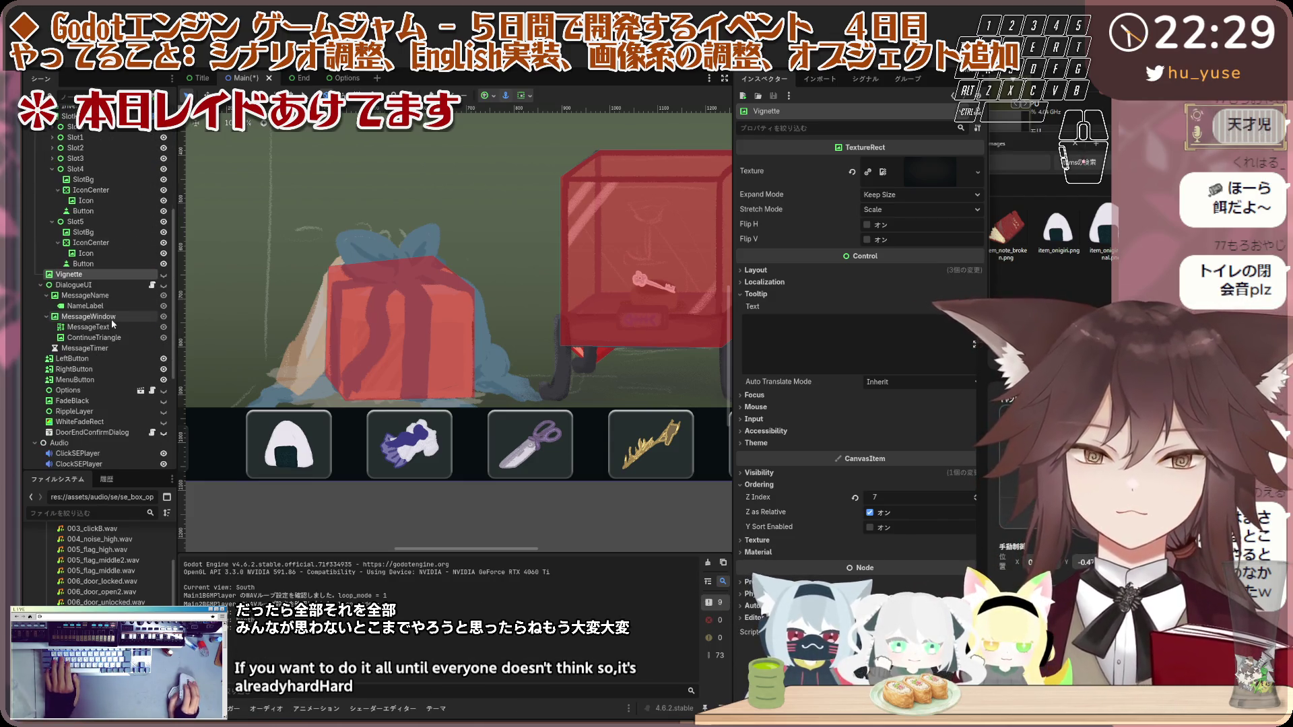
pyautogui.scroll(7, 112, 323)
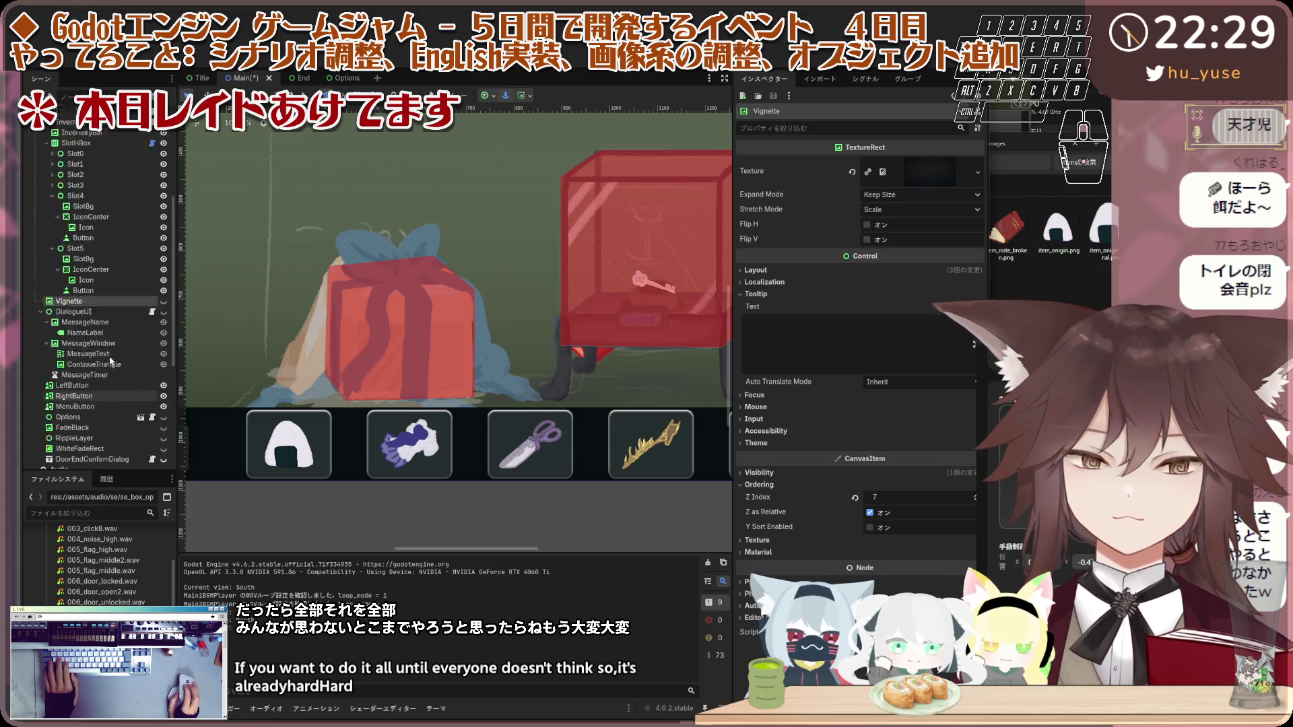
pyautogui.scroll(-3, 115, 292)
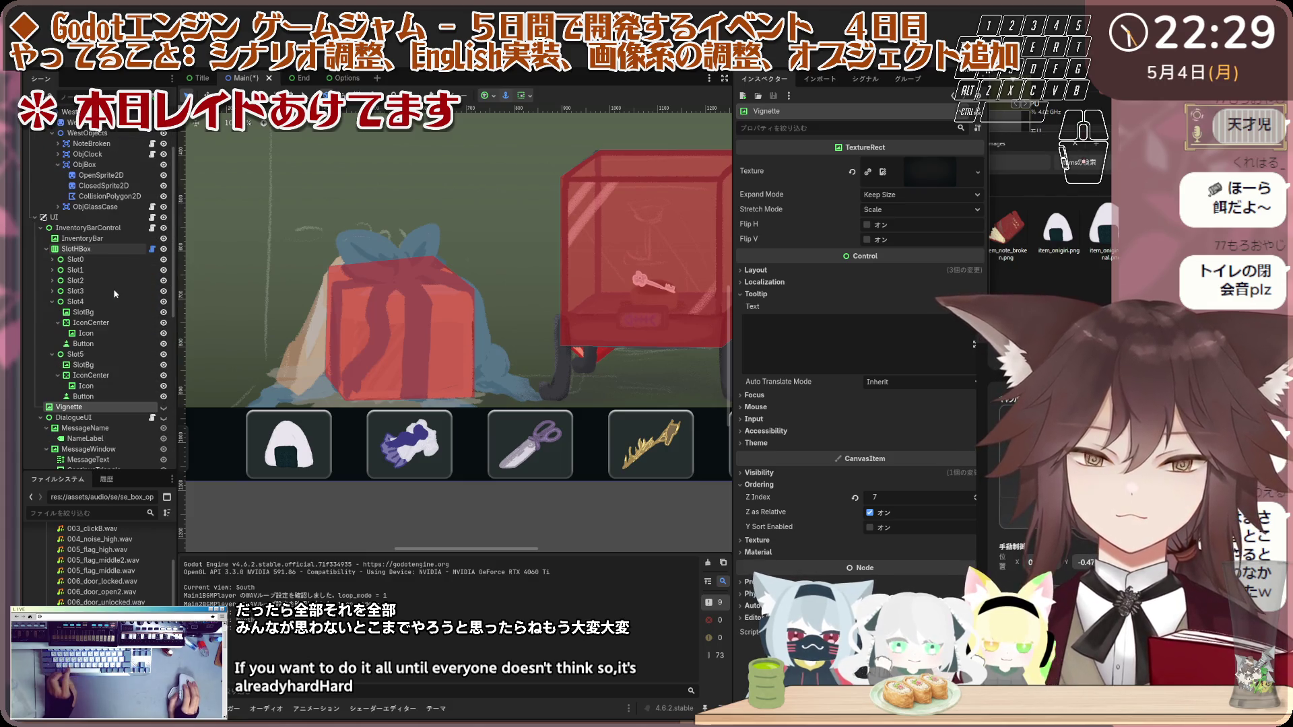
pyautogui.scroll(3, 115, 294)
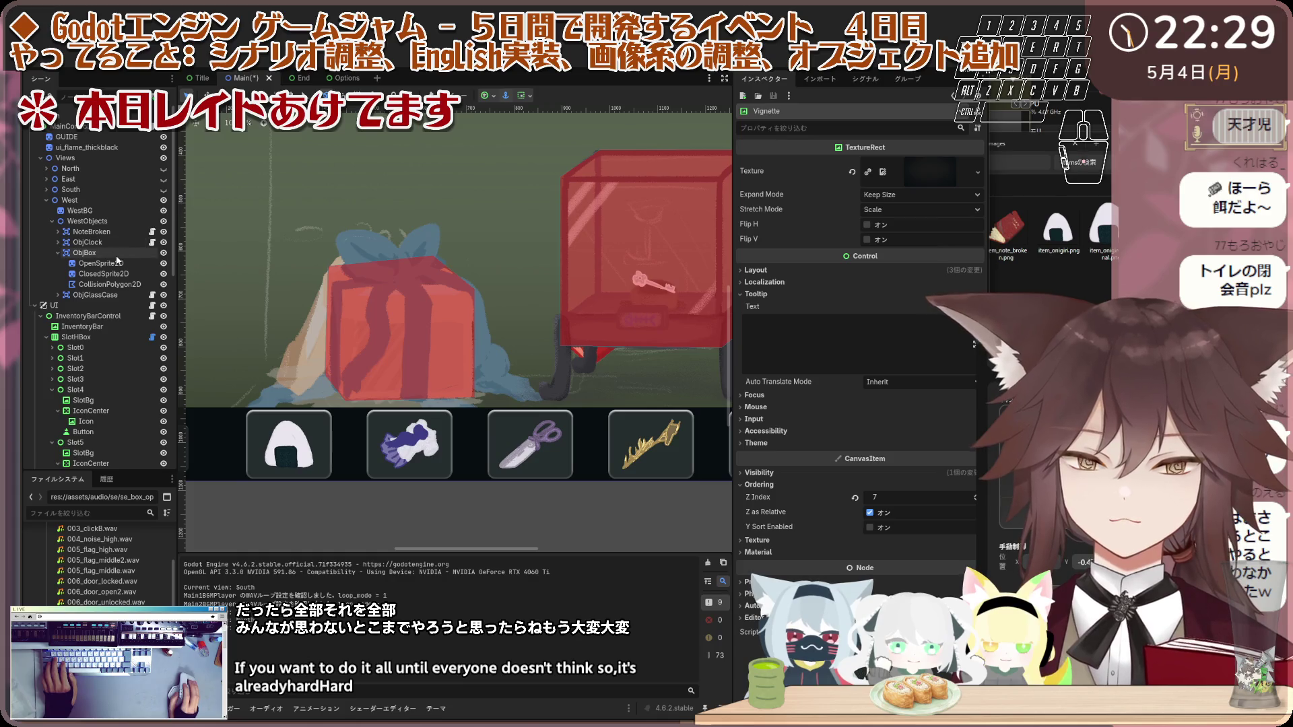
pyautogui.click(117, 257)
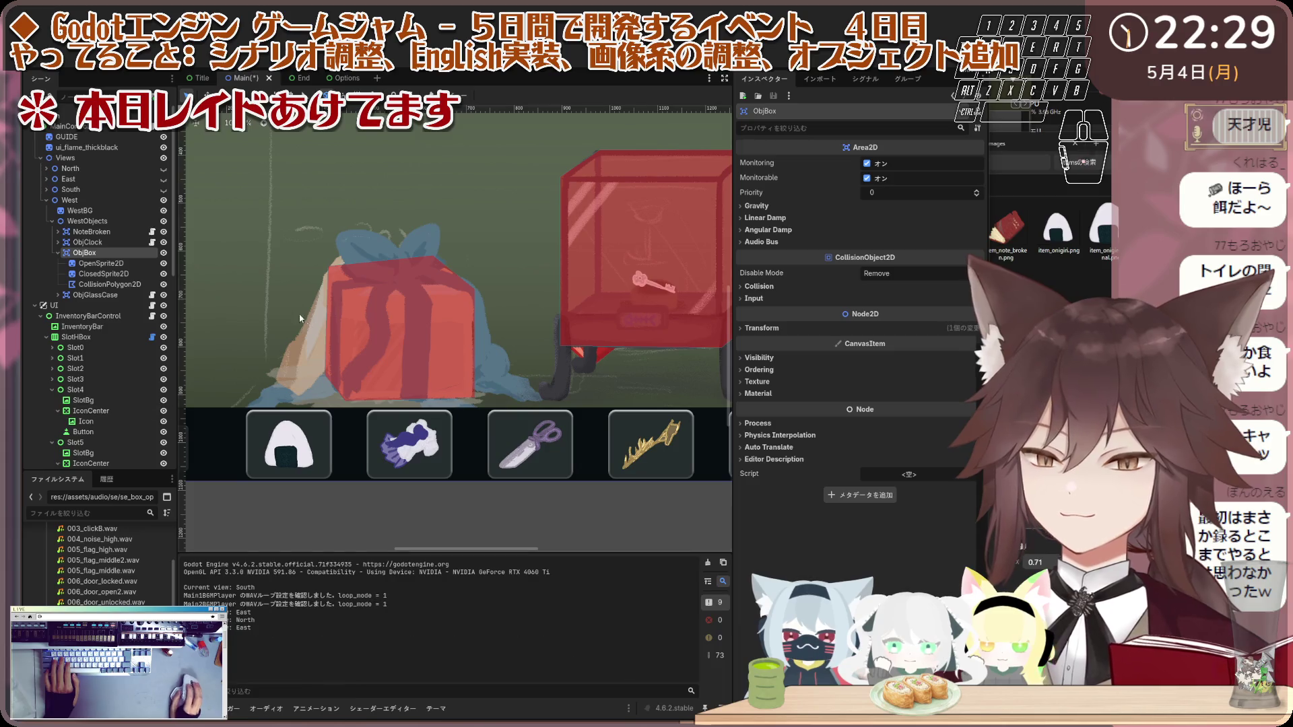
pyautogui.hotkey('ctrl', 'shift', 'a')
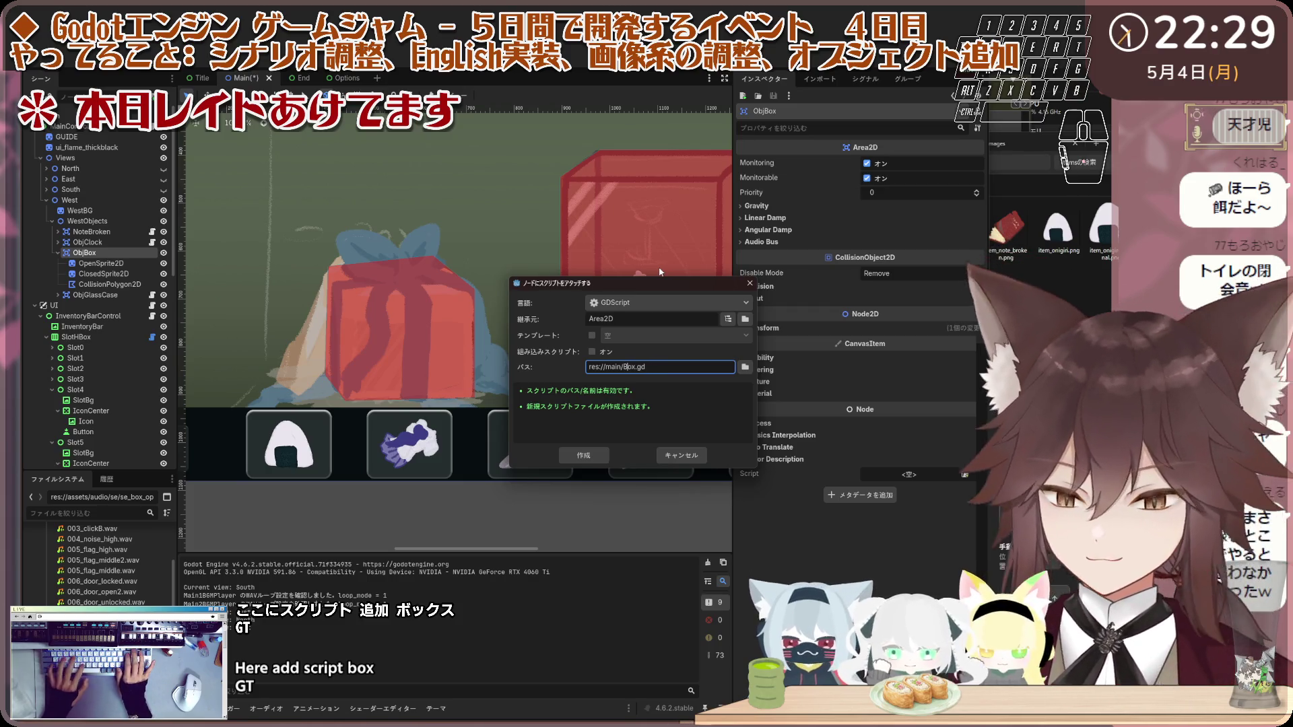
pyautogui.press('Return')
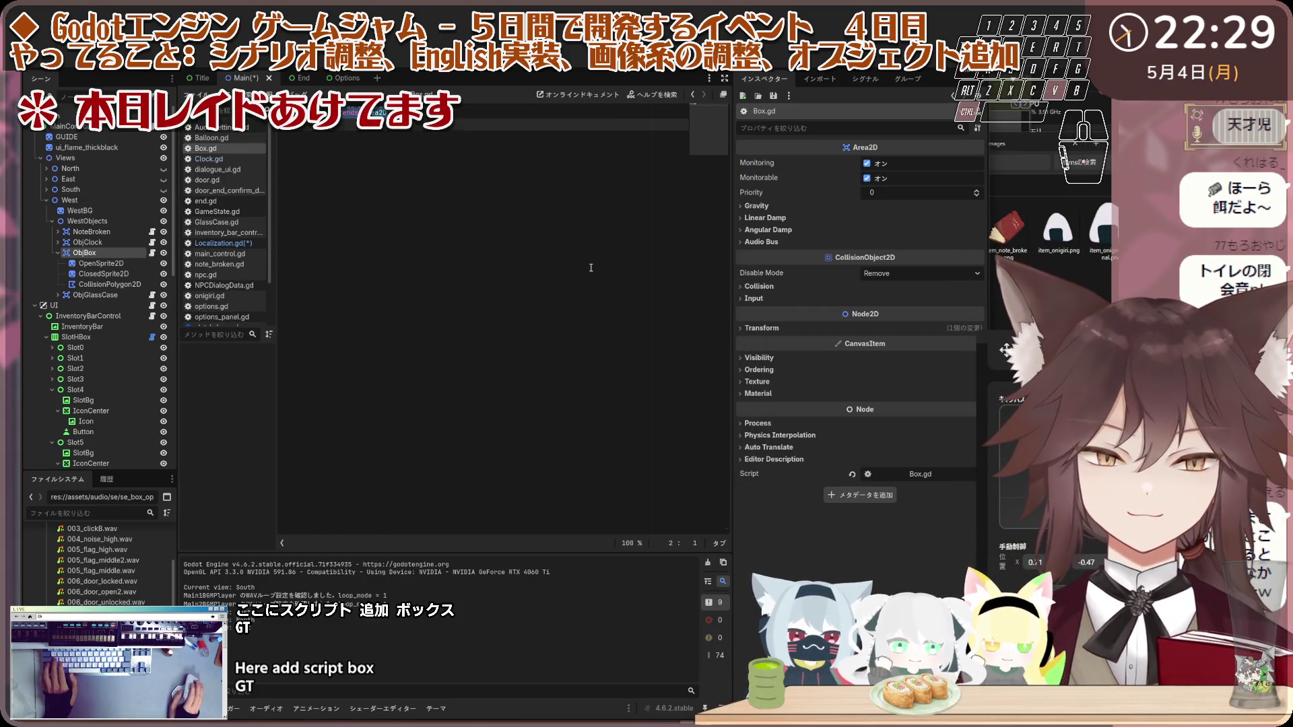
# Step: Paste the box-opening and sound code into Box.gd, save, and run the game with F5
pyautogui.hotkey('ctrl', 'a')
pyautogui.hotkey('ctrl', 'v')
pyautogui.click(558, 347)
pyautogui.hotkey('ctrl', 's')
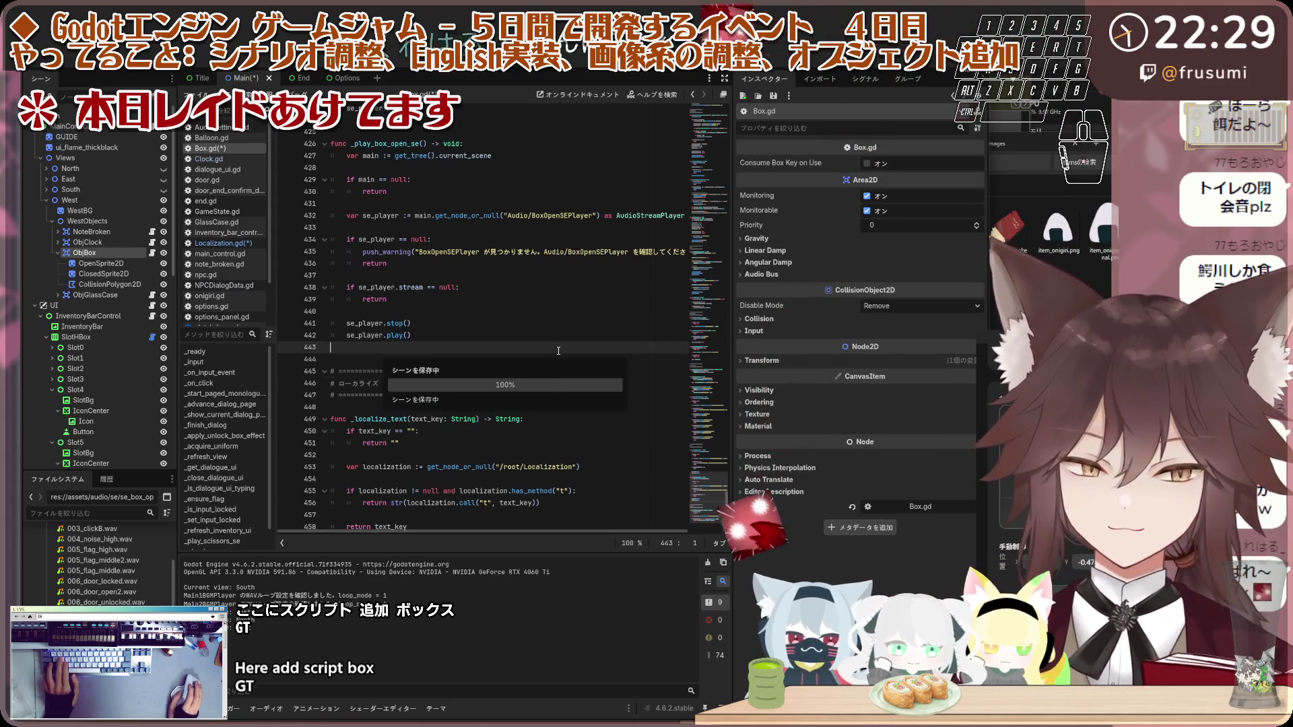
pyautogui.scroll(-1, 693, 465)
pyautogui.scroll(20, 677, 140)
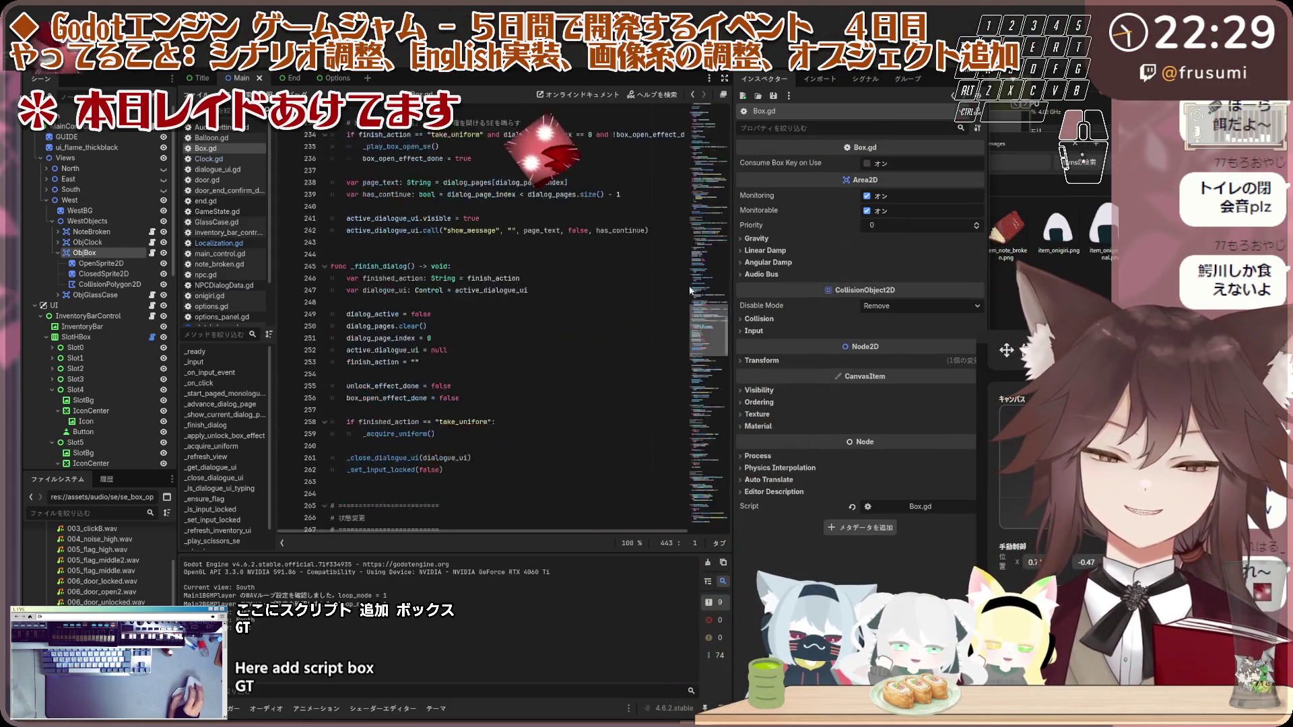
pyautogui.scroll(-20, 666, 114)
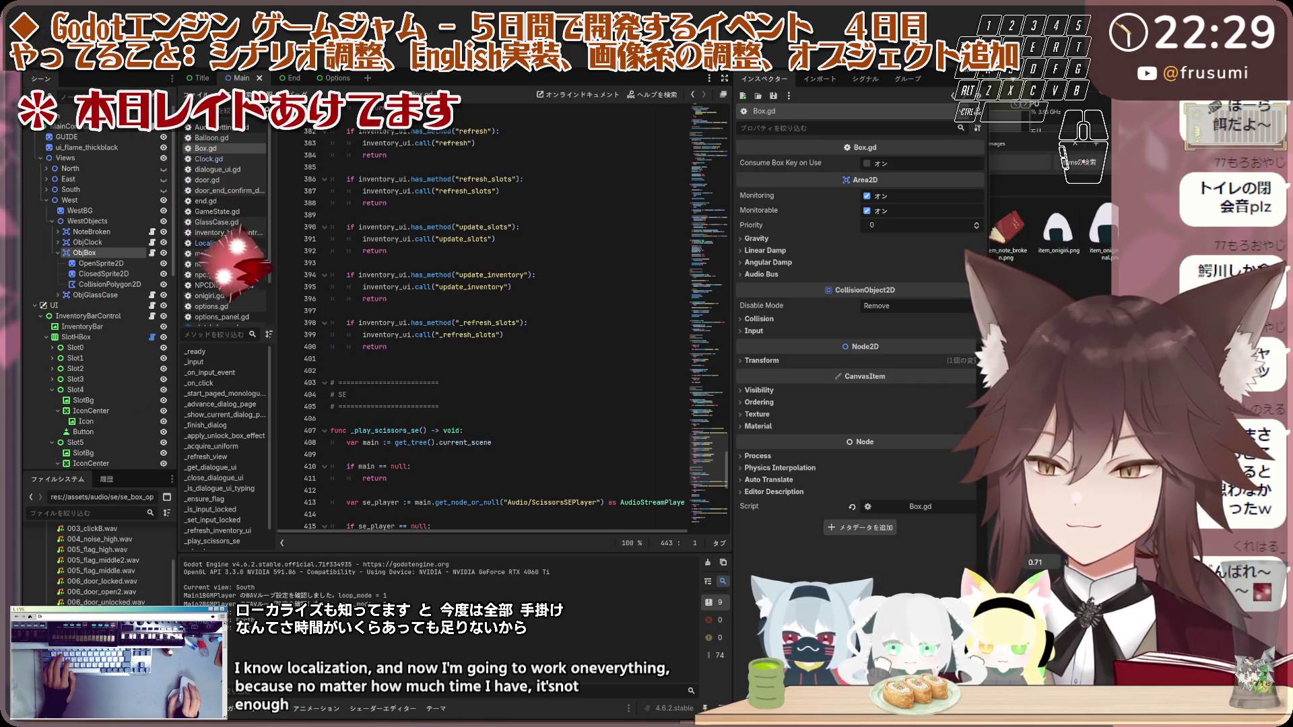
pyautogui.press('F5')
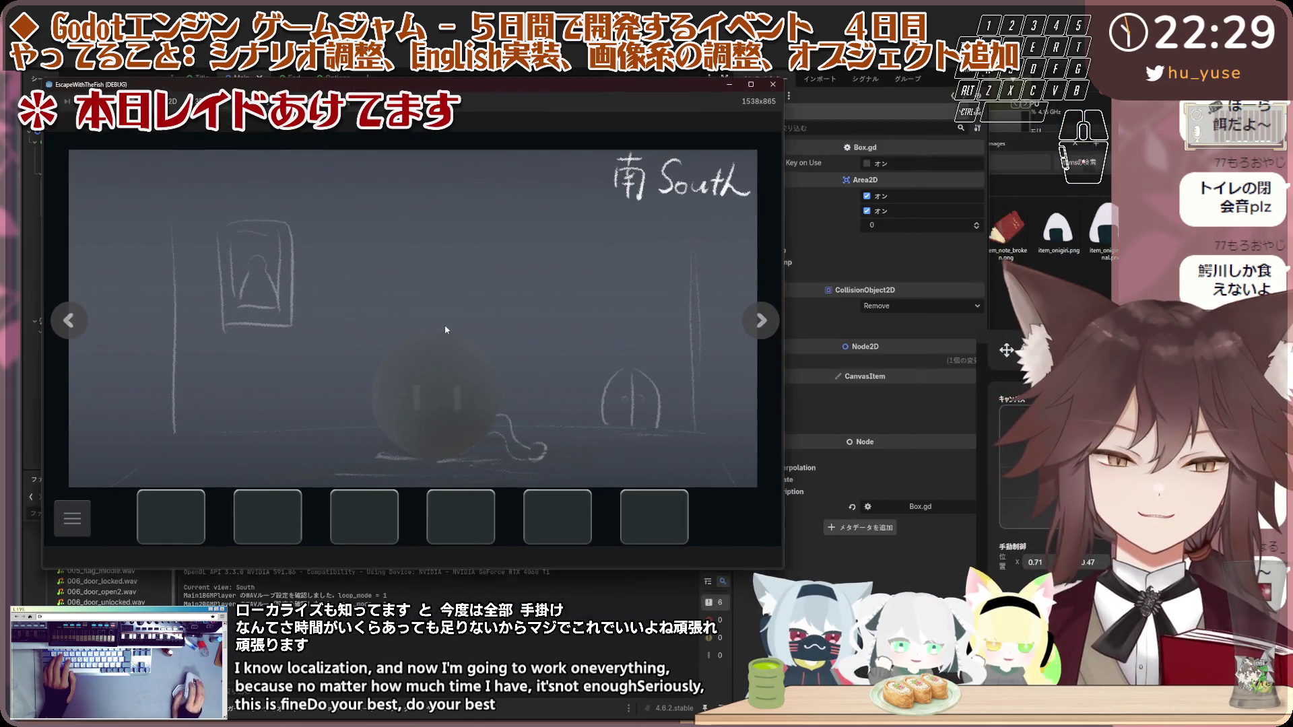
# Step: Move the game window right, then pick up the onigiri from the East room table
pyautogui.click(444, 324)
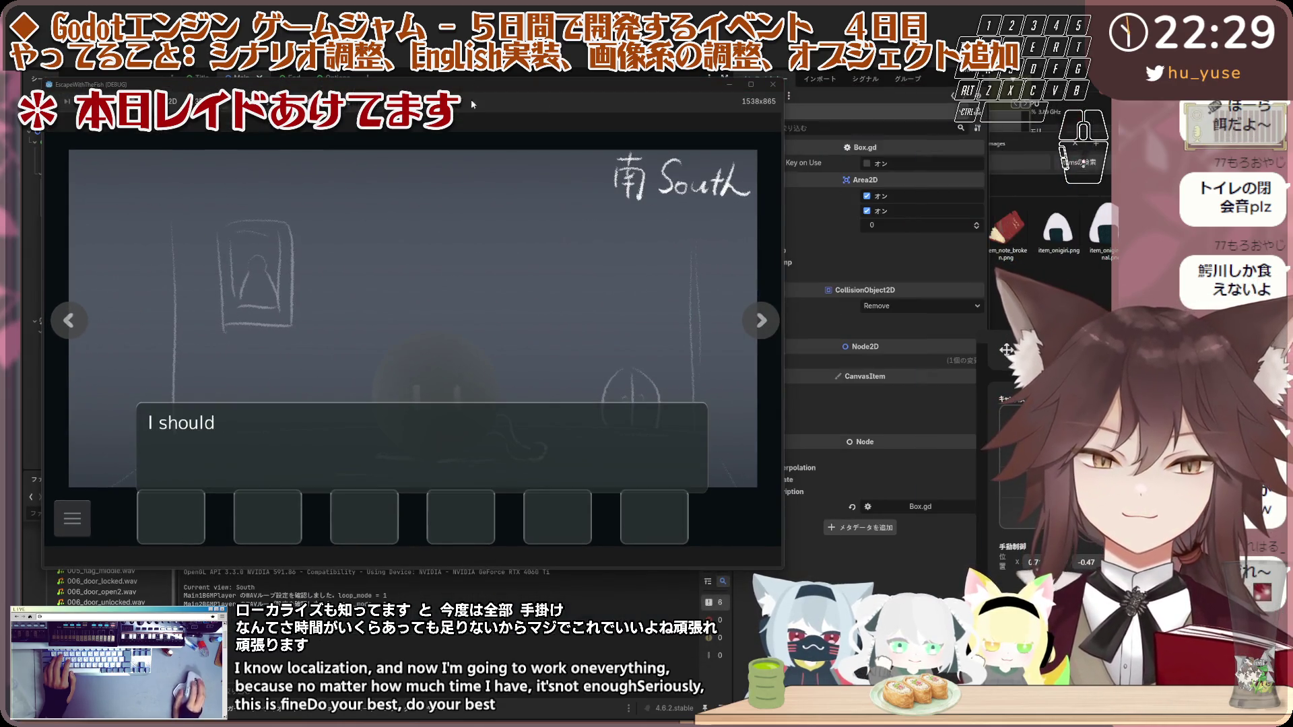
pyautogui.moveTo(472, 104); pyautogui.dragTo(571, 99)
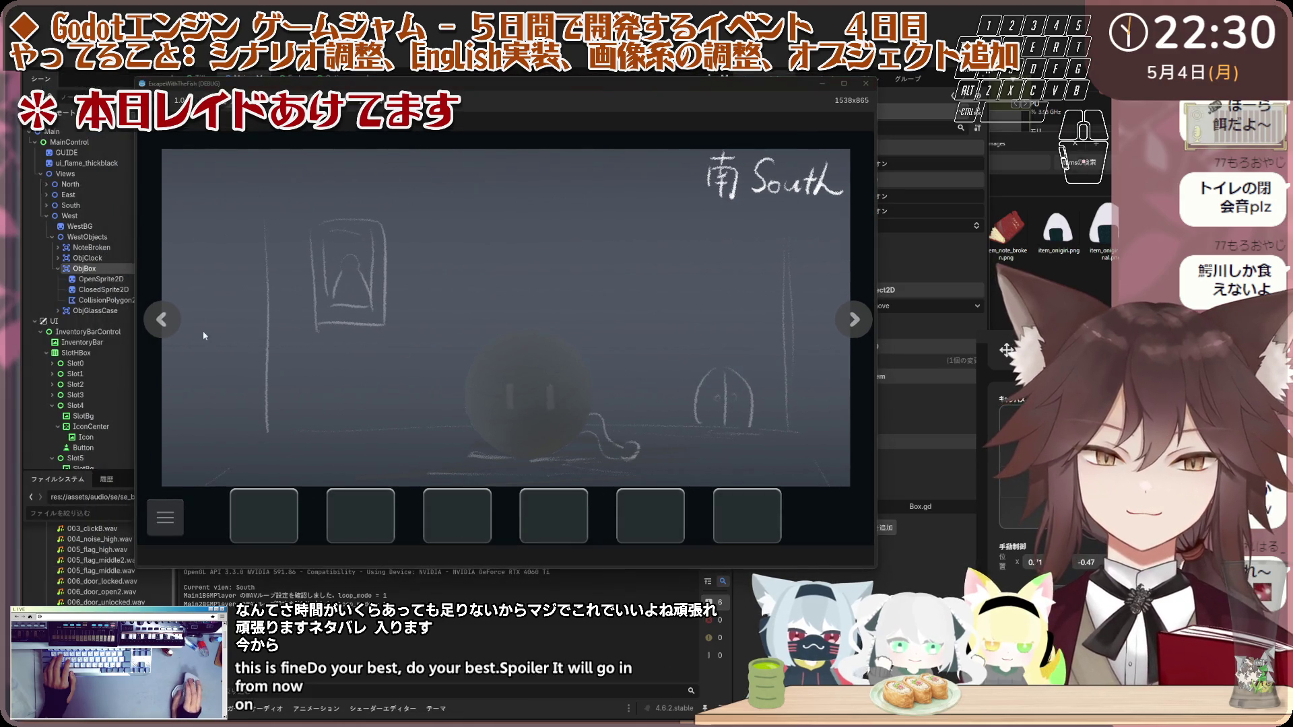
pyautogui.click(179, 317)
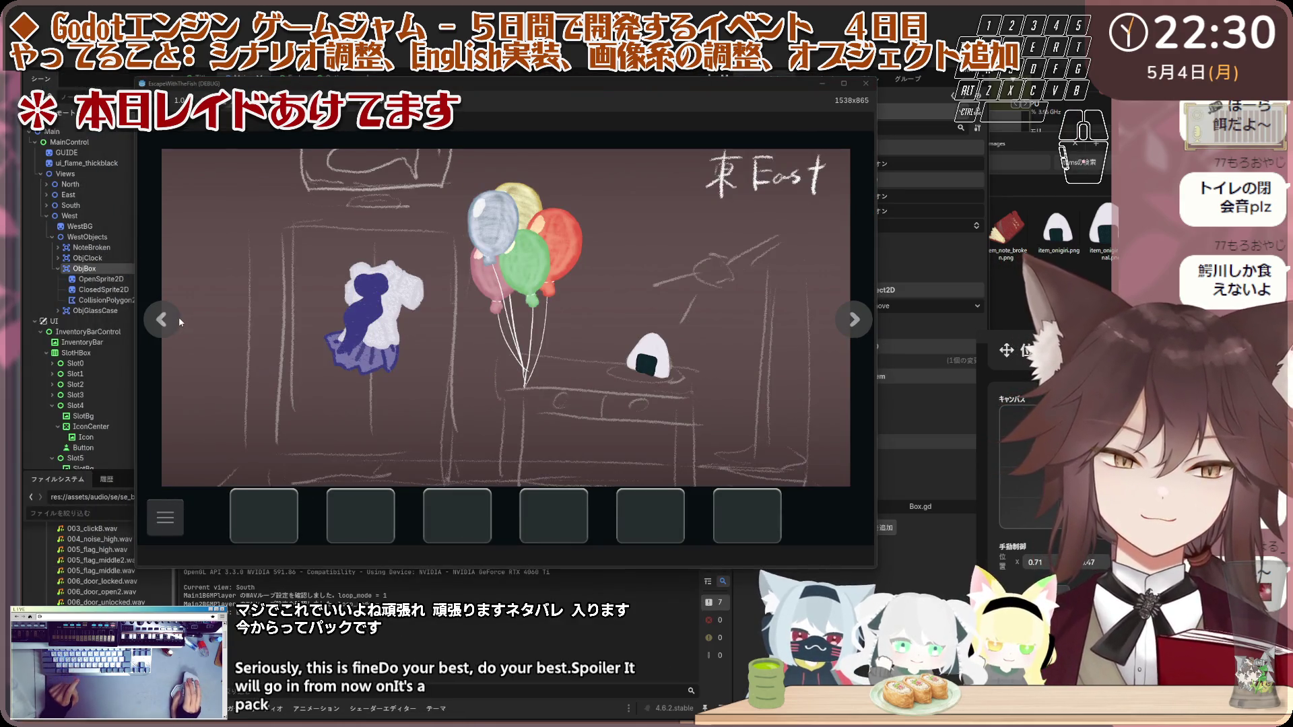
pyautogui.click(169, 318)
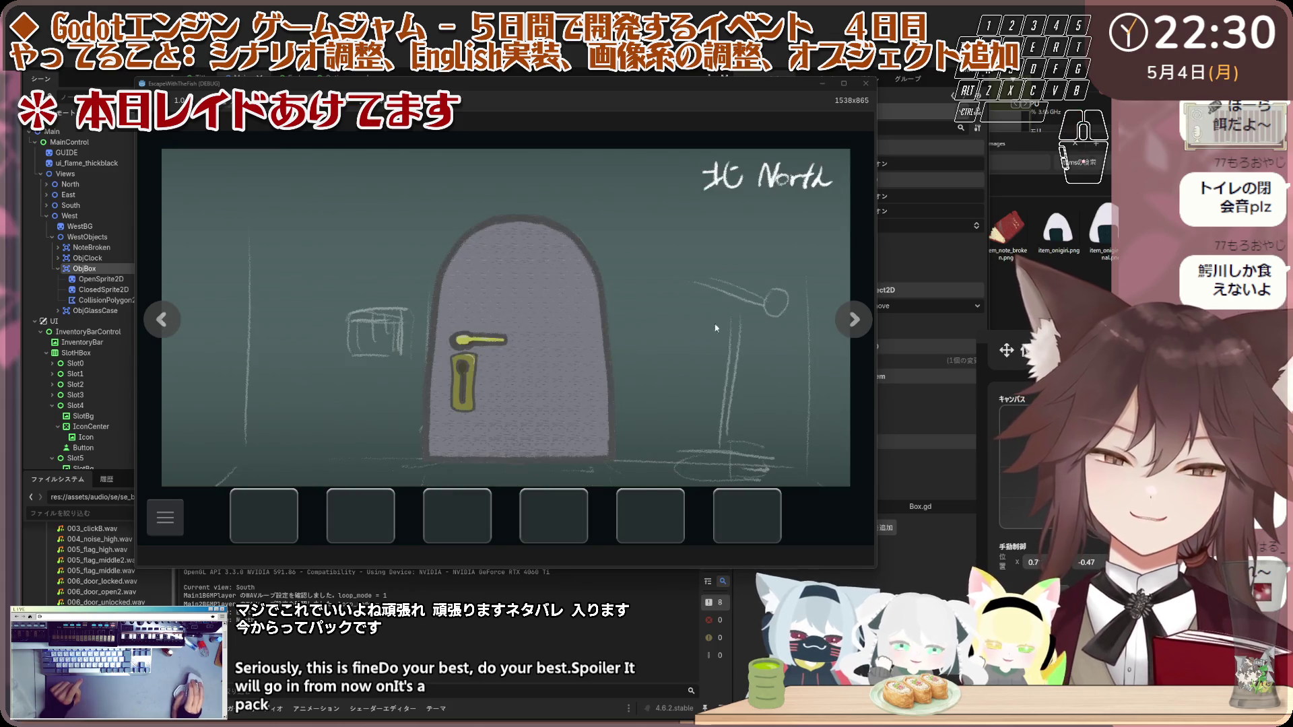
pyautogui.doubleClick(179, 320)
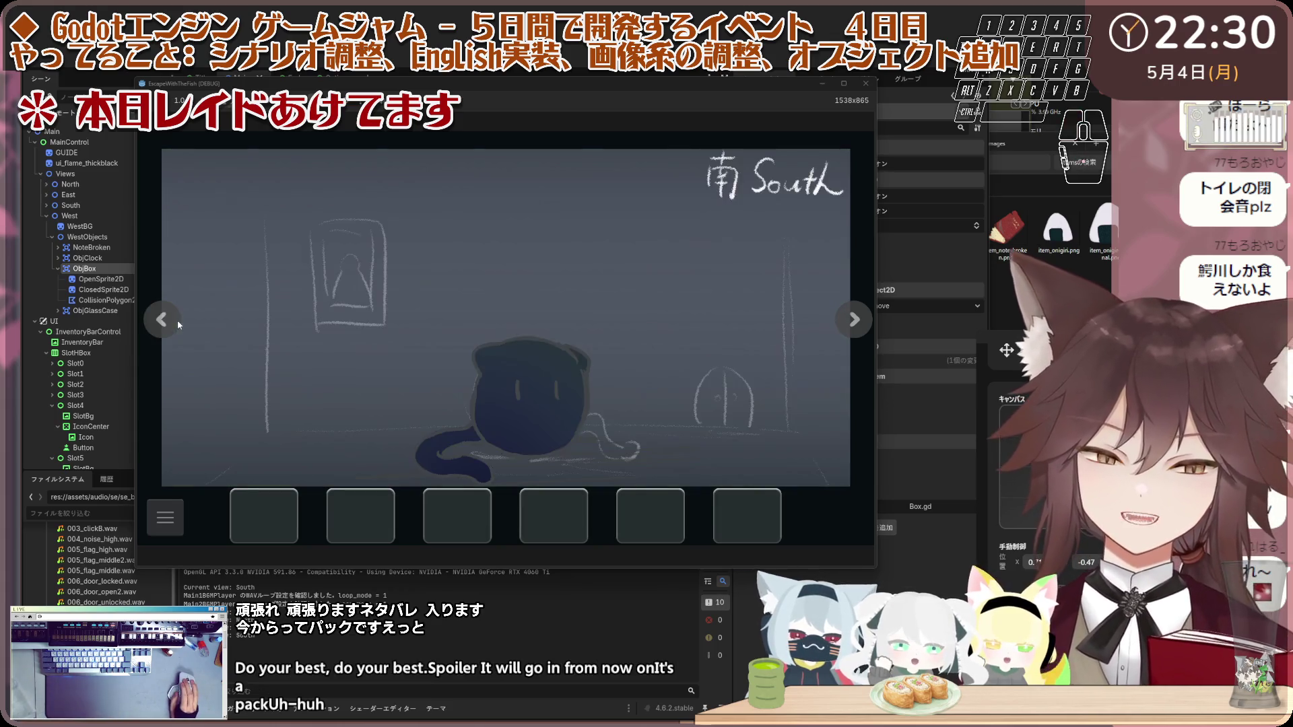
pyautogui.click(184, 337)
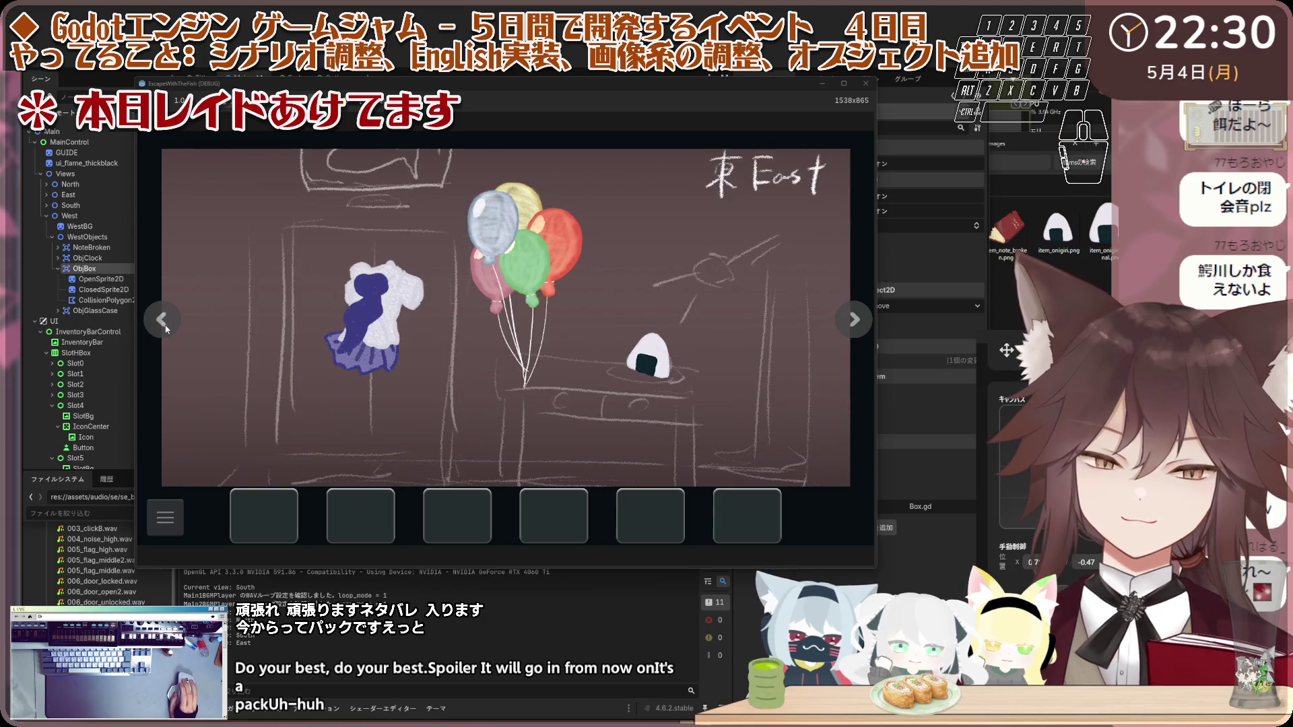
pyautogui.doubleClick(183, 337)
pyautogui.click(183, 337)
pyautogui.click(183, 337)
pyautogui.click(647, 359)
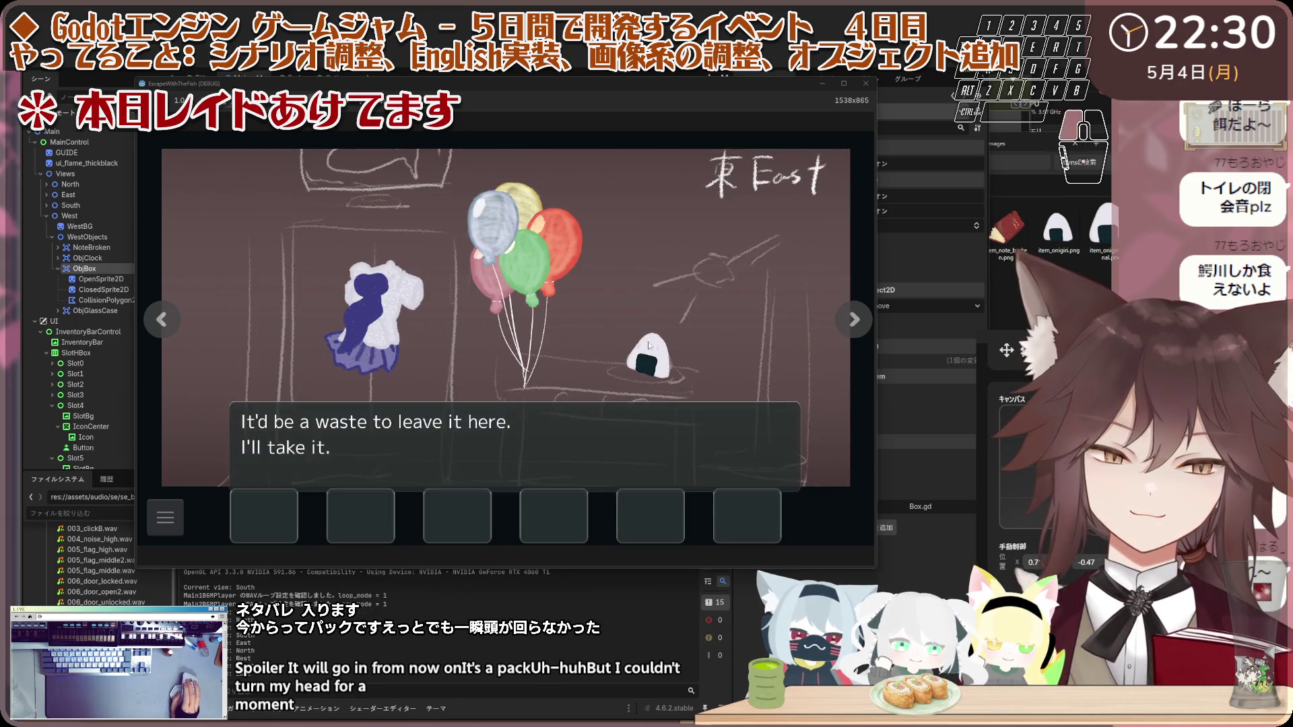
# Step: Examine the gift box in the West room and read its description
pyautogui.click(162, 330)
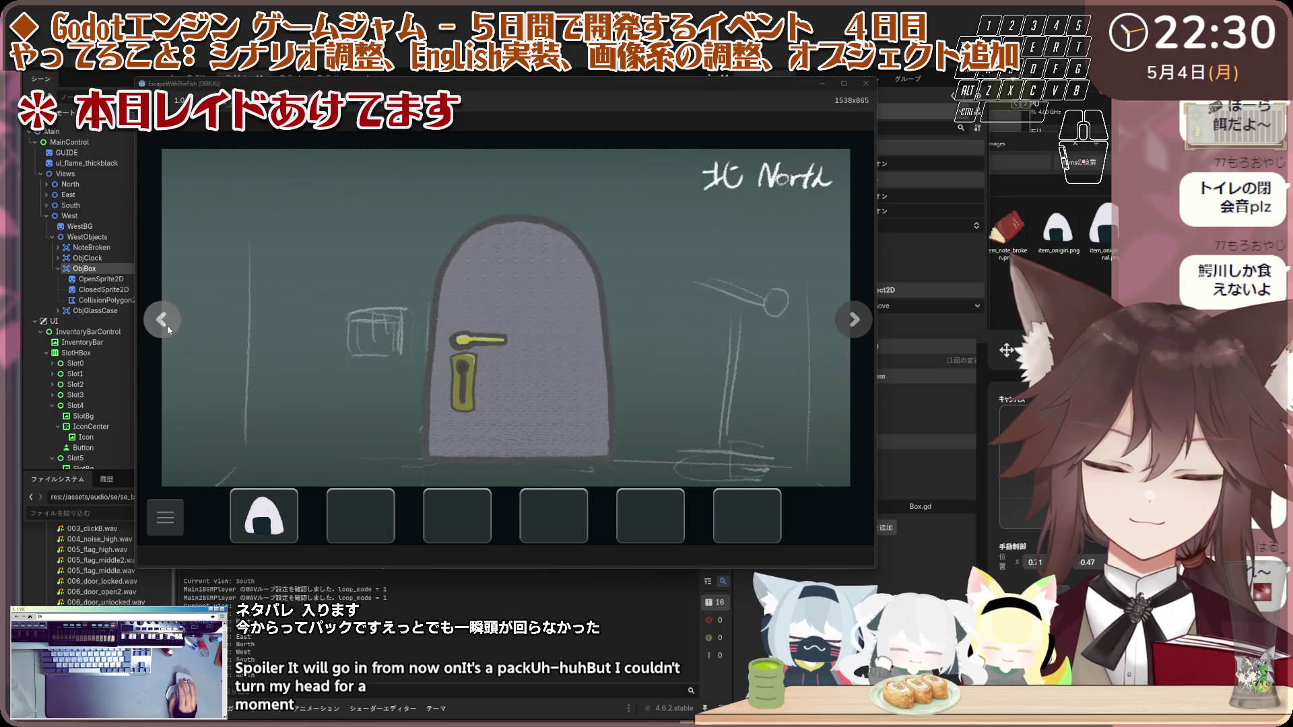
pyautogui.click(167, 324)
pyautogui.click(348, 389)
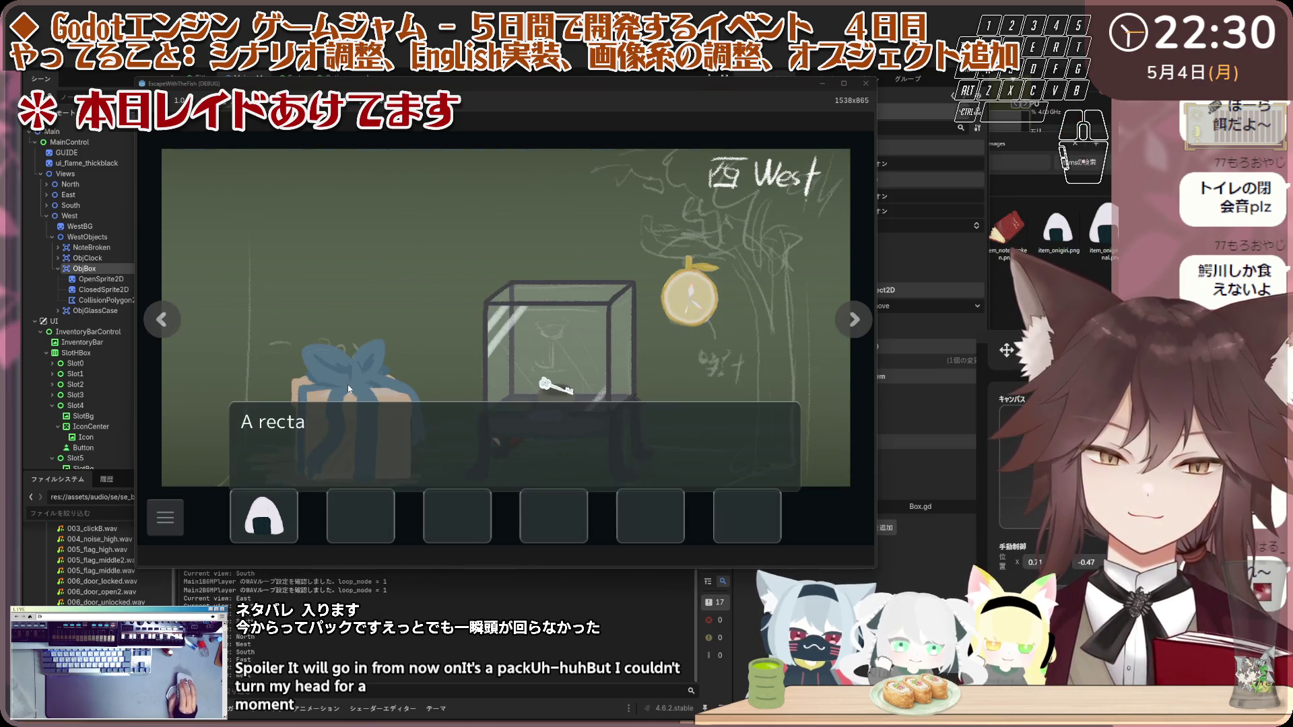
pyautogui.click(330, 376)
pyautogui.click(318, 404)
pyautogui.click(315, 410)
pyautogui.click(314, 413)
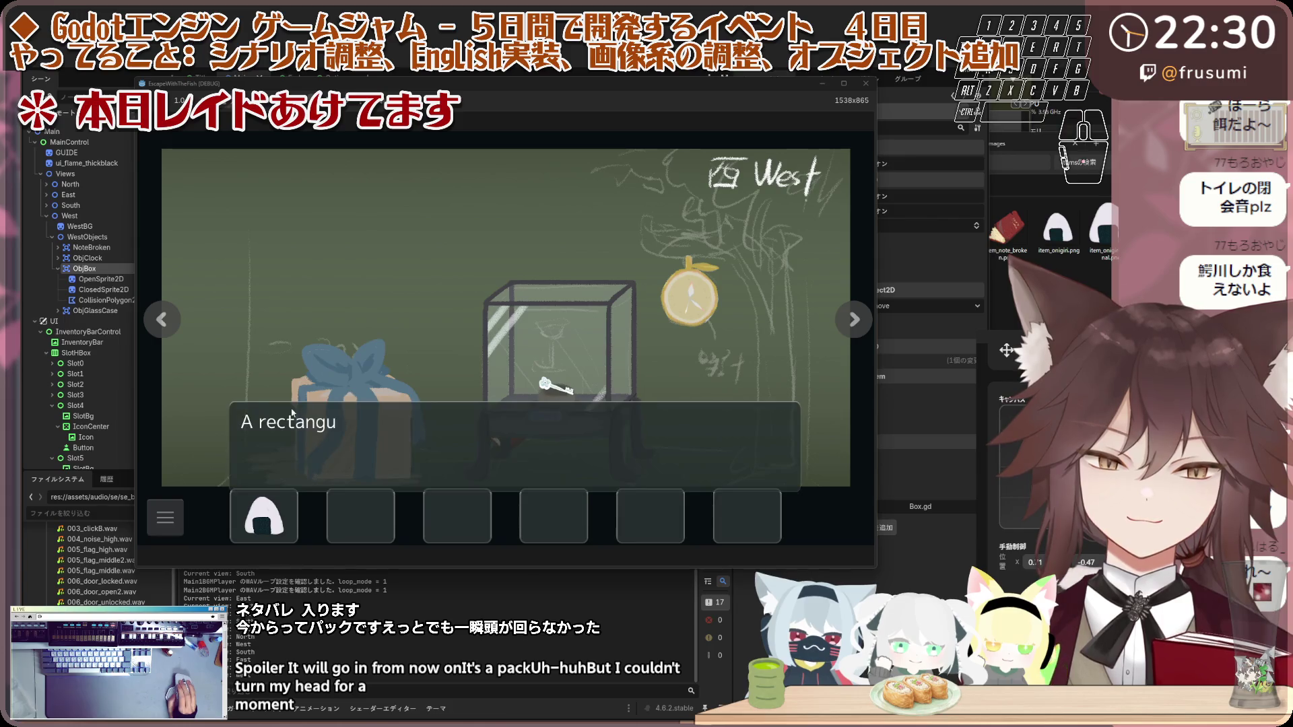
pyautogui.click(288, 380)
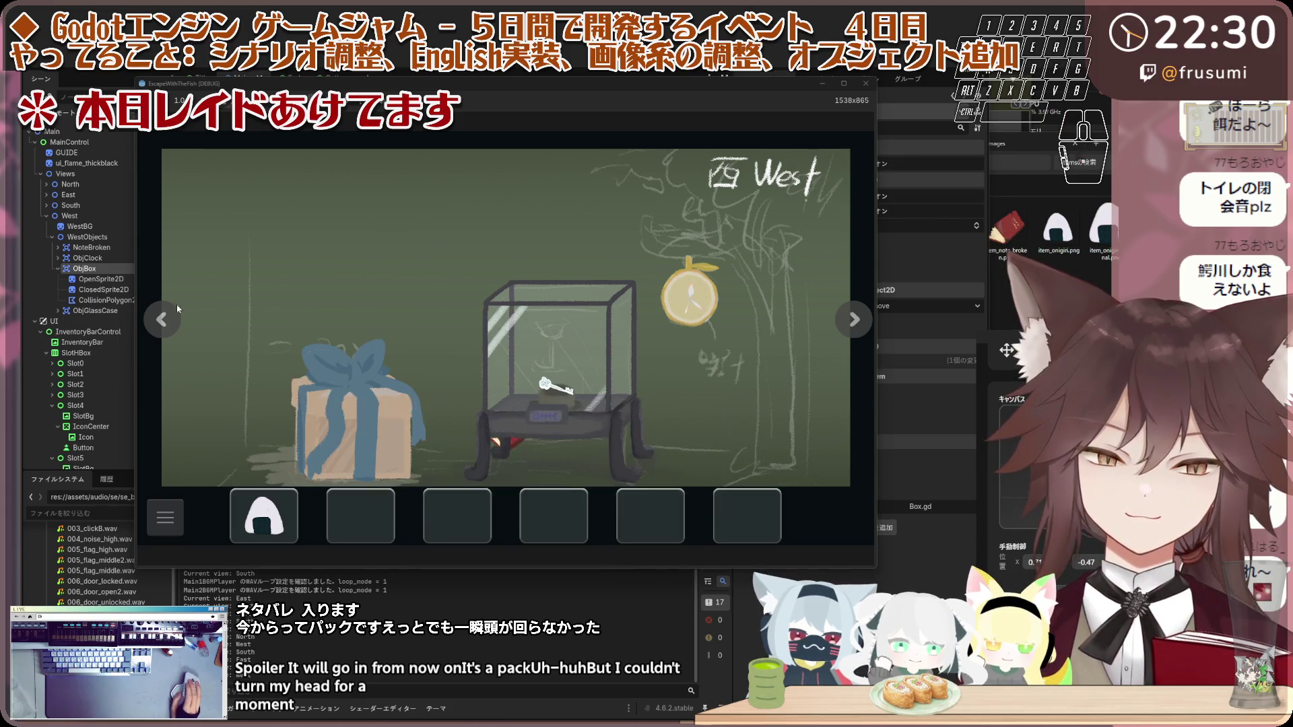
# Step: Feed the onigiri to the hungry stray cat in the South room
pyautogui.click(162, 319)
pyautogui.click(367, 389)
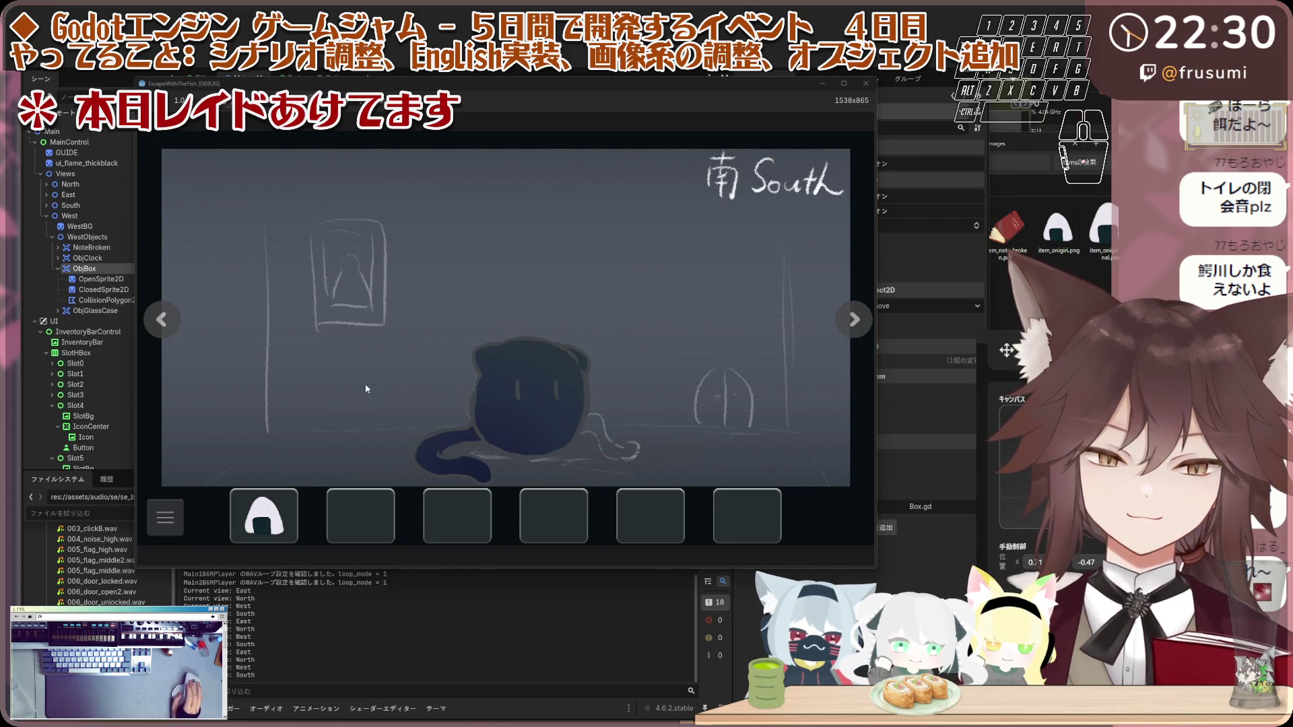
pyautogui.click(275, 502)
pyautogui.click(404, 431)
pyautogui.click(405, 431)
# Step: Try the locked North door, then examine the uniform hanging in the East room
pyautogui.click(161, 319)
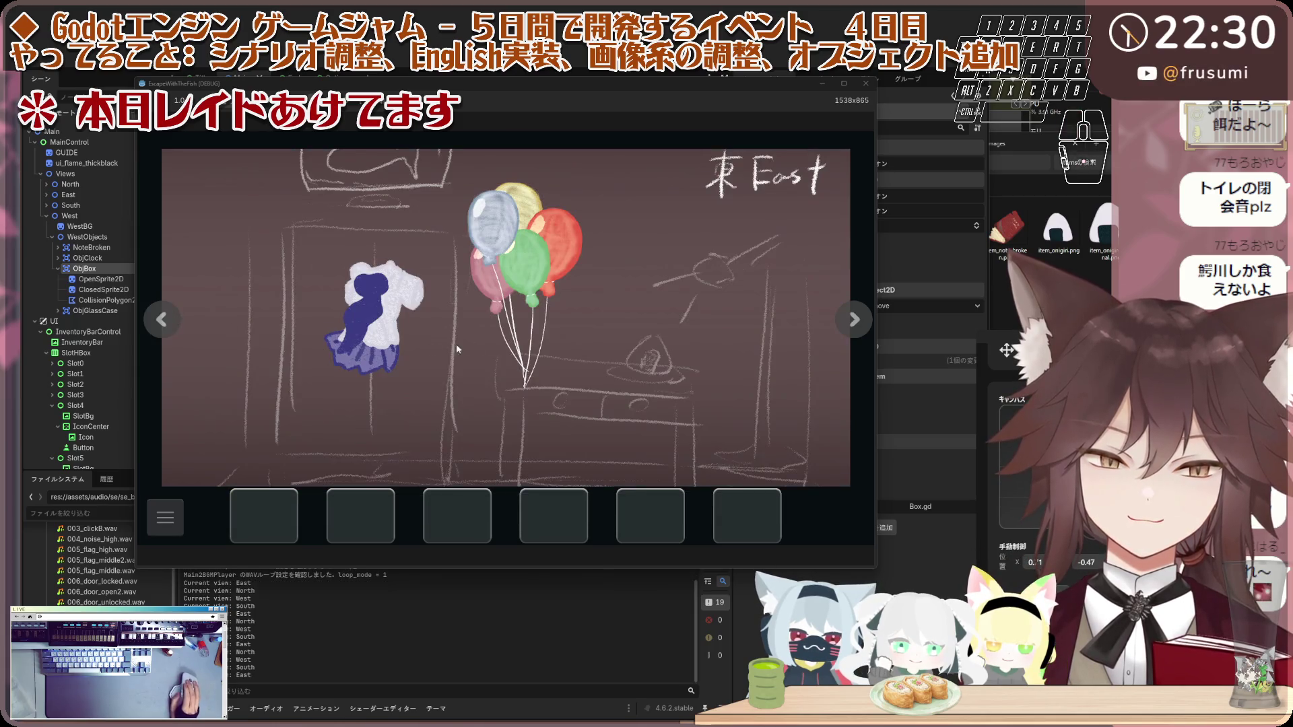
pyautogui.click(163, 320)
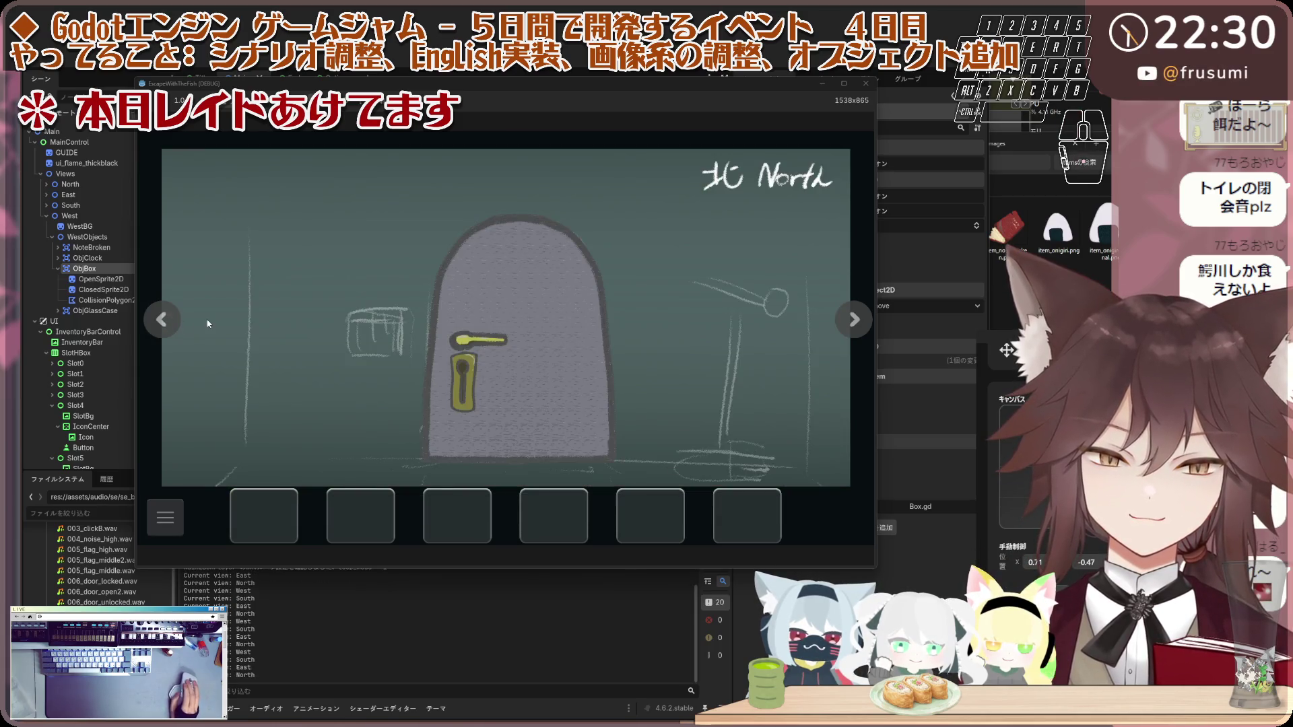
pyautogui.click(565, 325)
pyautogui.click(321, 317)
pyautogui.click(164, 320)
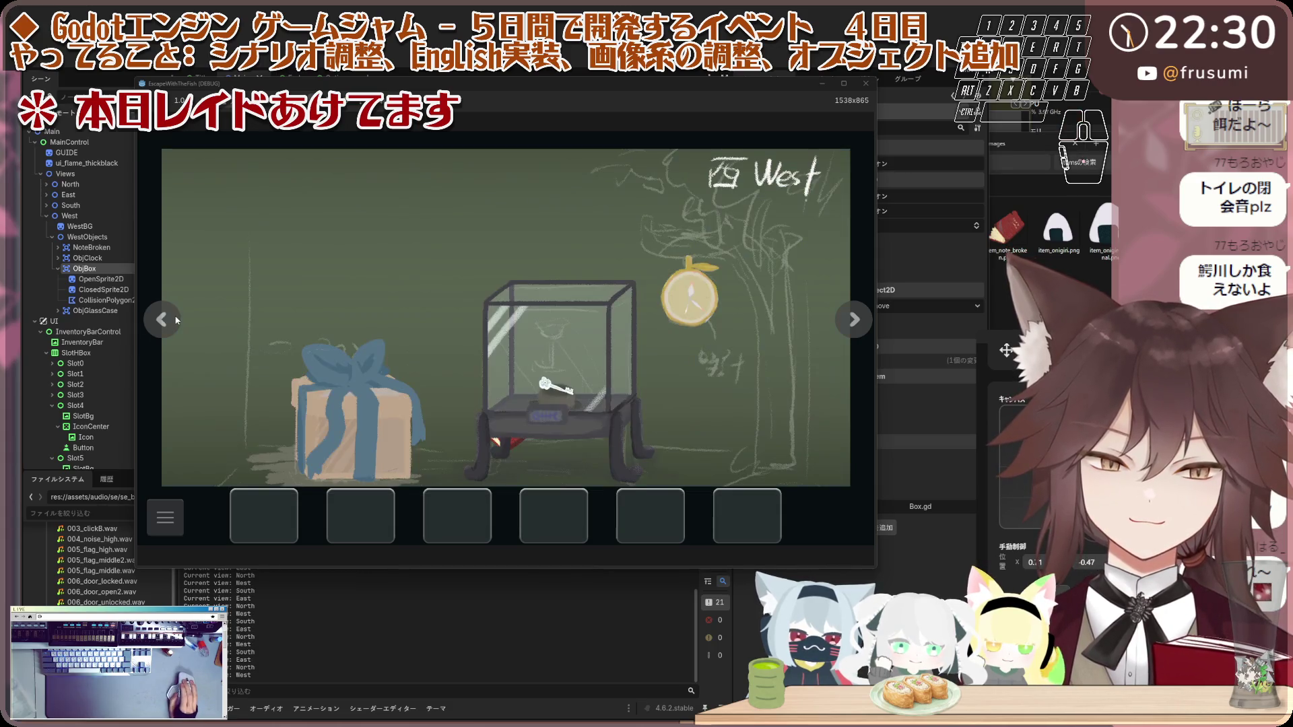
pyautogui.click(164, 320)
pyautogui.click(164, 320)
pyautogui.click(393, 317)
pyautogui.click(290, 294)
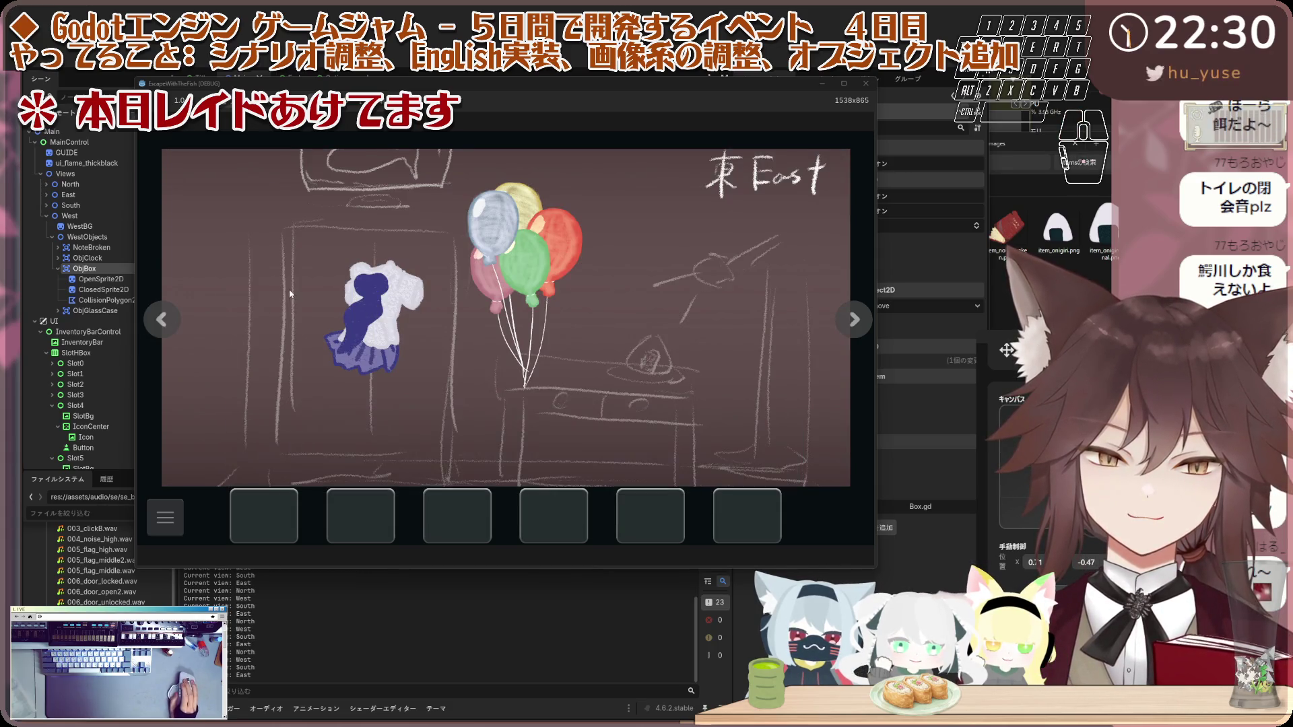
# Step: Read the West room gift box description again
pyautogui.click(163, 320)
pyautogui.click(164, 320)
pyautogui.click(353, 386)
pyautogui.click(354, 385)
pyautogui.click(353, 386)
pyautogui.click(353, 386)
# Step: Talk through the child's thank-you dialogue in the South room
pyautogui.click(163, 320)
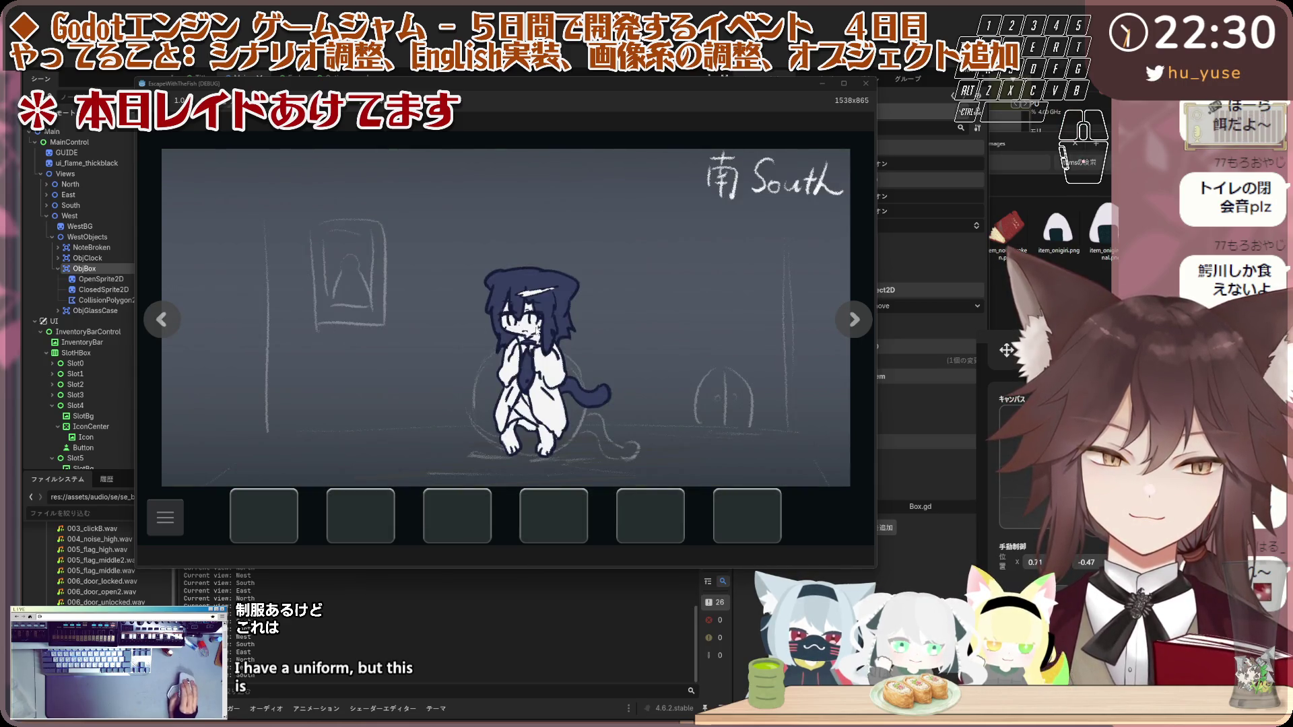
pyautogui.click(539, 330)
pyautogui.click(183, 329)
pyautogui.click(182, 330)
pyautogui.click(183, 330)
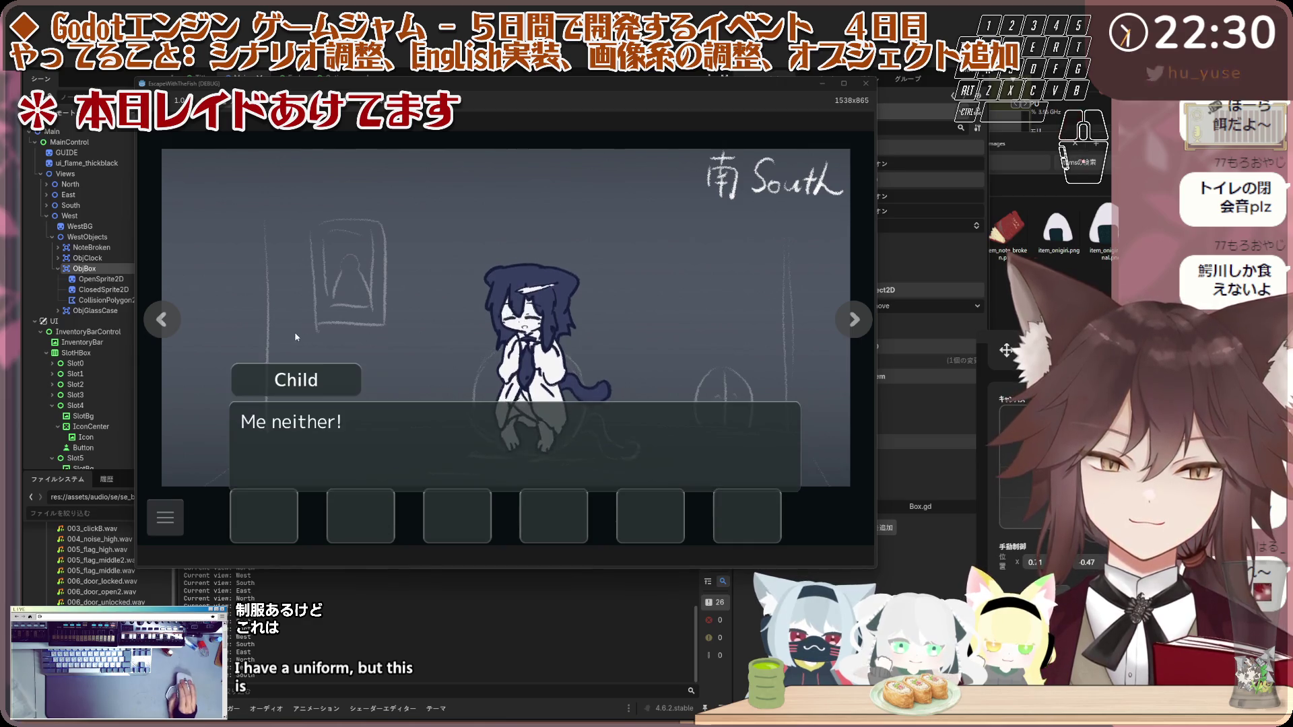
pyautogui.click(182, 329)
# Step: Take the clock hand and inspect the yellow clock on the West wall
pyautogui.click(178, 328)
pyautogui.click(177, 326)
pyautogui.click(177, 322)
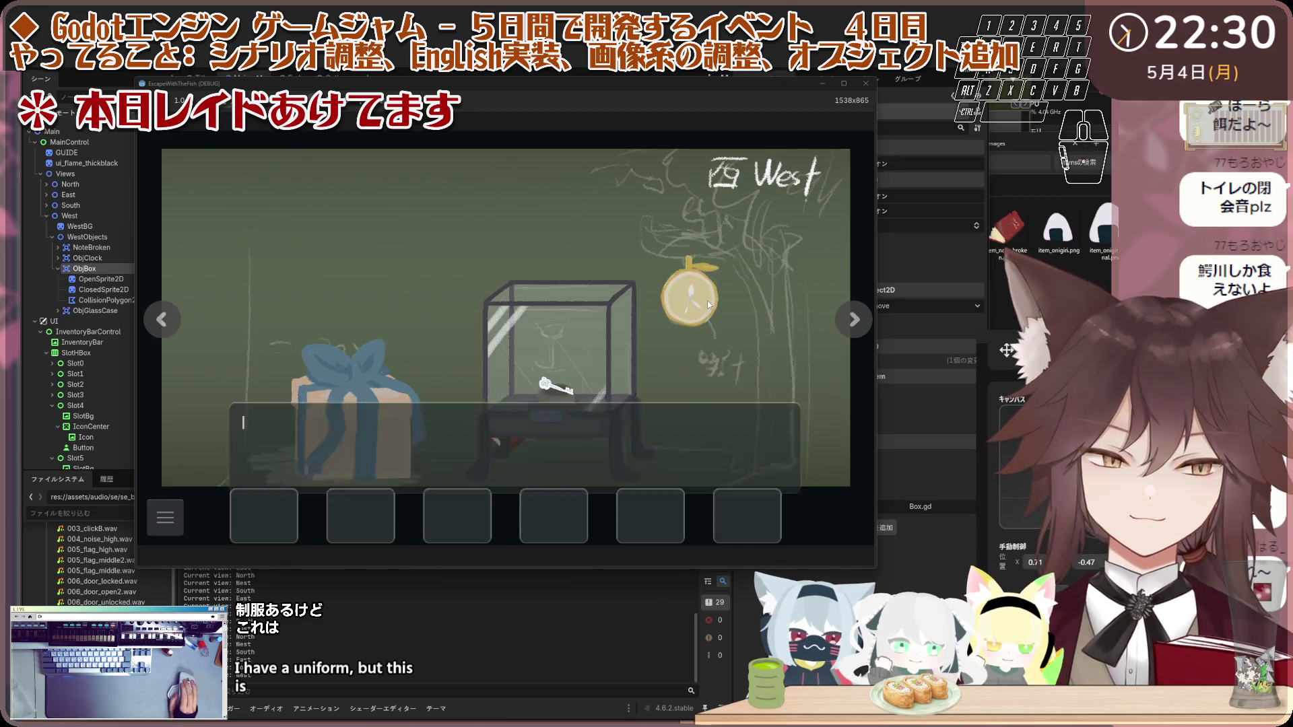
pyautogui.click(707, 300)
pyautogui.click(708, 300)
pyautogui.click(720, 374)
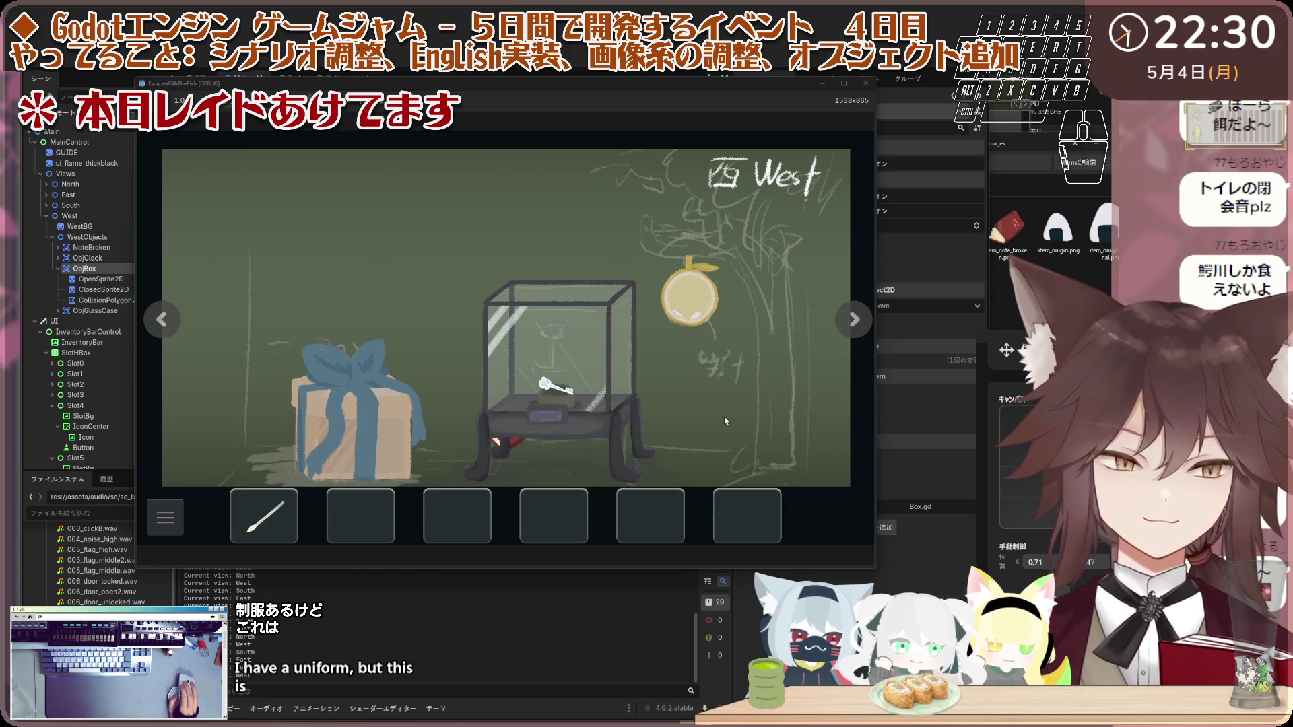
pyautogui.click(698, 298)
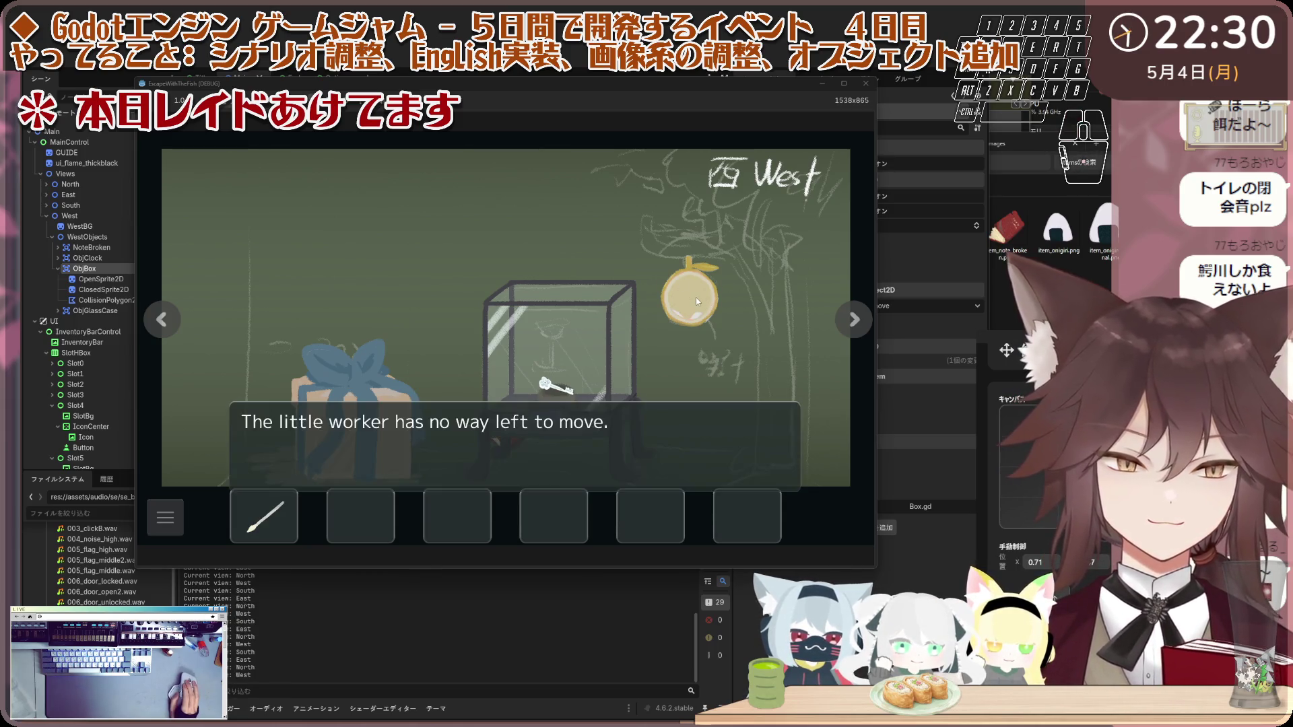
pyautogui.click(375, 485)
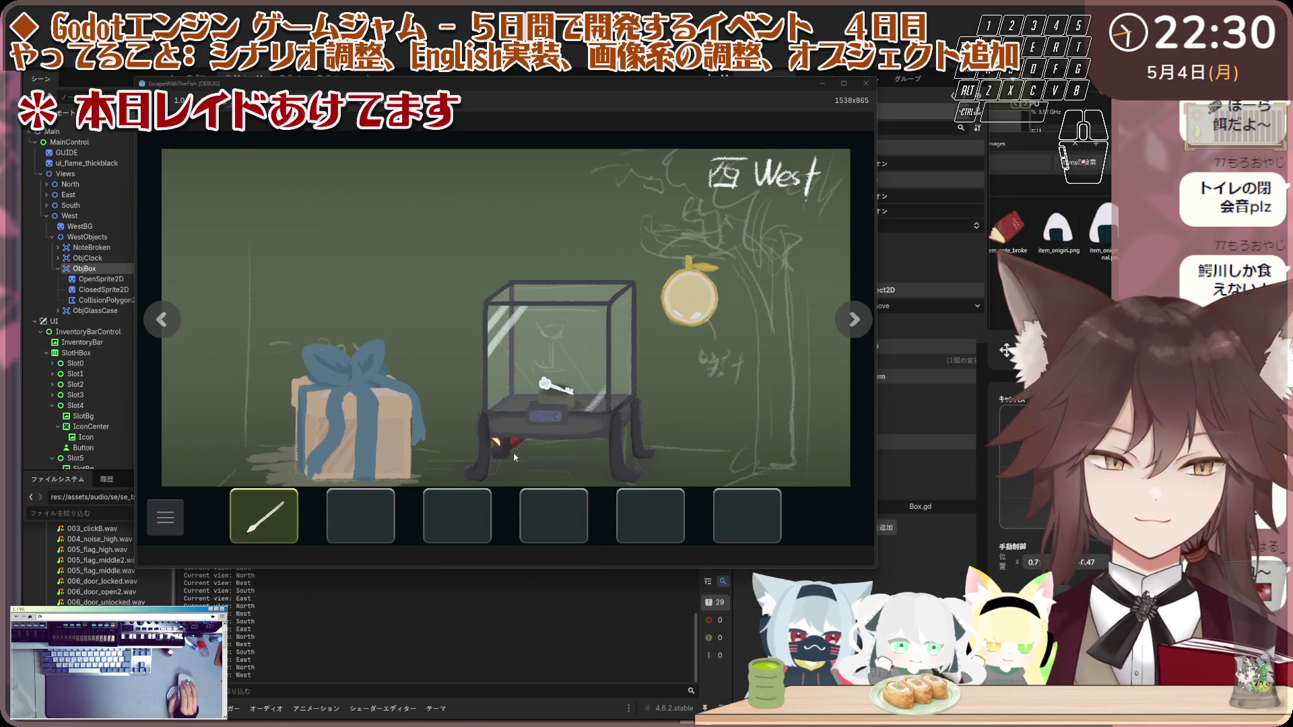
# Step: Pop the green balloon in the East room
pyautogui.click(207, 306)
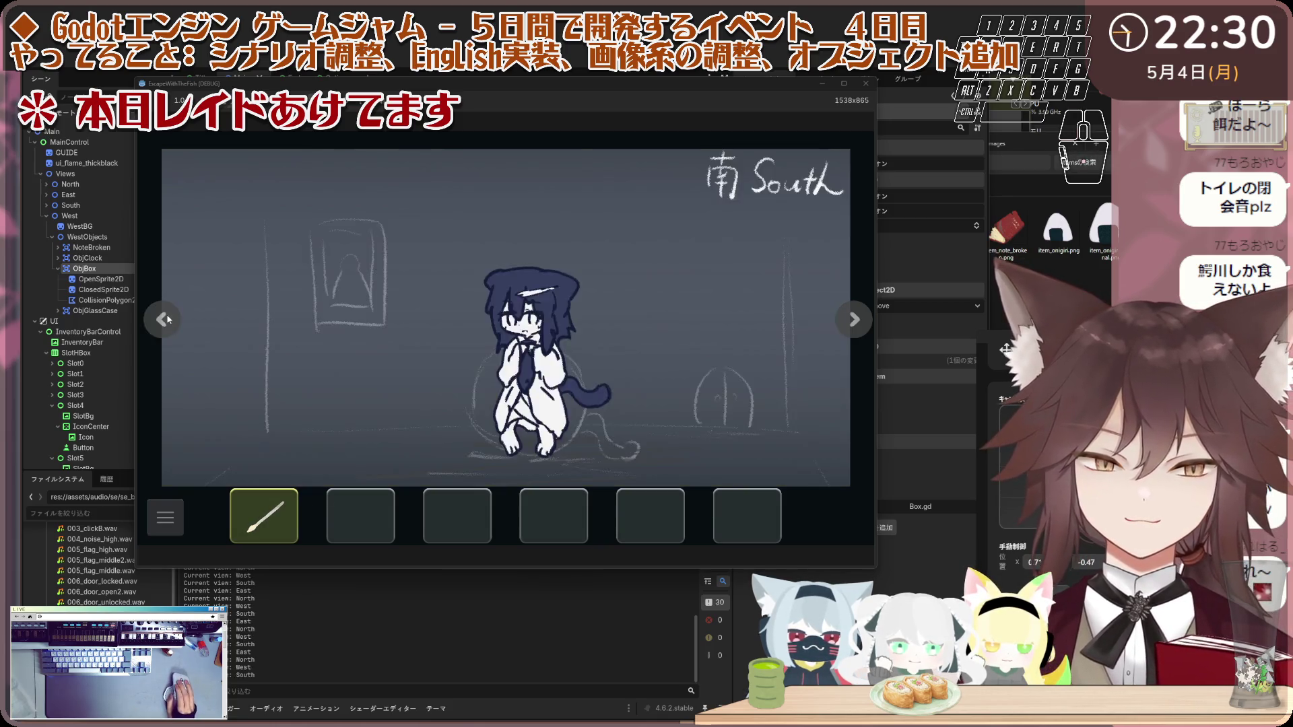
pyautogui.click(207, 306)
pyautogui.click(523, 233)
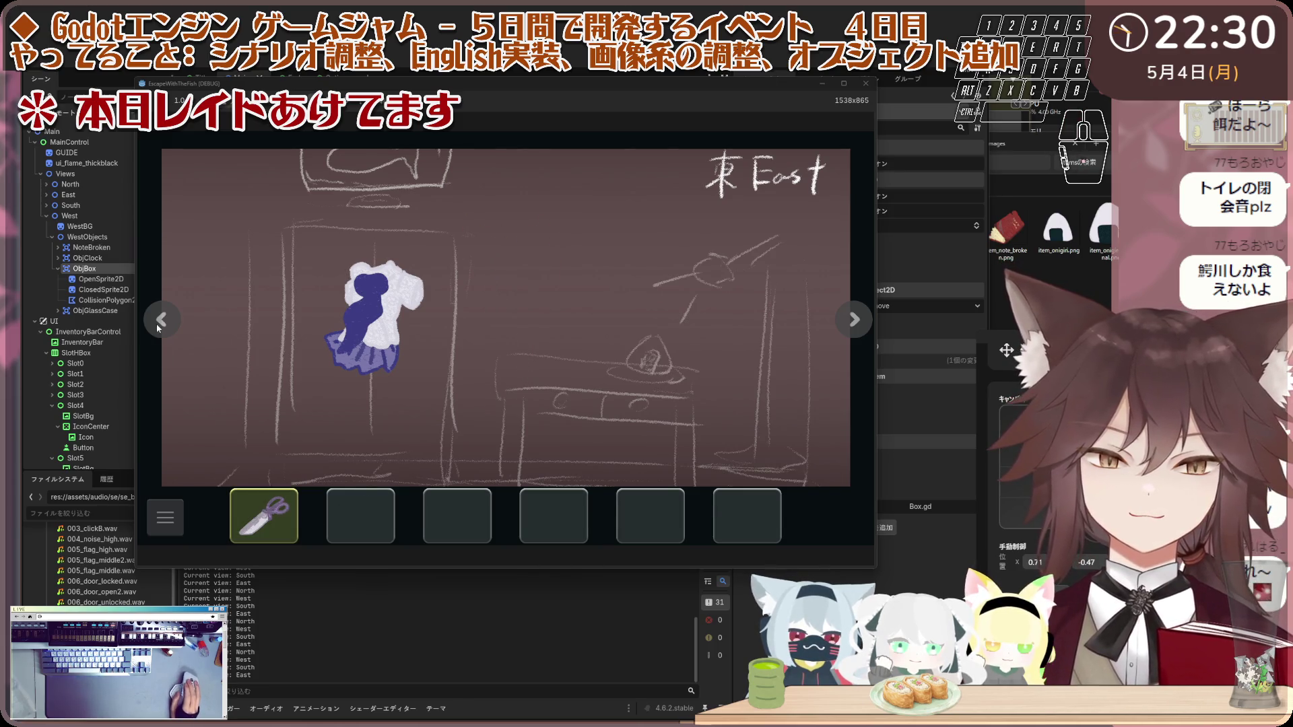
# Step: Cut the West gift box open with the blade and take the uniform
pyautogui.click(158, 324)
pyautogui.click(159, 324)
pyautogui.click(359, 380)
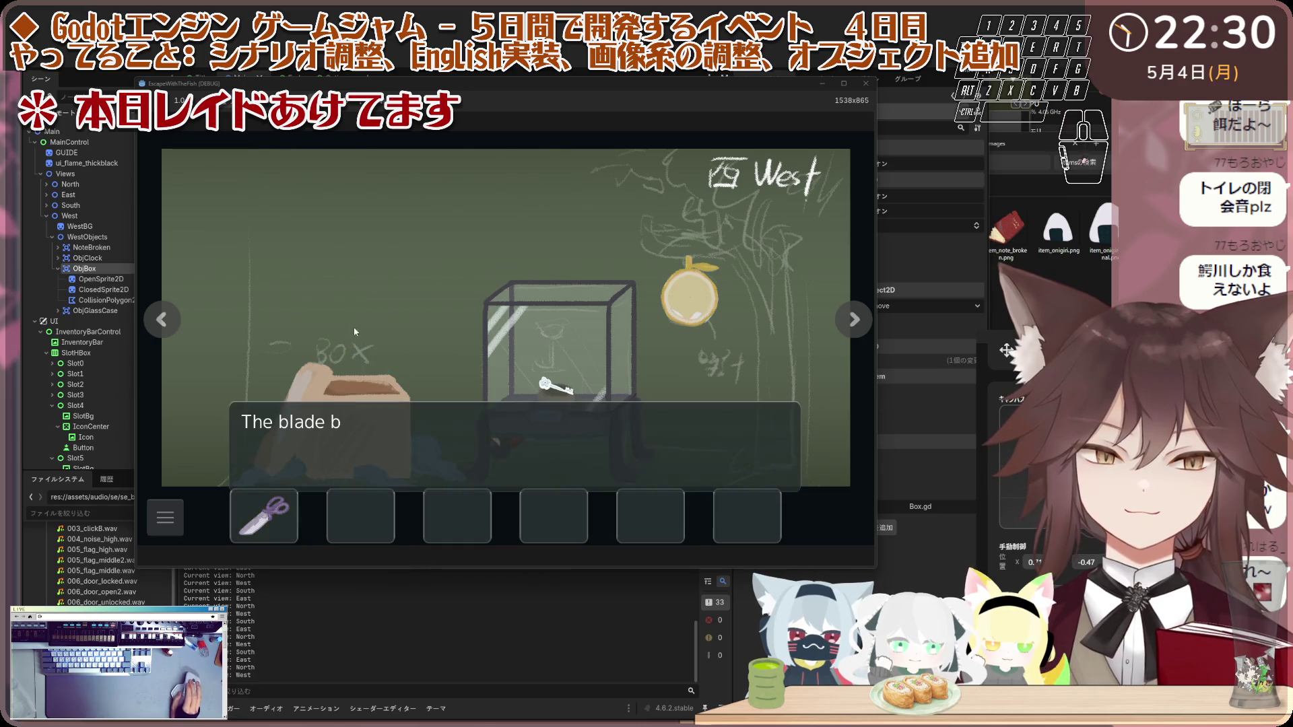
pyautogui.click(438, 303)
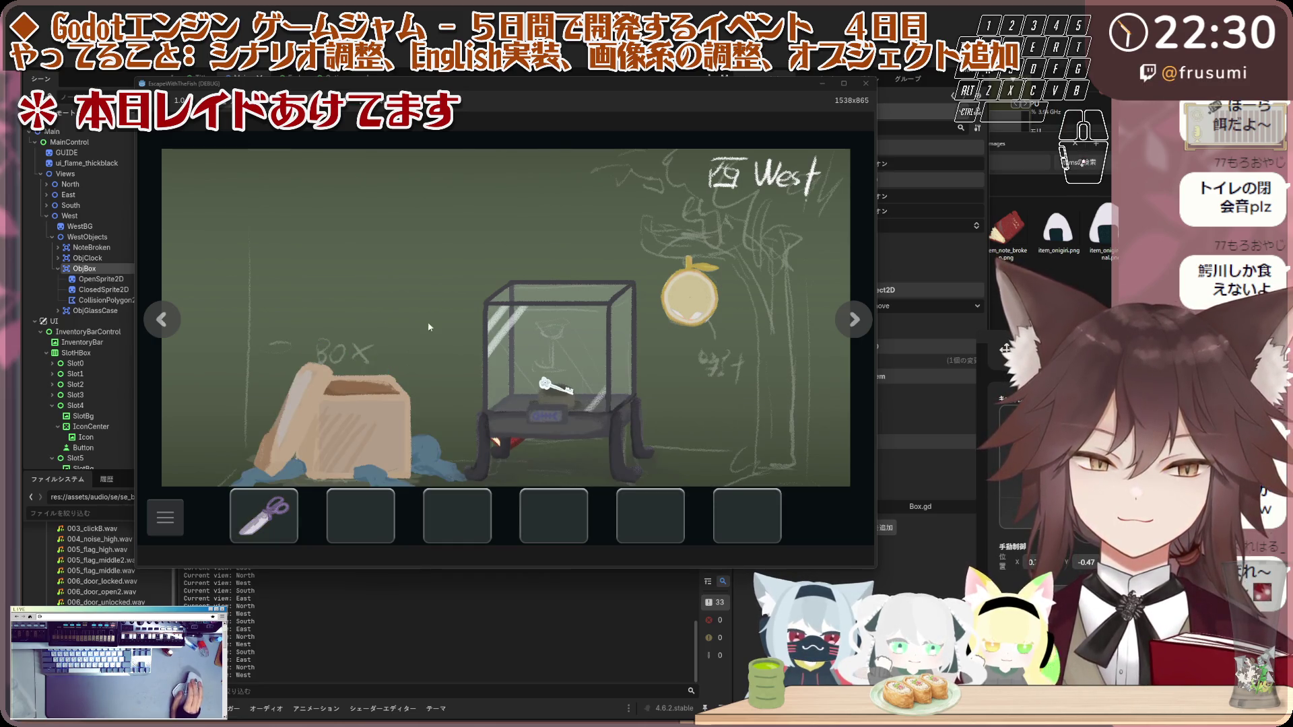
pyautogui.click(376, 423)
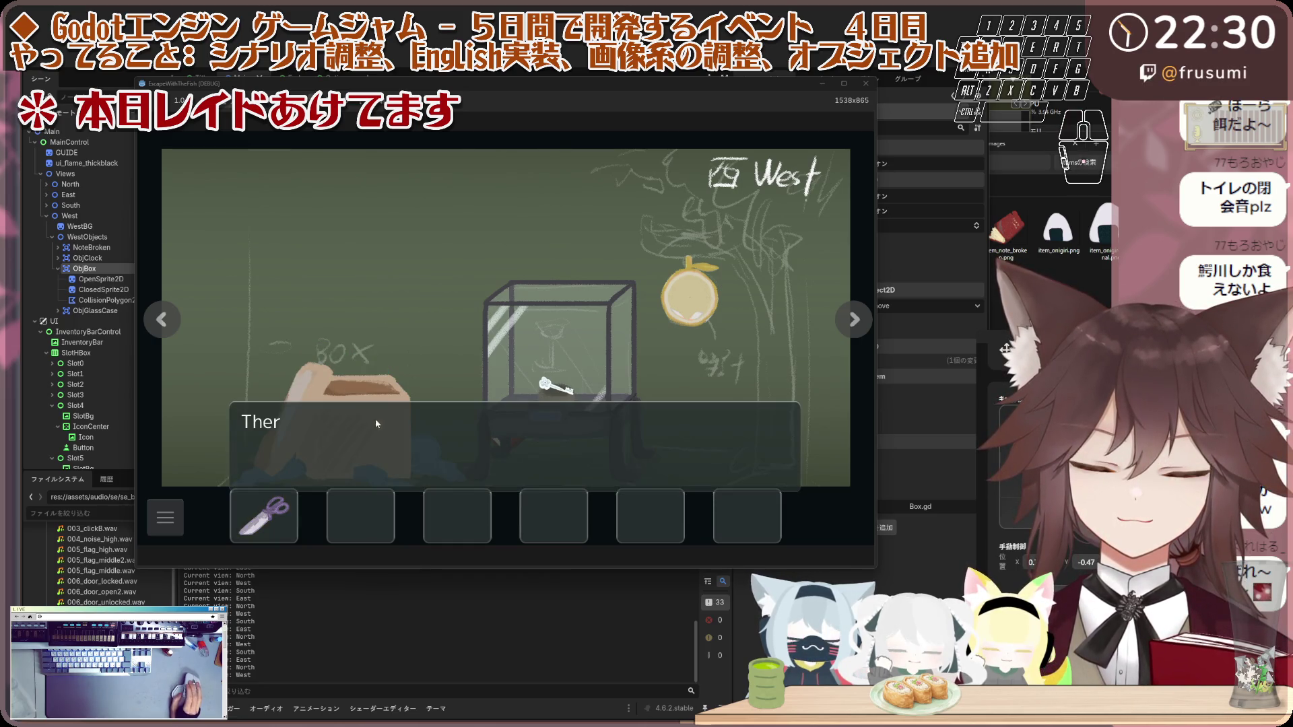
pyautogui.click(418, 317)
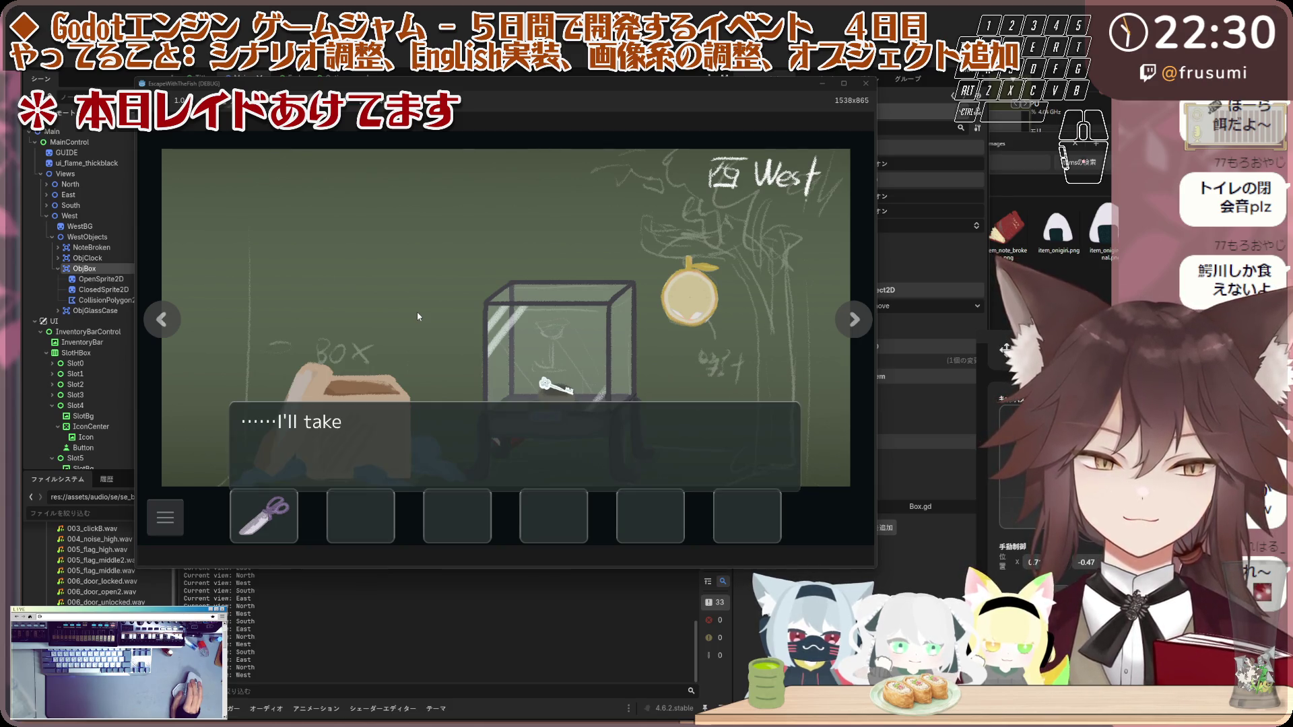
pyautogui.click(418, 316)
# Step: Check the emptied gift box until its empty-box message appears
pyautogui.click(361, 401)
pyautogui.click(361, 401)
pyautogui.click(368, 410)
pyautogui.click(368, 410)
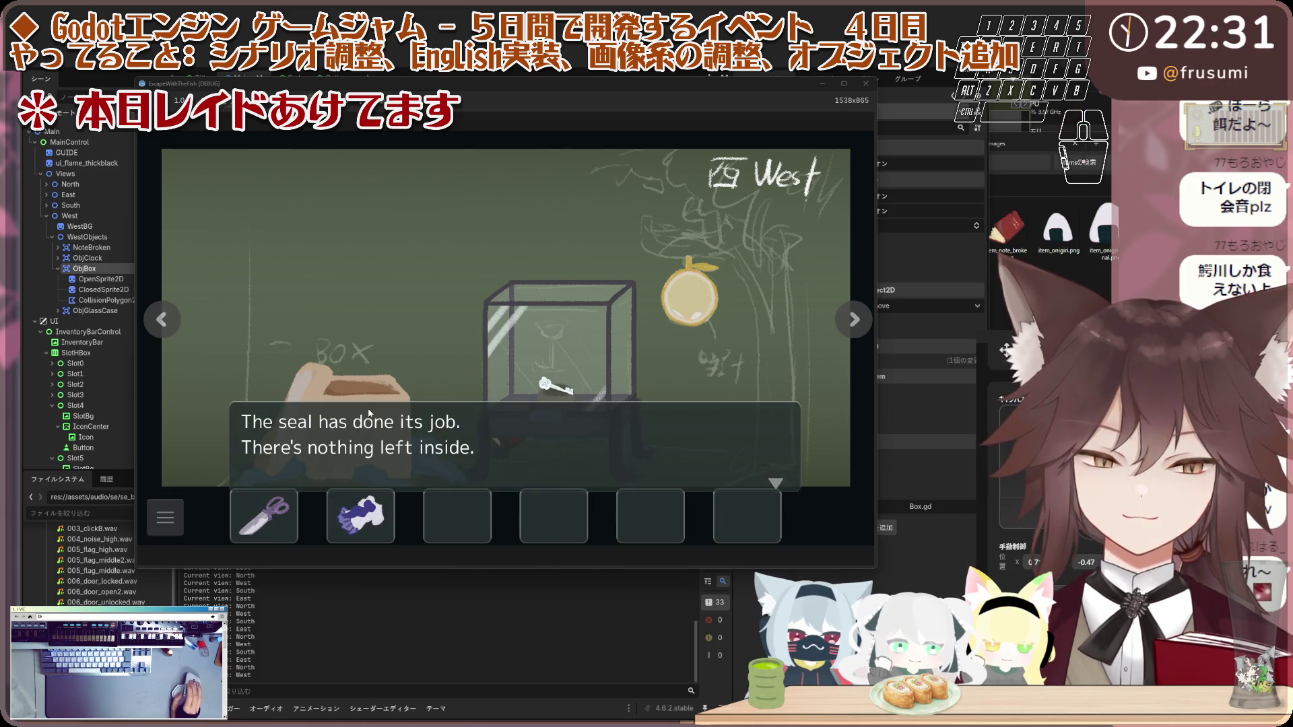
pyautogui.click(374, 362)
# Step: Hand the uniform to the child on the South wall
pyautogui.click(165, 319)
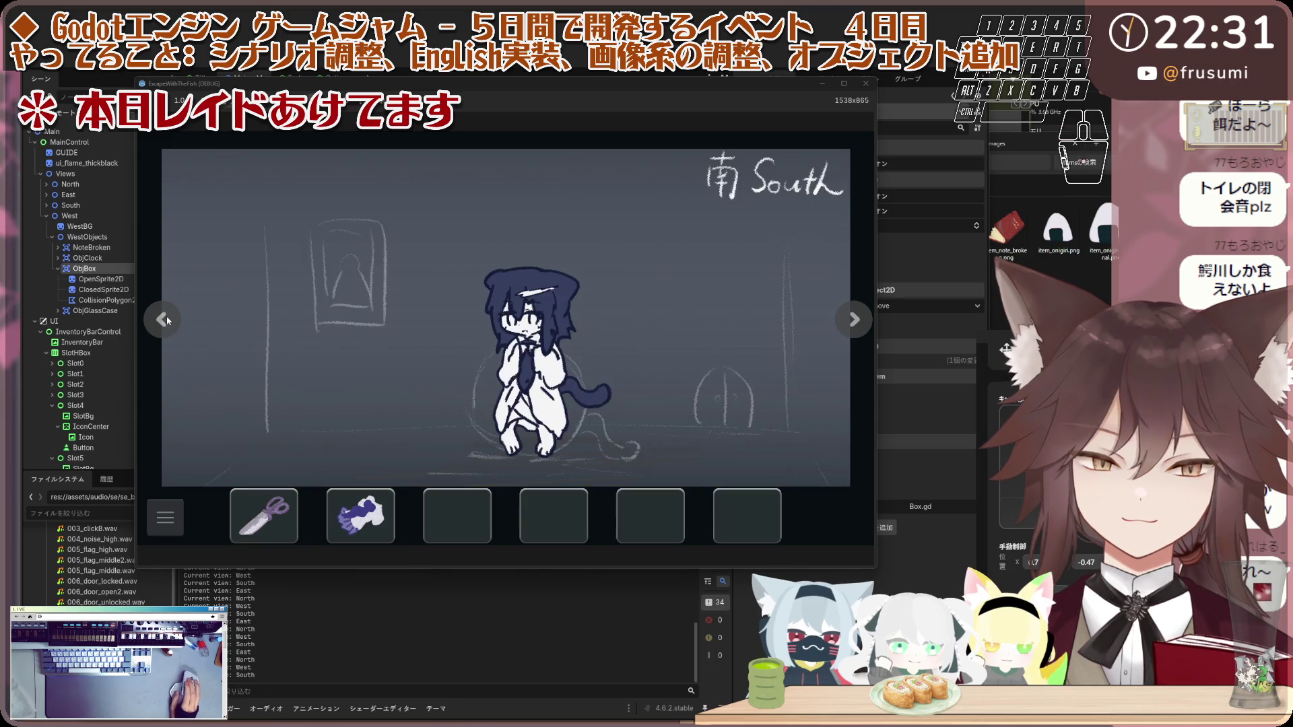
pyautogui.click(464, 416)
pyautogui.click(315, 350)
pyautogui.click(315, 350)
pyautogui.click(240, 364)
# Step: Read the East room dialogue and confirm the North door is still locked
pyautogui.click(169, 337)
pyautogui.click(372, 335)
pyautogui.click(378, 337)
pyautogui.click(385, 336)
pyautogui.click(384, 336)
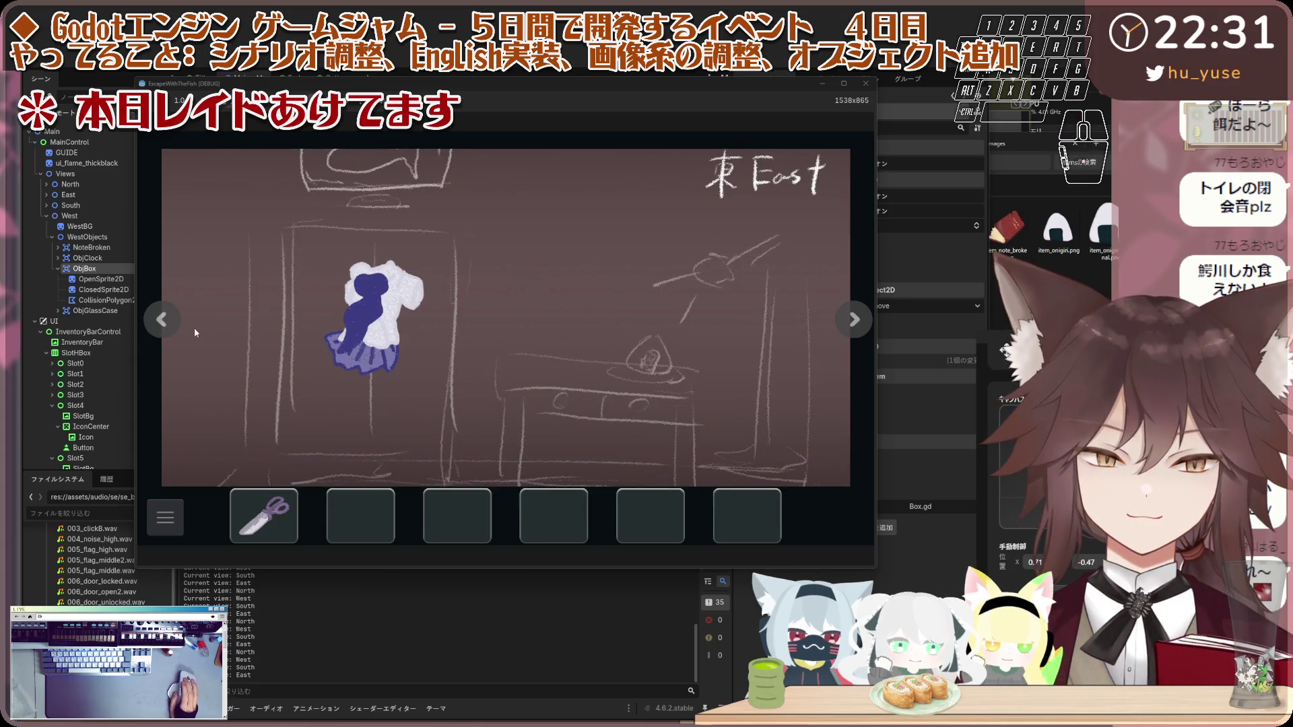
pyautogui.click(175, 326)
pyautogui.click(524, 381)
pyautogui.click(201, 328)
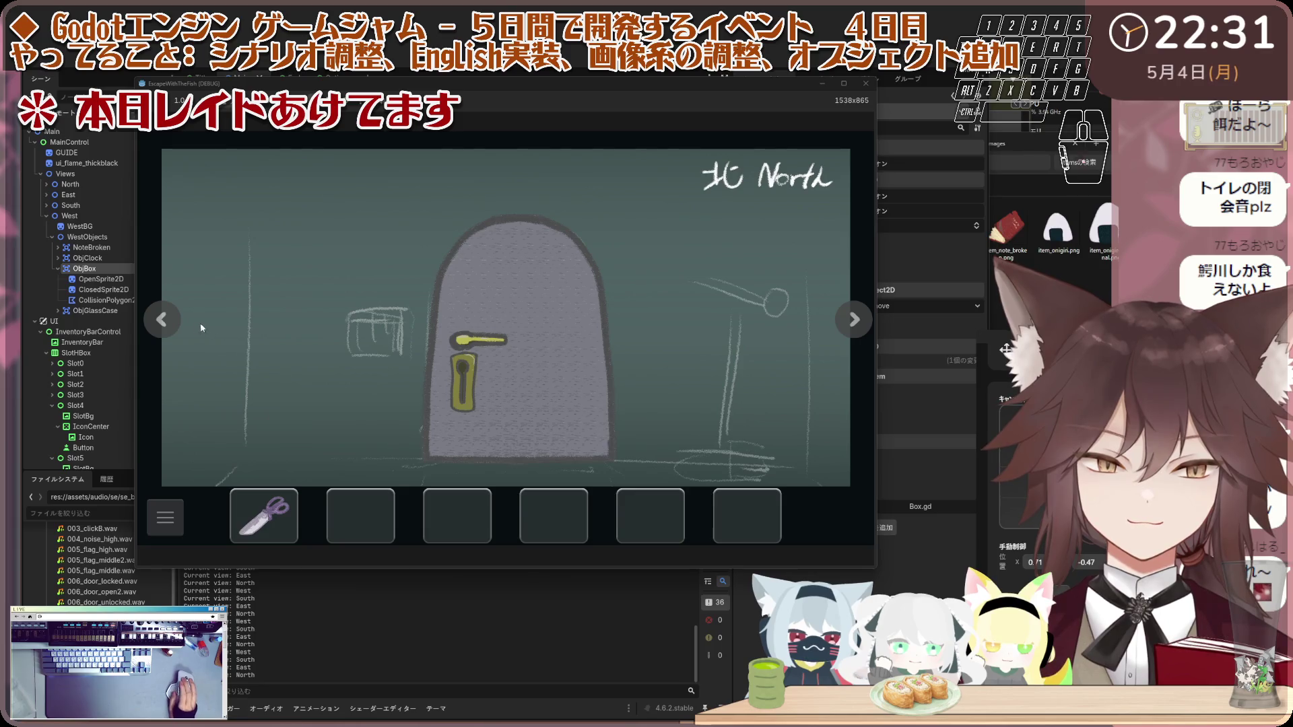
# Step: Talk to the cat-girl on the South wall and accept the giraffe key
pyautogui.click(171, 325)
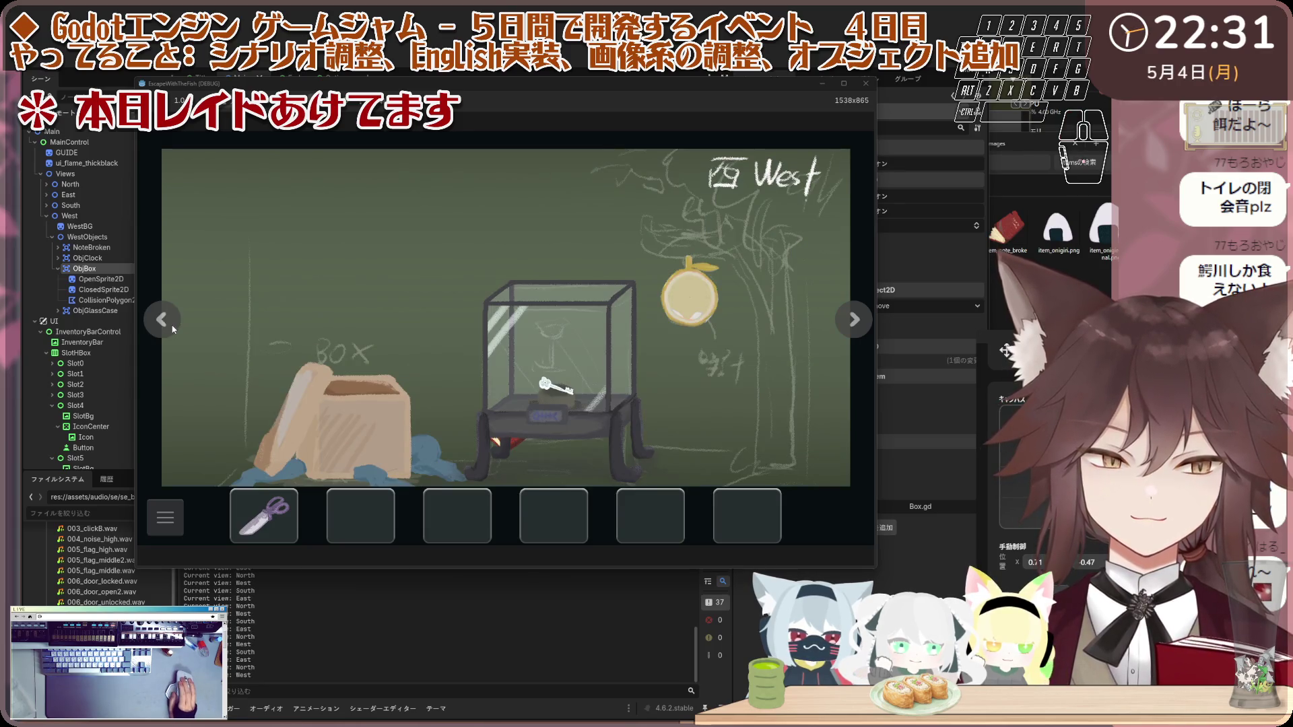
pyautogui.click(172, 325)
pyautogui.click(500, 335)
pyautogui.click(401, 324)
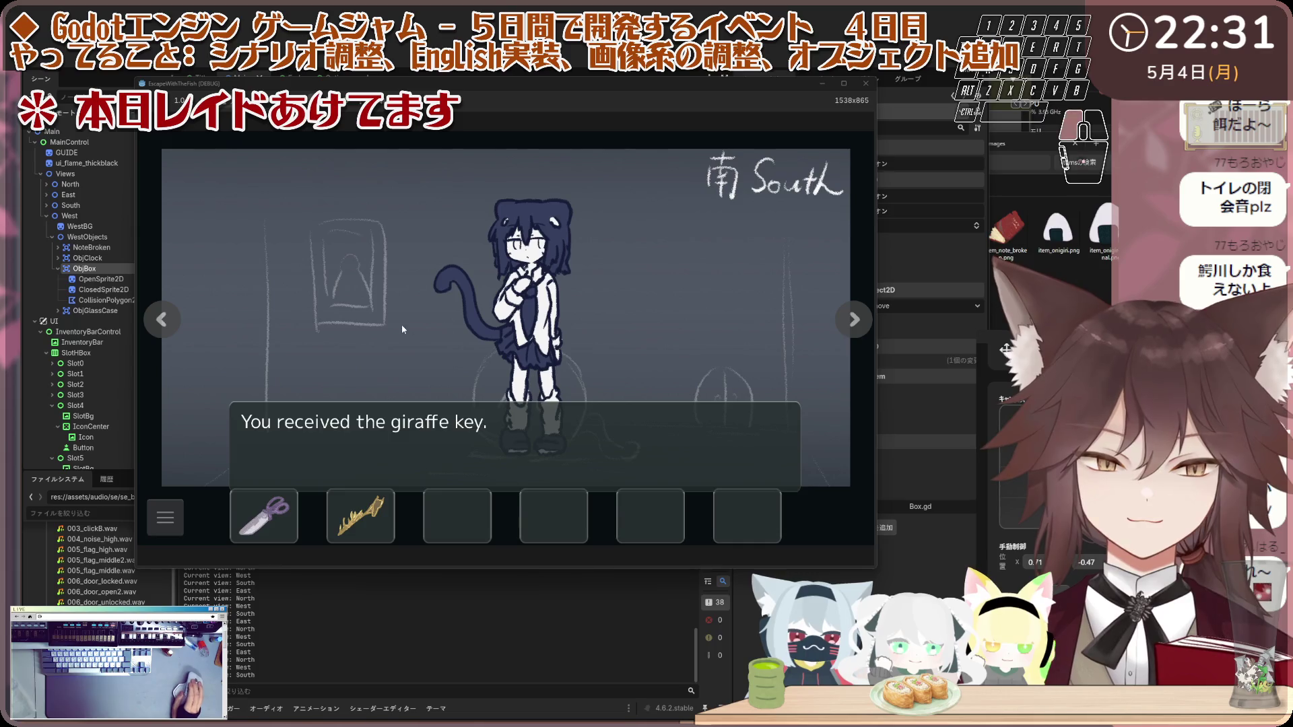
pyautogui.click(390, 359)
# Step: Cycle through the rooms, open and close the settings panel, and stop the game with F8
pyautogui.click(167, 317)
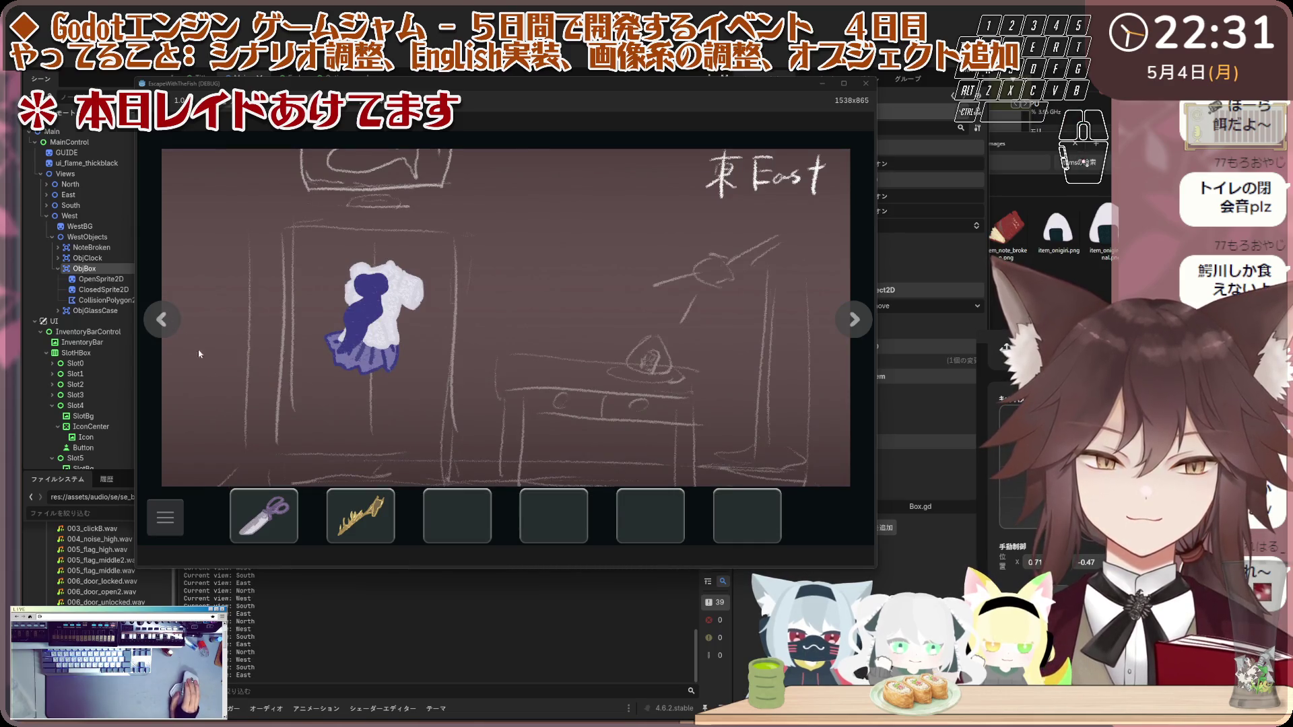
pyautogui.click(175, 328)
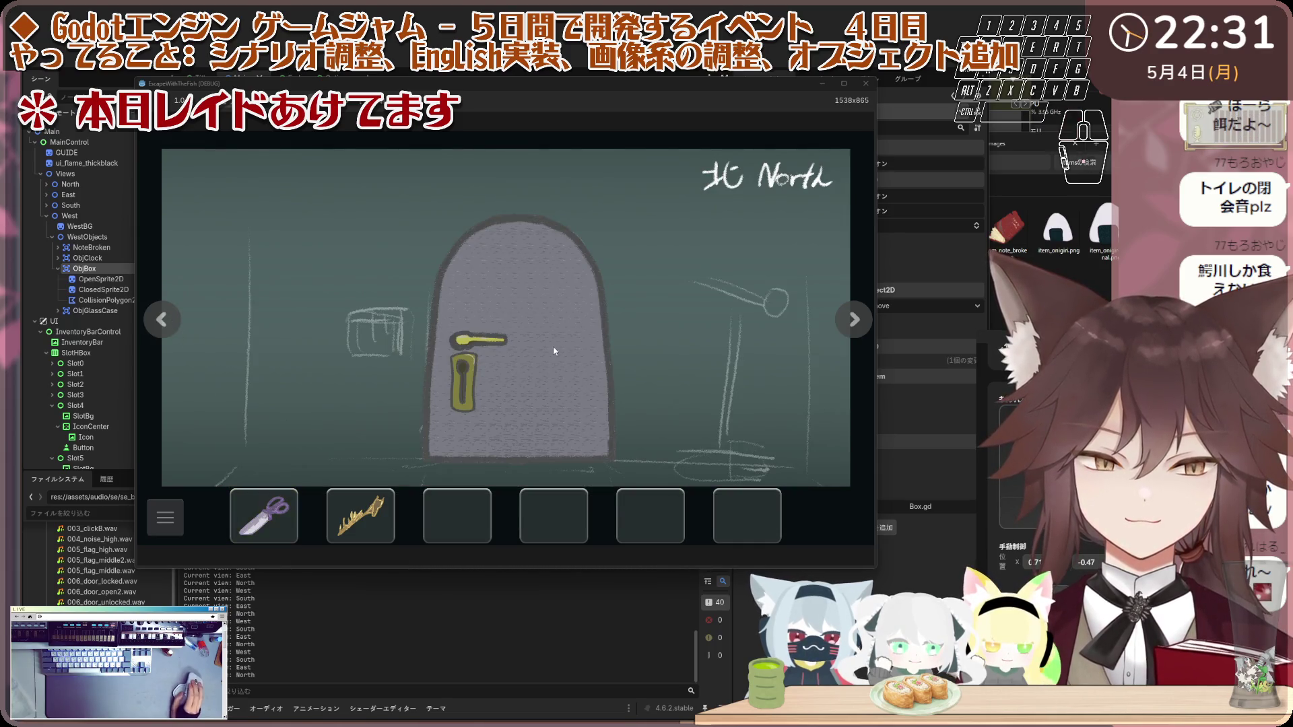
pyautogui.click(174, 326)
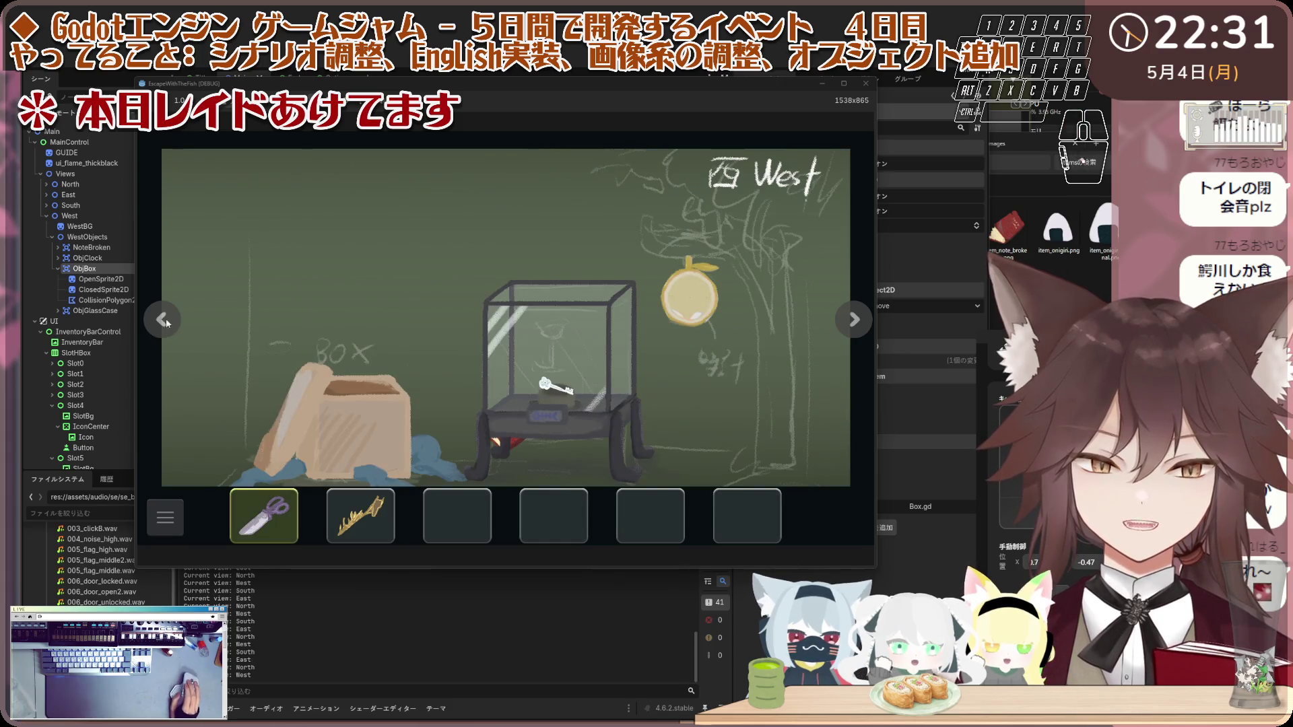
pyautogui.press('Left')
pyautogui.press('Left')
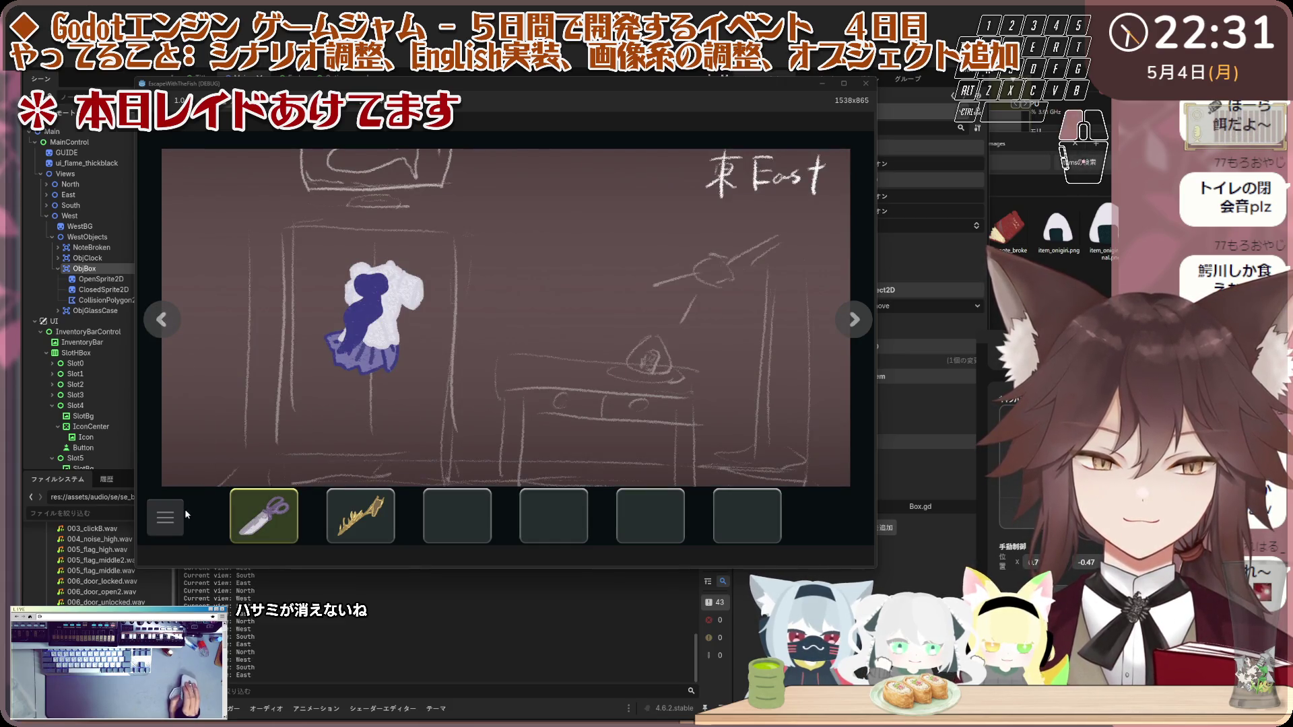
pyautogui.click(165, 517)
pyautogui.click(643, 253)
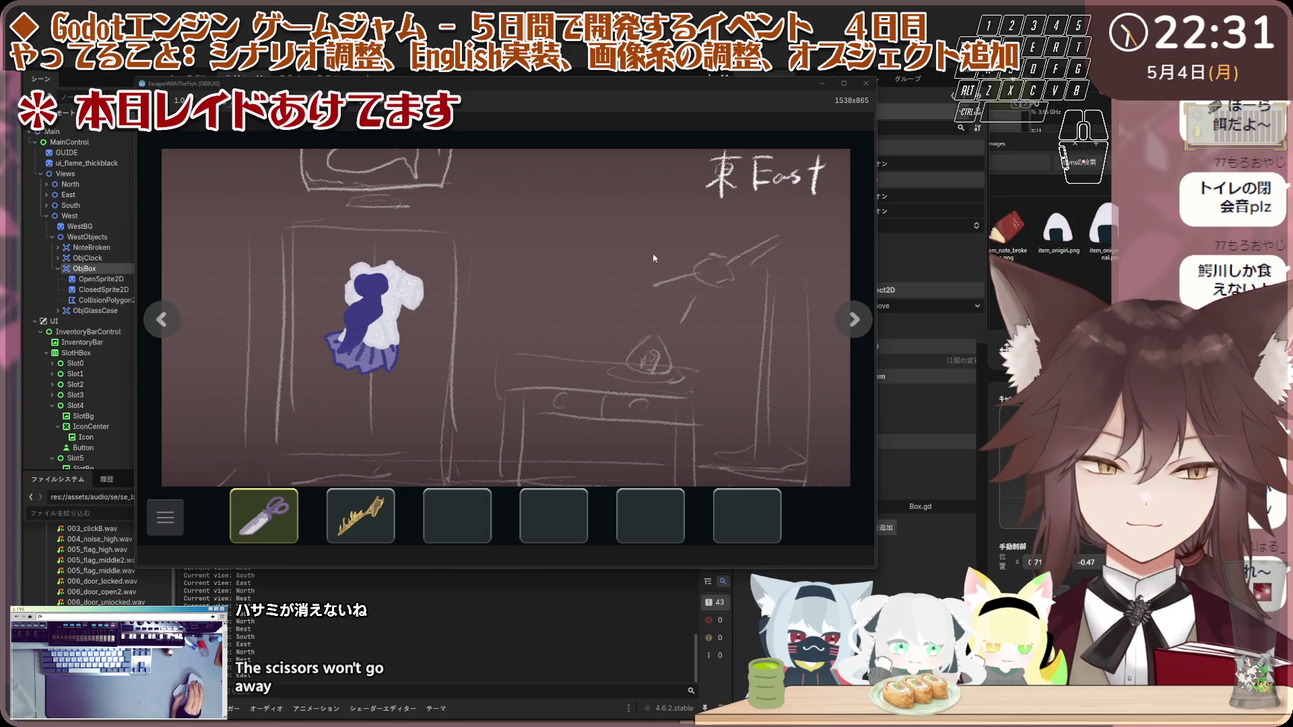
pyautogui.press('F8')
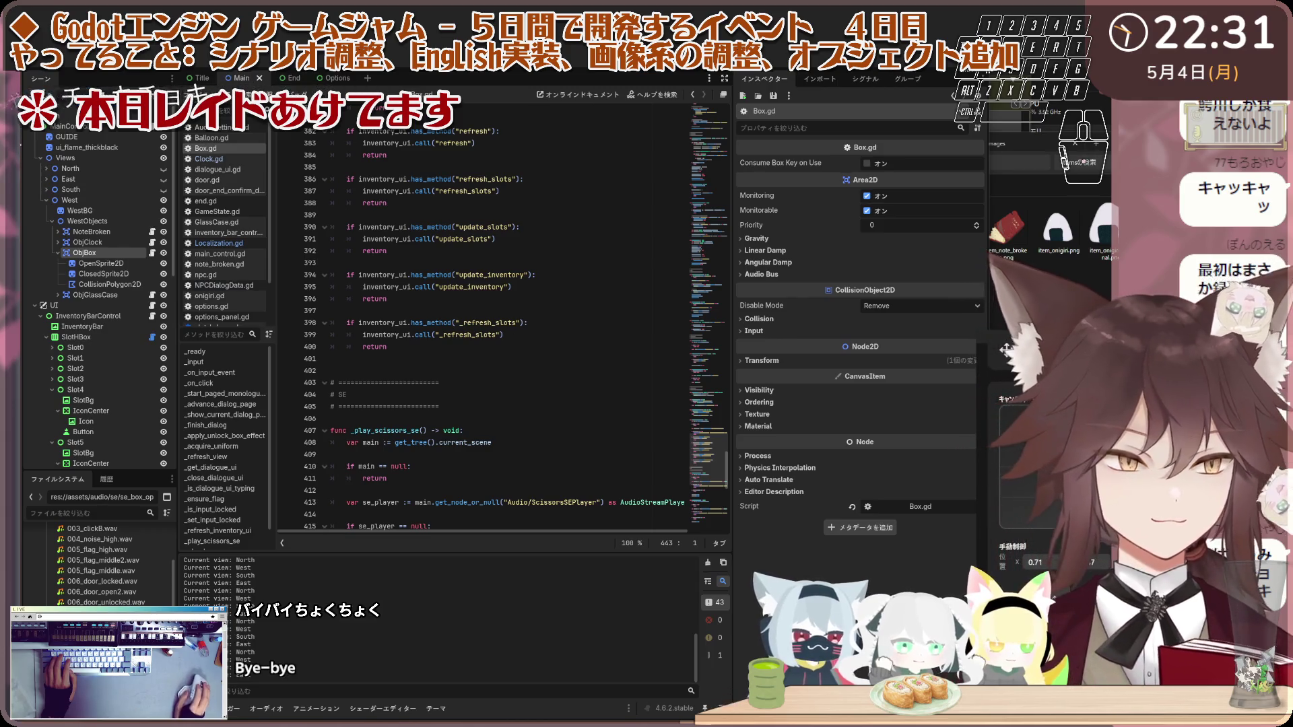
# Step: Relaunch the project with F5 after reviewing _play_scissors_se in Box.gd
pyautogui.press('F5')
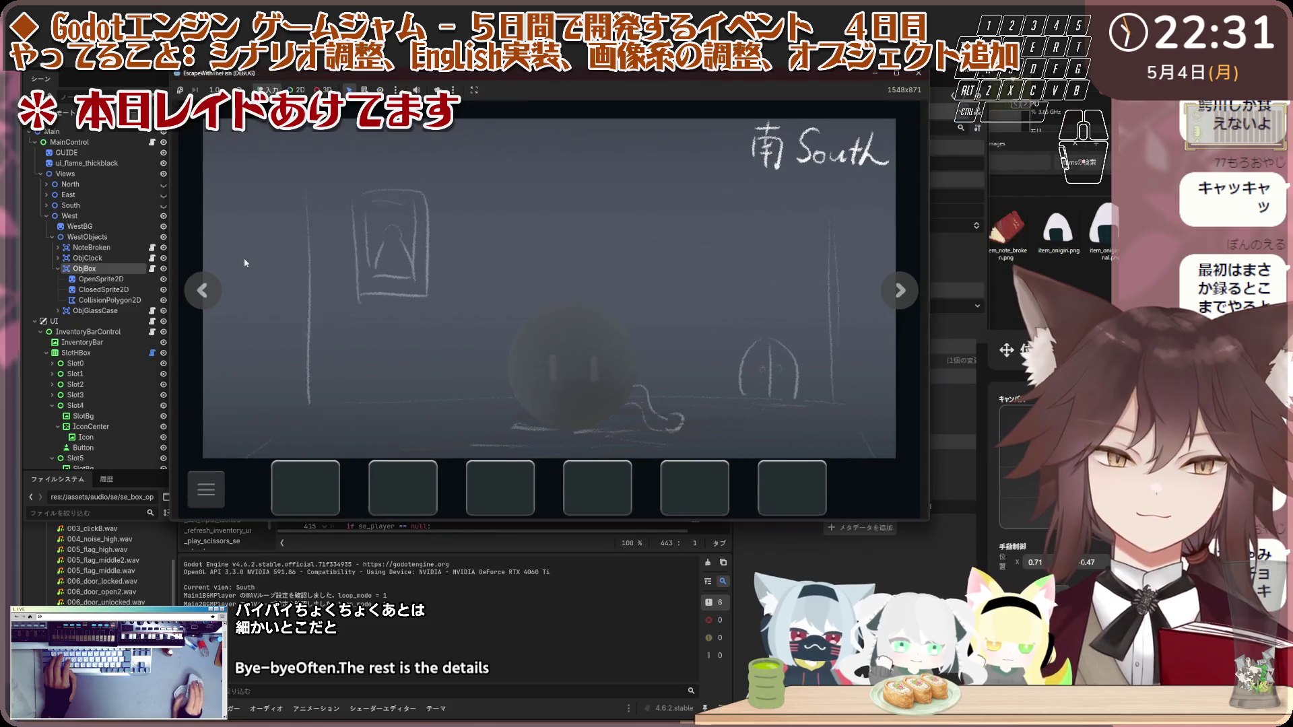
# Step: Turn to the East room and pick up the onigiri from the table
pyautogui.click(205, 296)
pyautogui.click(208, 303)
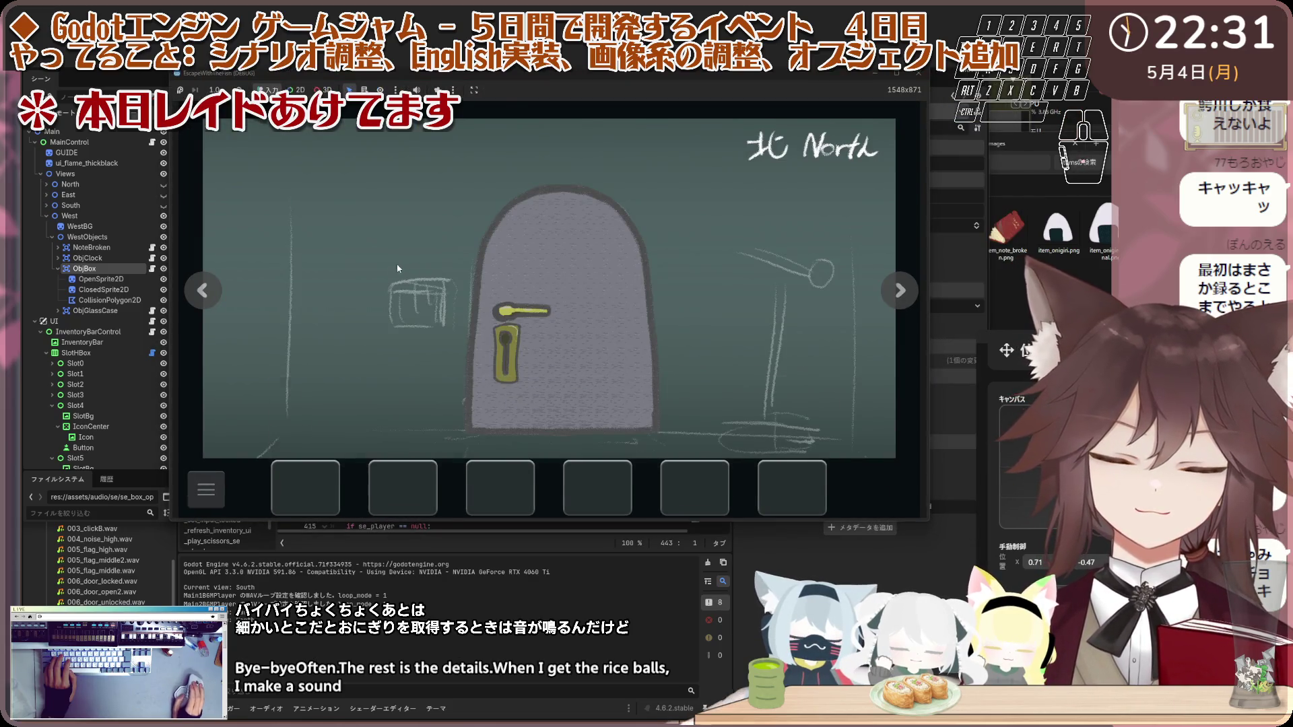
pyautogui.click(205, 292)
pyautogui.click(205, 292)
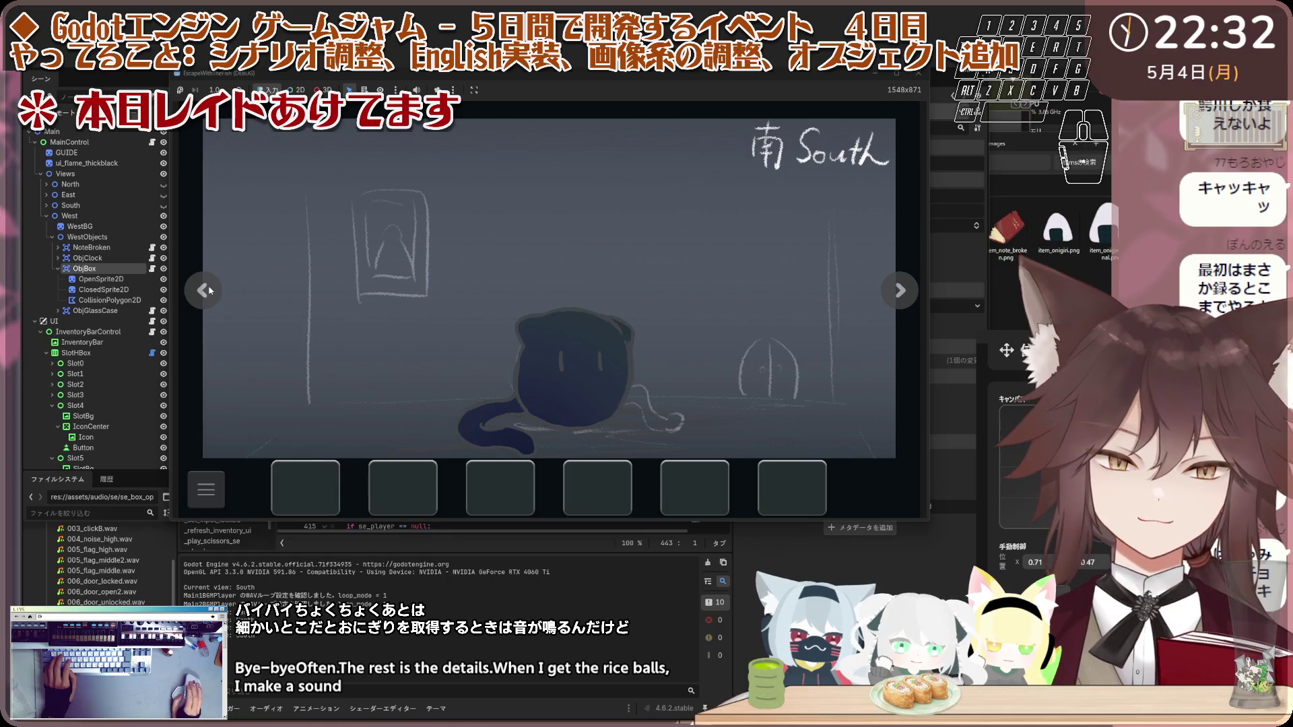
pyautogui.click(204, 291)
pyautogui.click(700, 316)
pyautogui.click(705, 287)
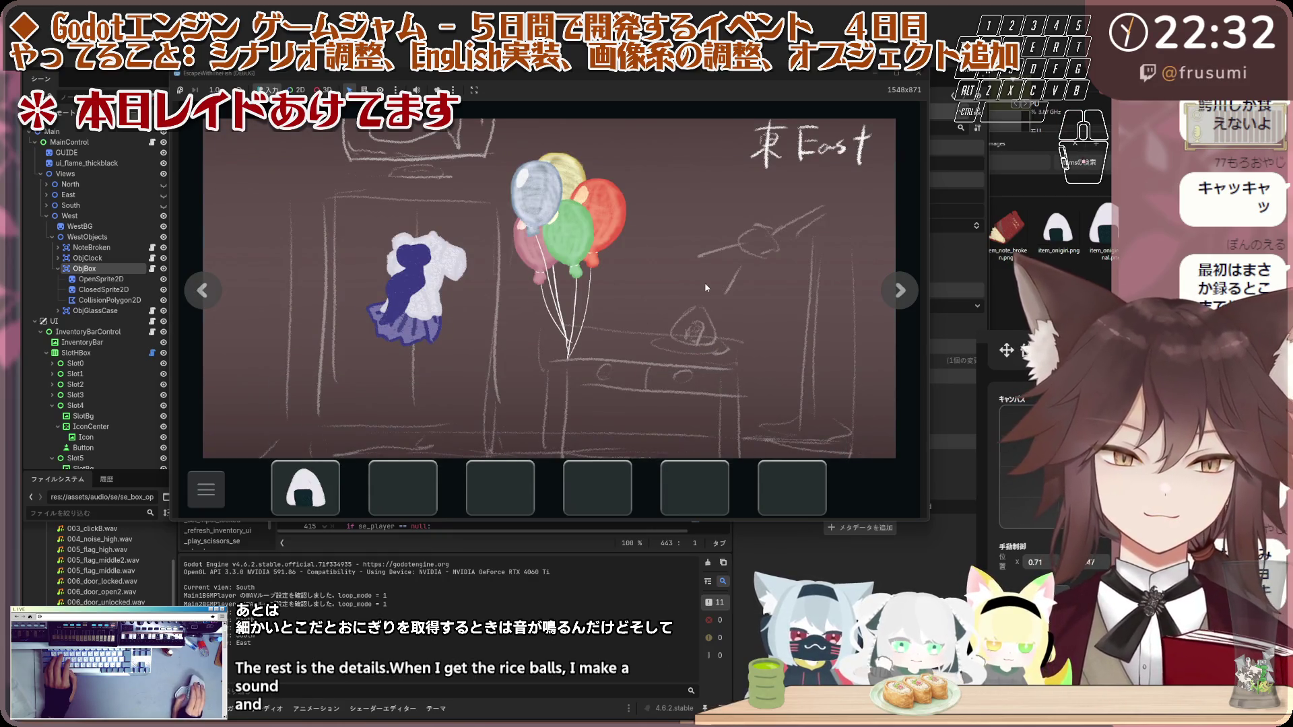
# Step: Inspect the clock on the West wall, then give the rice ball to the cat
pyautogui.click(203, 291)
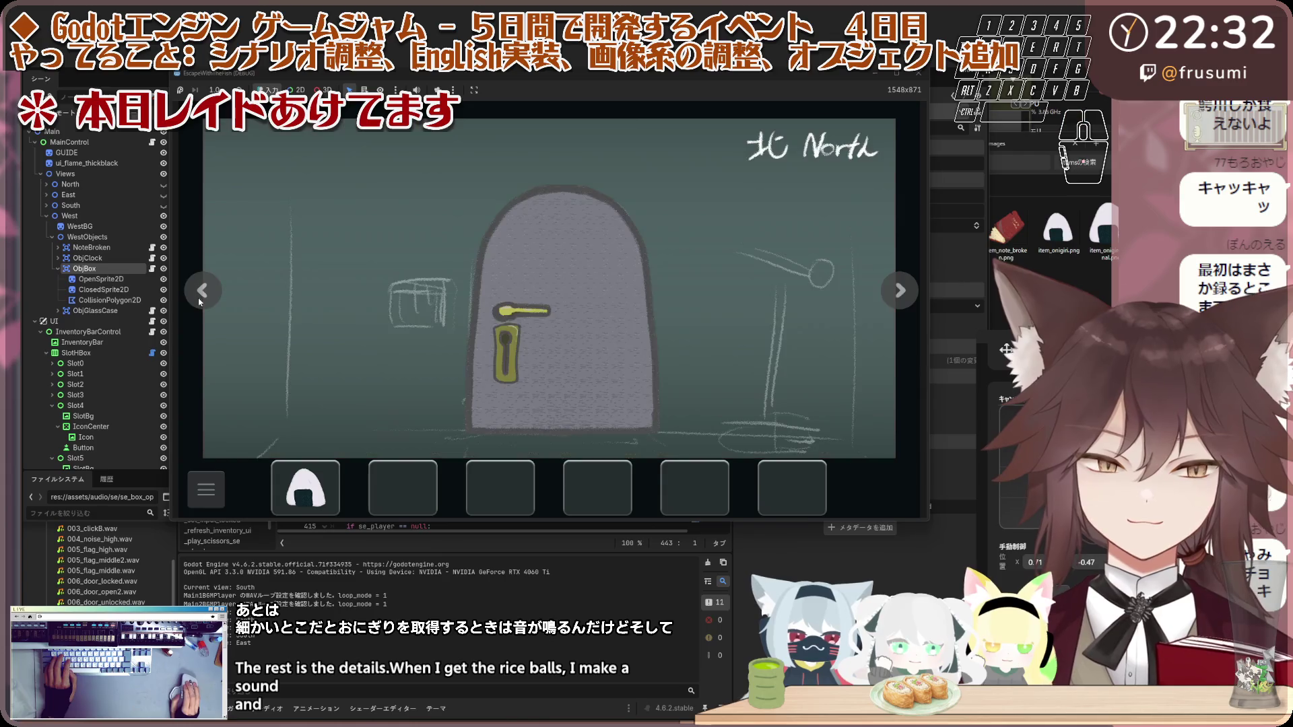
pyautogui.click(202, 291)
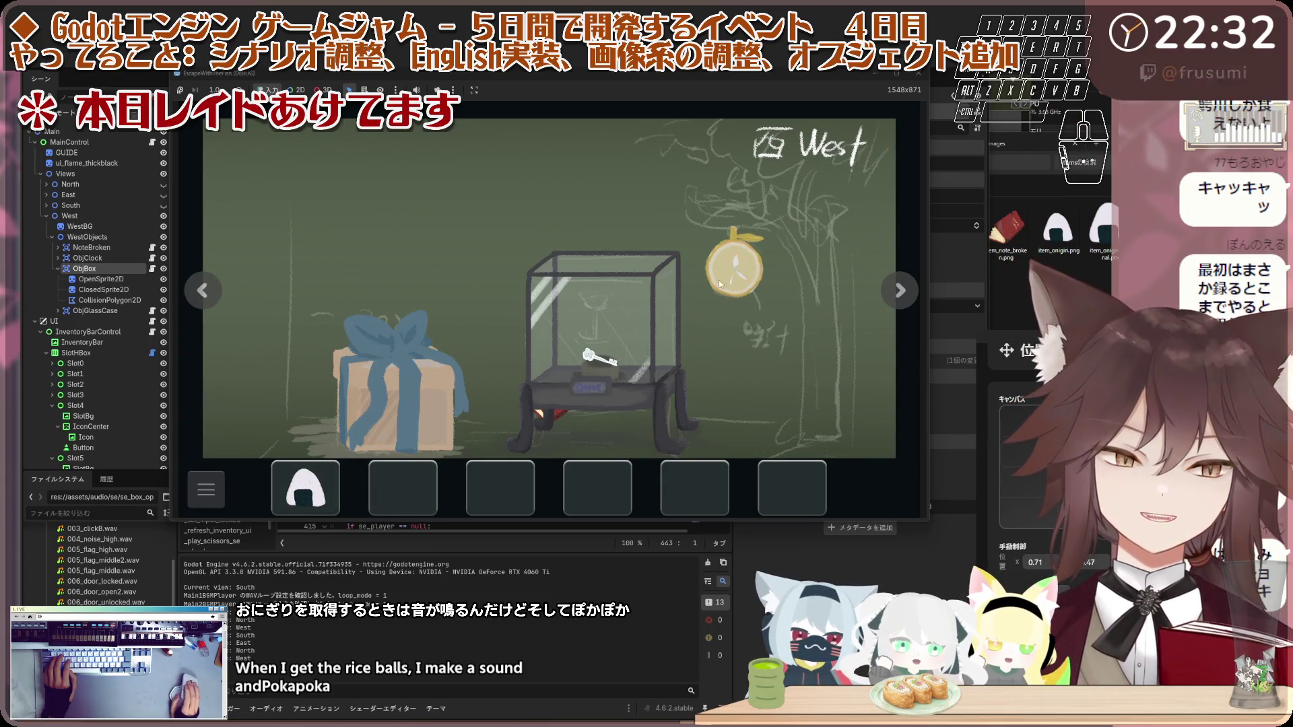
pyautogui.click(688, 288)
pyautogui.click(688, 288)
pyautogui.click(225, 293)
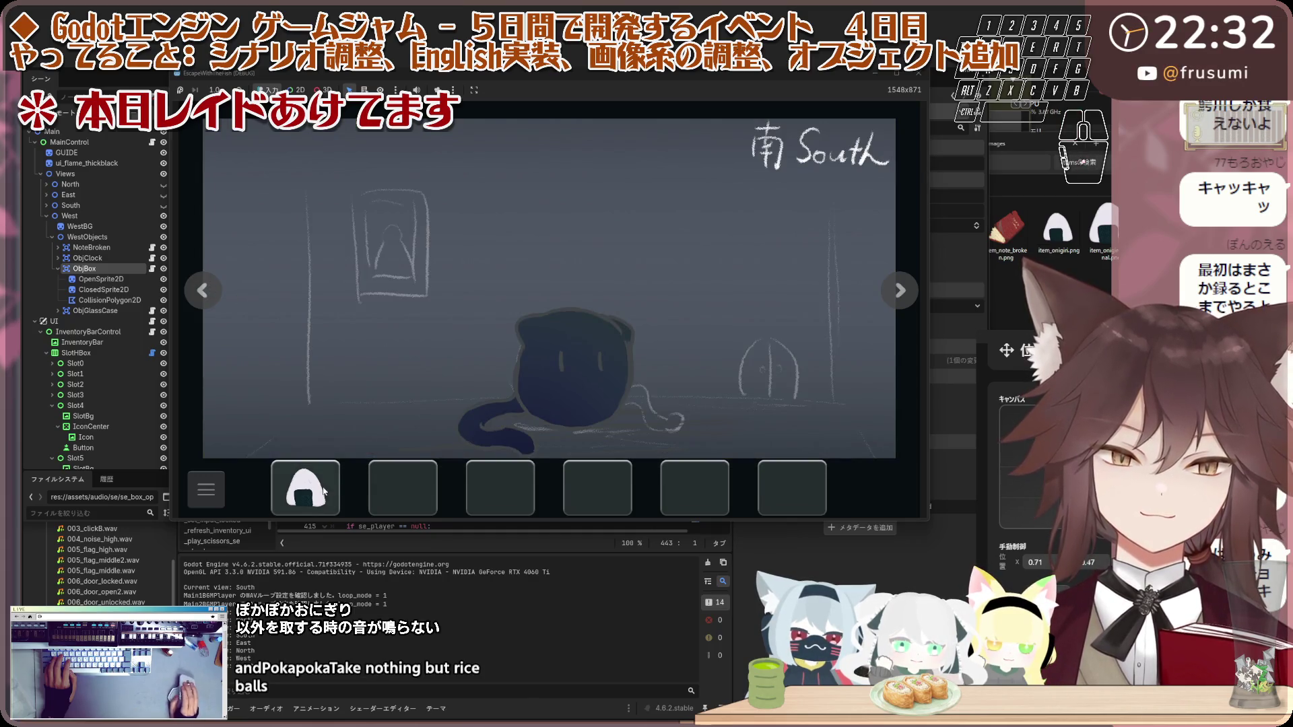
pyautogui.moveTo(305, 488); pyautogui.dragTo(328, 337)
pyautogui.click(328, 336)
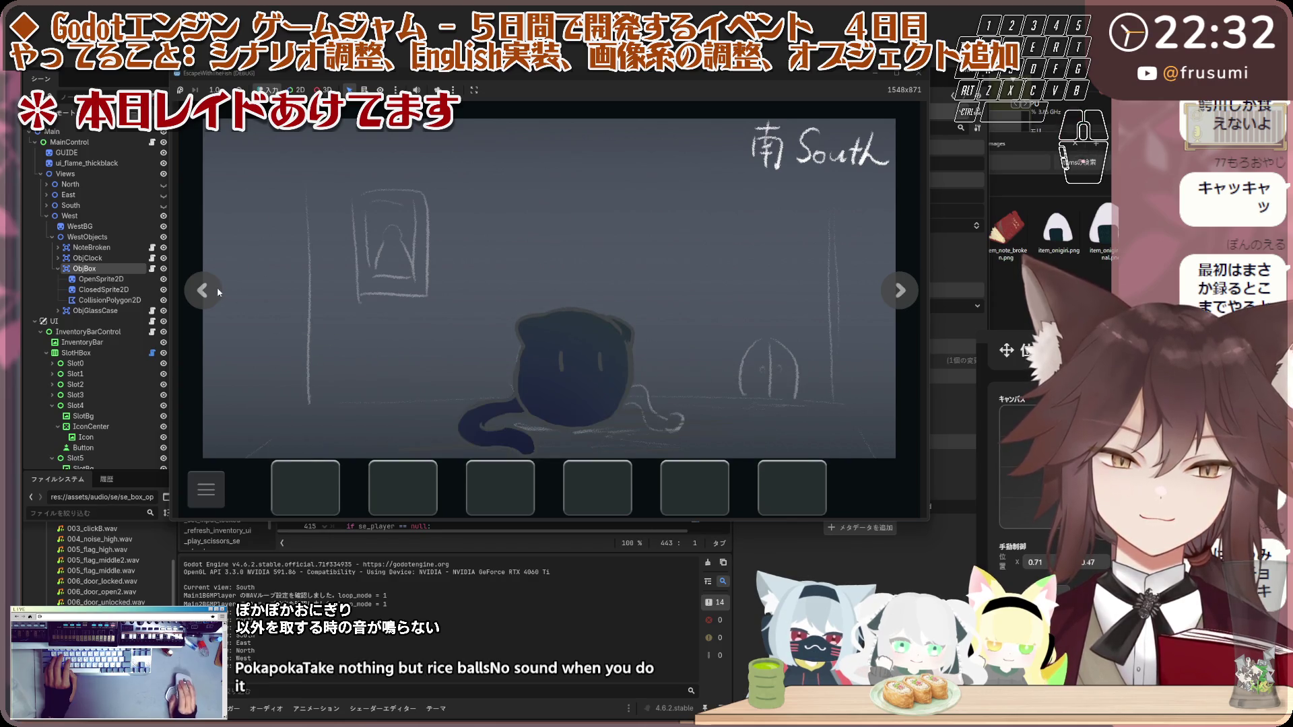
# Step: Try the North door, touch the clock, and pocket the needle
pyautogui.click(203, 291)
pyautogui.click(203, 291)
pyautogui.click(348, 309)
pyautogui.click(347, 309)
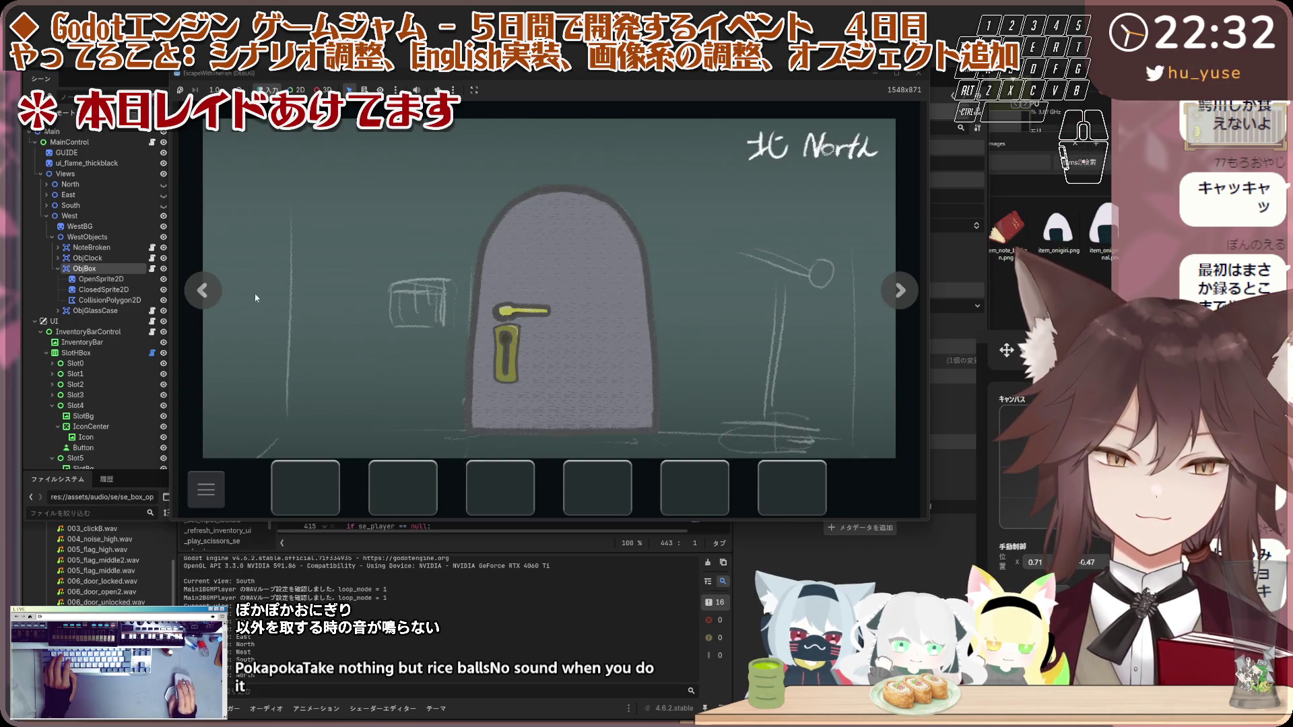
pyautogui.click(203, 291)
pyautogui.click(749, 259)
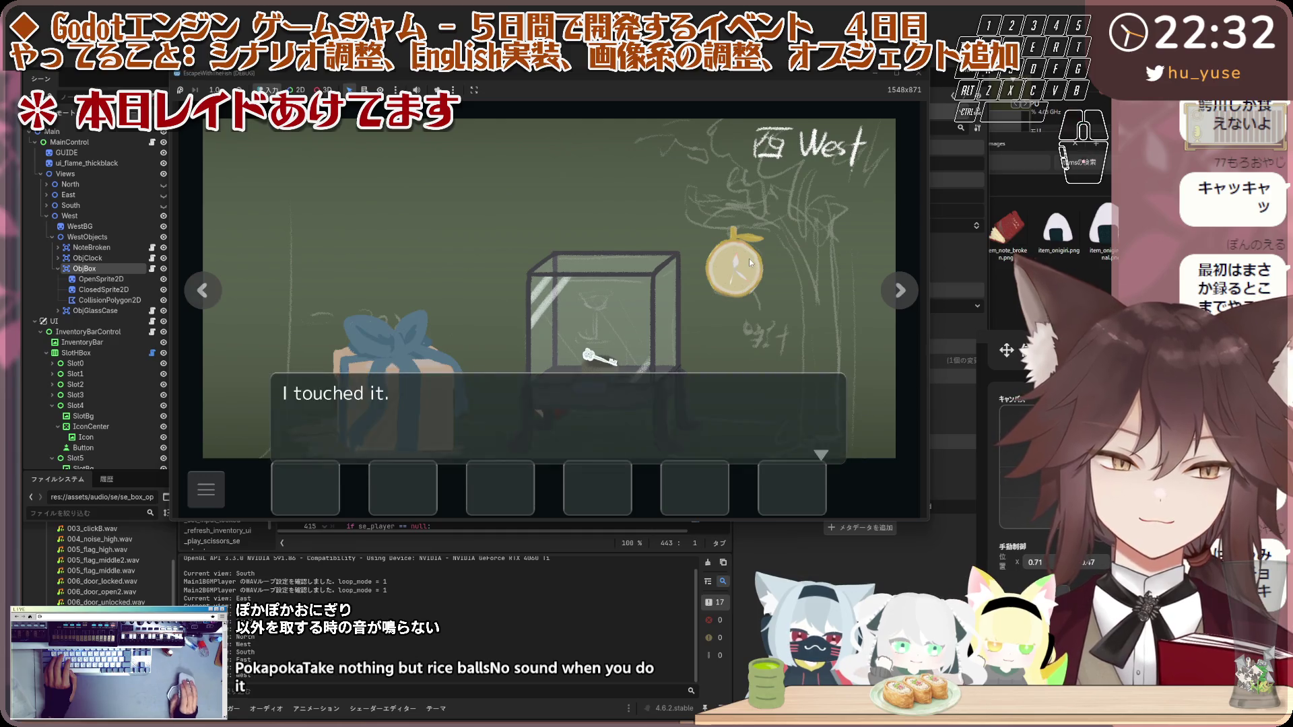
pyautogui.click(728, 320)
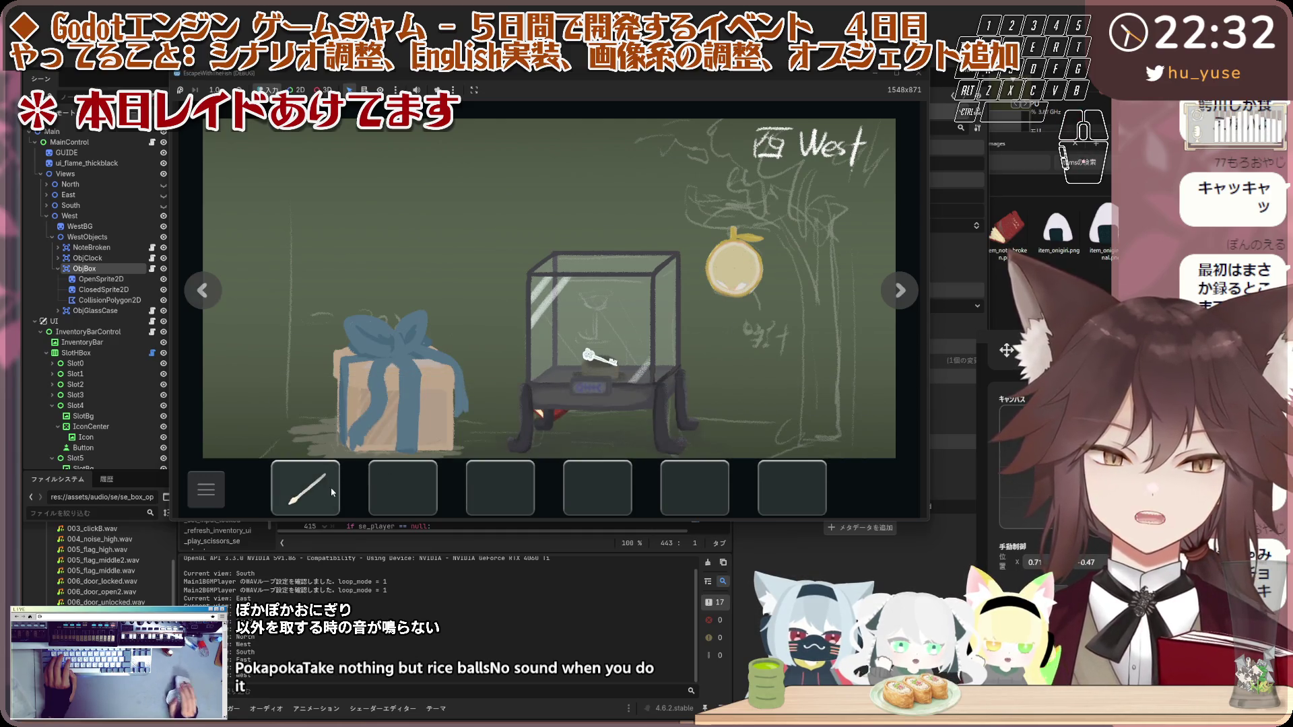
# Step: Inspect the gift box, then pop both balloons in the East room with the needle
pyautogui.click(415, 390)
pyautogui.click(416, 391)
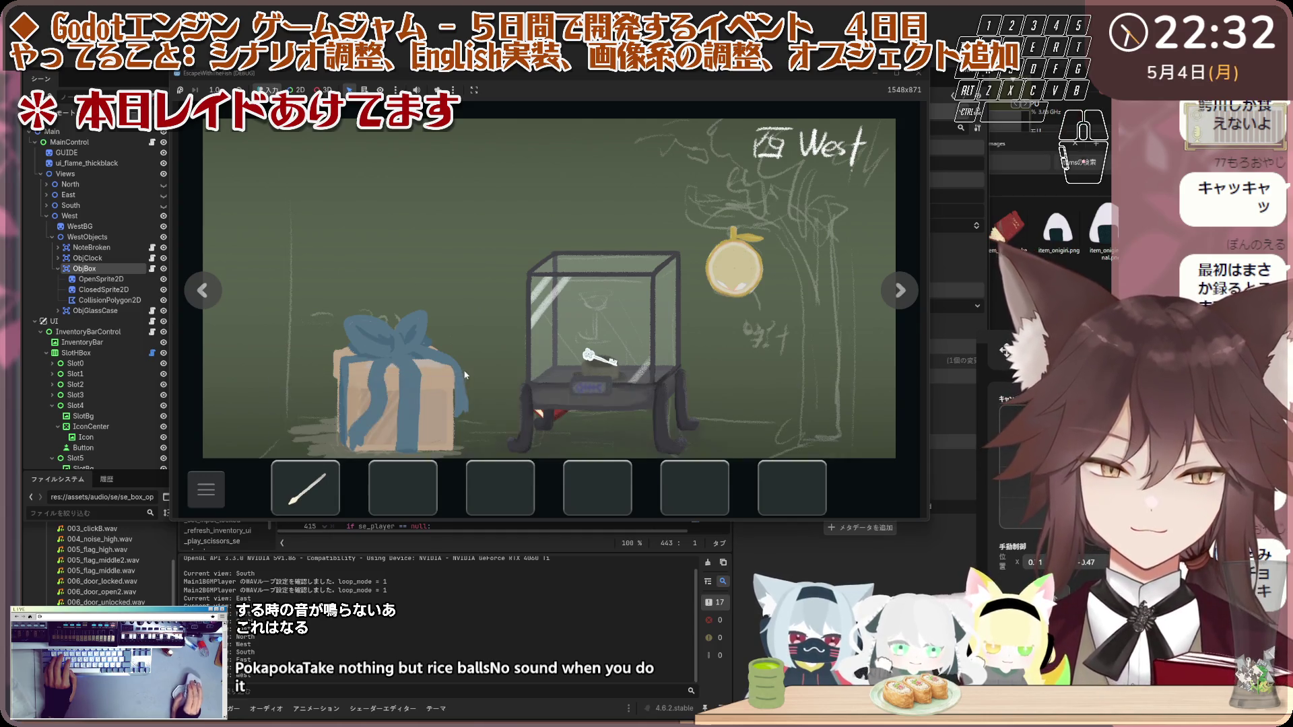
pyautogui.click(206, 293)
pyautogui.click(221, 298)
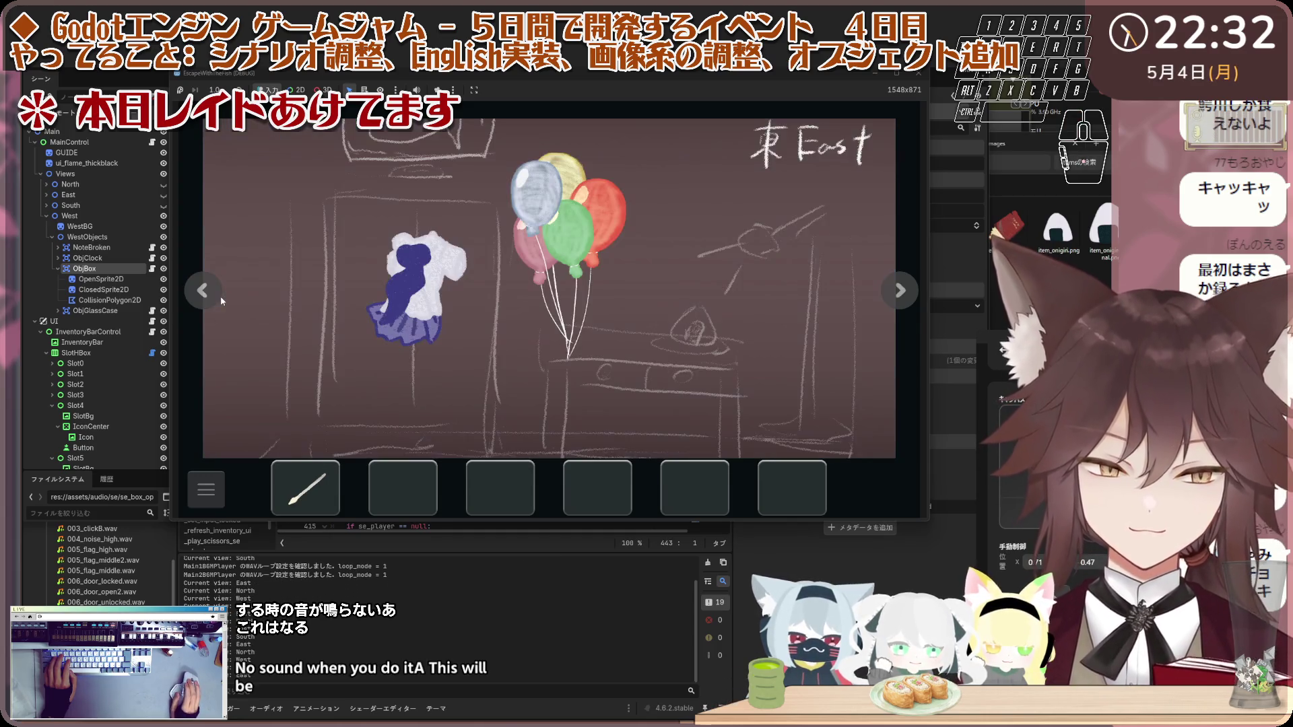
pyautogui.click(315, 475)
pyautogui.click(538, 231)
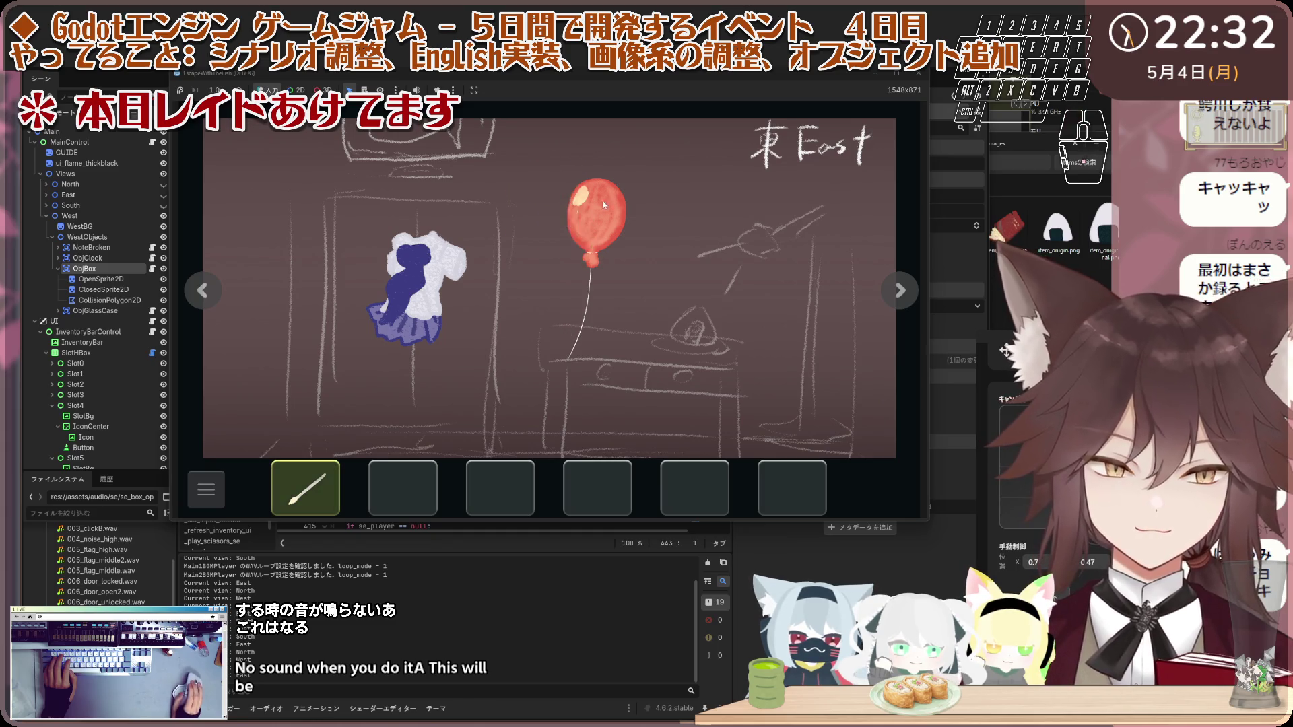
pyautogui.click(595, 222)
# Step: Cut open the West gift box with the scissors and receive the uniform
pyautogui.click(205, 291)
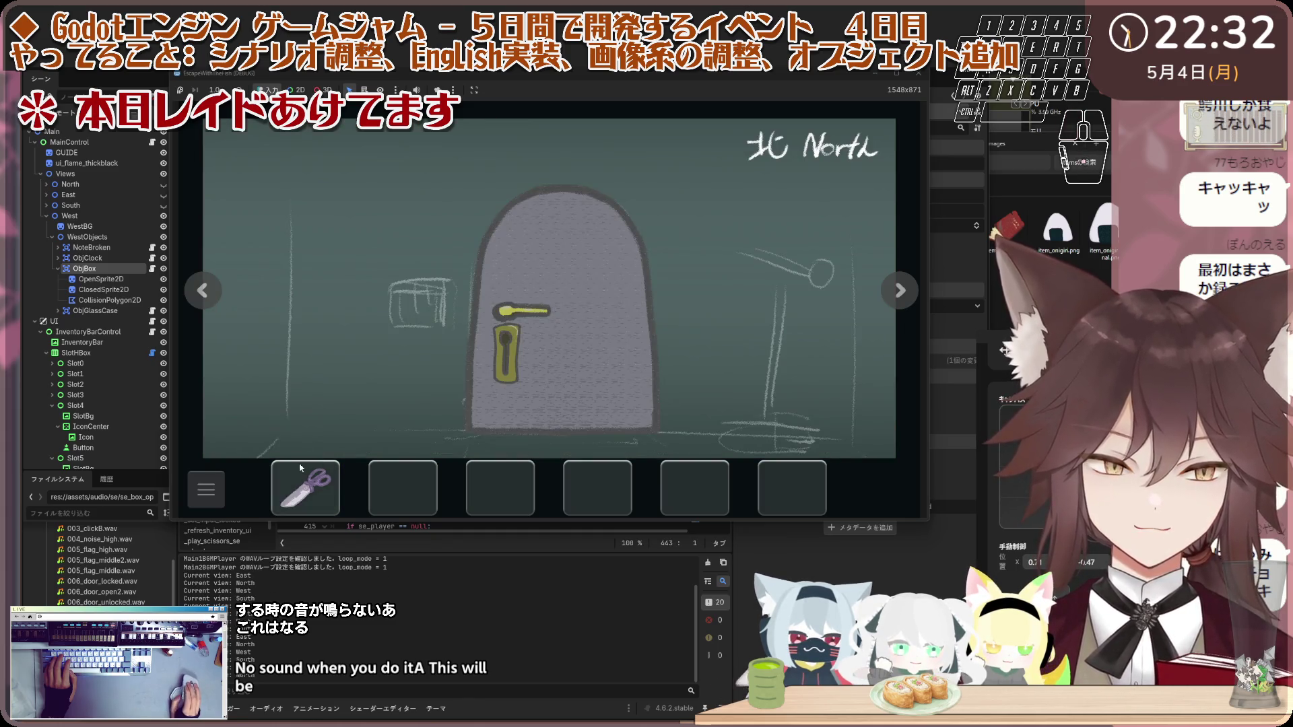
pyautogui.click(202, 291)
pyautogui.click(388, 363)
pyautogui.click(431, 308)
pyautogui.click(453, 316)
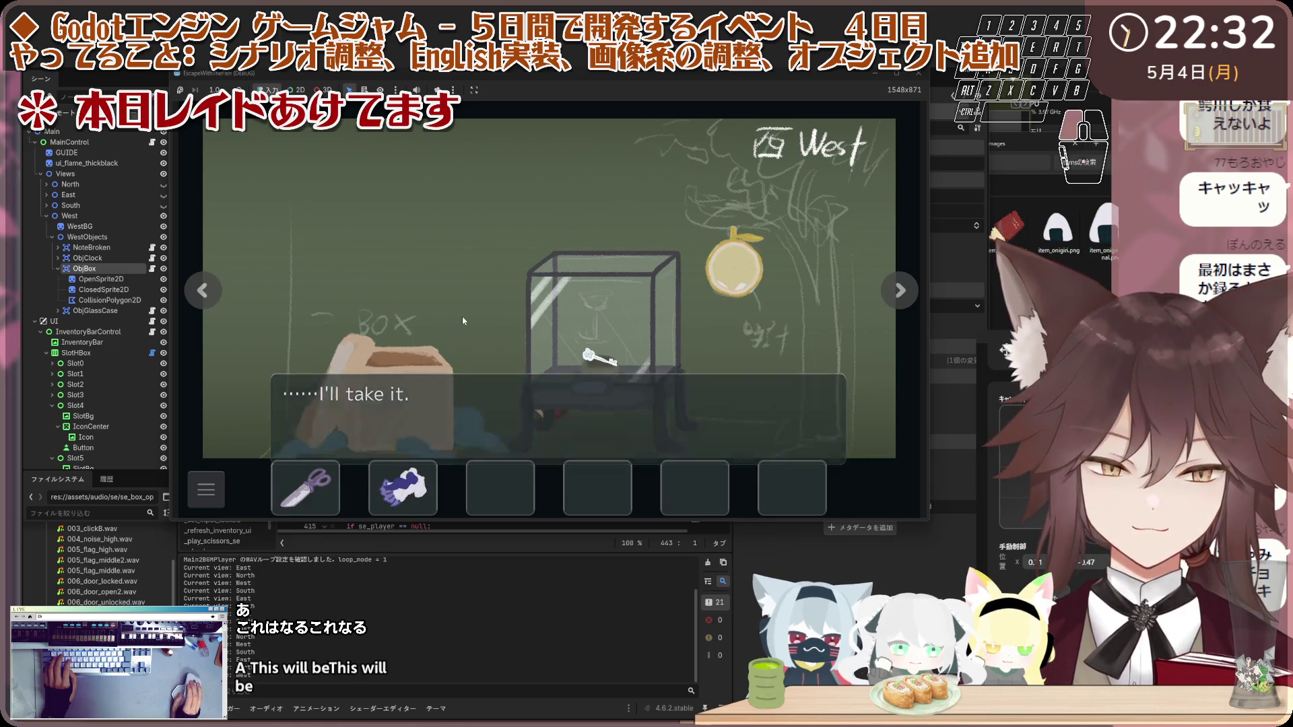
pyautogui.click(462, 316)
# Step: Try the scissors on the opened box again and dismiss the message
pyautogui.click(317, 480)
pyautogui.click(374, 402)
pyautogui.click(388, 376)
pyautogui.click(377, 379)
pyautogui.click(316, 350)
pyautogui.click(205, 291)
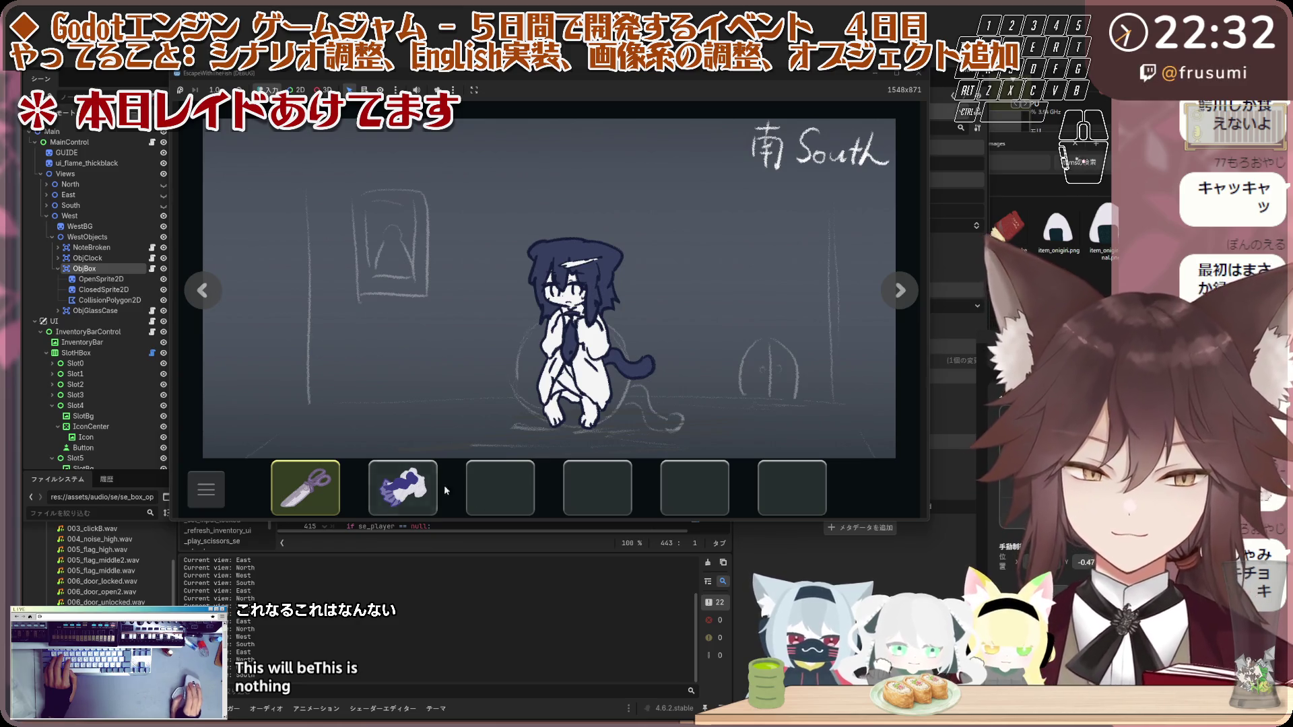
# Step: Give the uniform to the child and read the thank-you dialogue
pyautogui.click(417, 489)
pyautogui.click(569, 323)
pyautogui.click(303, 342)
pyautogui.click(303, 342)
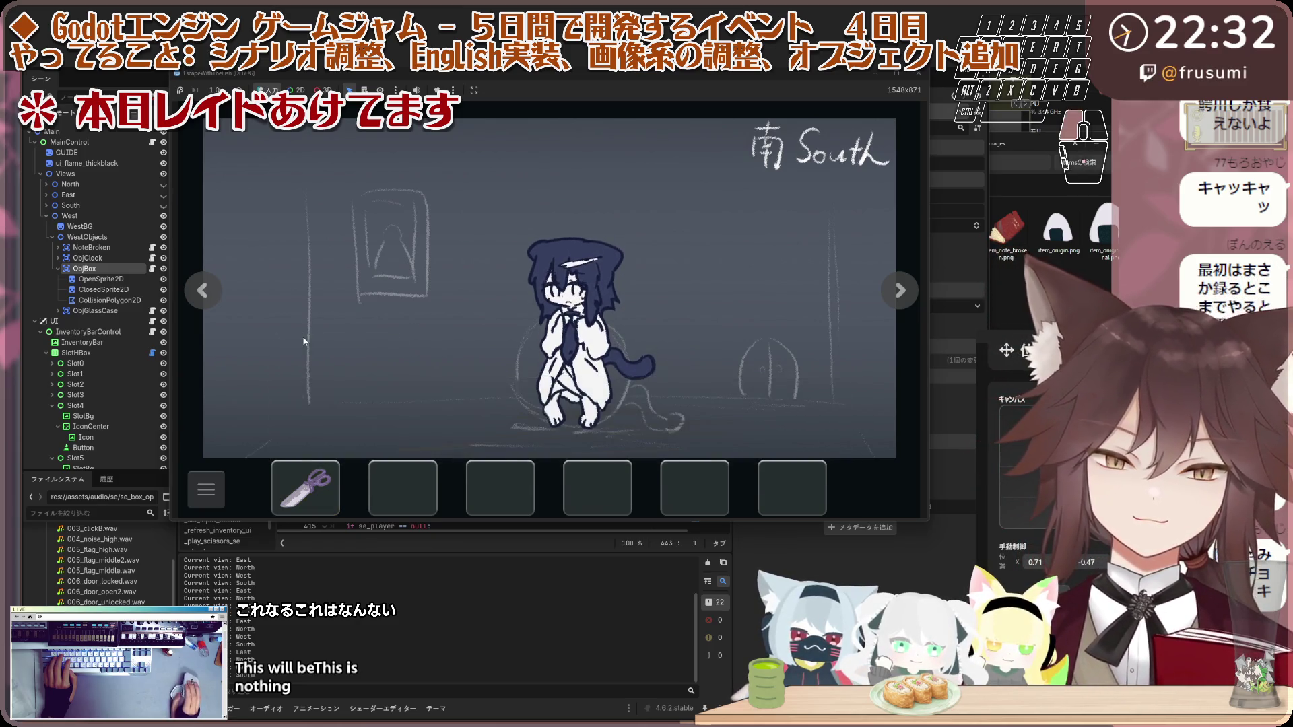
# Step: Go back to the South wall and talk to the adult for the giraffe key
pyautogui.doubleClick(208, 291)
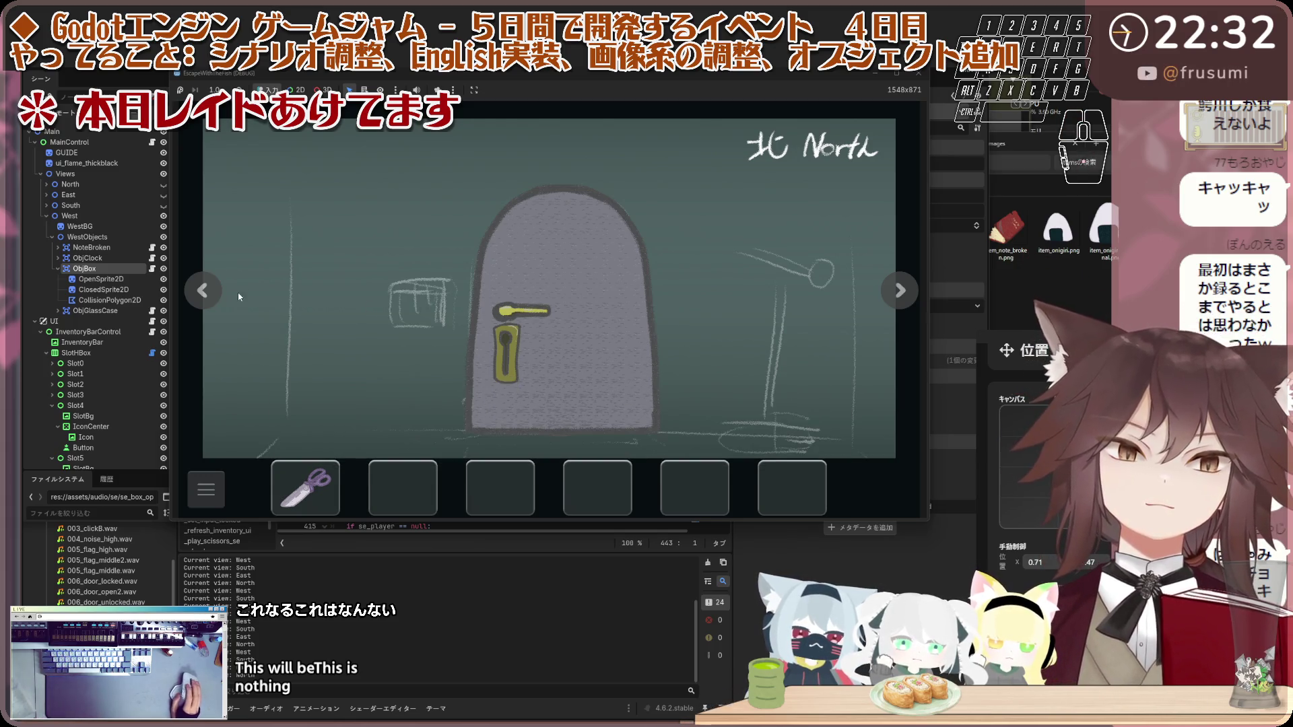
pyautogui.click(214, 287)
pyautogui.click(209, 290)
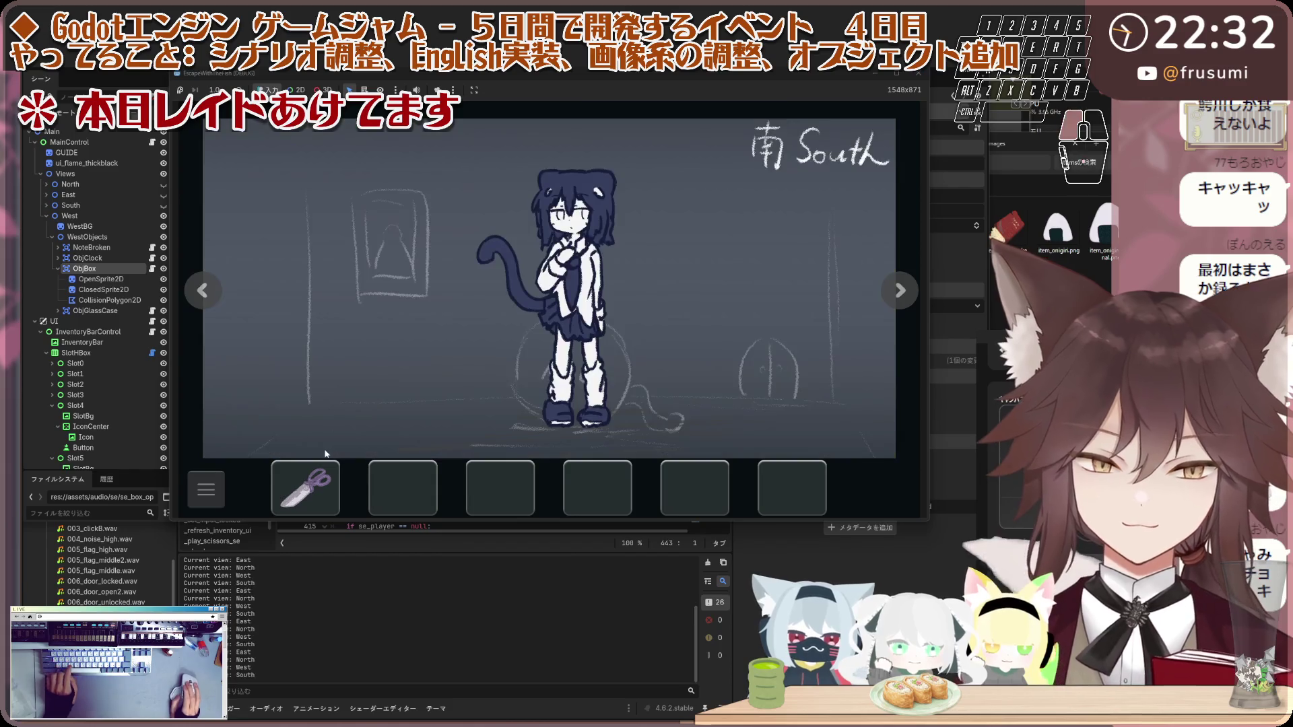
pyautogui.click(608, 264)
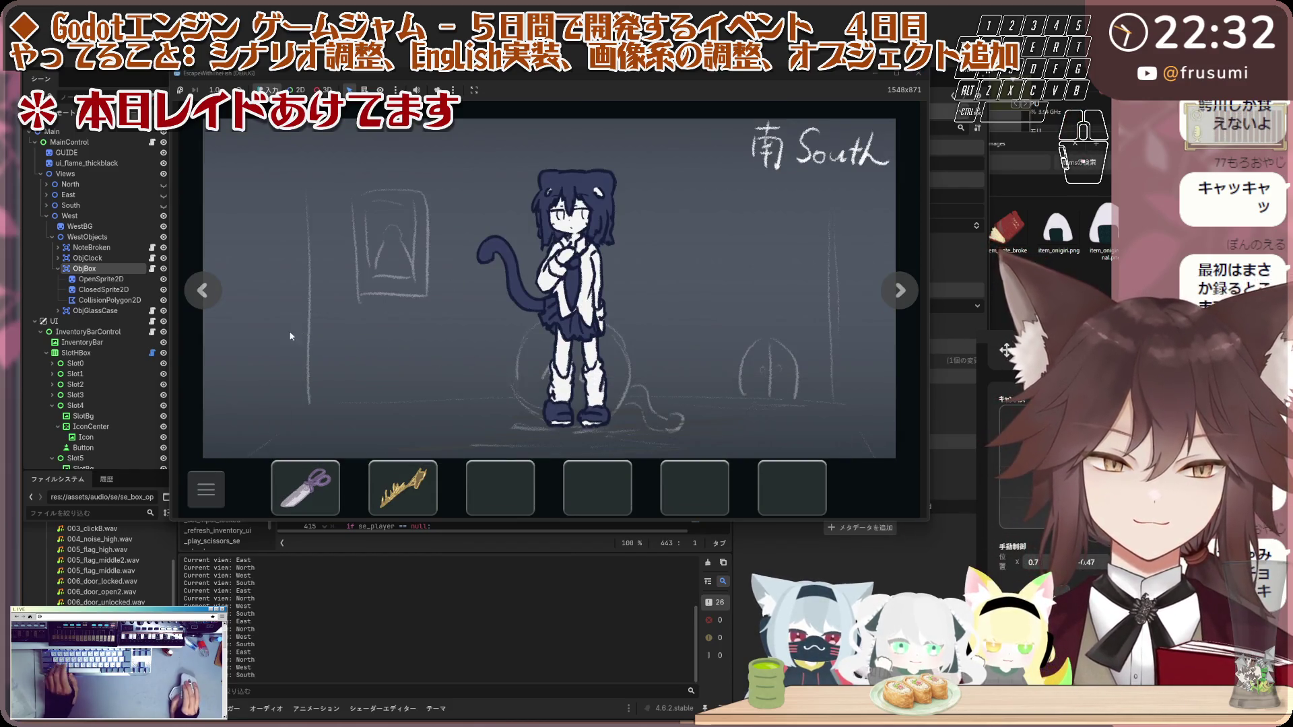
# Step: Turn through all four walls once more, then close the game window
pyautogui.click(214, 299)
pyautogui.click(214, 300)
pyautogui.click(215, 300)
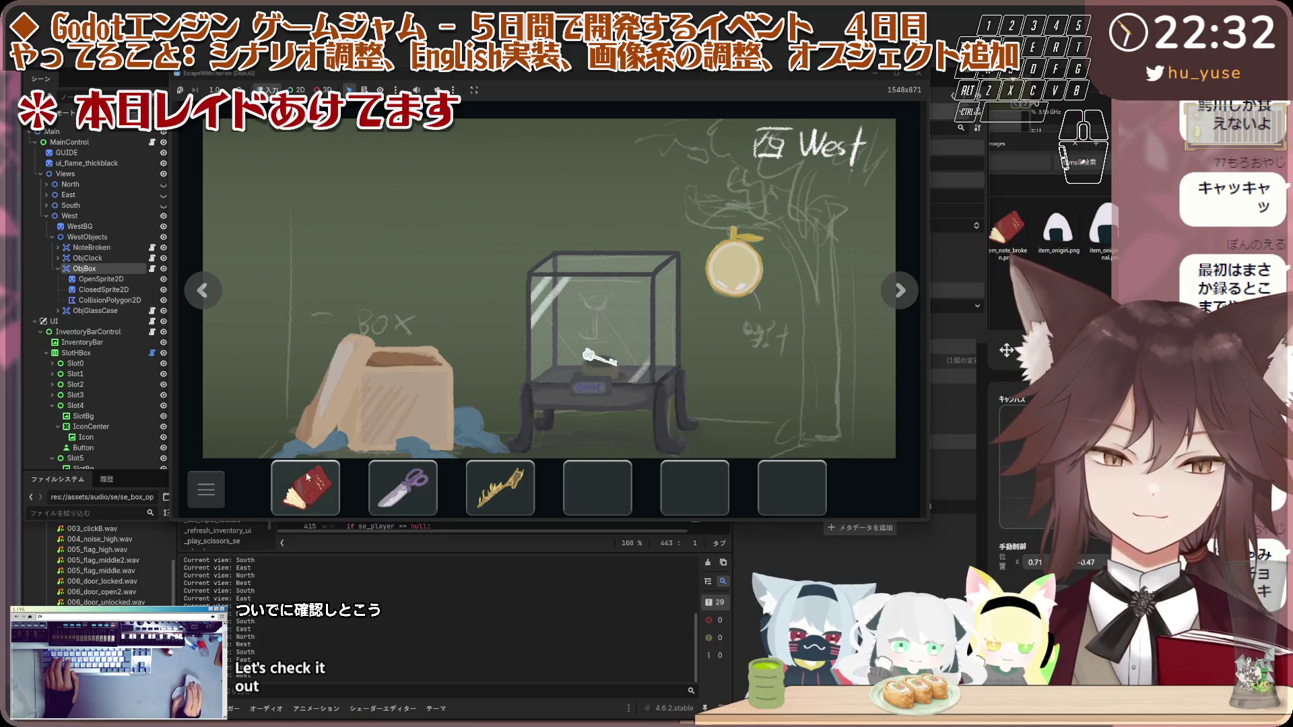
pyautogui.click(214, 300)
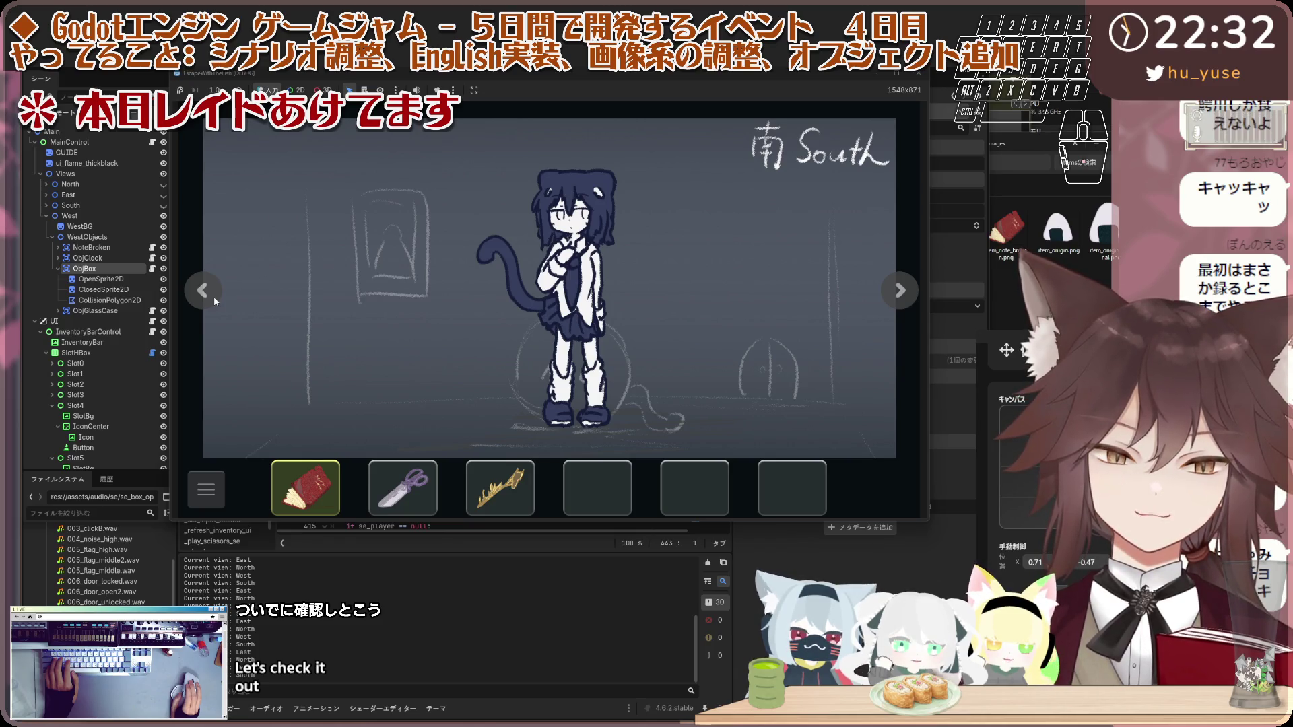
pyautogui.click(216, 302)
pyautogui.click(216, 302)
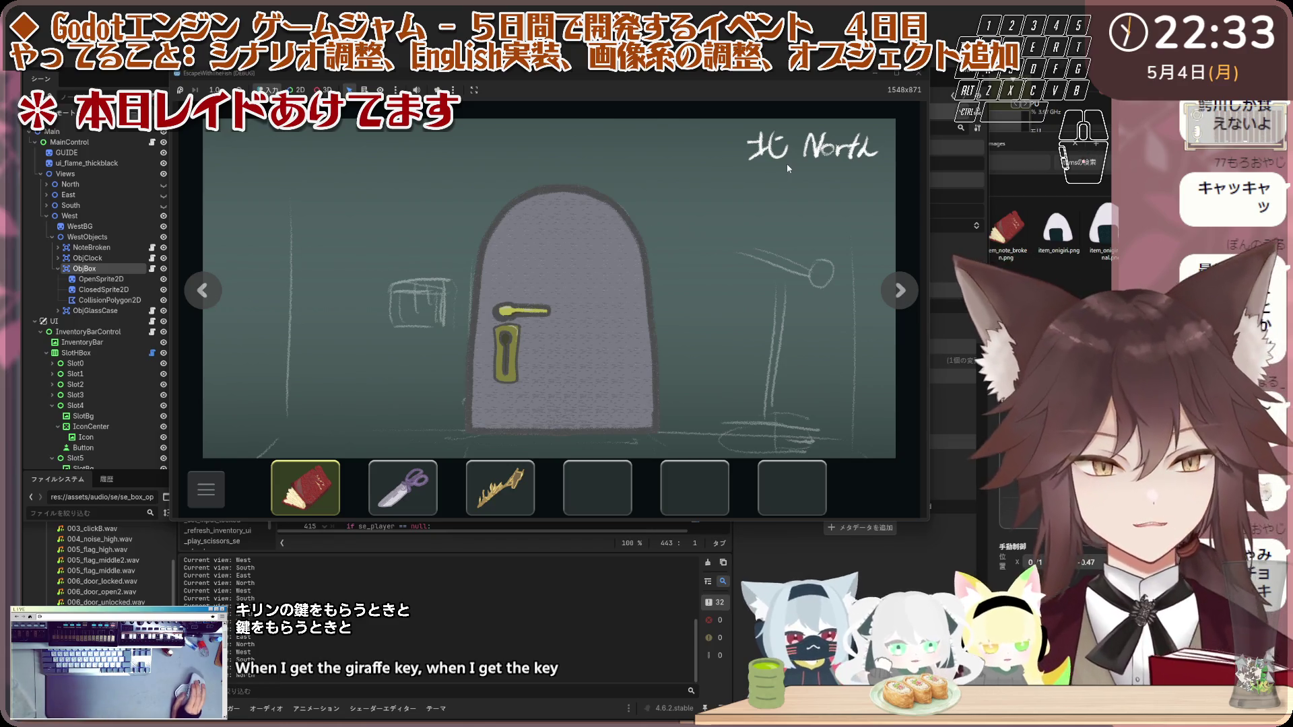
pyautogui.click(901, 293)
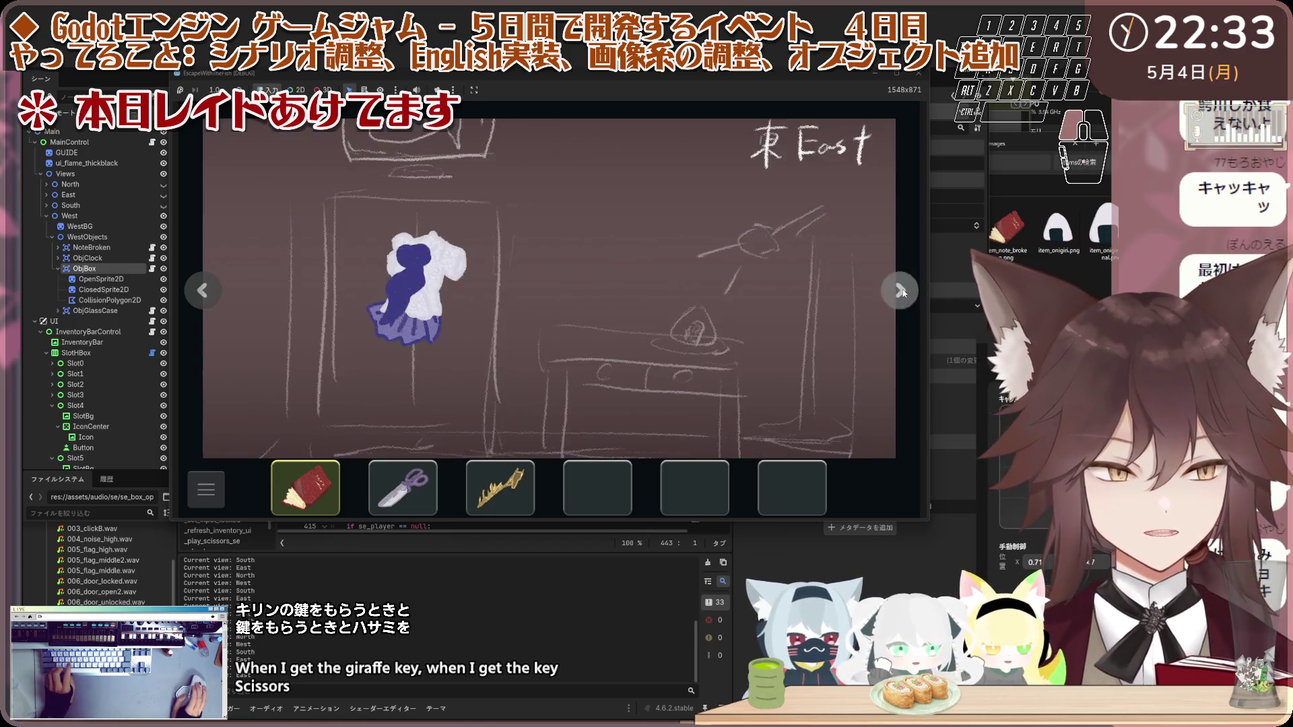
pyautogui.click(903, 292)
pyautogui.click(918, 73)
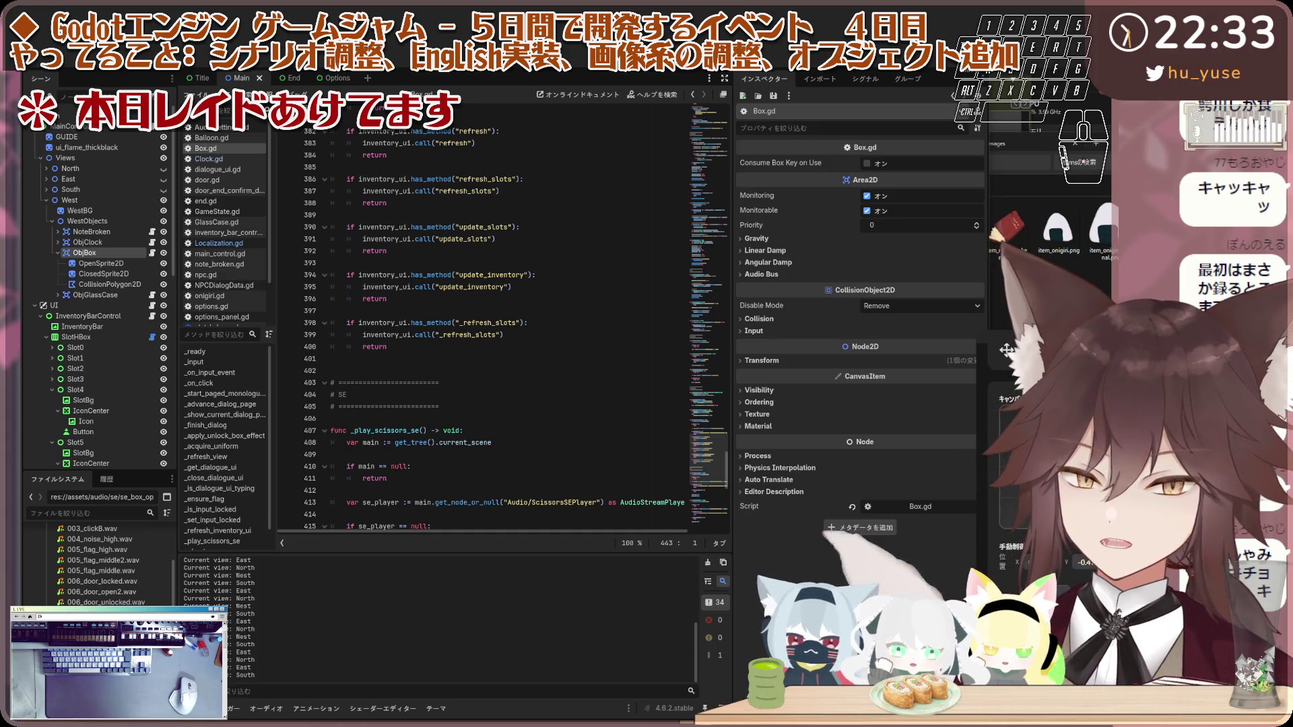
# Step: Open npc.gd, filter its methods by 'key', clear the filter, and scroll down to the Audio nodes
pyautogui.click(246, 275)
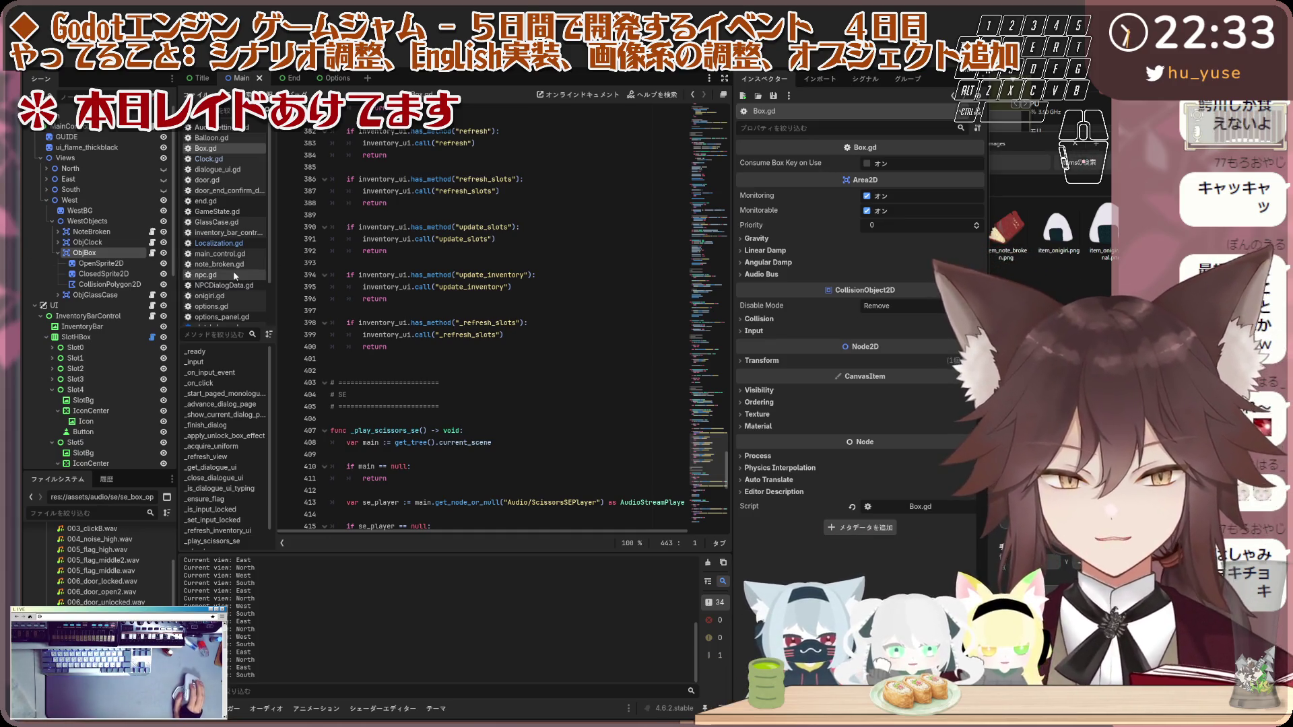
pyautogui.click(227, 334)
pyautogui.write('key')
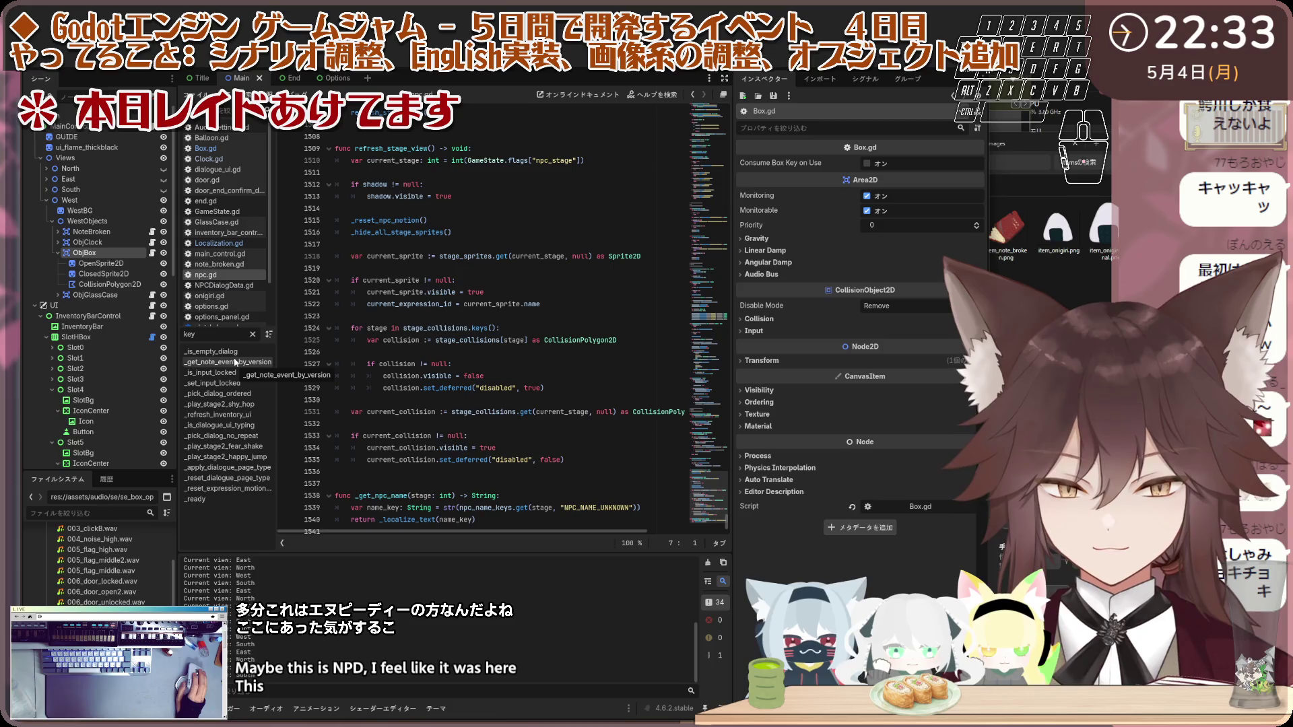
pyautogui.press('BackSpace')
pyautogui.press('BackSpace')
pyautogui.press('BackSpace')
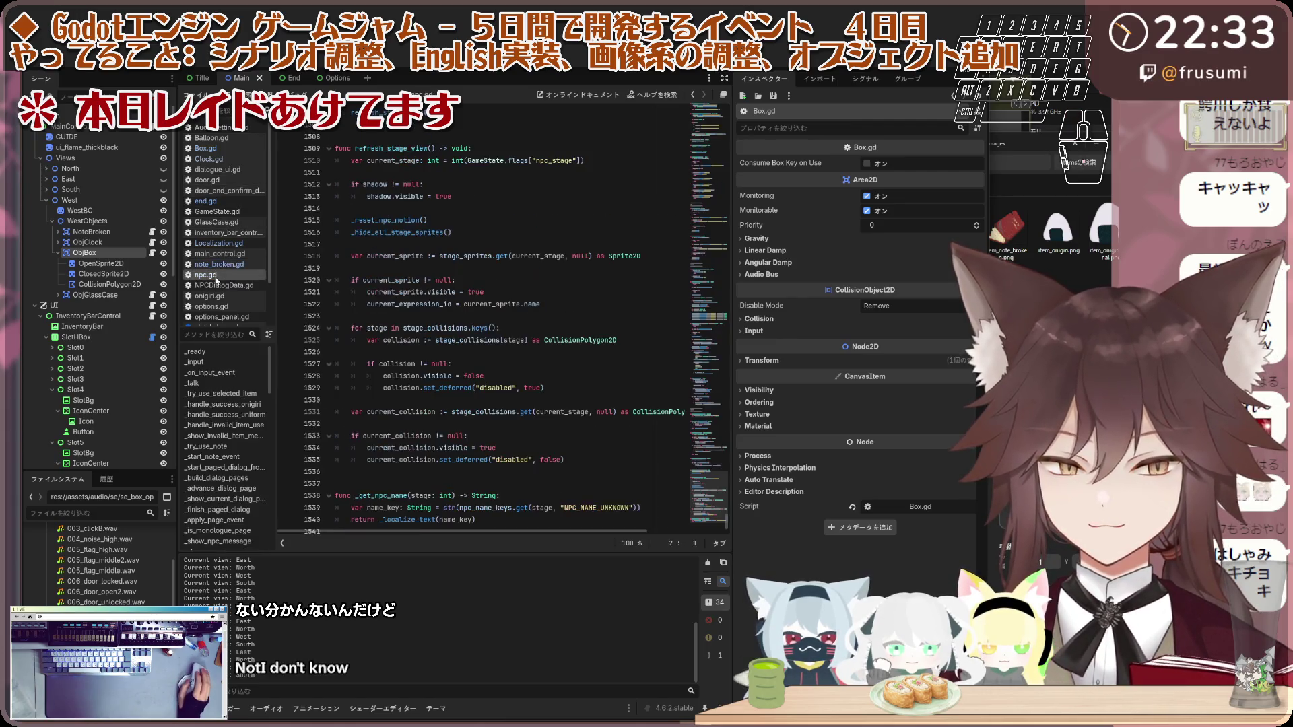
pyautogui.scroll(-3, 215, 254)
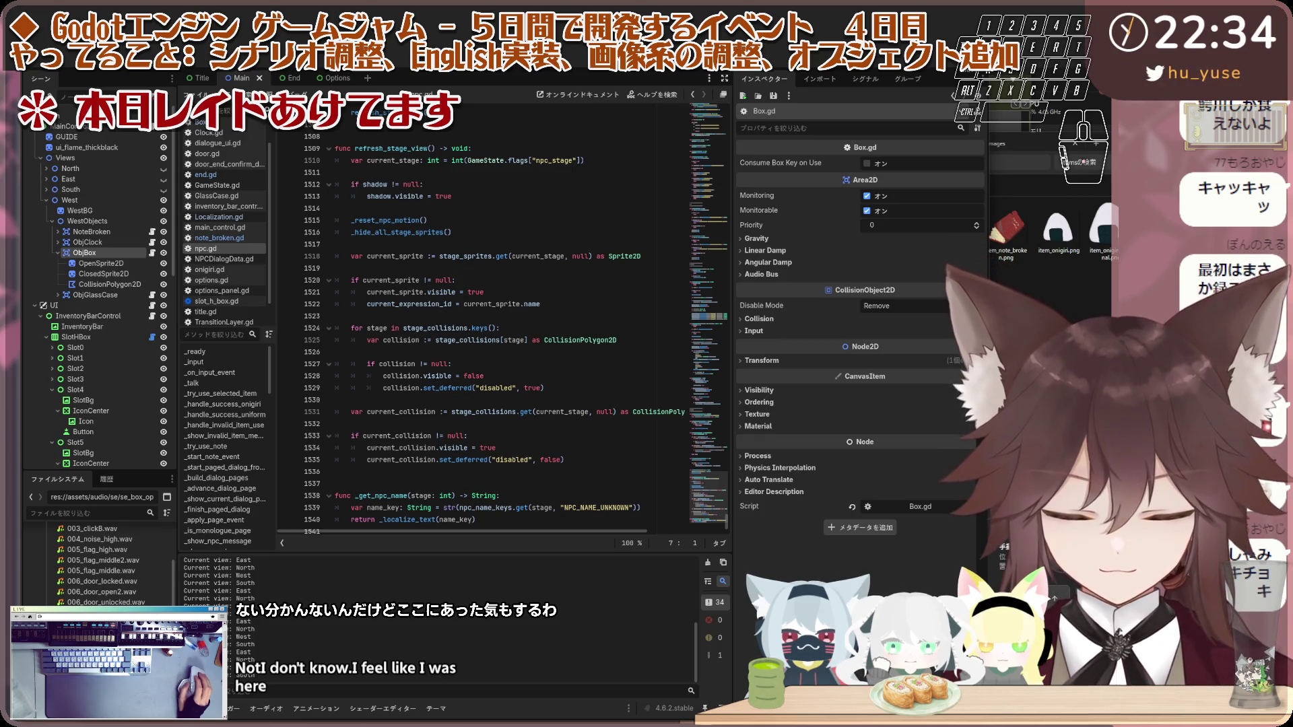
pyautogui.scroll(-10, 114, 255)
pyautogui.scroll(-2, 114, 255)
# Step: Inspect the BalloonPop, Click, Success and StageChange SE players, previewing SuccessSEPlayer
pyautogui.click(94, 301)
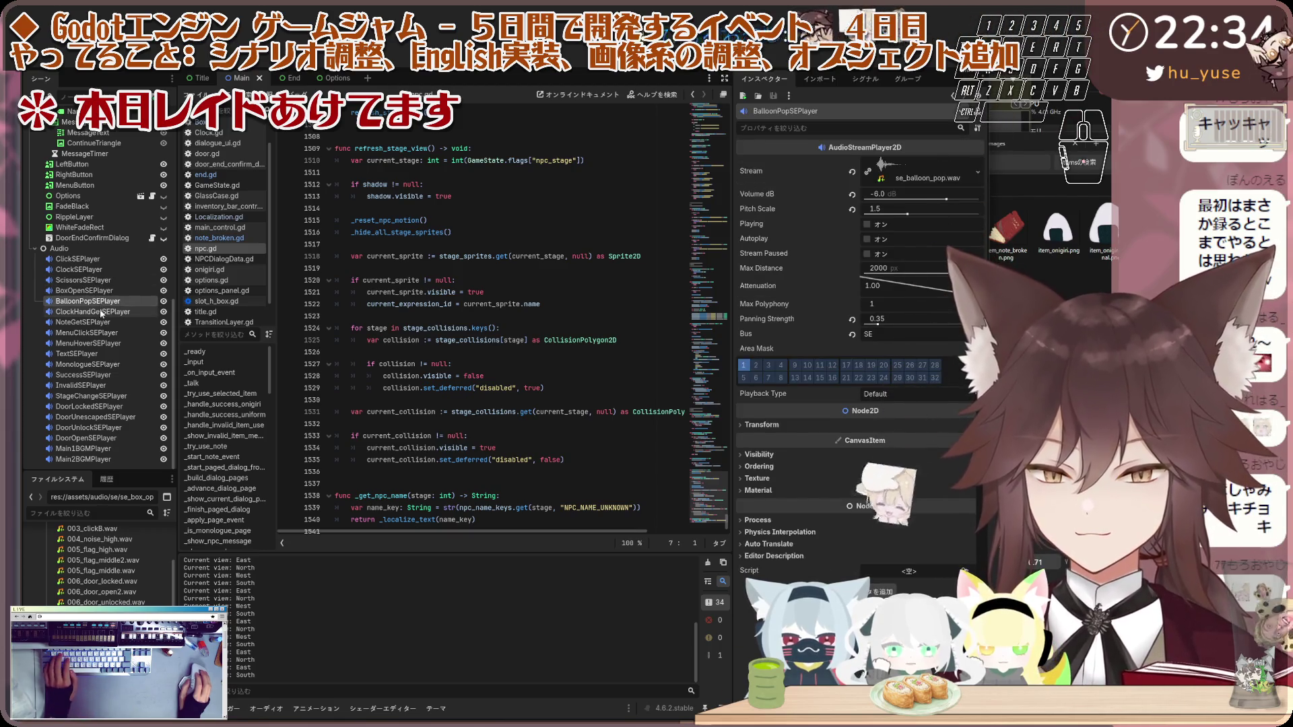
pyautogui.click(78, 258)
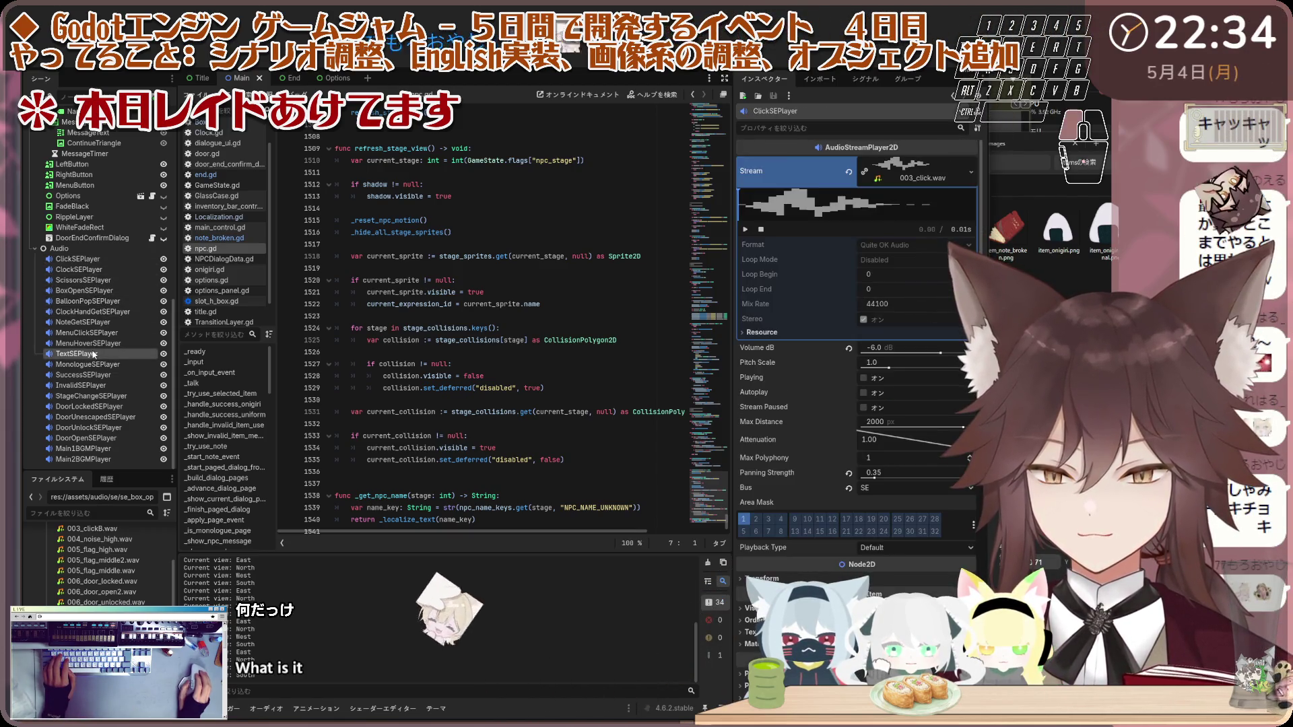
pyautogui.click(83, 375)
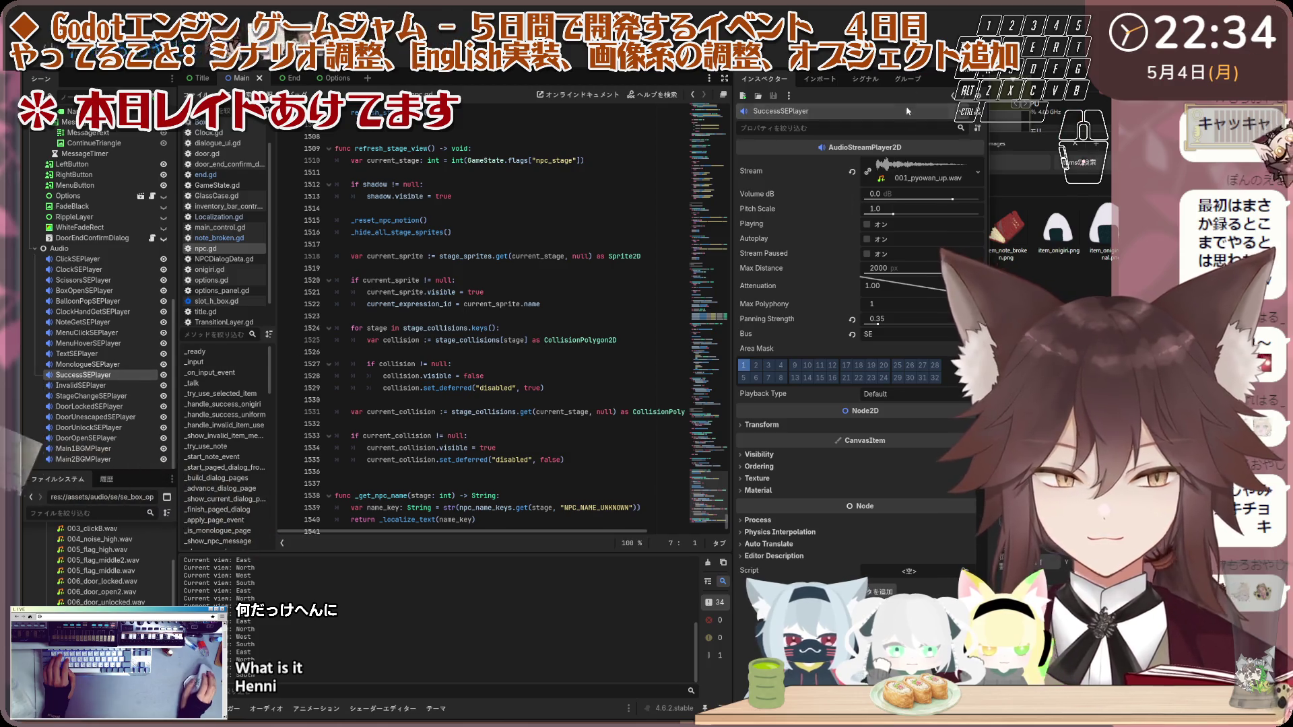
pyautogui.click(867, 225)
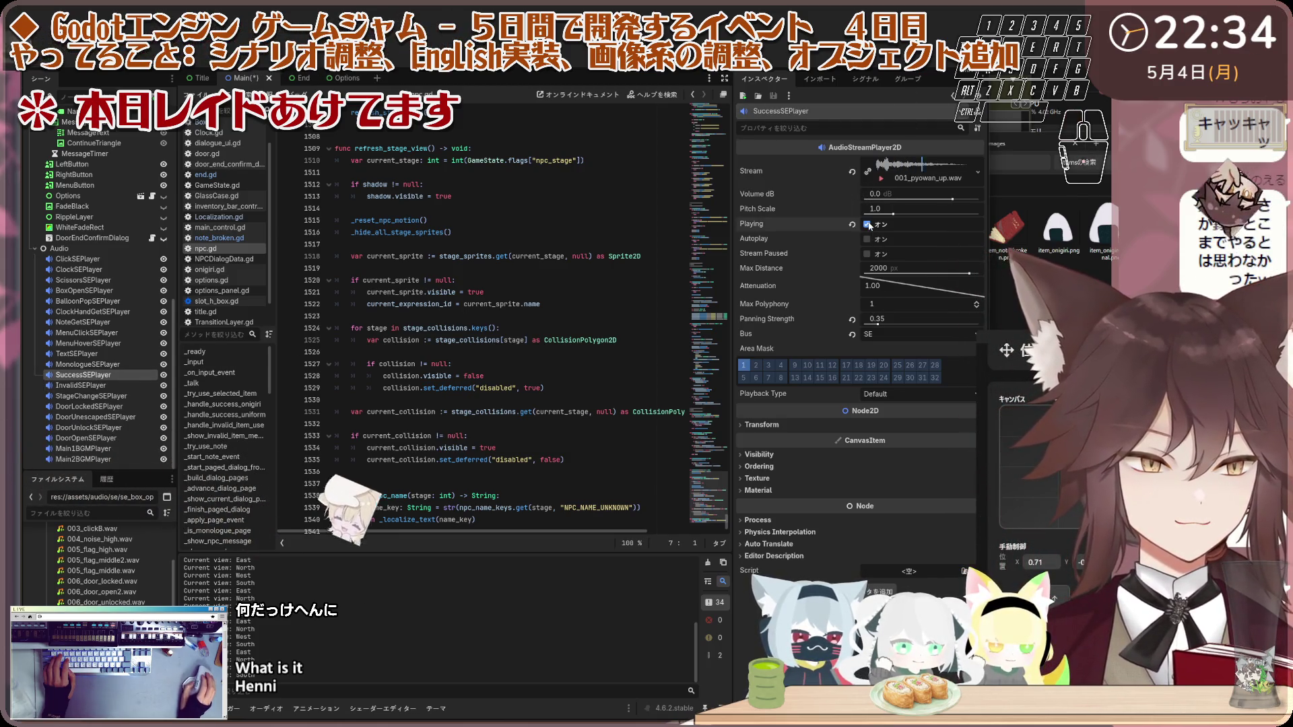
pyautogui.click(128, 398)
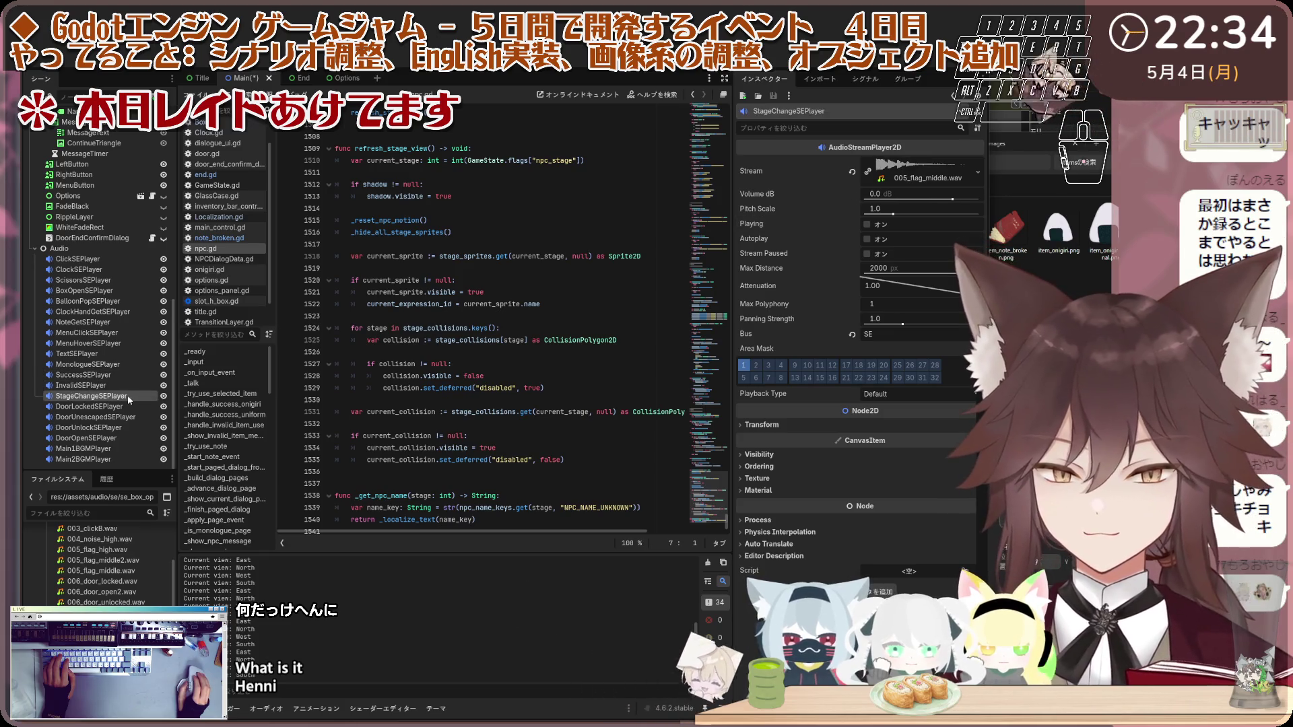
pyautogui.click(108, 375)
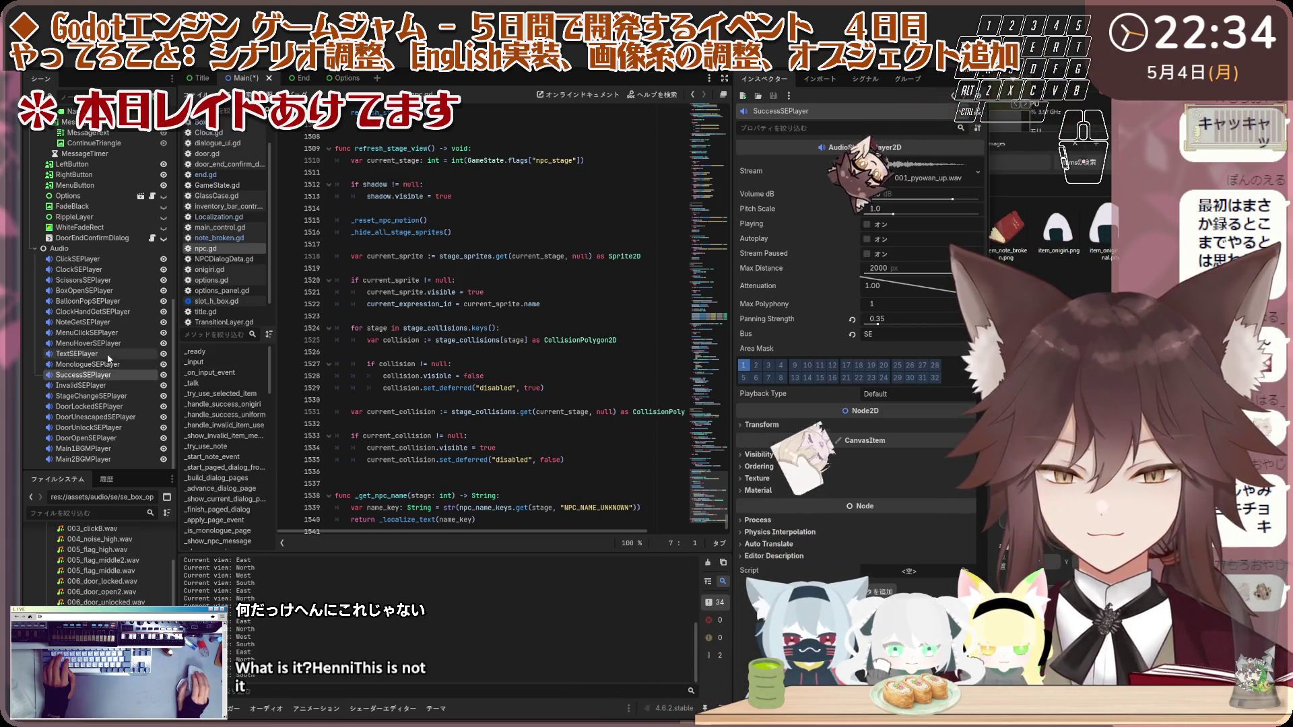
# Step: Check DoorUnlock, Text and BalloonPop, then preview the ClockHandGet and NoteGet sounds
pyautogui.click(91, 428)
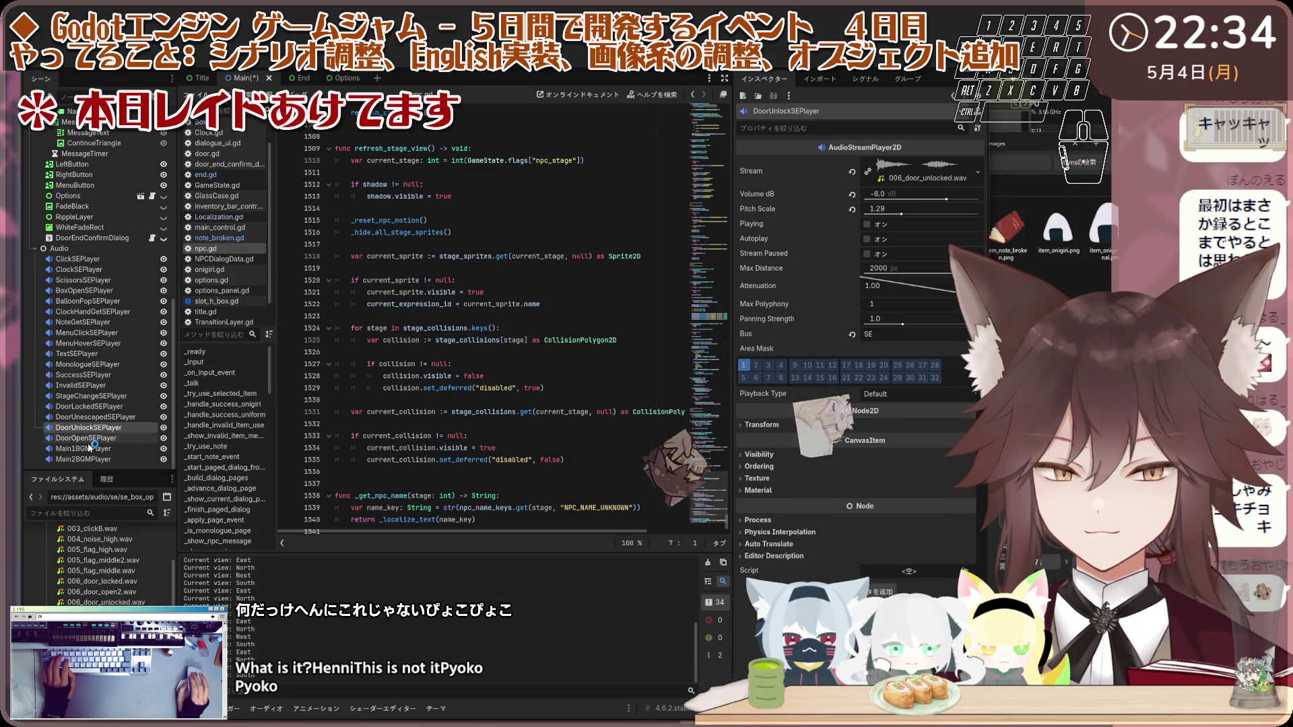
pyautogui.click(104, 353)
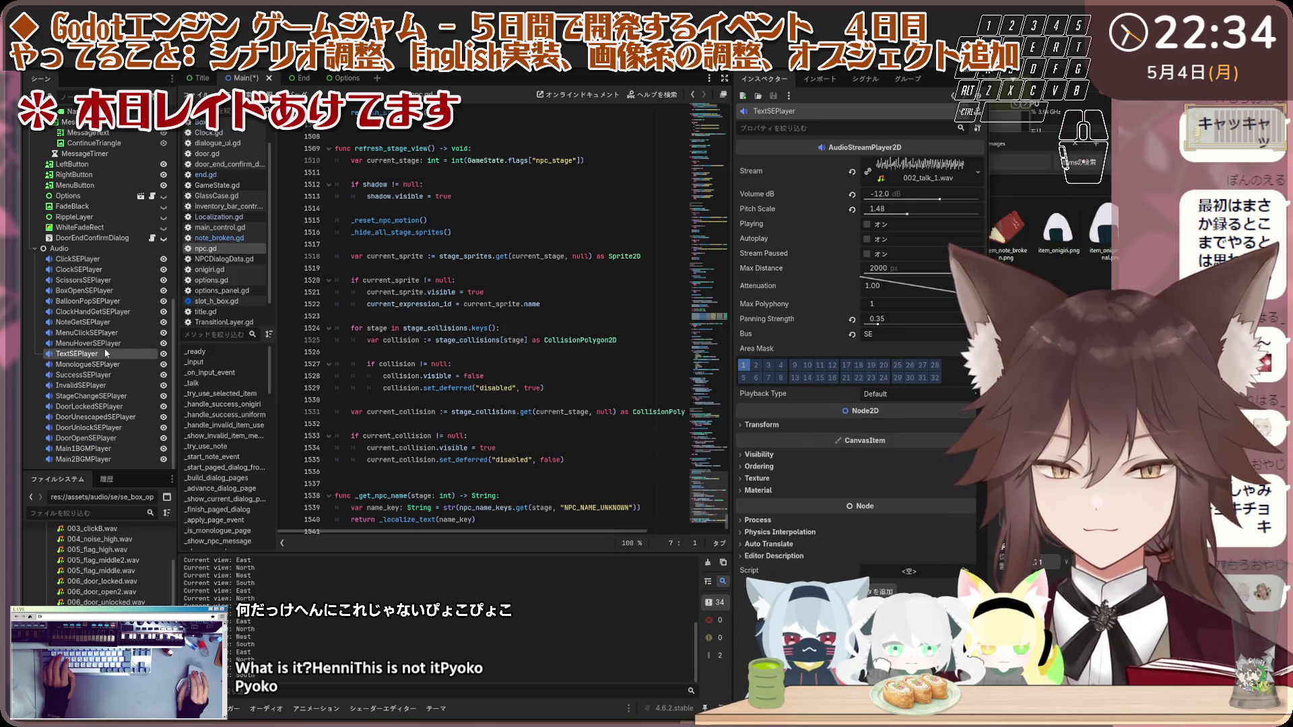
pyautogui.click(105, 301)
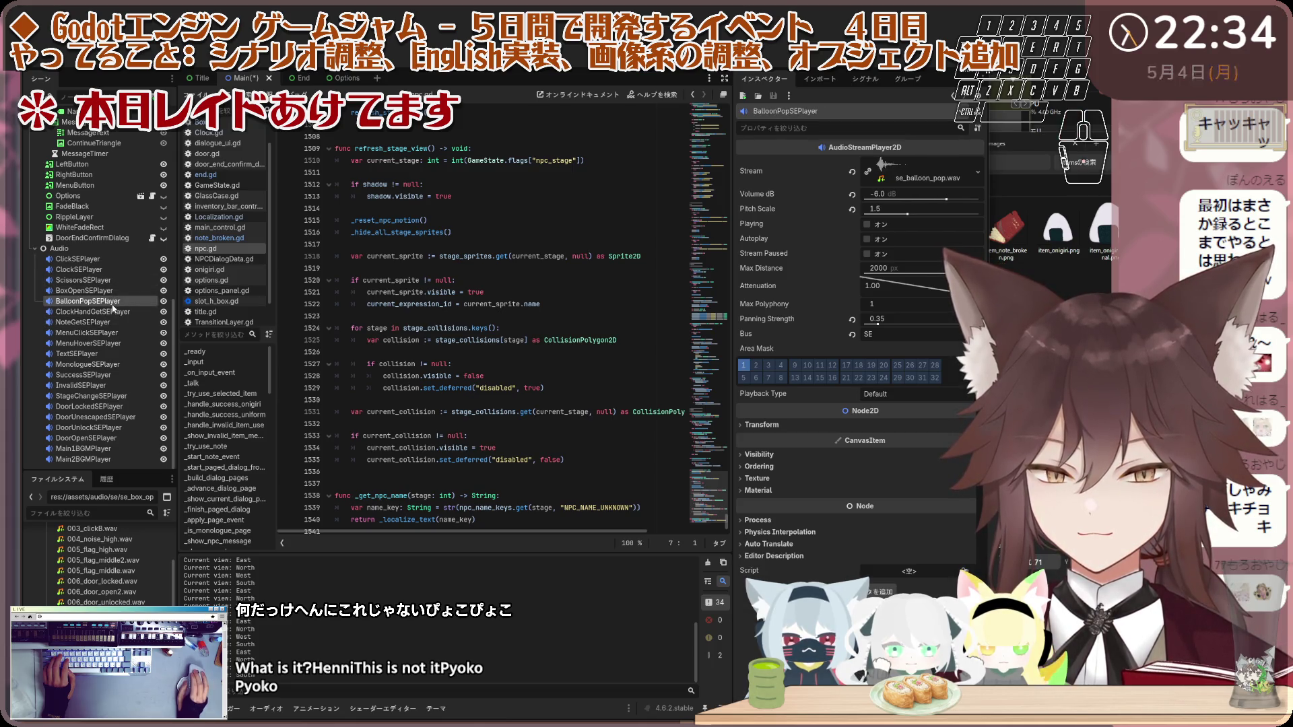
pyautogui.click(111, 312)
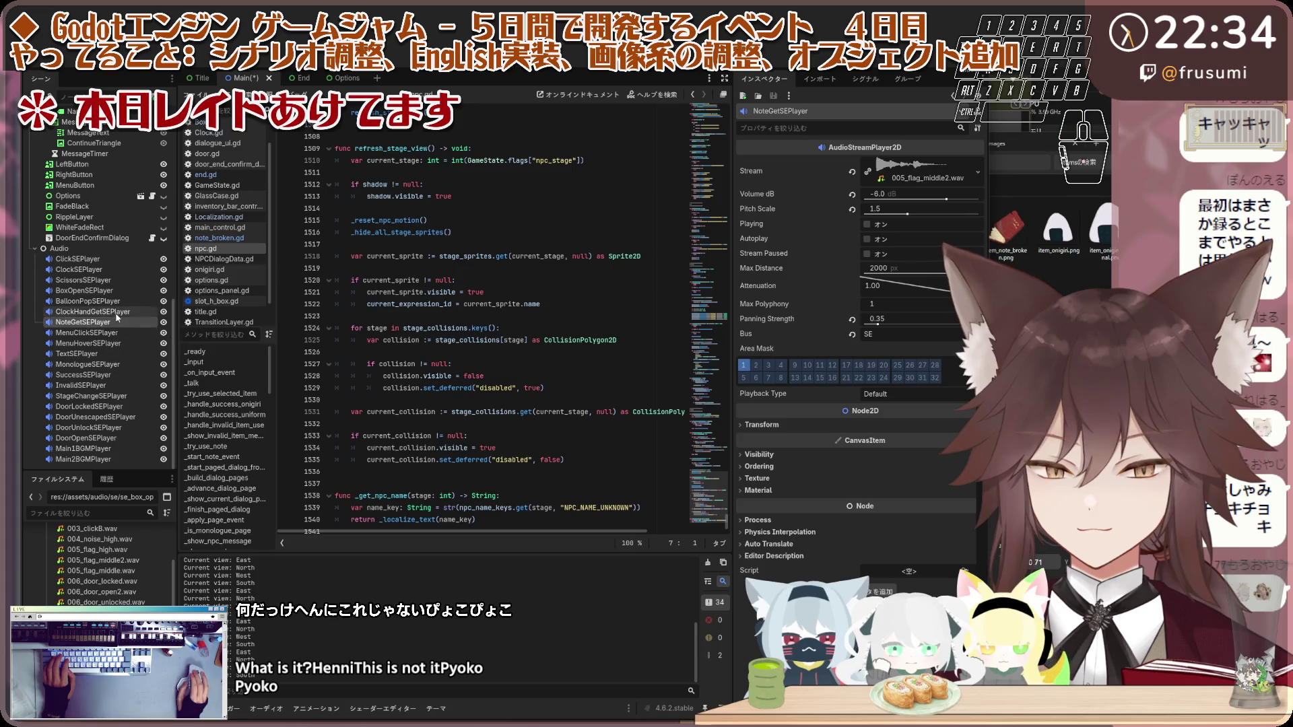
pyautogui.click(868, 224)
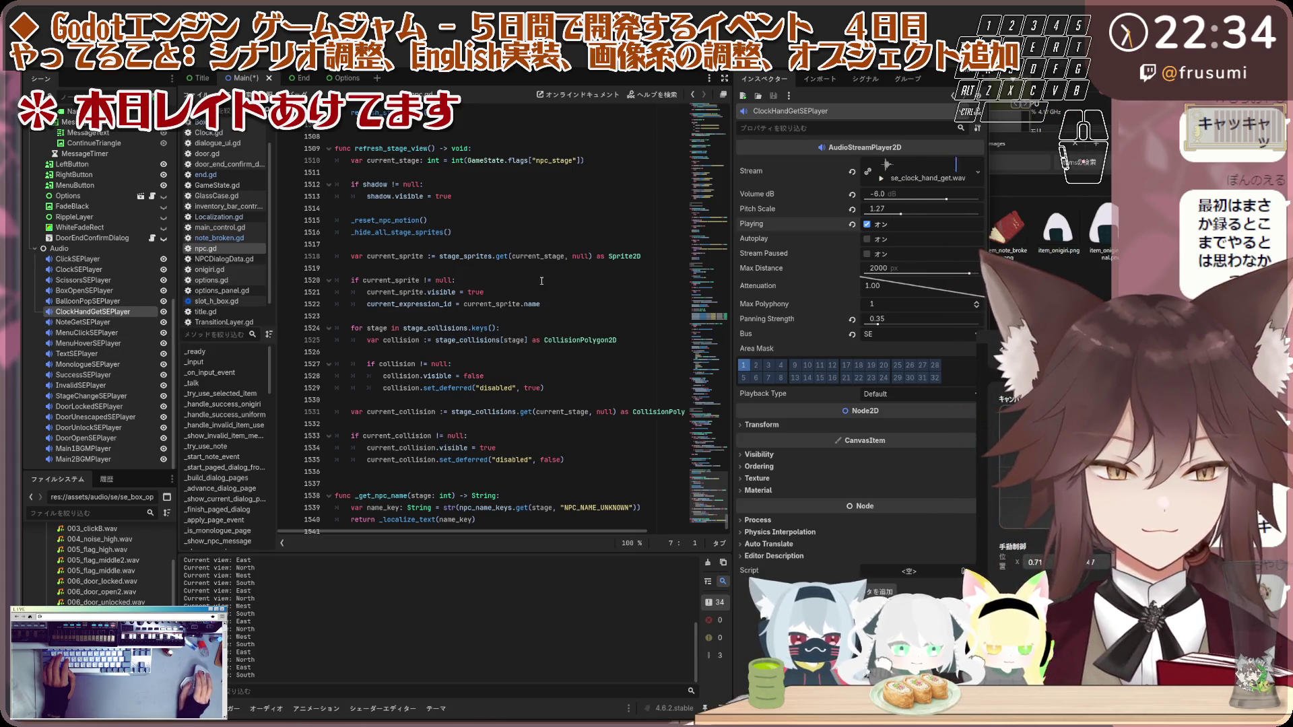
pyautogui.click(144, 323)
pyautogui.click(868, 225)
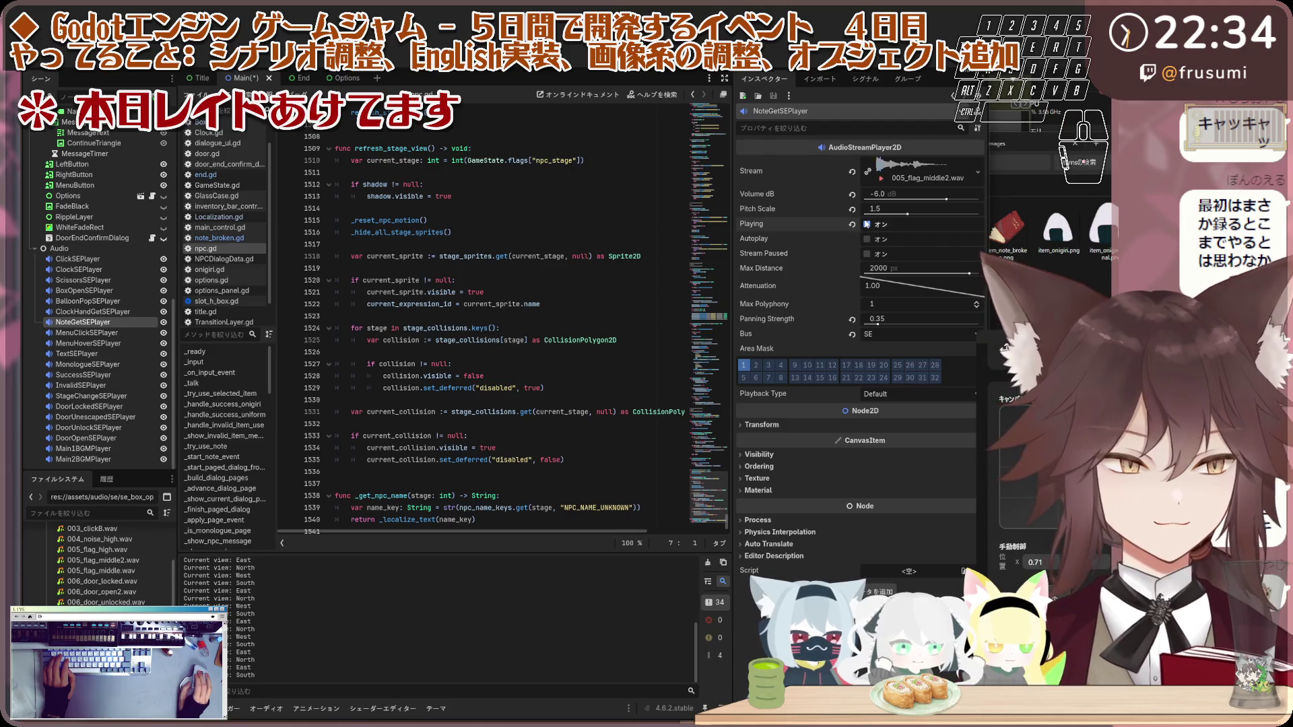
# Step: Leave NoteGetSEPlayer's name unchanged and inspect the Invalid, Success and StageChange players
pyautogui.doubleClick(110, 324)
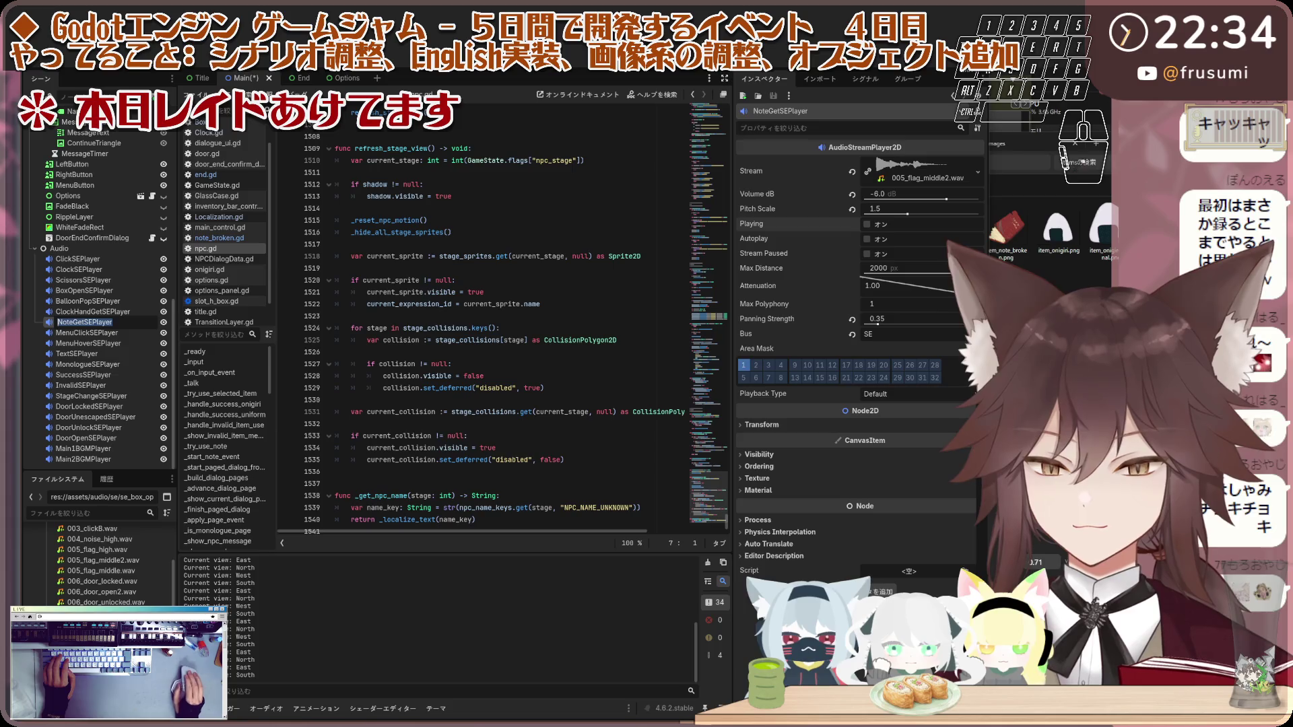
pyautogui.press('Escape')
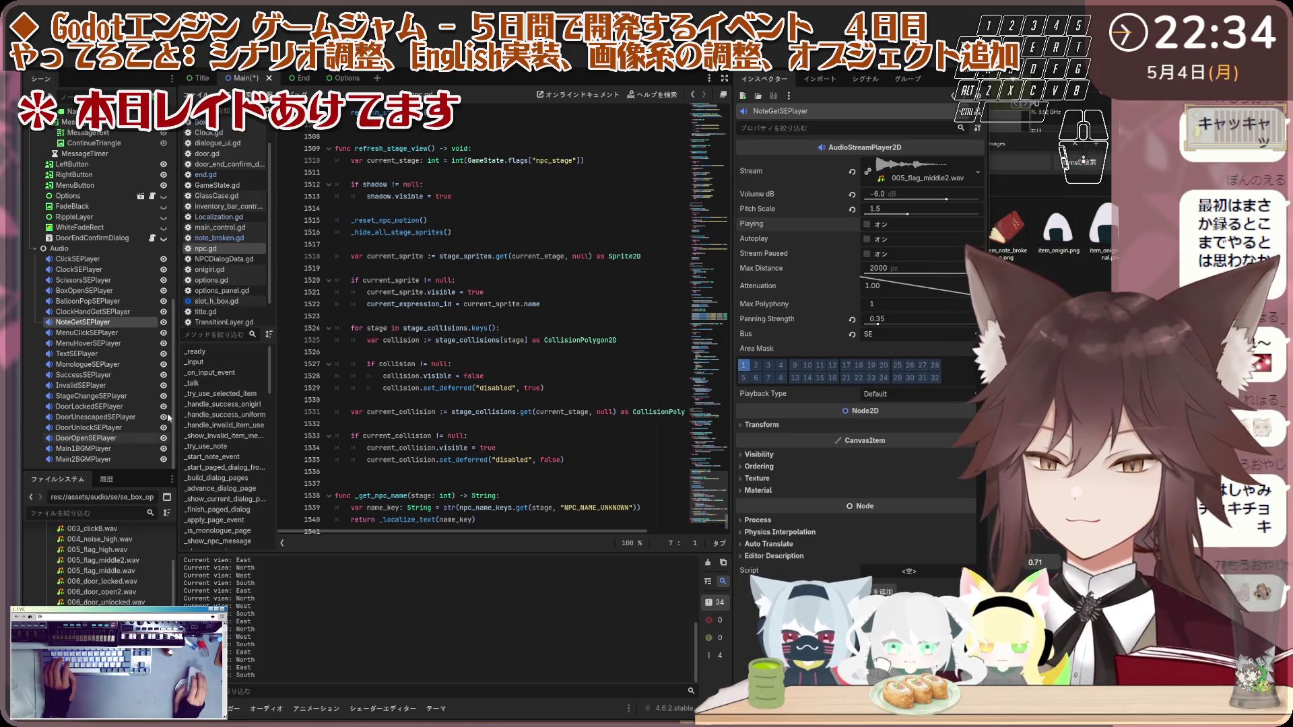
pyautogui.click(101, 364)
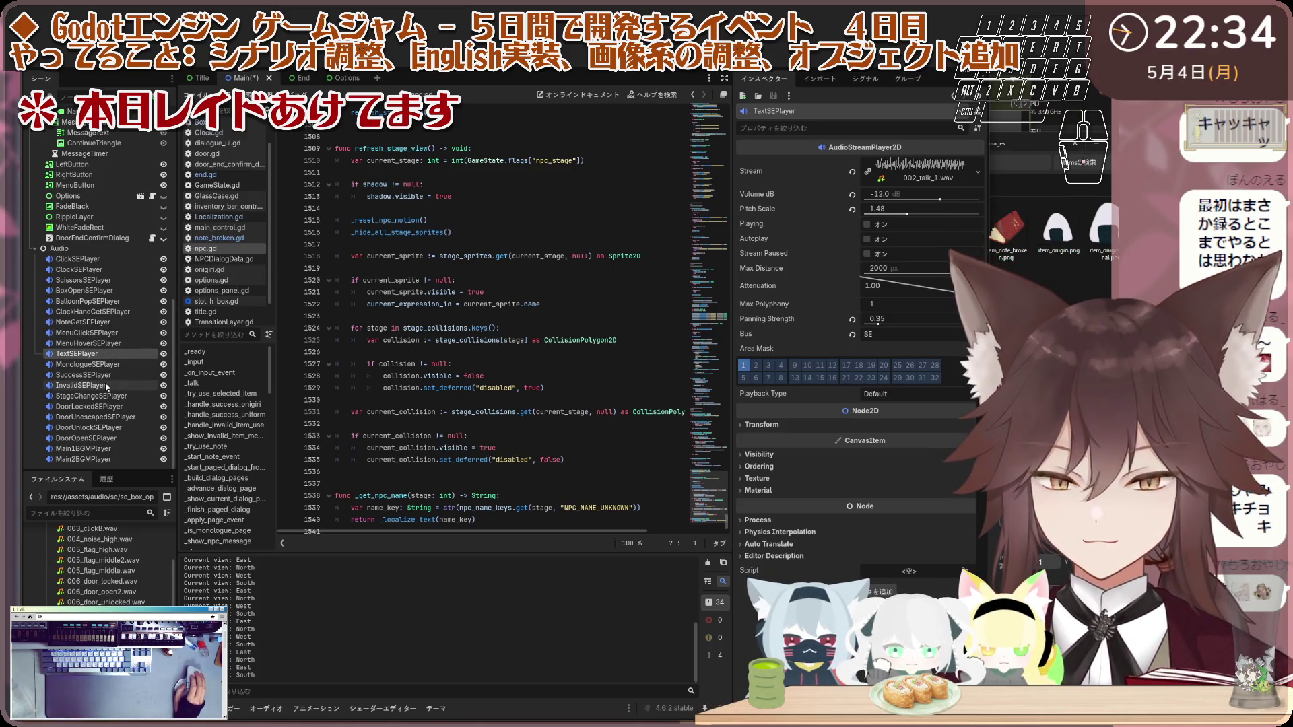
pyautogui.click(101, 385)
pyautogui.click(106, 376)
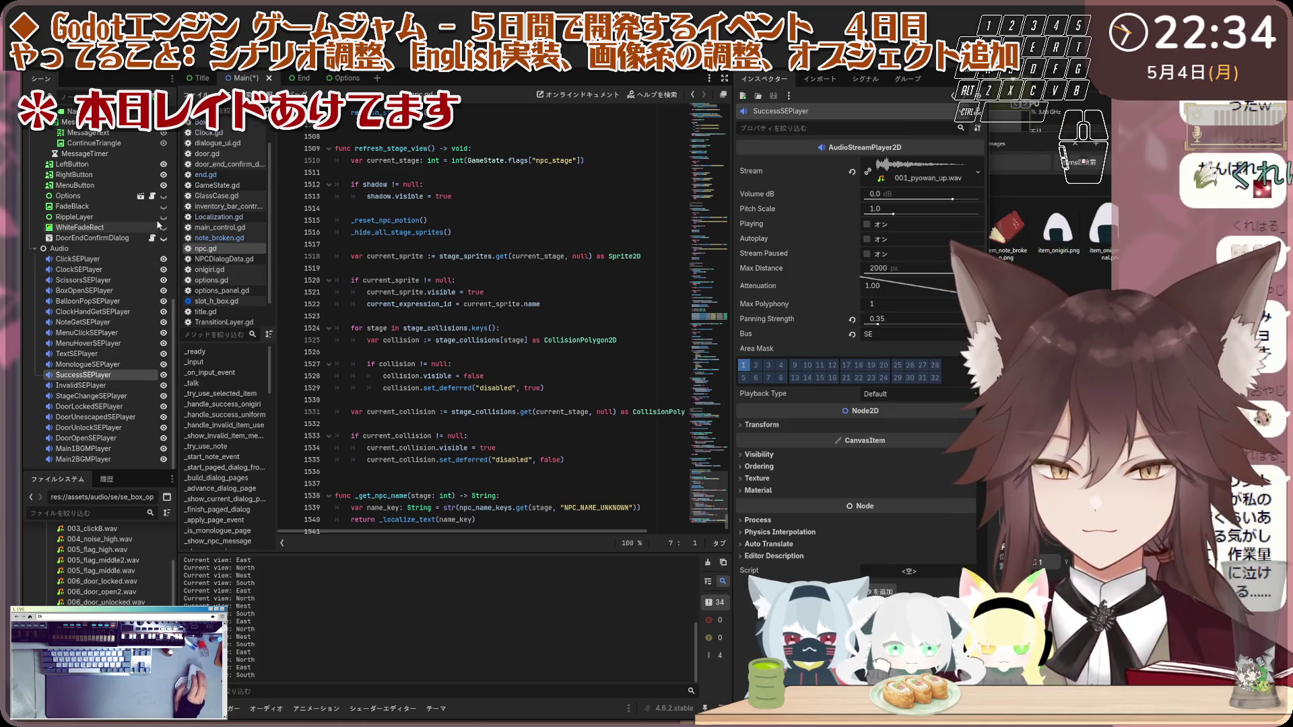
pyautogui.click(121, 396)
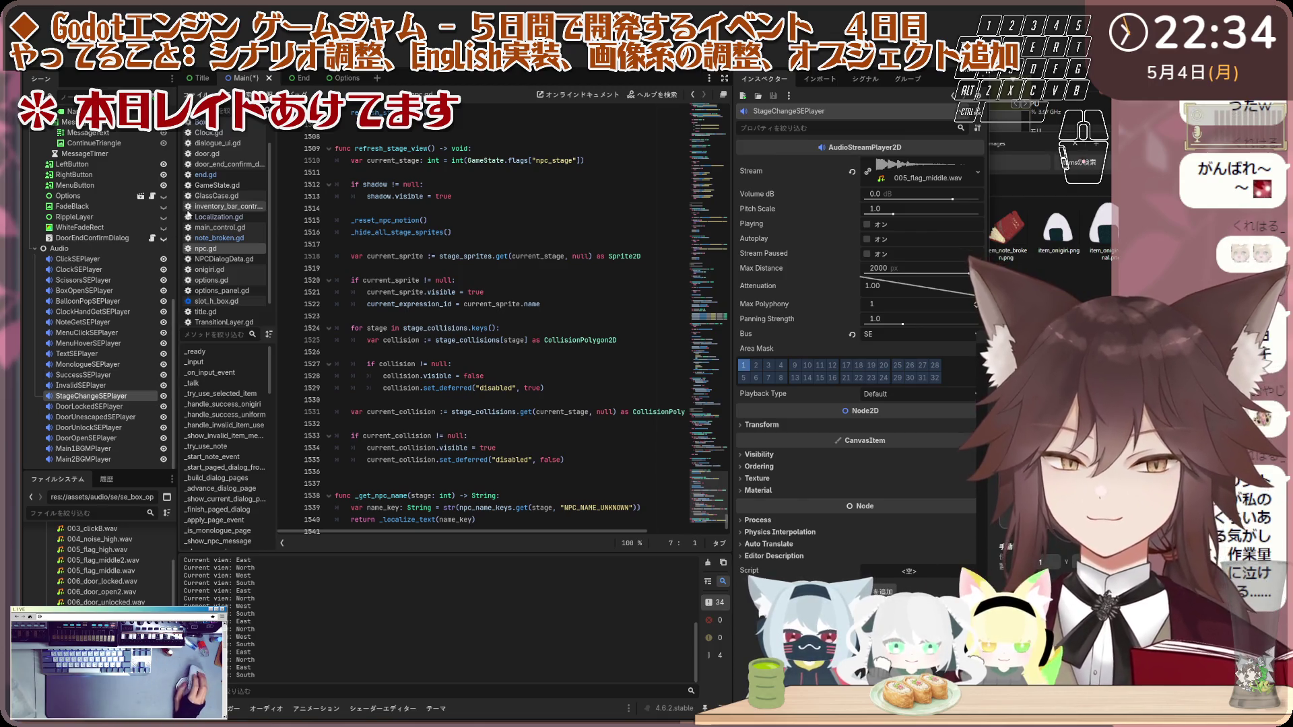
# Step: Look over the Text, DoorOpen and DoorUnlock players, ending on NoteGetSEPlayer
pyautogui.scroll(-3, 219, 221)
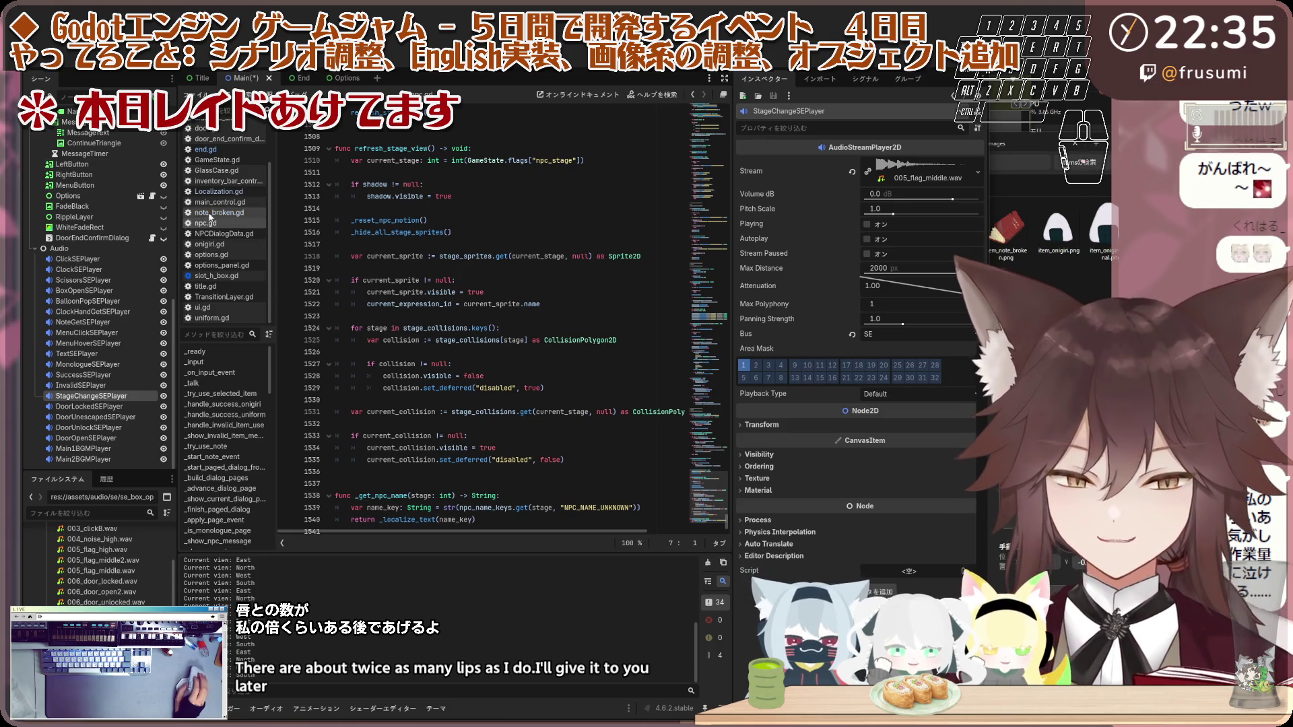
pyautogui.click(123, 343)
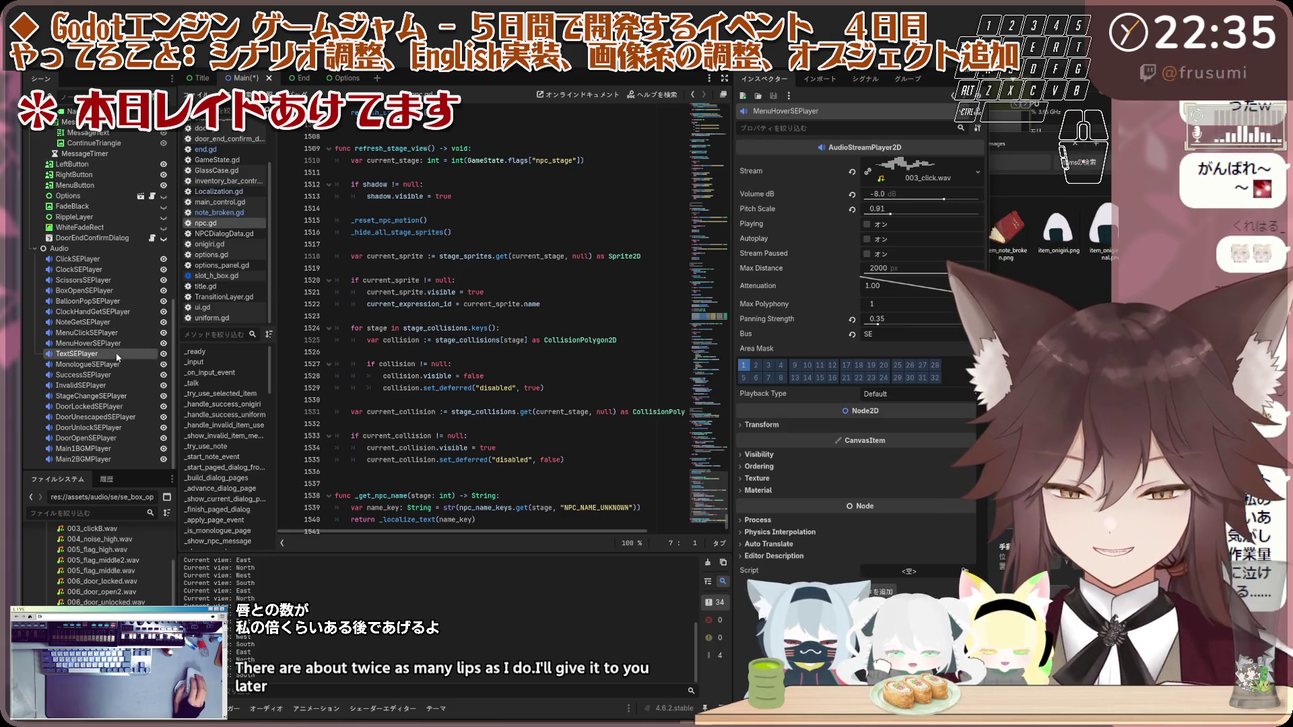
pyautogui.click(117, 351)
pyautogui.click(112, 376)
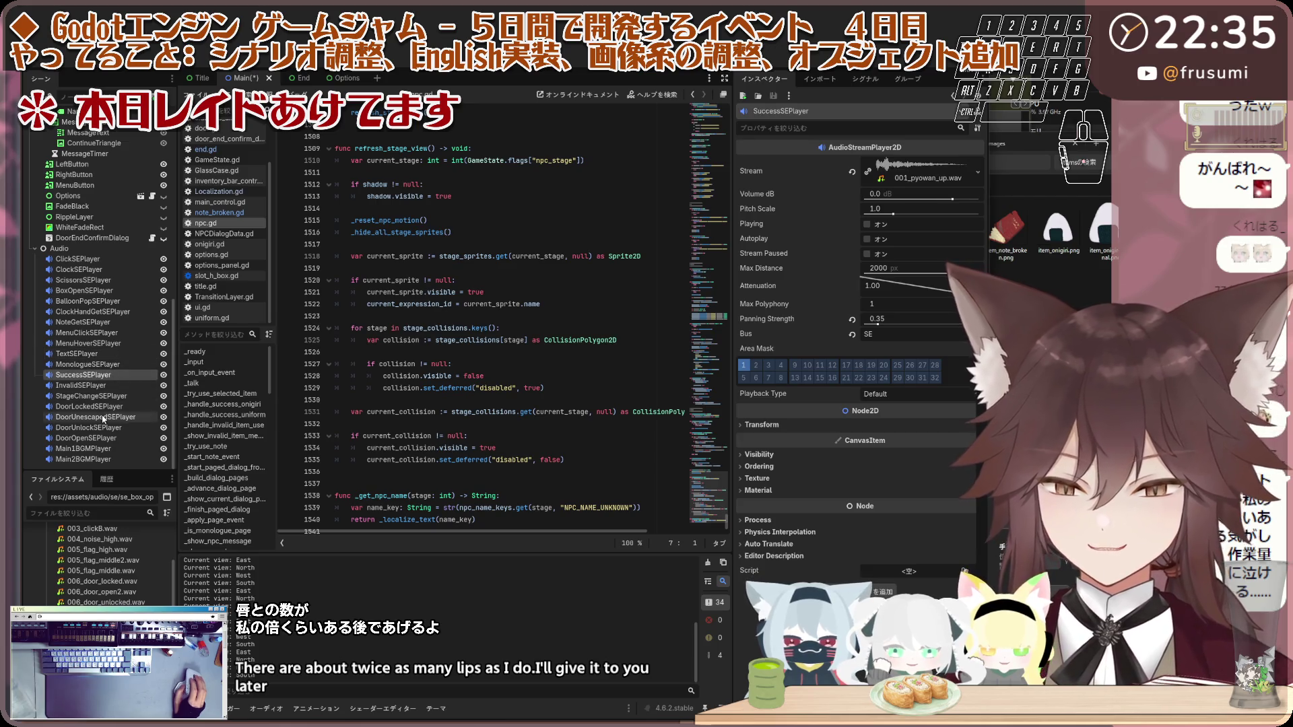
pyautogui.click(99, 438)
pyautogui.click(99, 429)
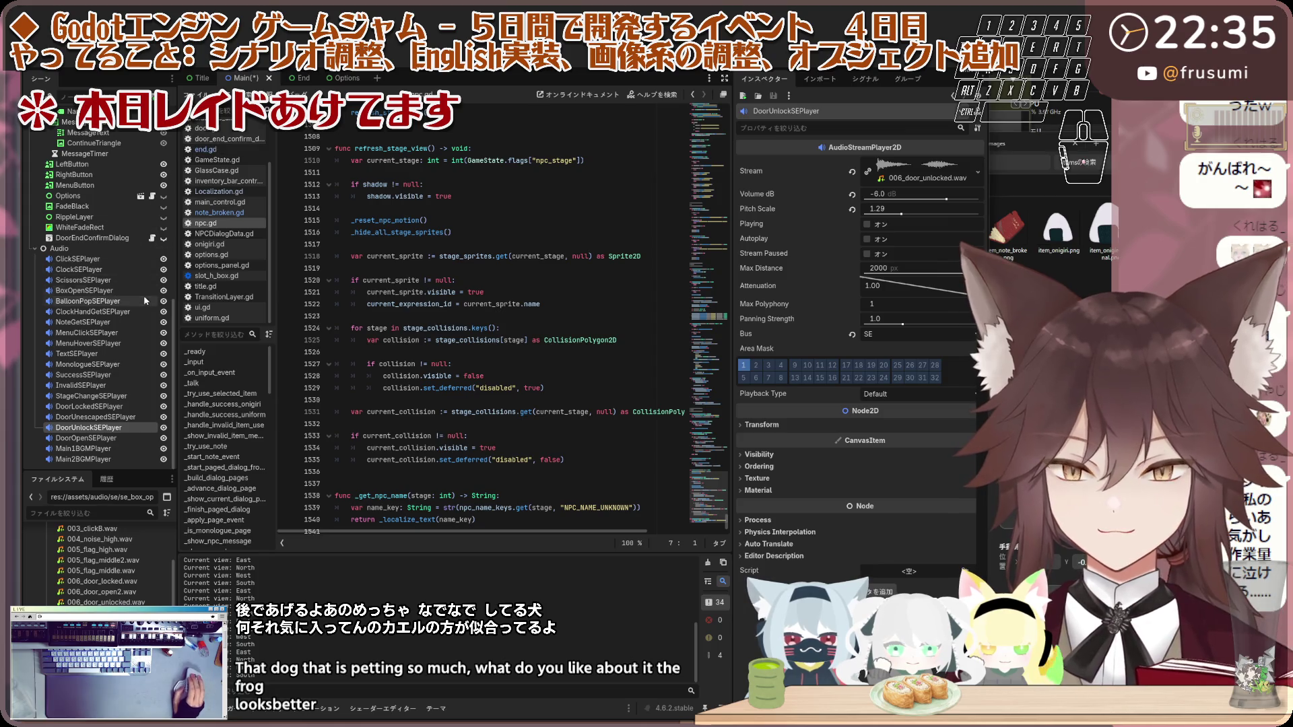
pyautogui.click(123, 324)
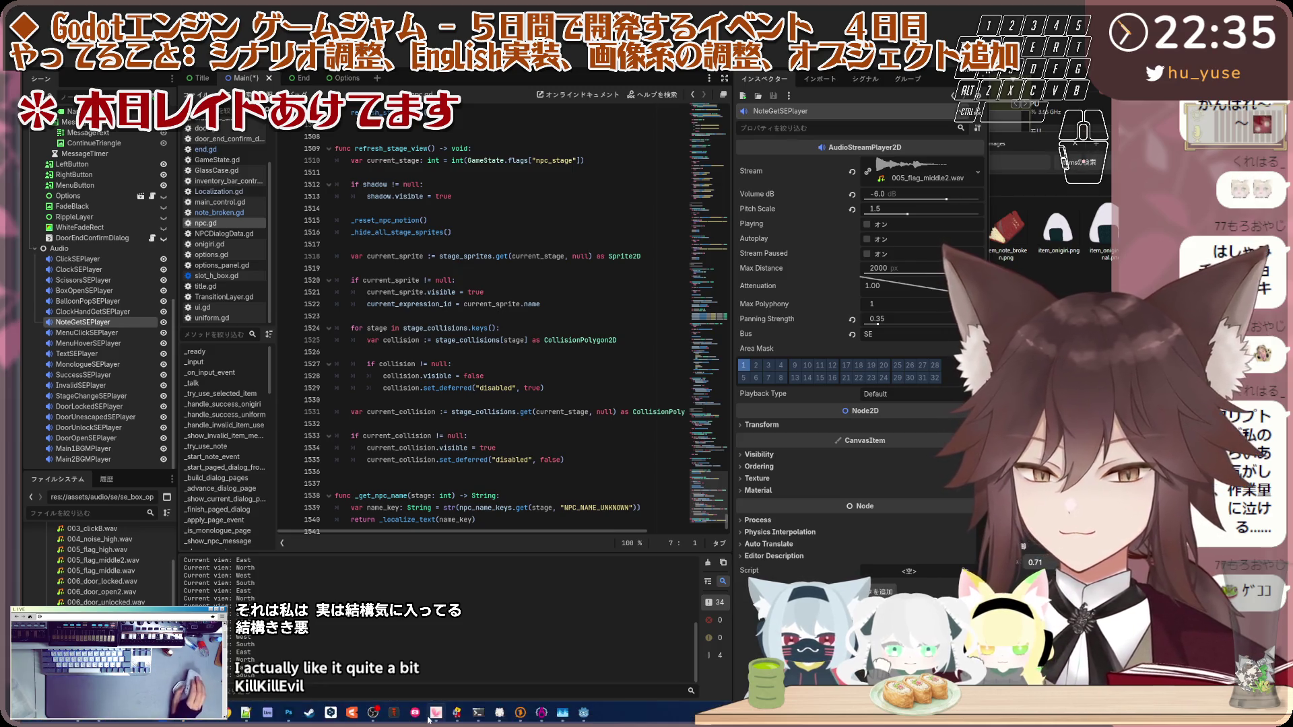
pyautogui.moveTo(367, 715)
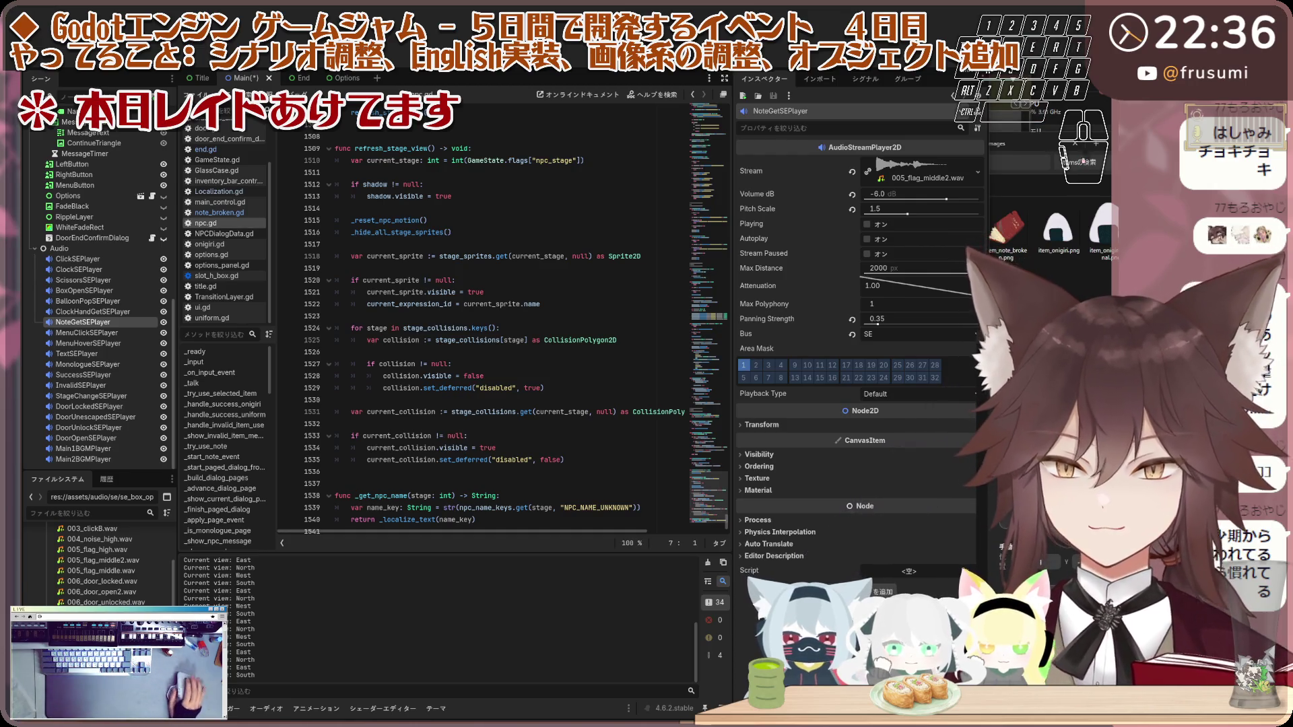
pyautogui.moveTo(310, 717)
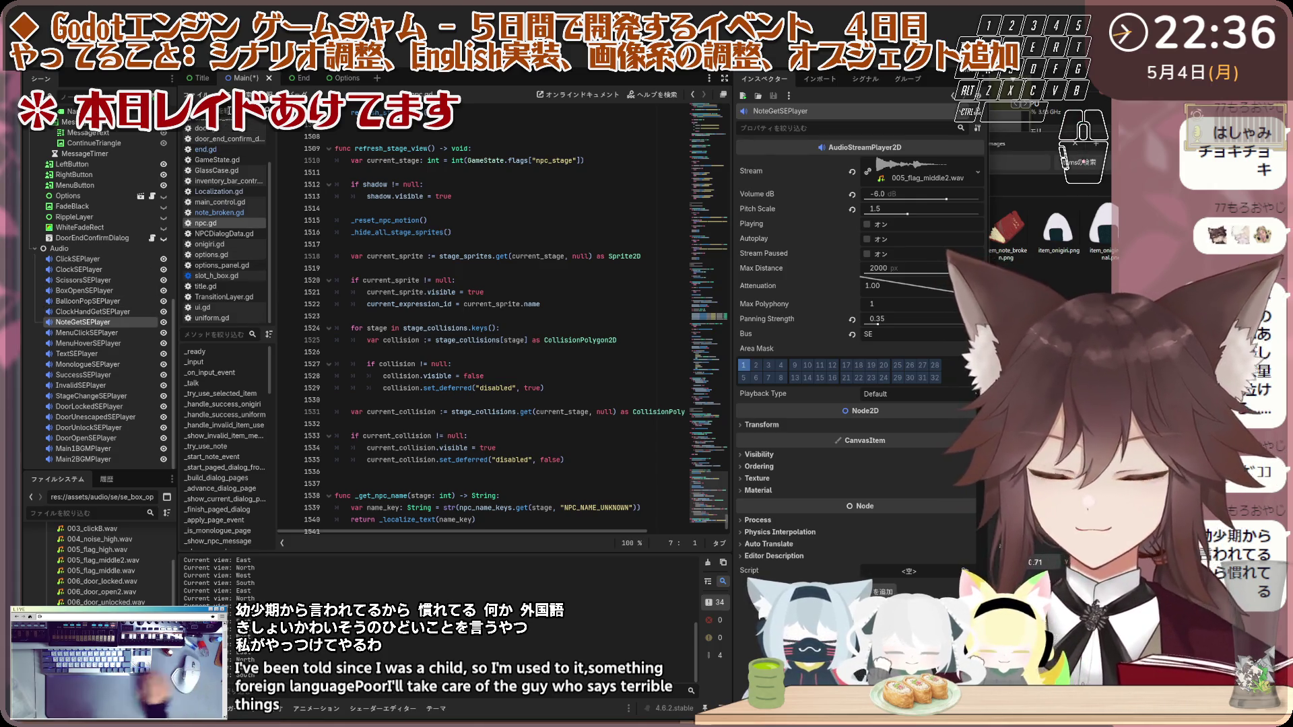
# Step: Filter the script list for 'box' and open Box.gd
pyautogui.write('box')
pyautogui.click(237, 138)
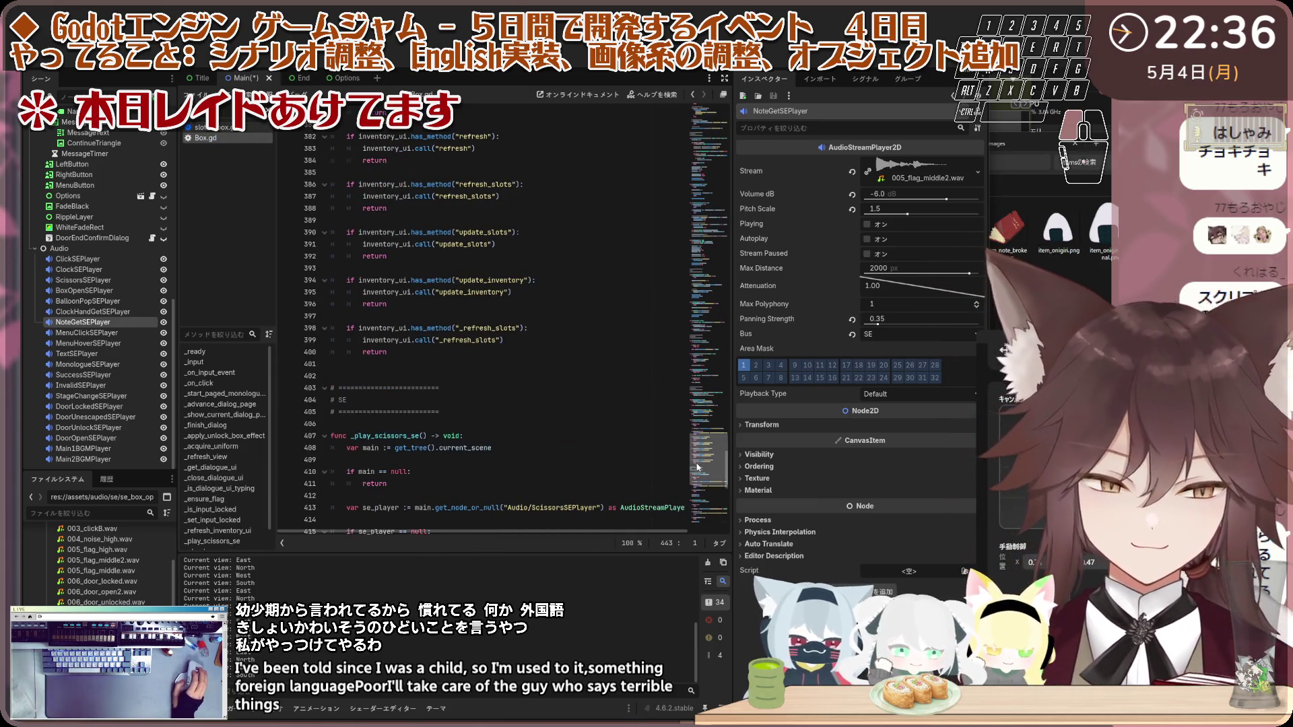
pyautogui.scroll(-10, 698, 467)
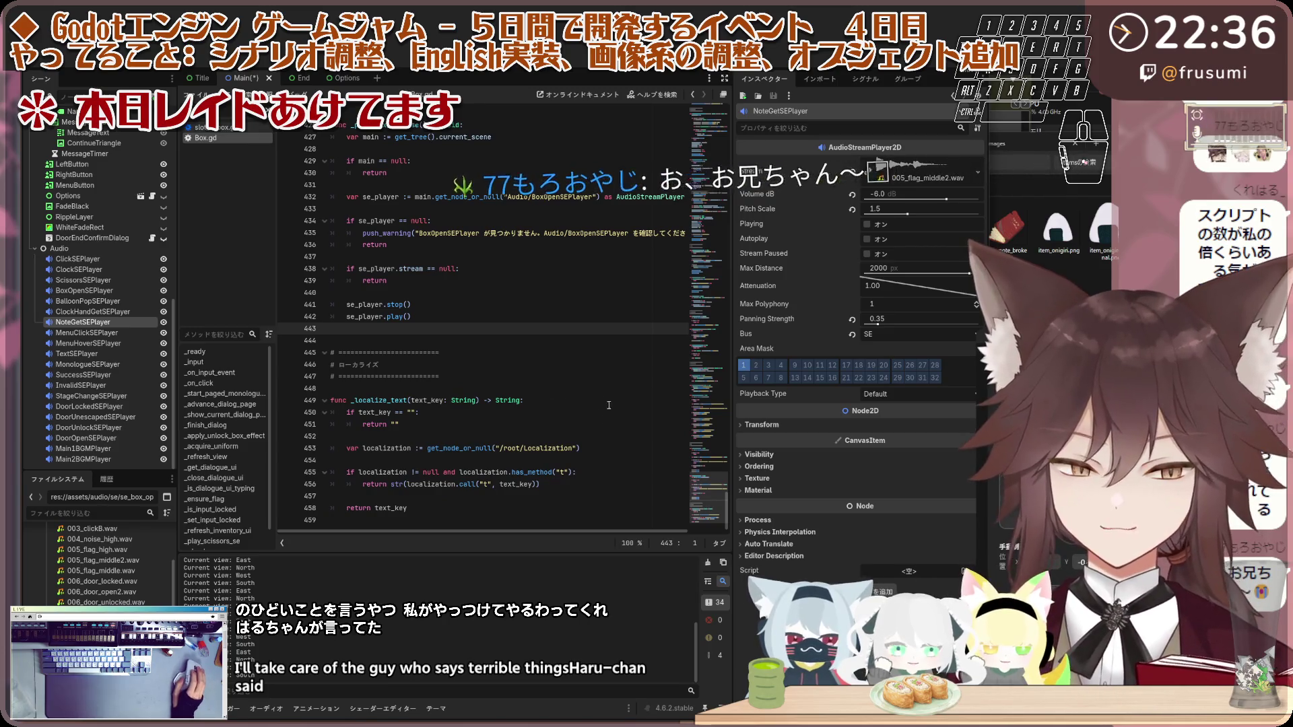
pyautogui.moveTo(726, 510); pyautogui.dragTo(726, 176)
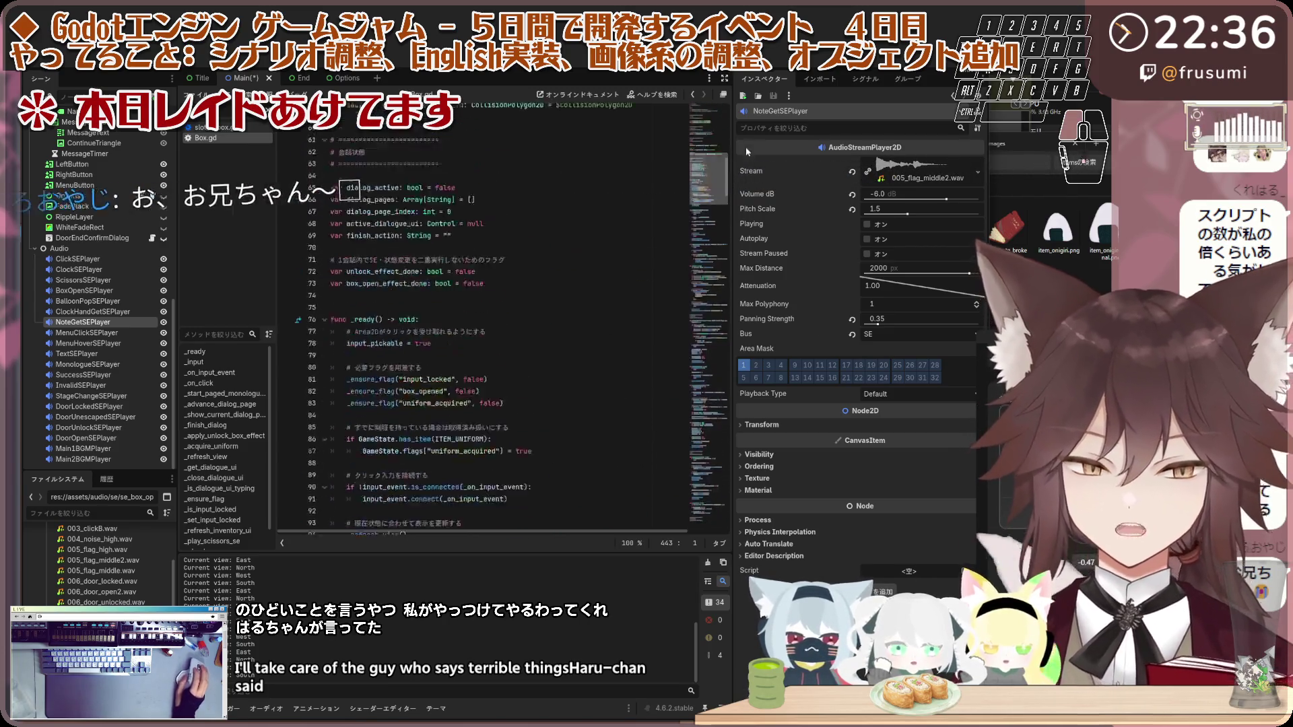
# Step: Read through Box.gd's header notes down to line 30
pyautogui.click(627, 261)
pyautogui.click(583, 231)
pyautogui.click(555, 183)
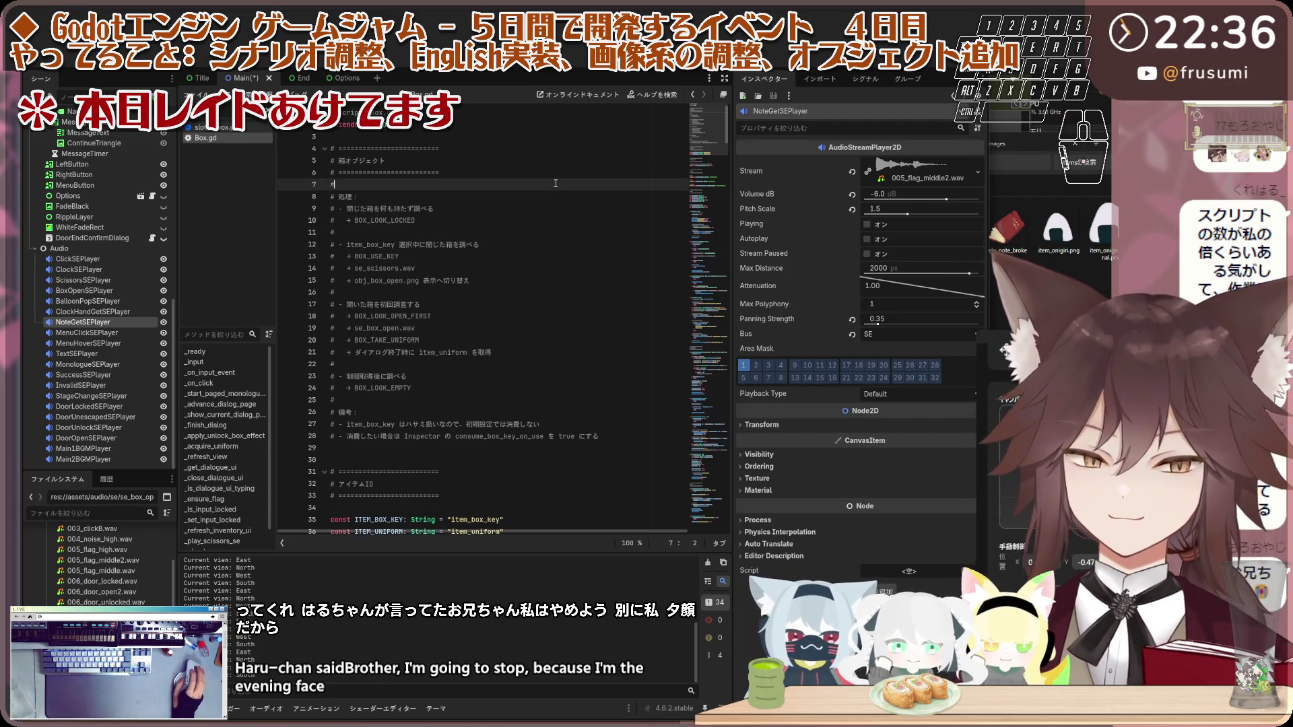
pyautogui.click(532, 133)
pyautogui.scroll(-3, 526, 332)
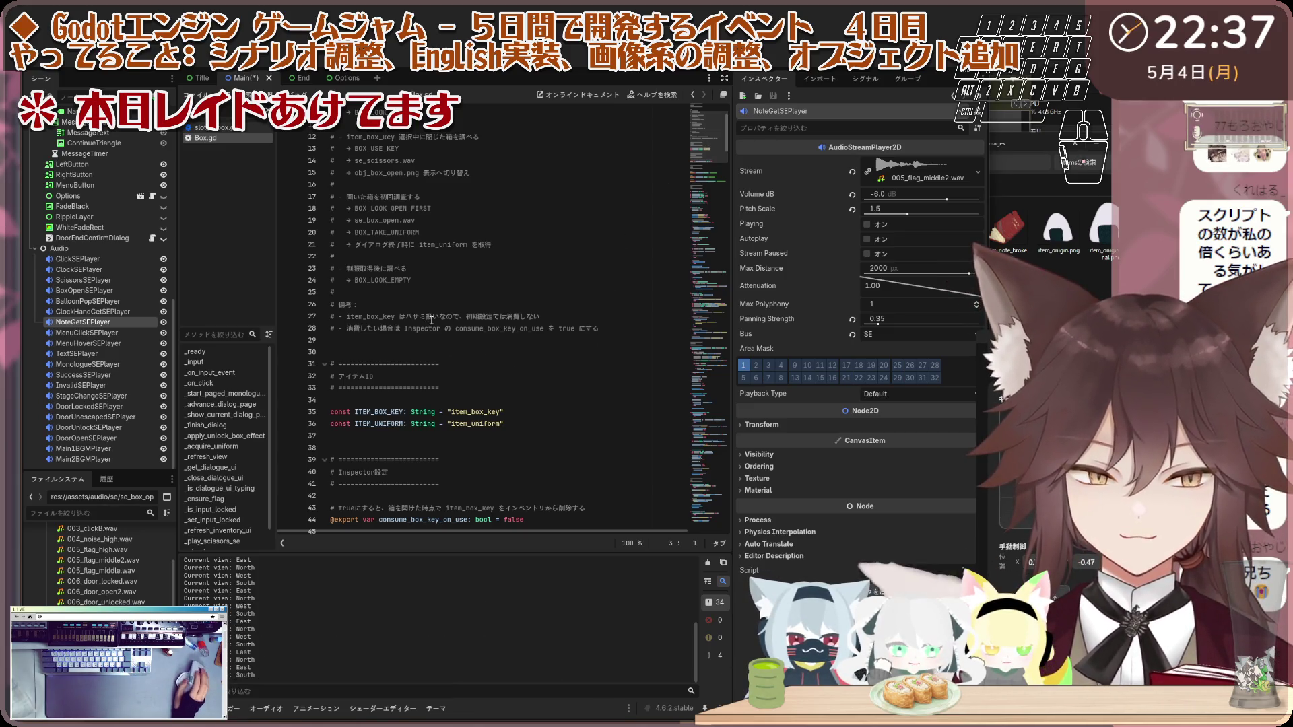
pyautogui.press('Down')
pyautogui.press('Down')
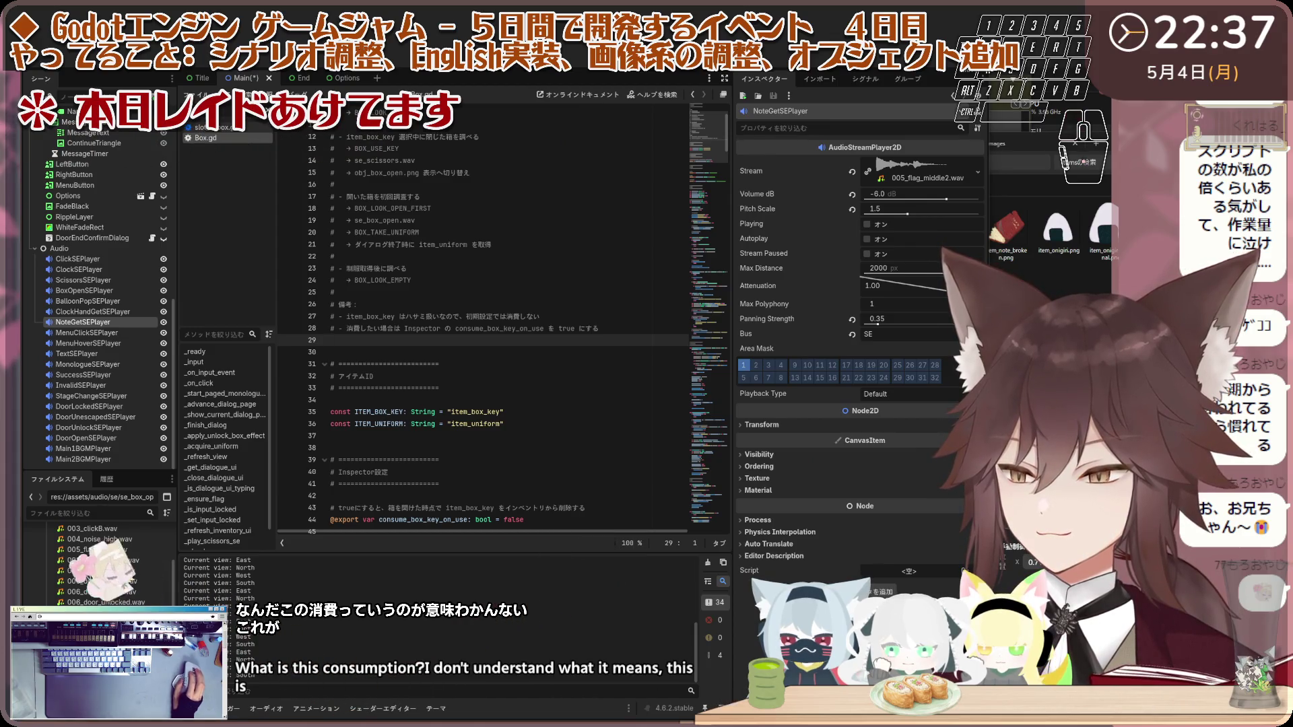
pyautogui.click(588, 354)
# Step: Replace Box.gd with the revised NoteGetSEPlayer code, save it, and run the game
pyautogui.hotkey('ctrl', 'a')
pyautogui.hotkey('ctrl', 'v')
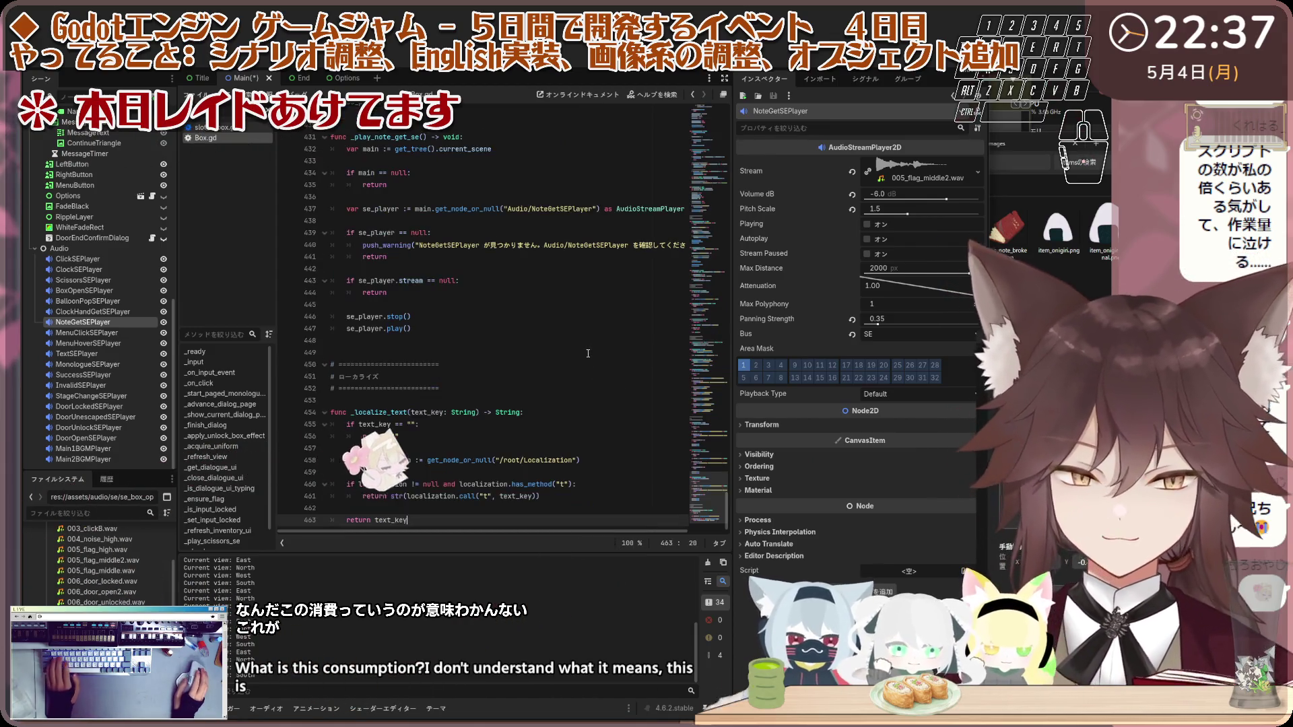
pyautogui.moveTo(713, 493); pyautogui.dragTo(707, 135)
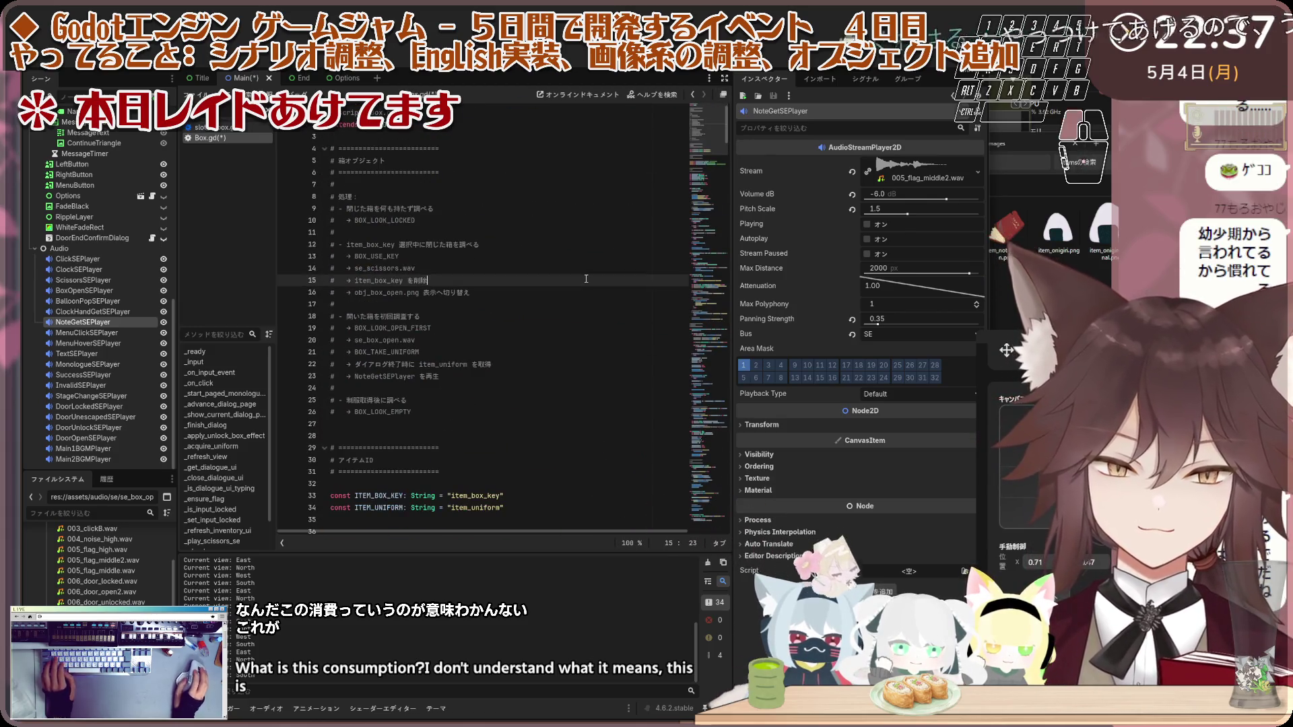
pyautogui.click(596, 328)
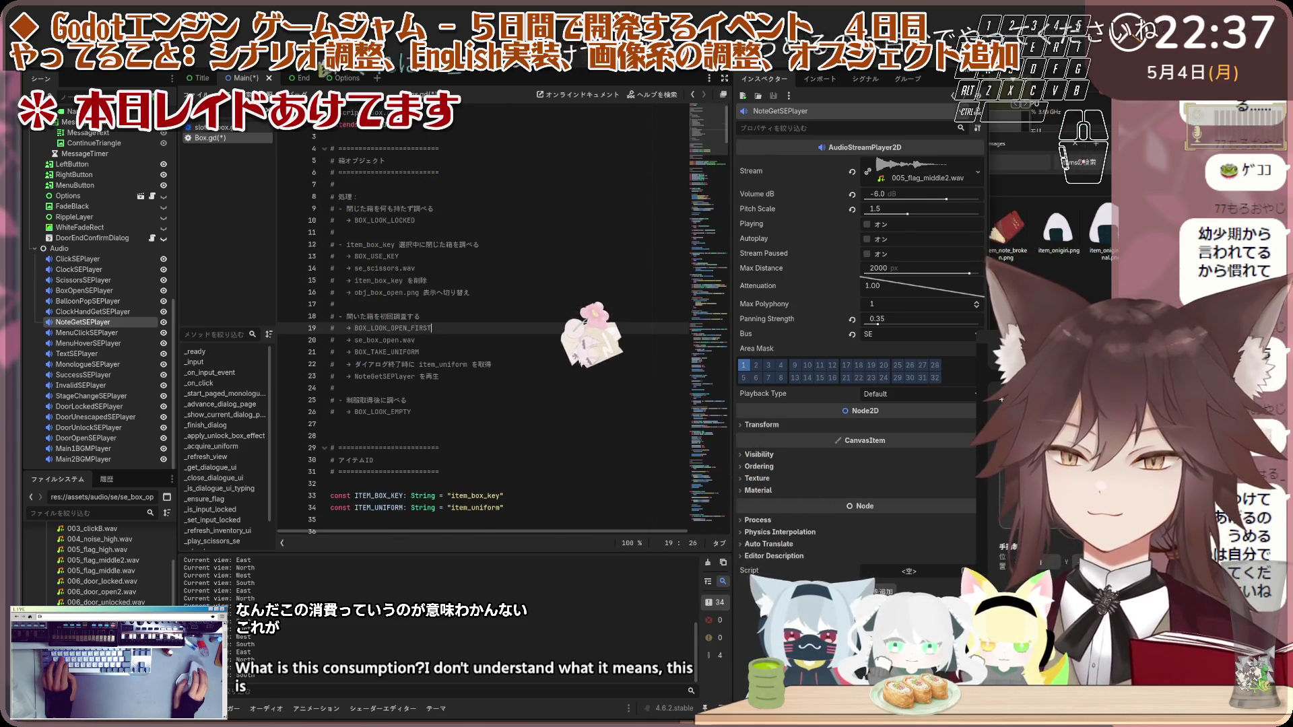
pyautogui.hotkey('ctrl', 's')
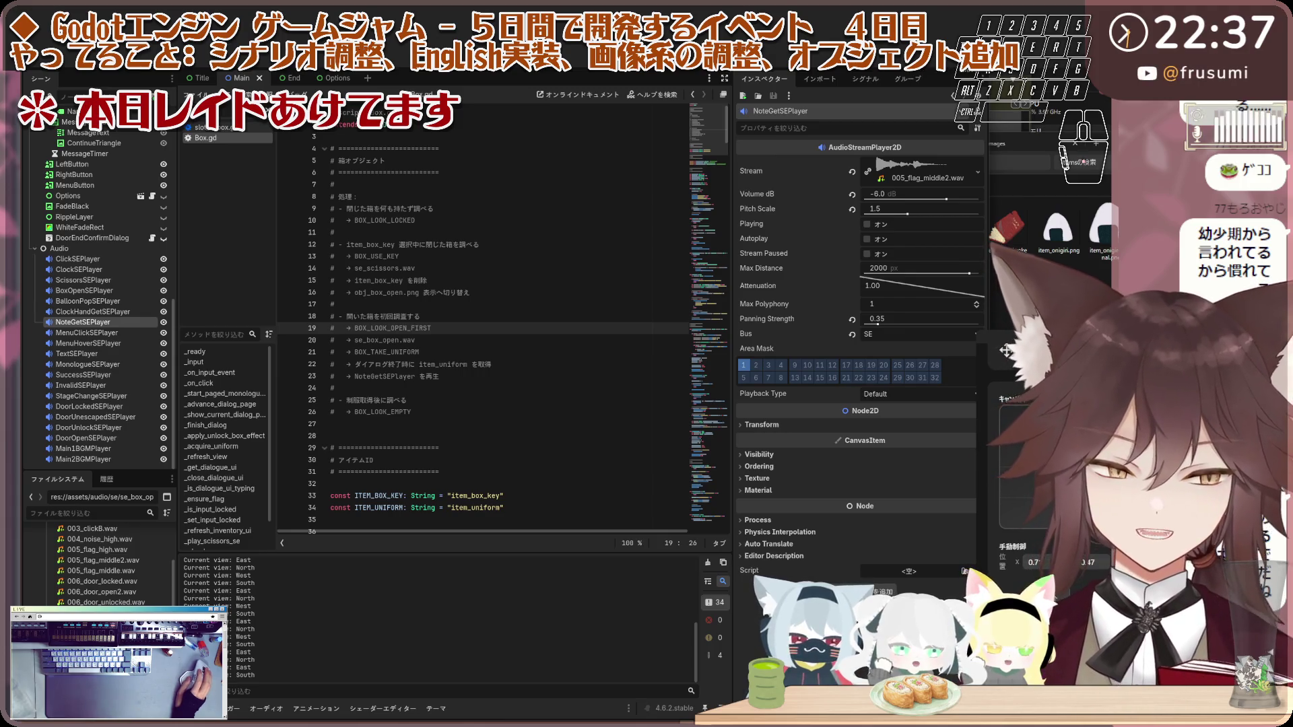
pyautogui.press('F5')
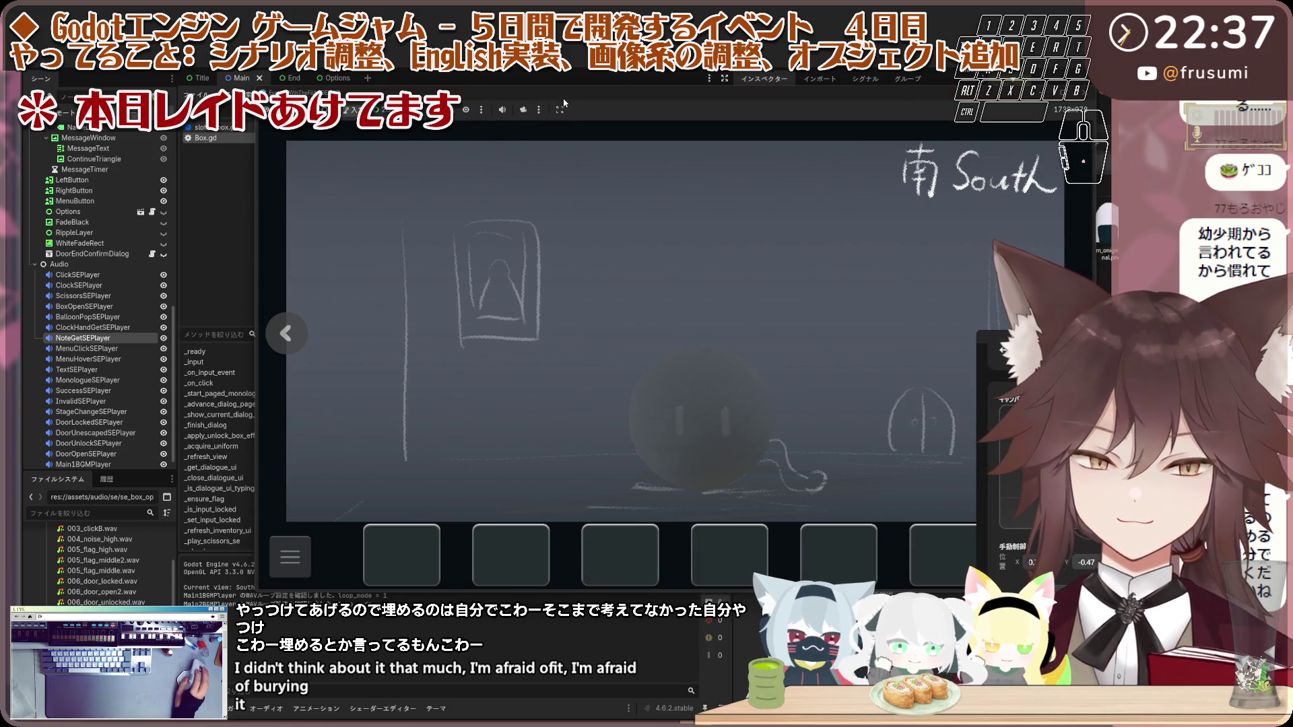
# Step: Cycle through the rooms to the East room and pick up the onigiri
pyautogui.click(143, 324)
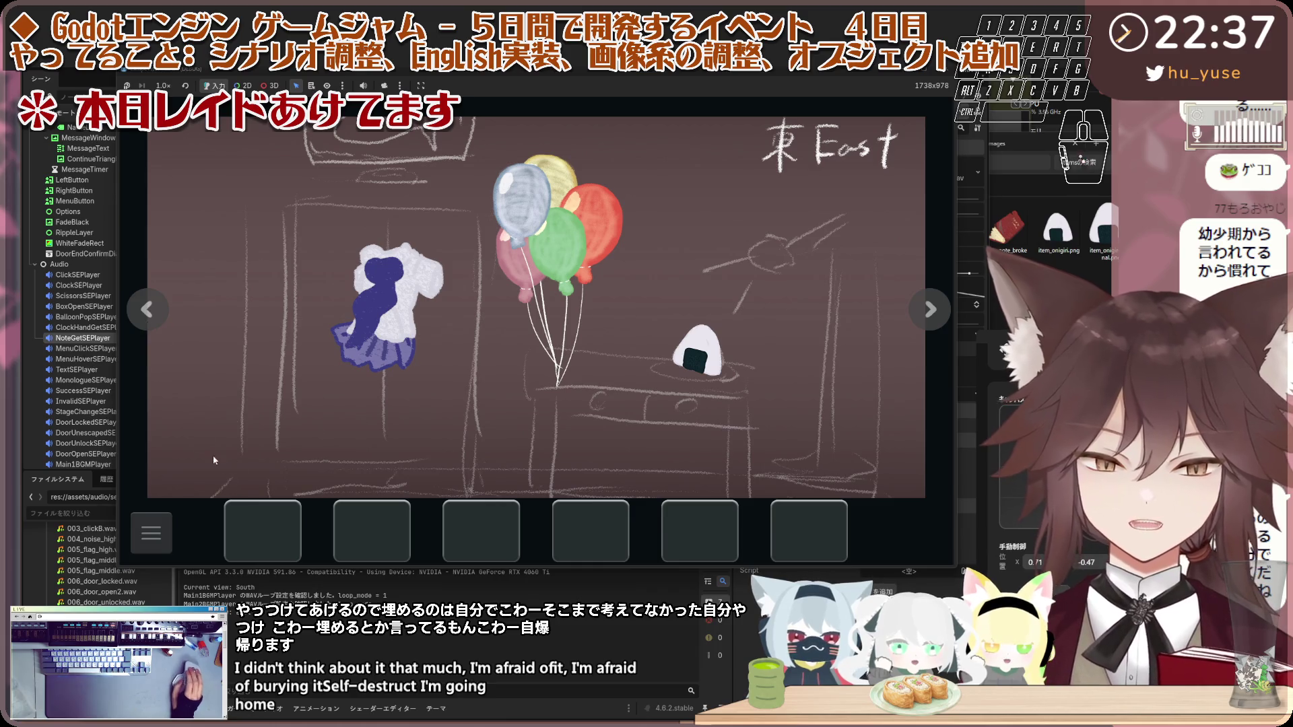
pyautogui.click(157, 302)
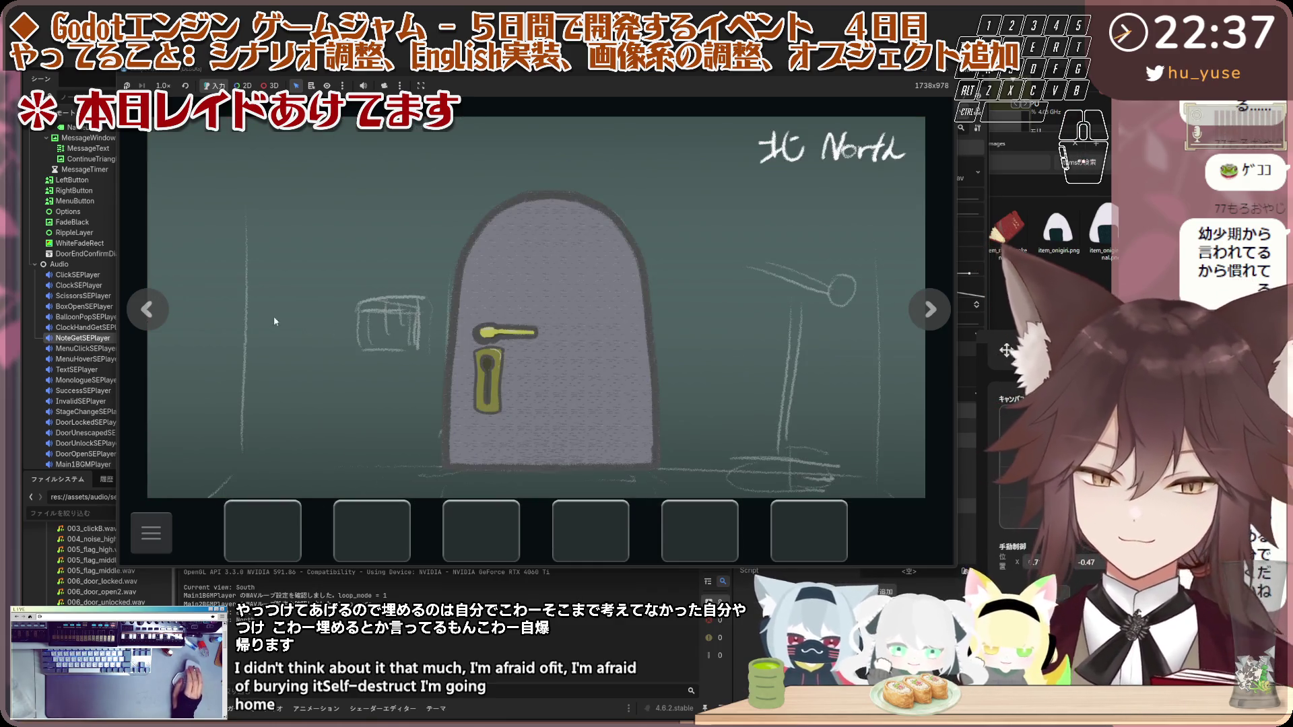
pyautogui.click(166, 314)
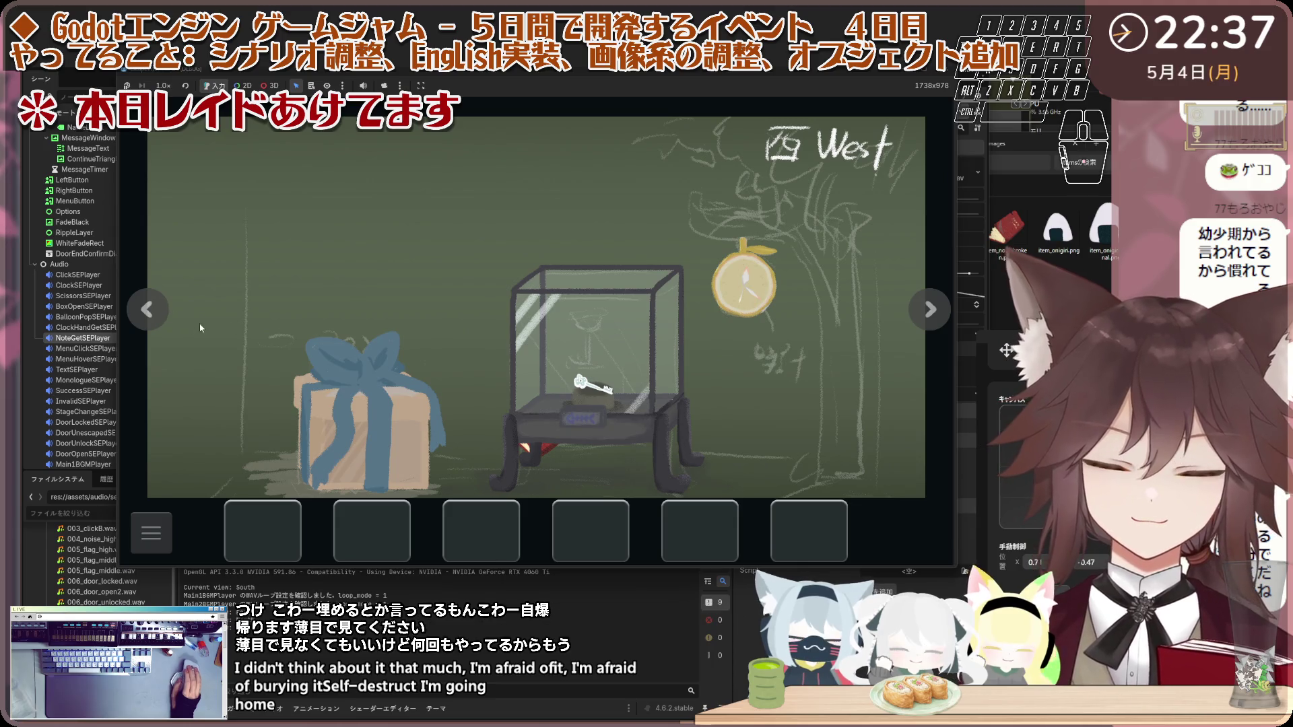
pyautogui.click(170, 315)
pyautogui.click(146, 310)
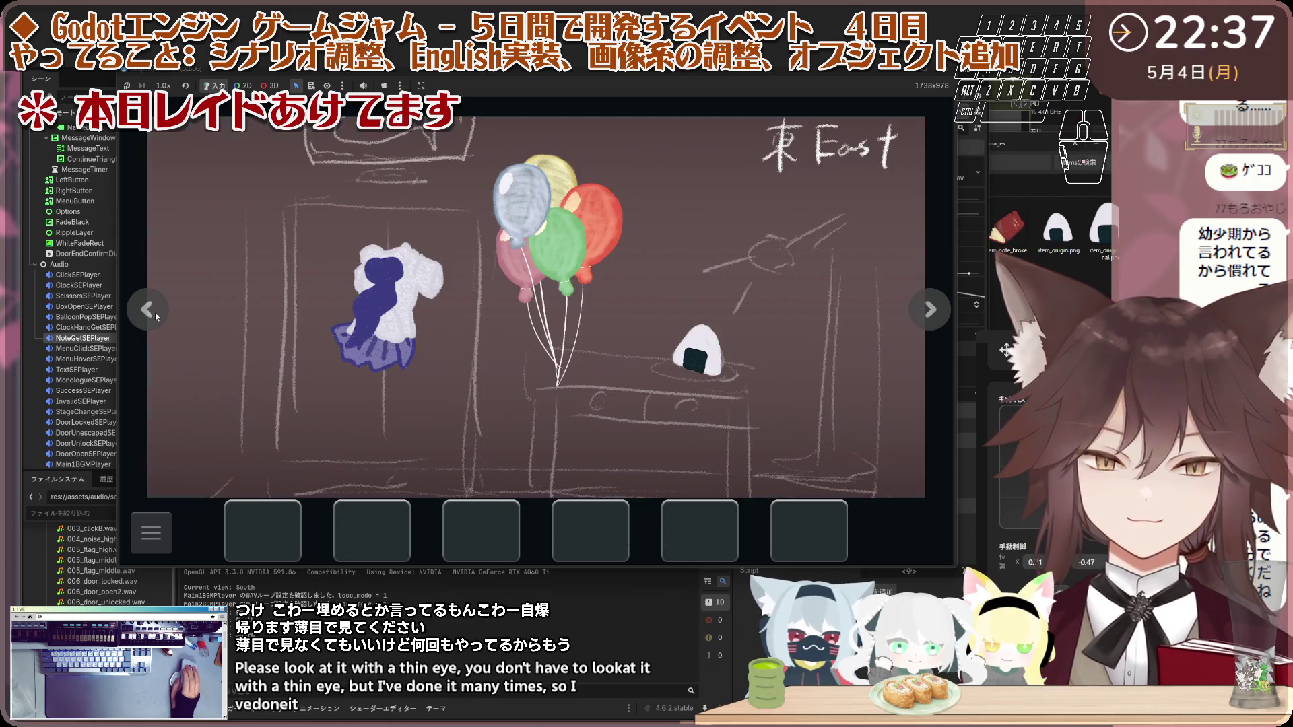
pyautogui.click(700, 349)
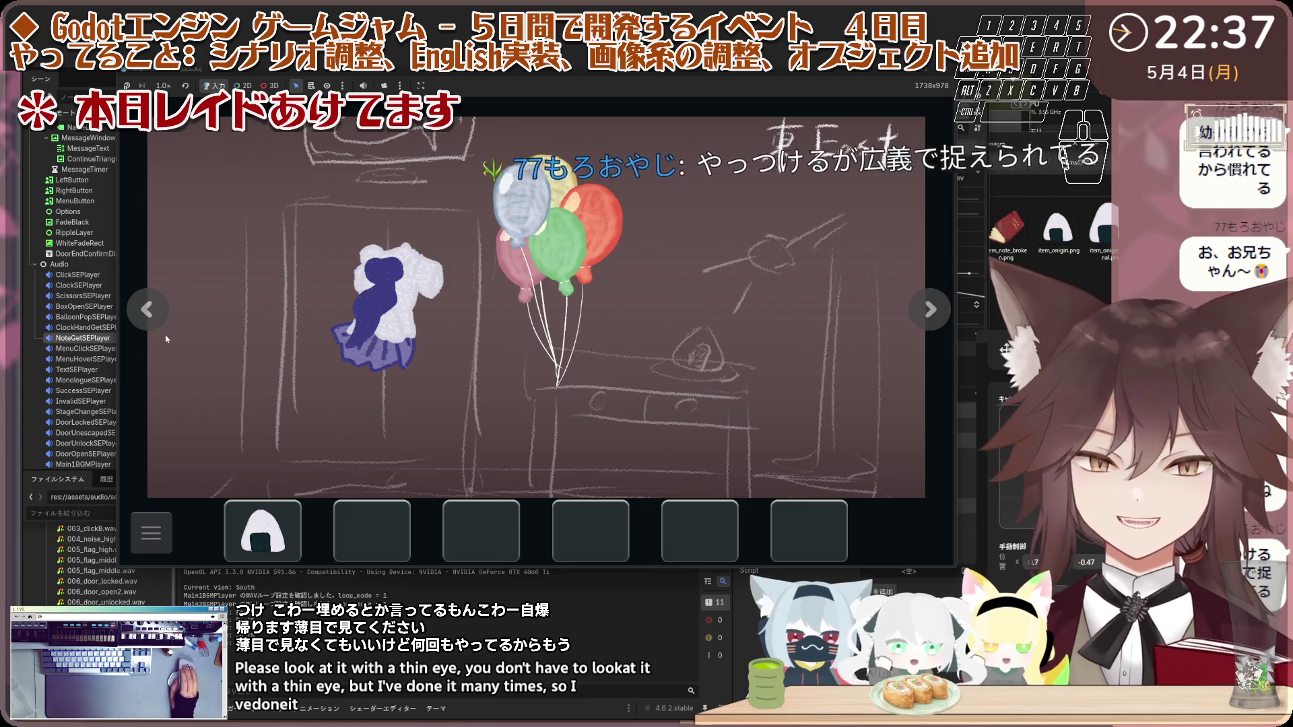
# Step: Feed the onigiri to the cat in the South room
pyautogui.click(159, 318)
pyautogui.click(160, 318)
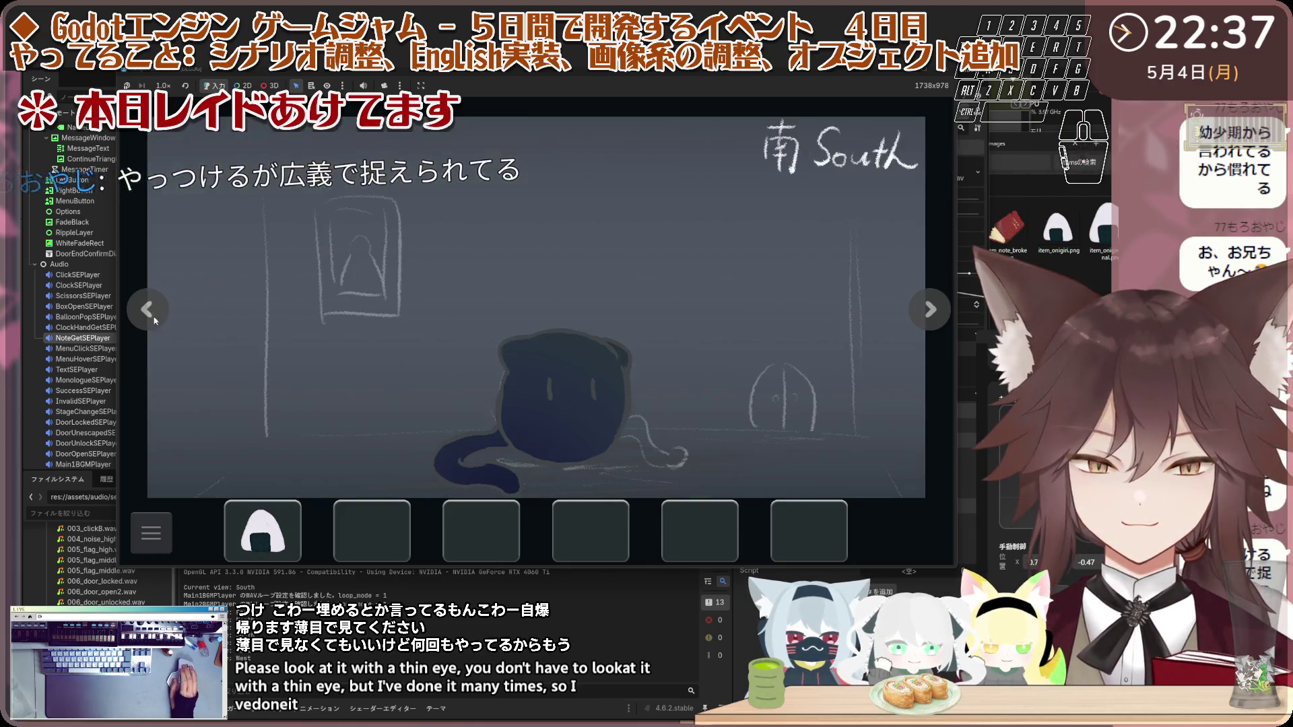
pyautogui.click(262, 528)
pyautogui.click(531, 397)
pyautogui.click(349, 359)
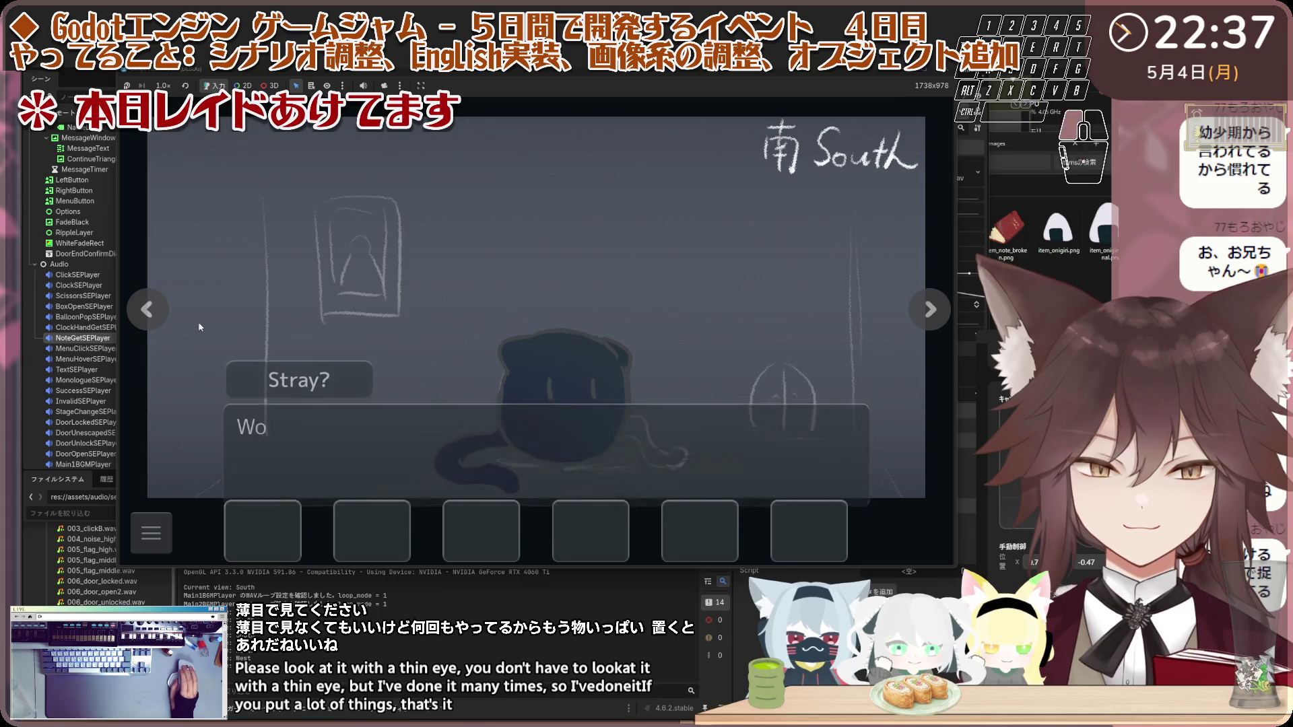
# Step: Examine the North room door, then take the brush from the West room's glass case
pyautogui.click(165, 311)
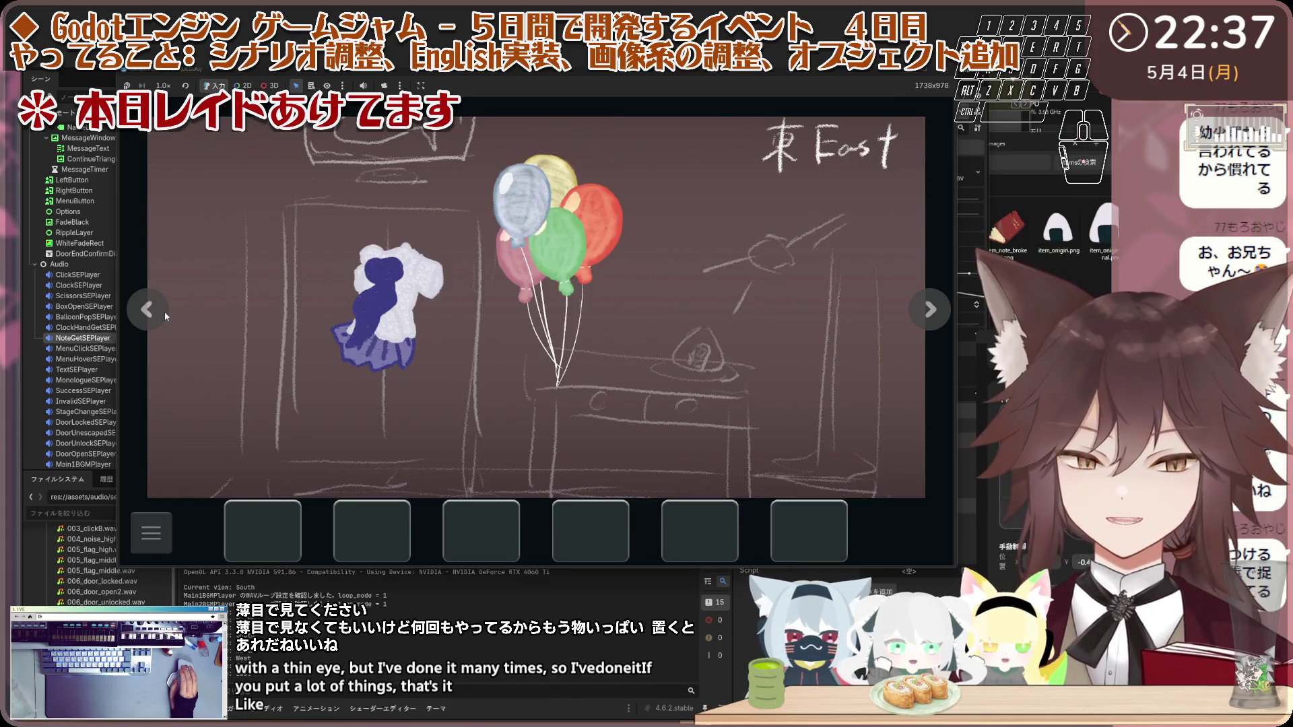
pyautogui.click(164, 312)
pyautogui.click(165, 312)
pyautogui.click(165, 314)
pyautogui.click(165, 314)
pyautogui.click(165, 315)
pyautogui.click(530, 331)
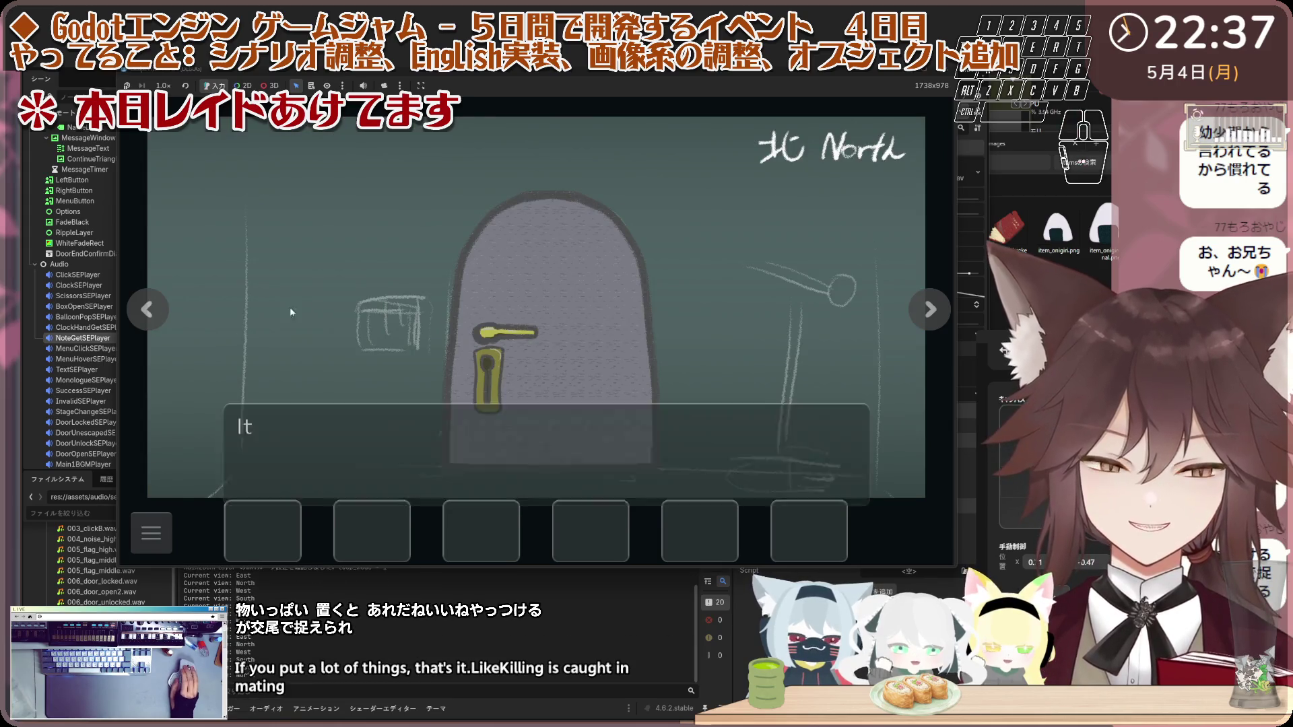
pyautogui.click(161, 316)
pyautogui.click(637, 310)
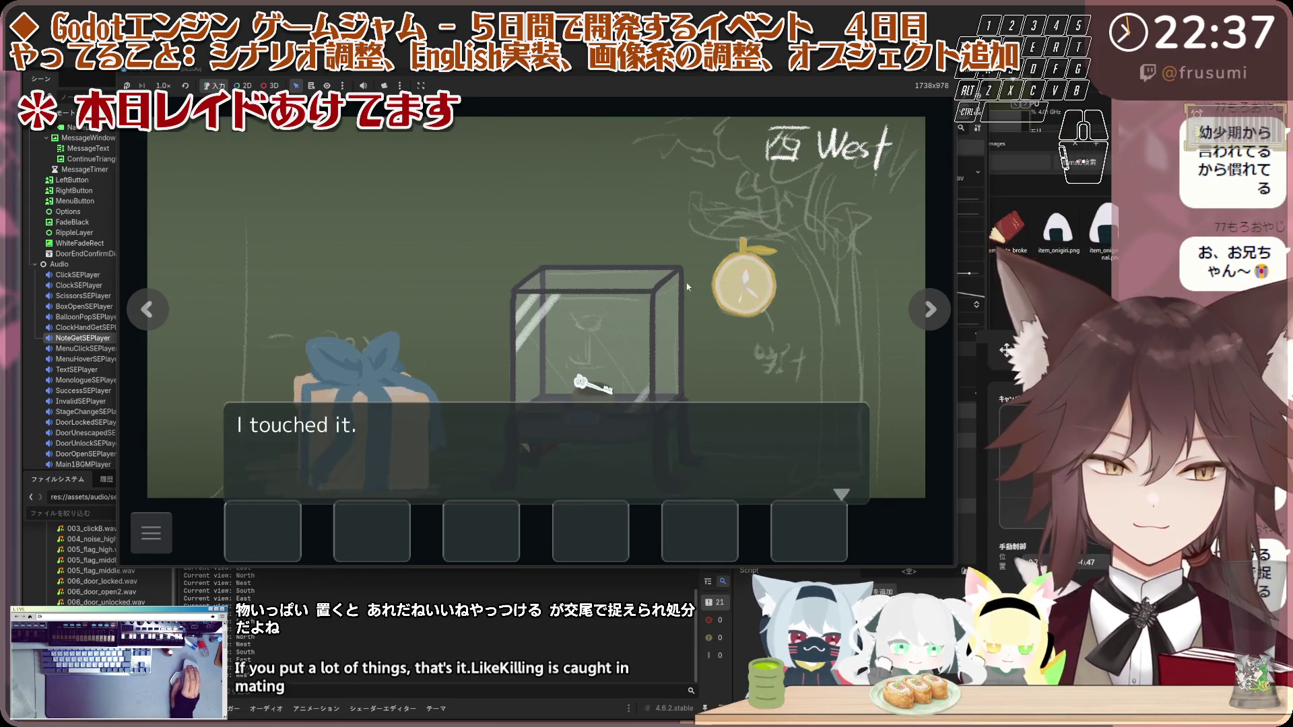
pyautogui.click(310, 327)
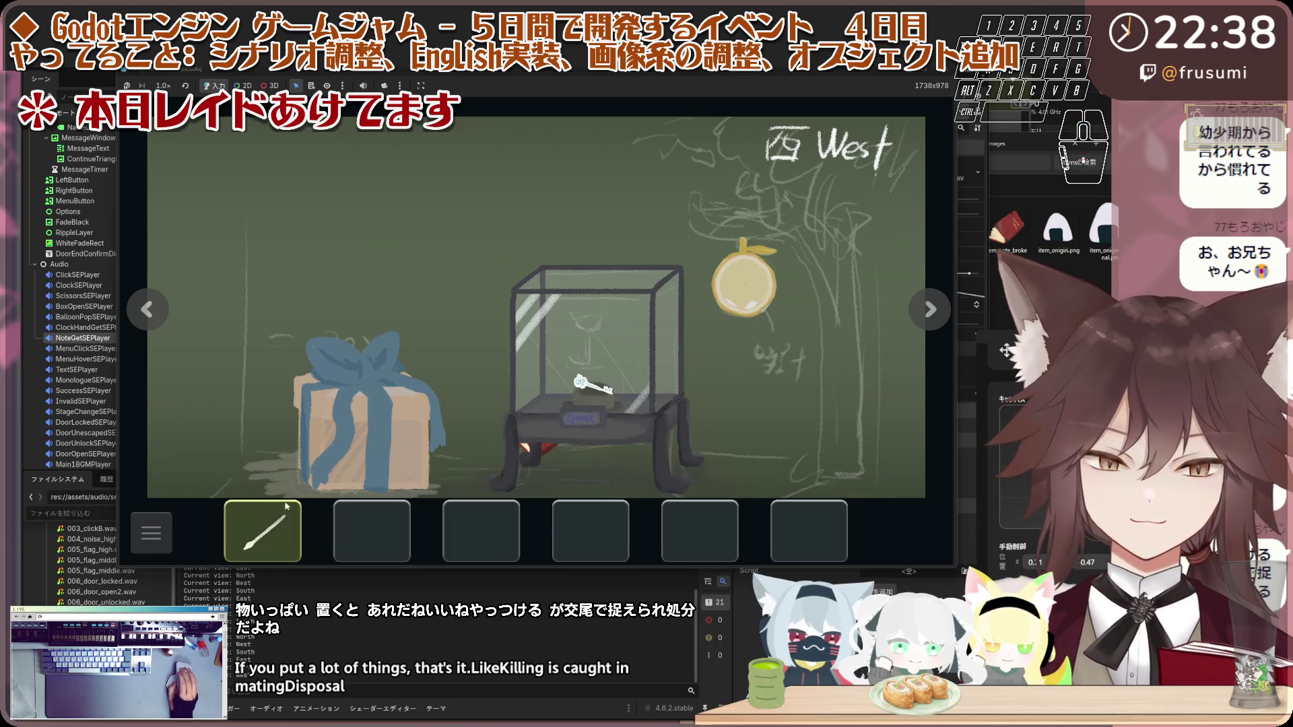
# Step: Pop the three balloons in the East room to get the scissors
pyautogui.press('Left')
pyautogui.press('Left')
pyautogui.click(533, 222)
pyautogui.click(593, 222)
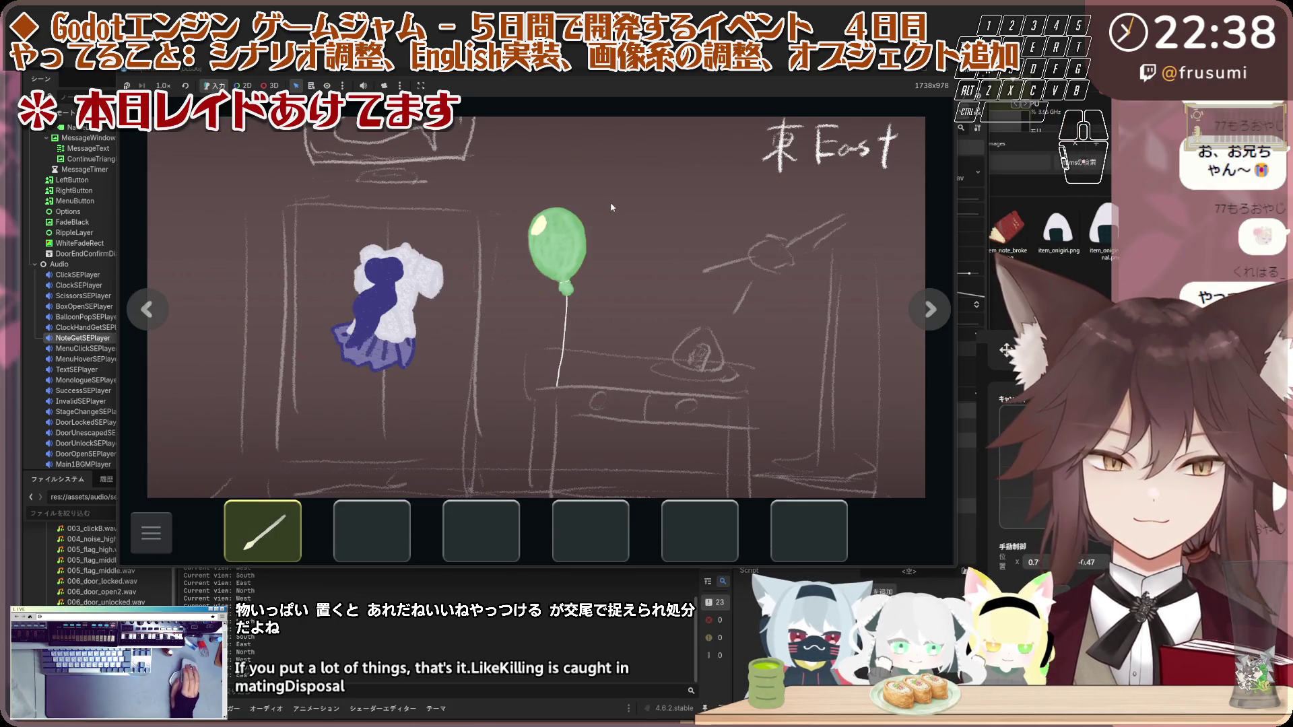
pyautogui.click(585, 266)
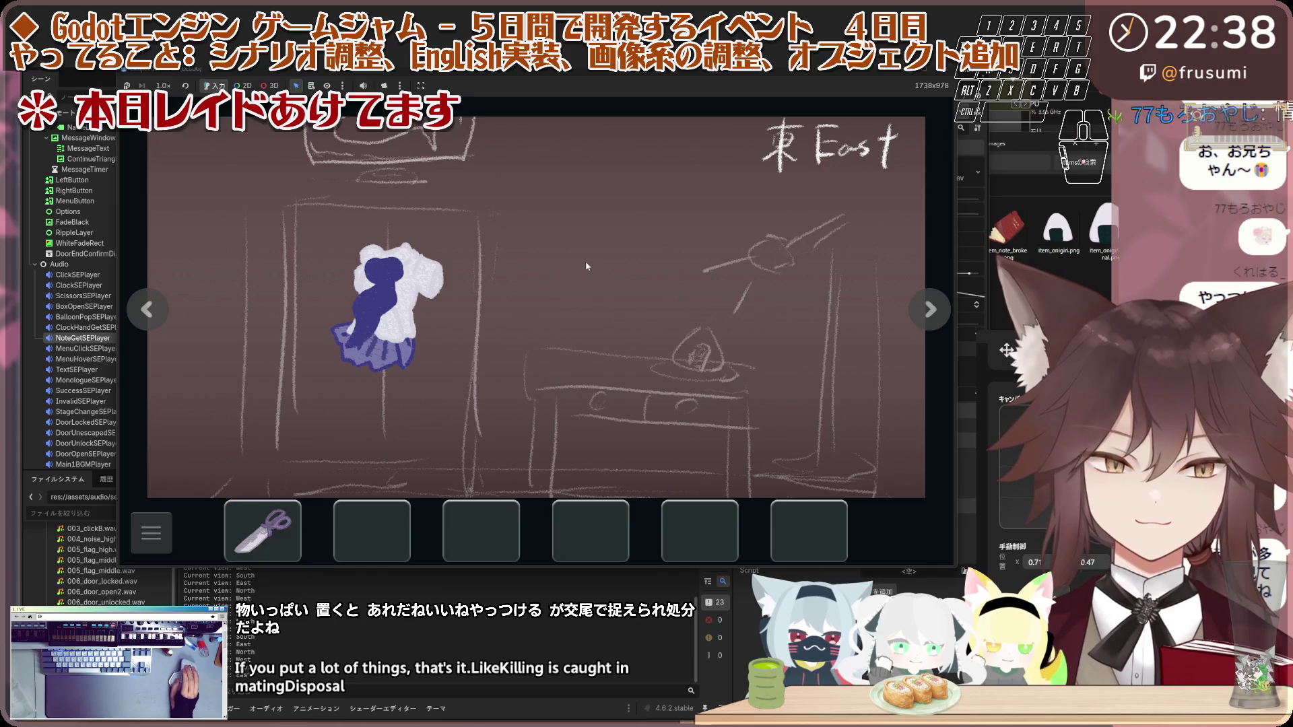
# Step: Cut the West gift box's ribbon with the scissors, take the cloth, and re-examine the box
pyautogui.click(160, 314)
pyautogui.click(161, 314)
pyautogui.click(325, 362)
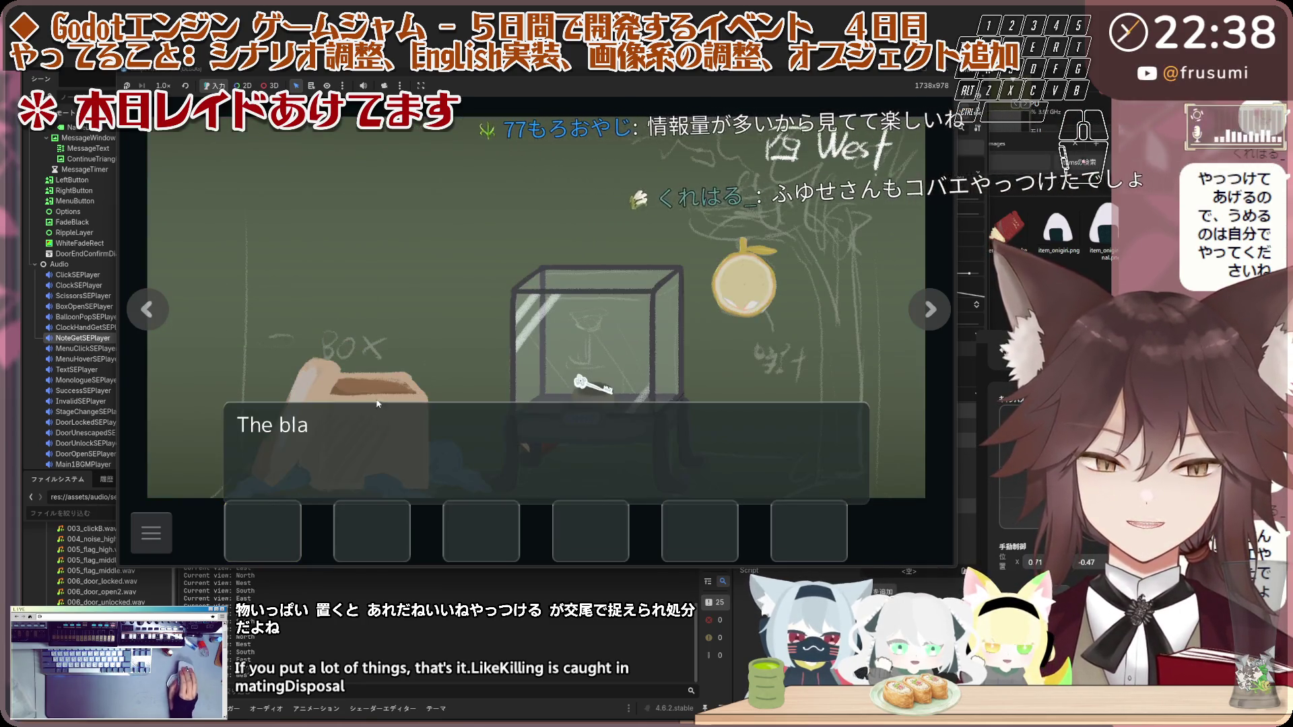
pyautogui.click(403, 320)
pyautogui.click(426, 351)
pyautogui.click(432, 350)
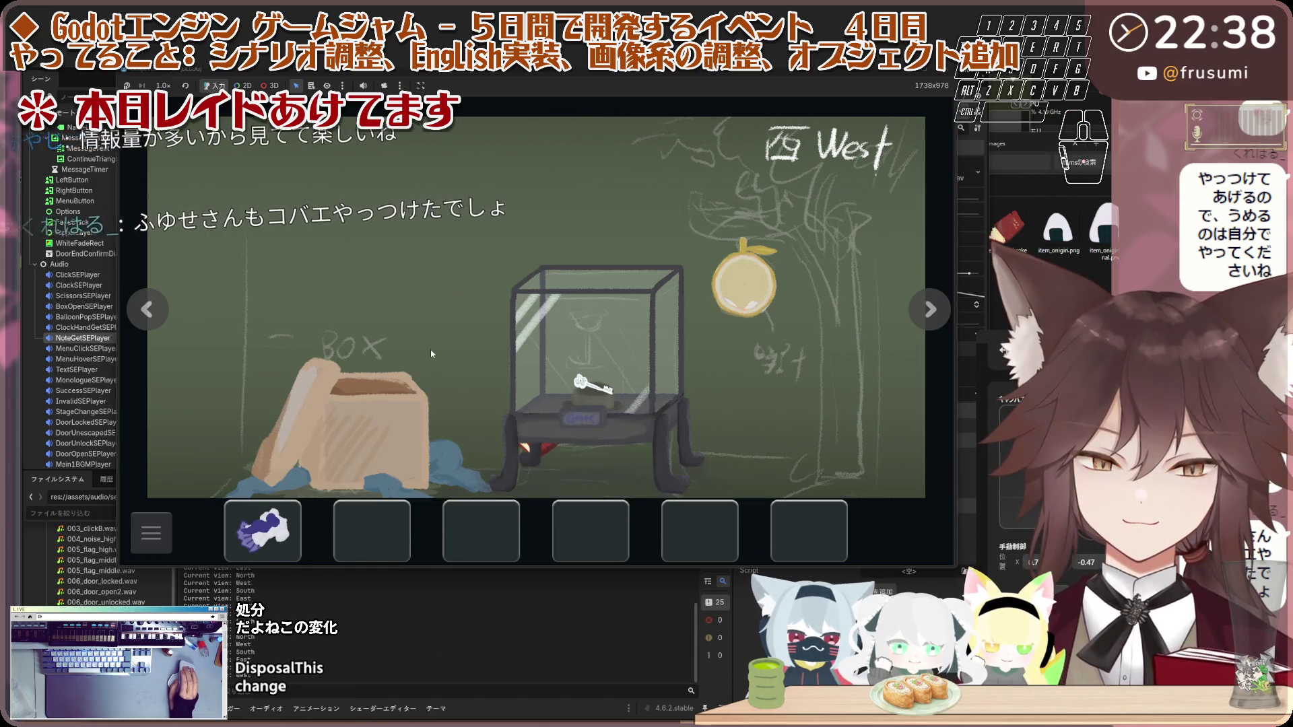
pyautogui.click(307, 485)
pyautogui.click(337, 445)
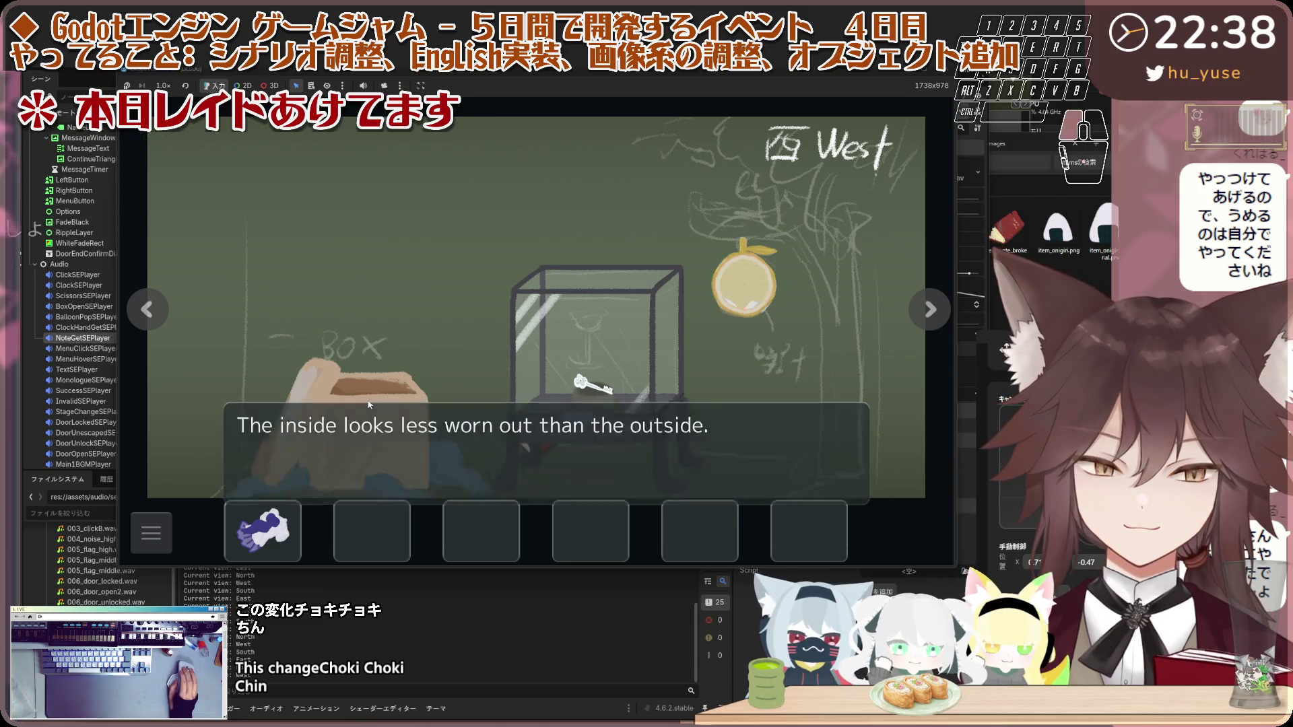
pyautogui.click(369, 405)
pyautogui.click(330, 361)
# Step: Give the cloth to the child in the South room
pyautogui.click(147, 310)
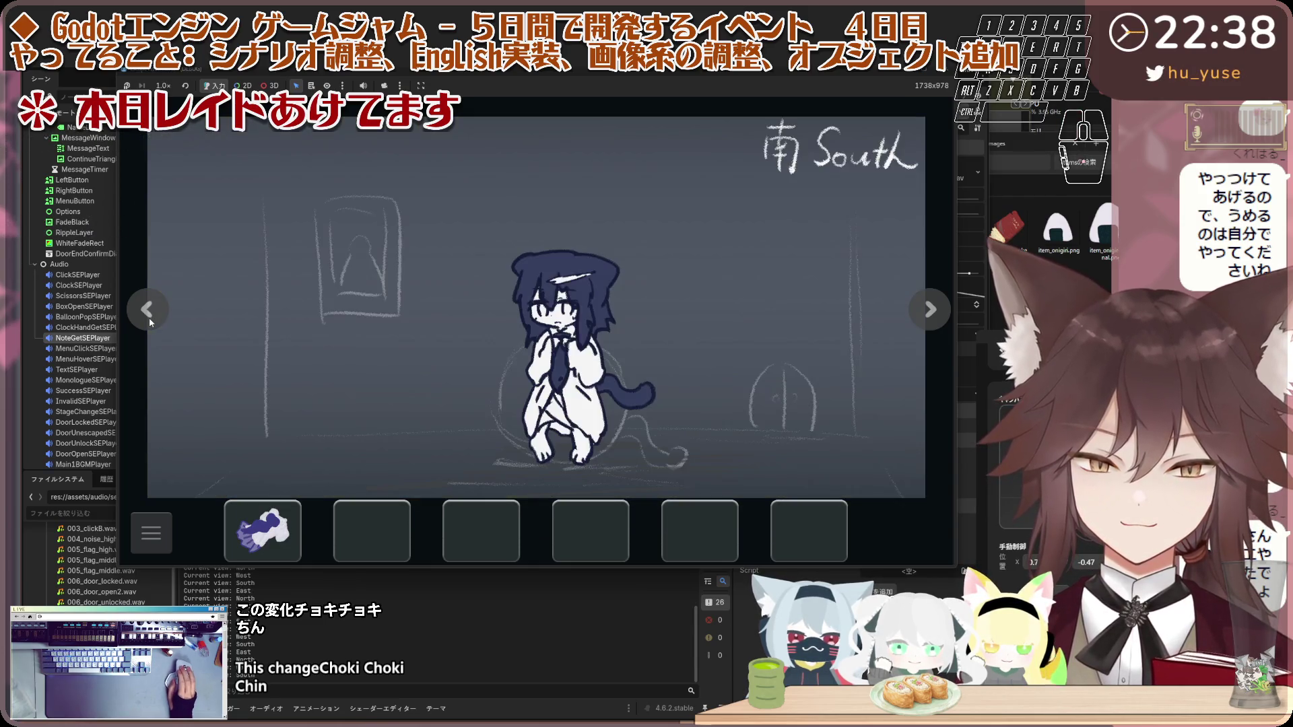
pyautogui.click(147, 309)
pyautogui.click(929, 310)
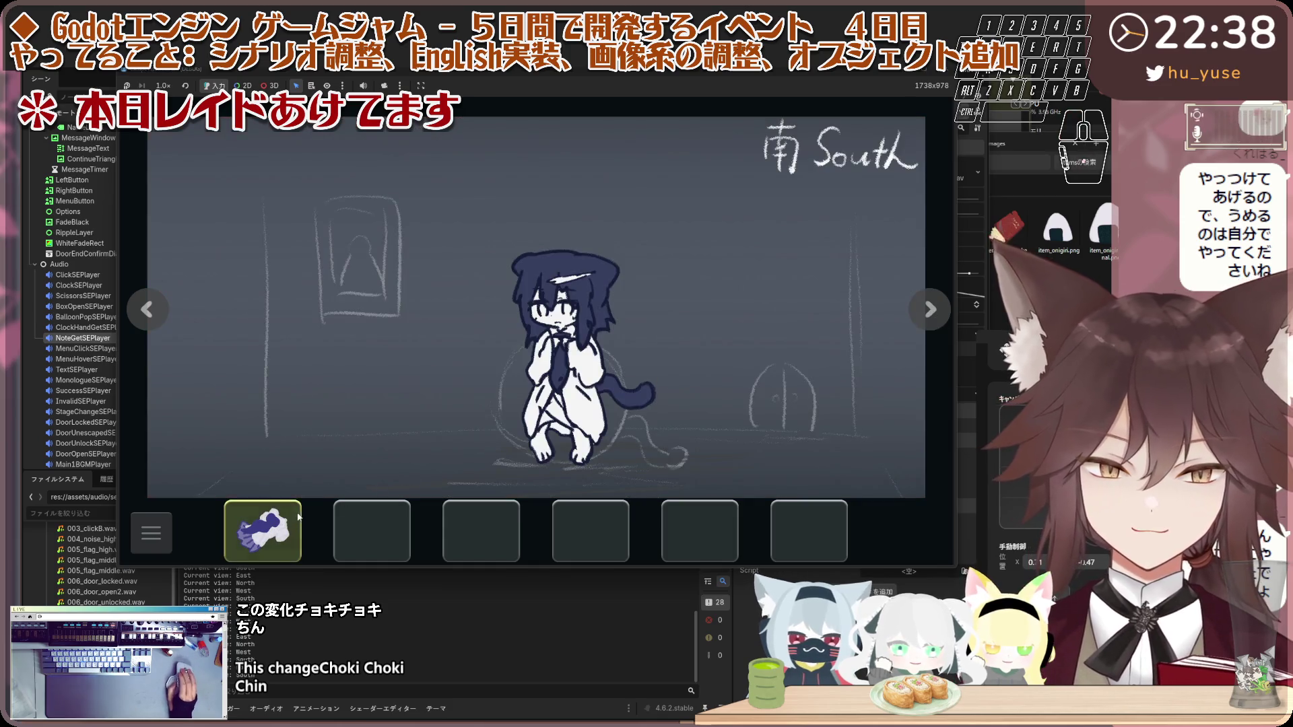
pyautogui.click(654, 309)
pyautogui.click(654, 309)
pyautogui.click(654, 309)
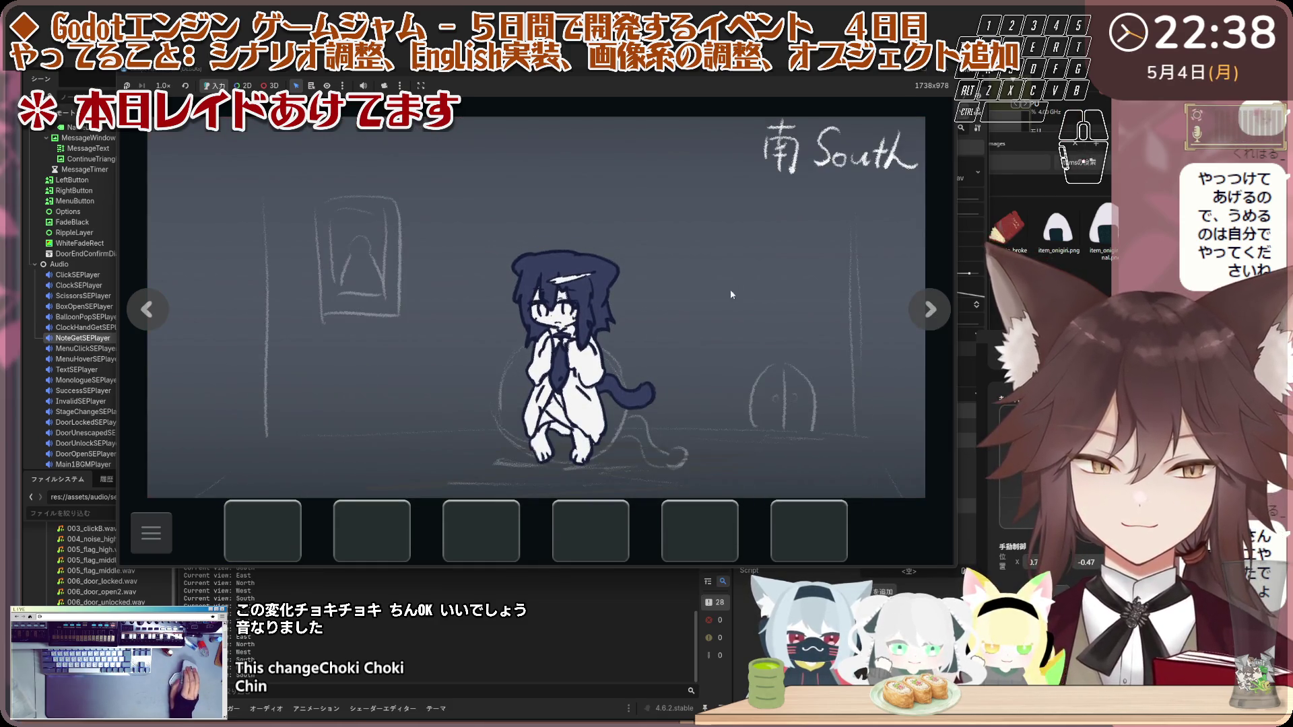
# Step: Try the North door and dismiss the 'It won't open.' message
pyautogui.click(929, 309)
pyautogui.click(929, 309)
pyautogui.click(623, 345)
pyautogui.click(673, 293)
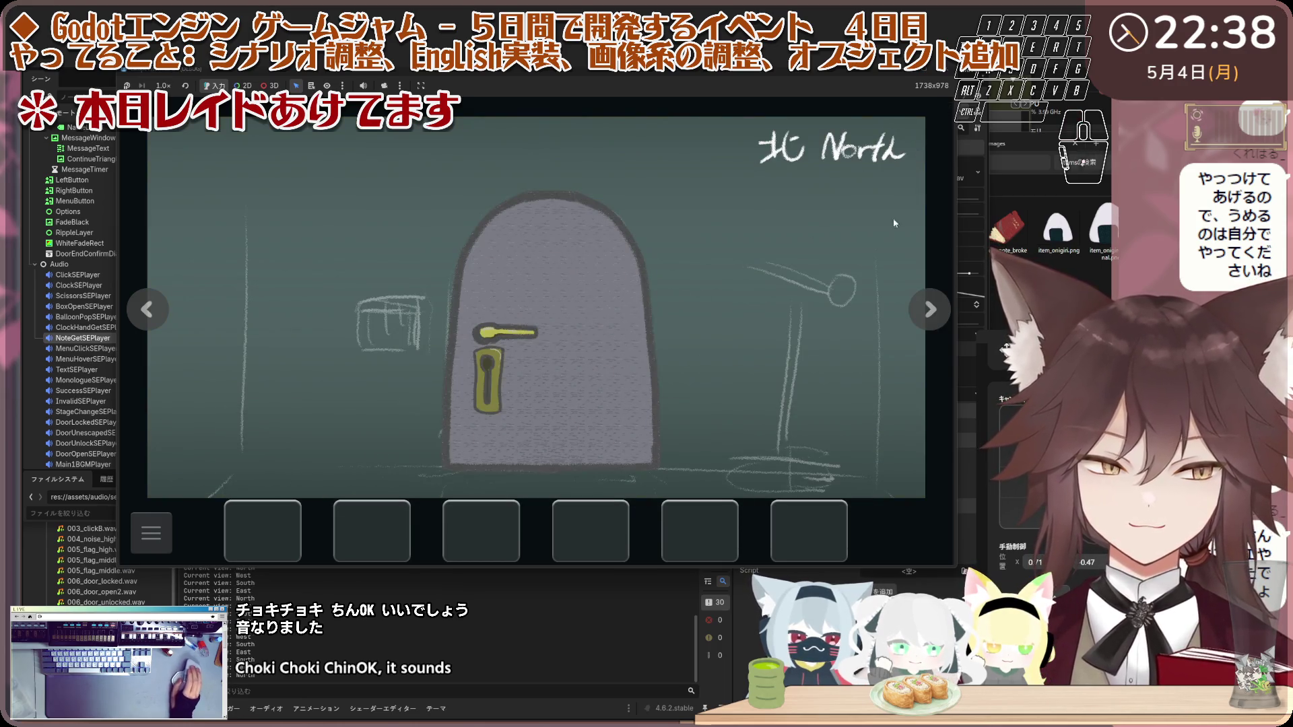
# Step: Receive the giraffe key from the grown-up in the South room, then stop the game with F8
pyautogui.click(930, 309)
pyautogui.click(930, 309)
pyautogui.click(552, 322)
pyautogui.click(552, 322)
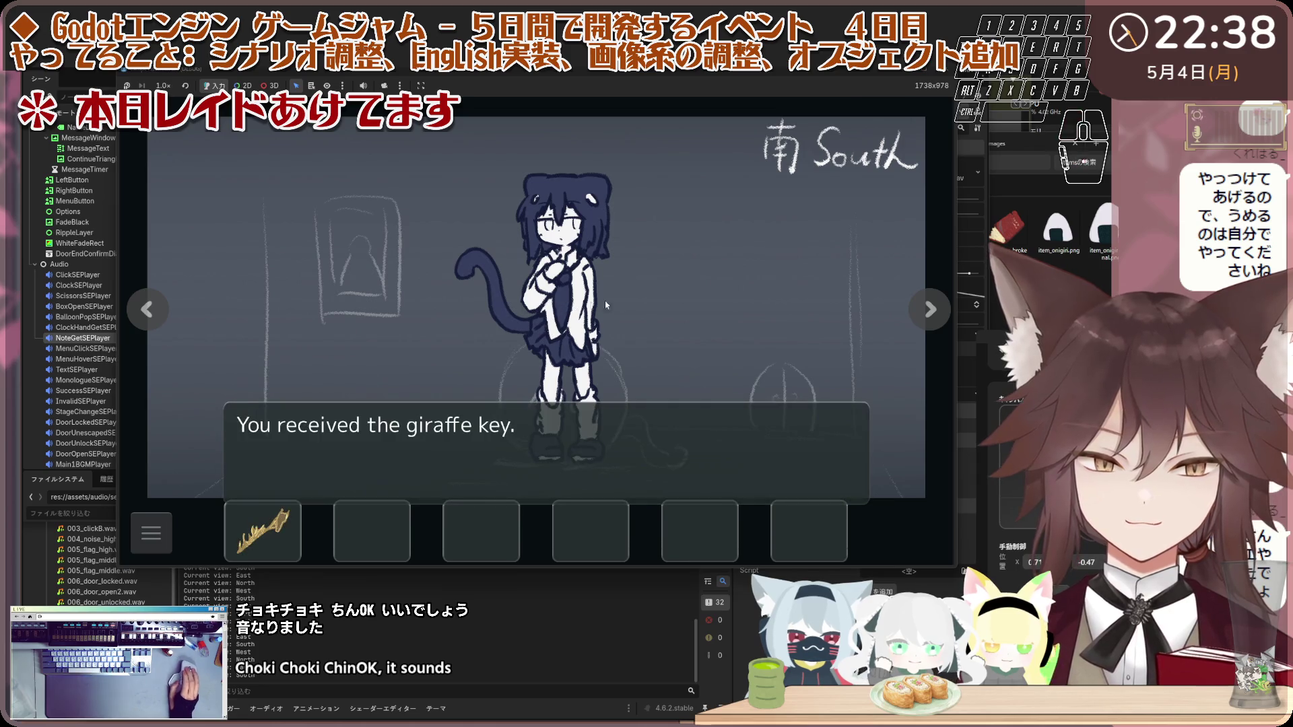
pyautogui.click(552, 322)
pyautogui.press('F8')
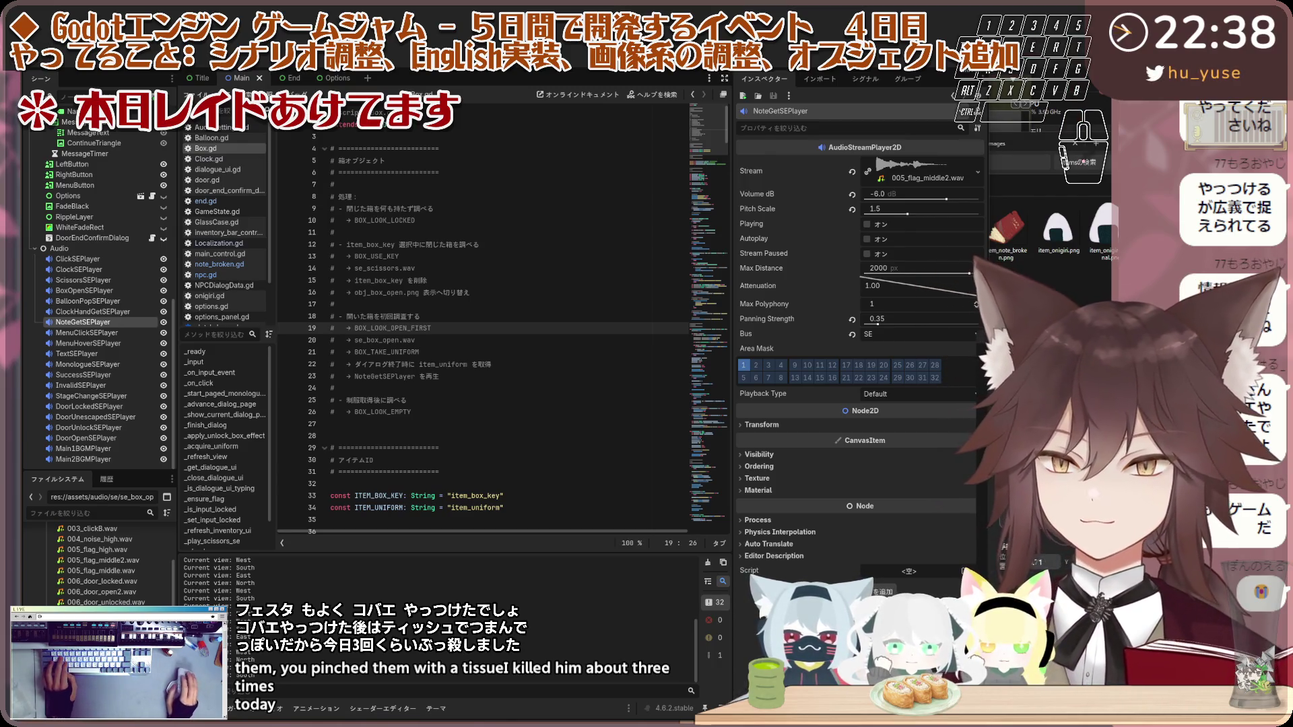
# Step: Glance at dialogue_ui.gd, return to Box.gd, and scroll the Scene dock up to the West room's ObjBox
pyautogui.click(234, 170)
pyautogui.click(235, 150)
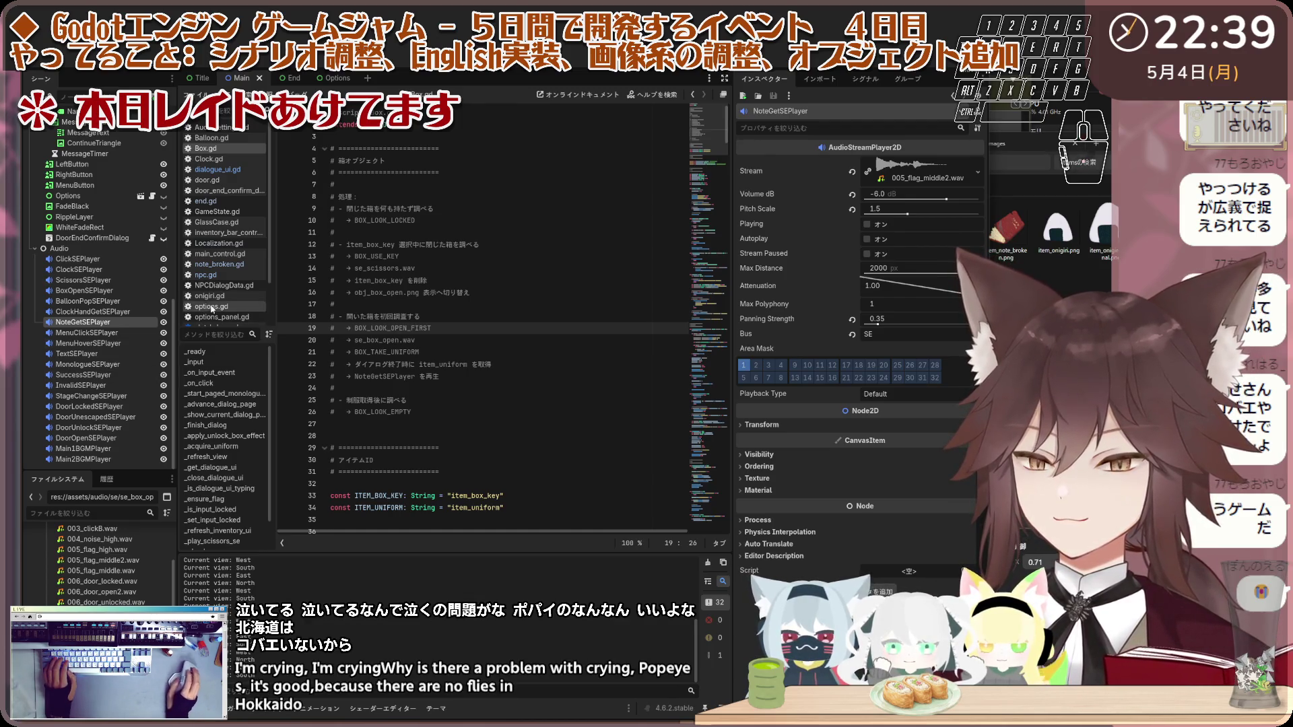
pyautogui.scroll(10, 101, 283)
pyautogui.scroll(1, 94, 291)
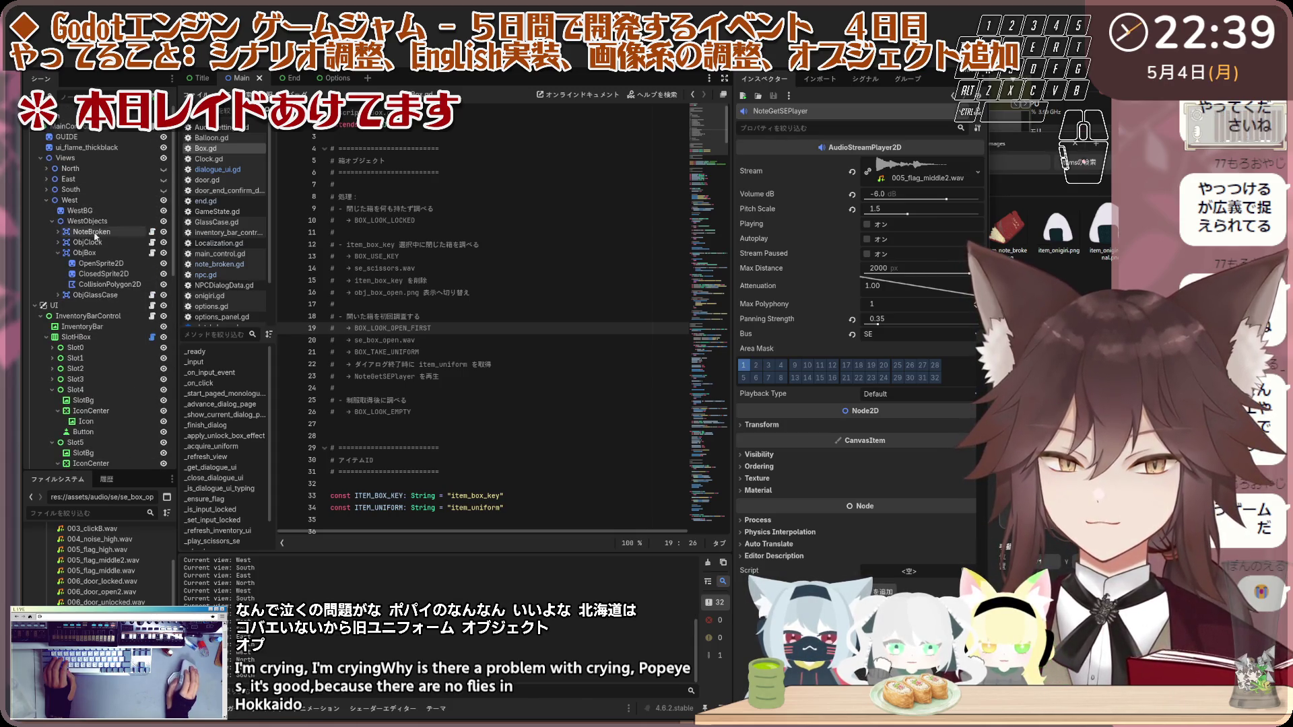
# Step: Expand the East room, open the Uniform object's uniform.gd script, and select all its code
pyautogui.click(47, 181)
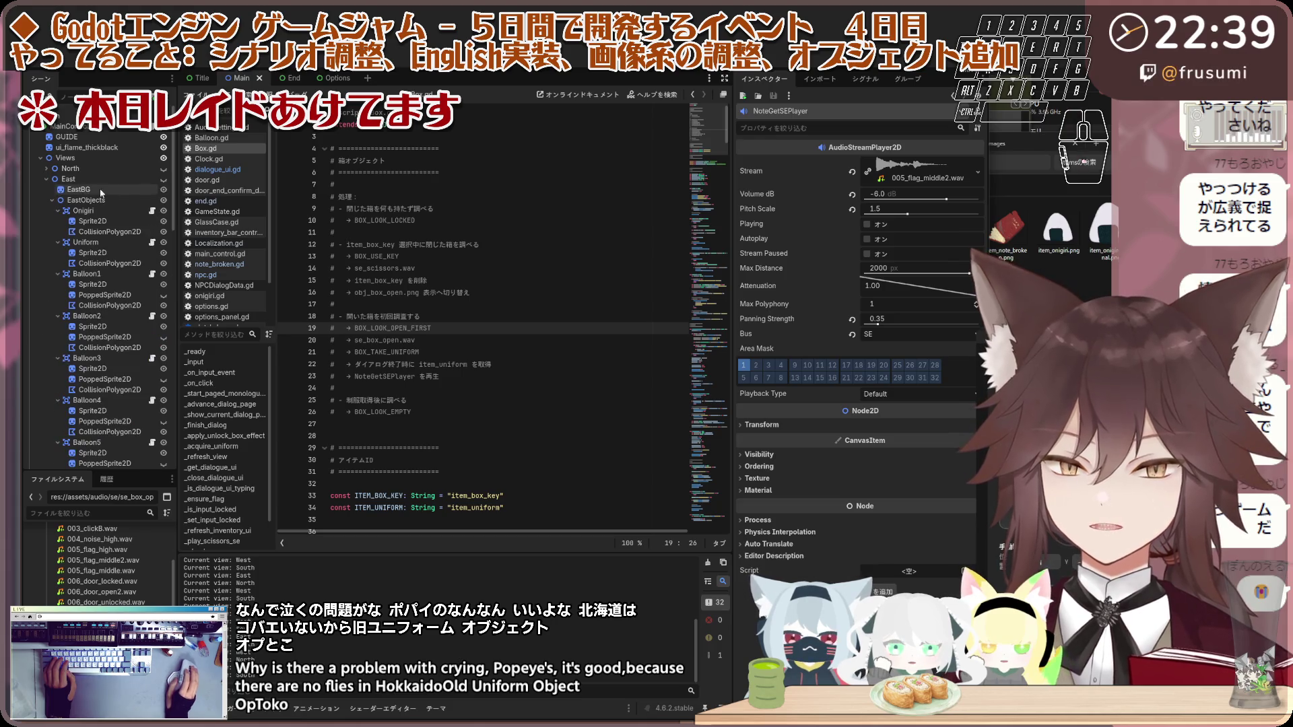
pyautogui.click(57, 211)
pyautogui.click(59, 221)
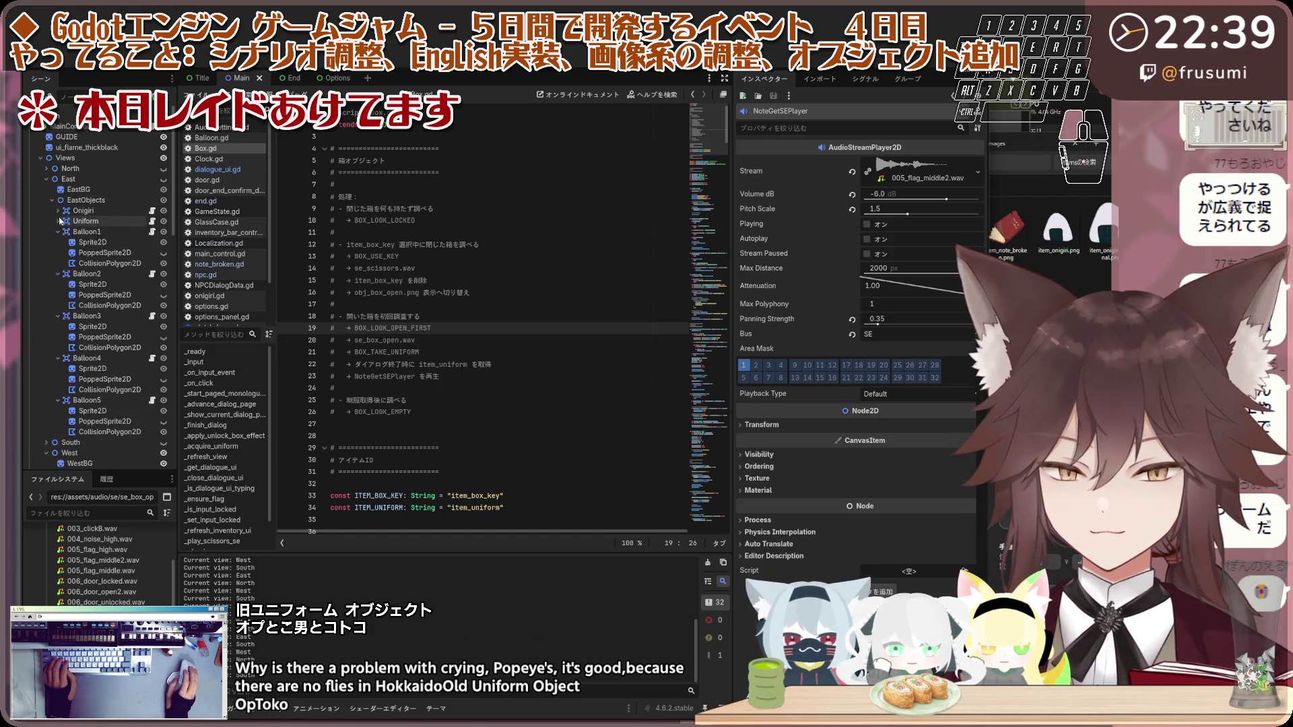
pyautogui.click(152, 223)
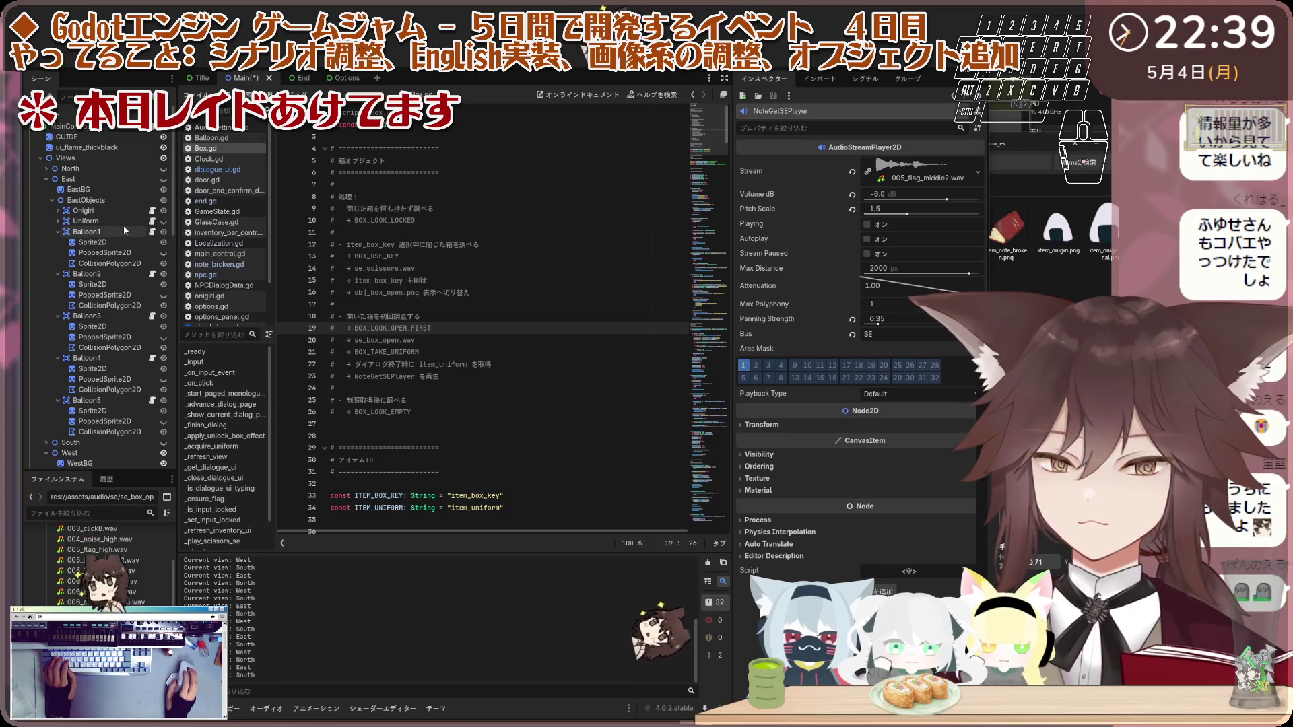
pyautogui.click(152, 220)
pyautogui.hotkey('ctrl', 'a')
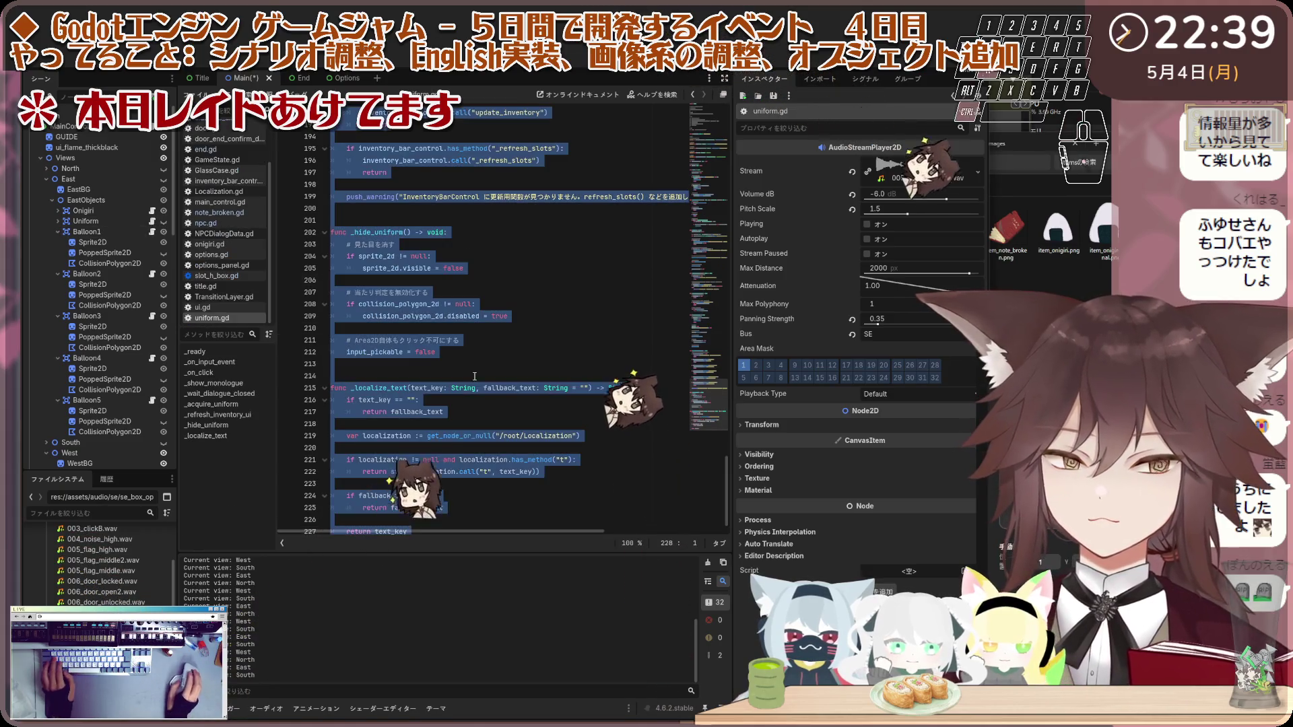
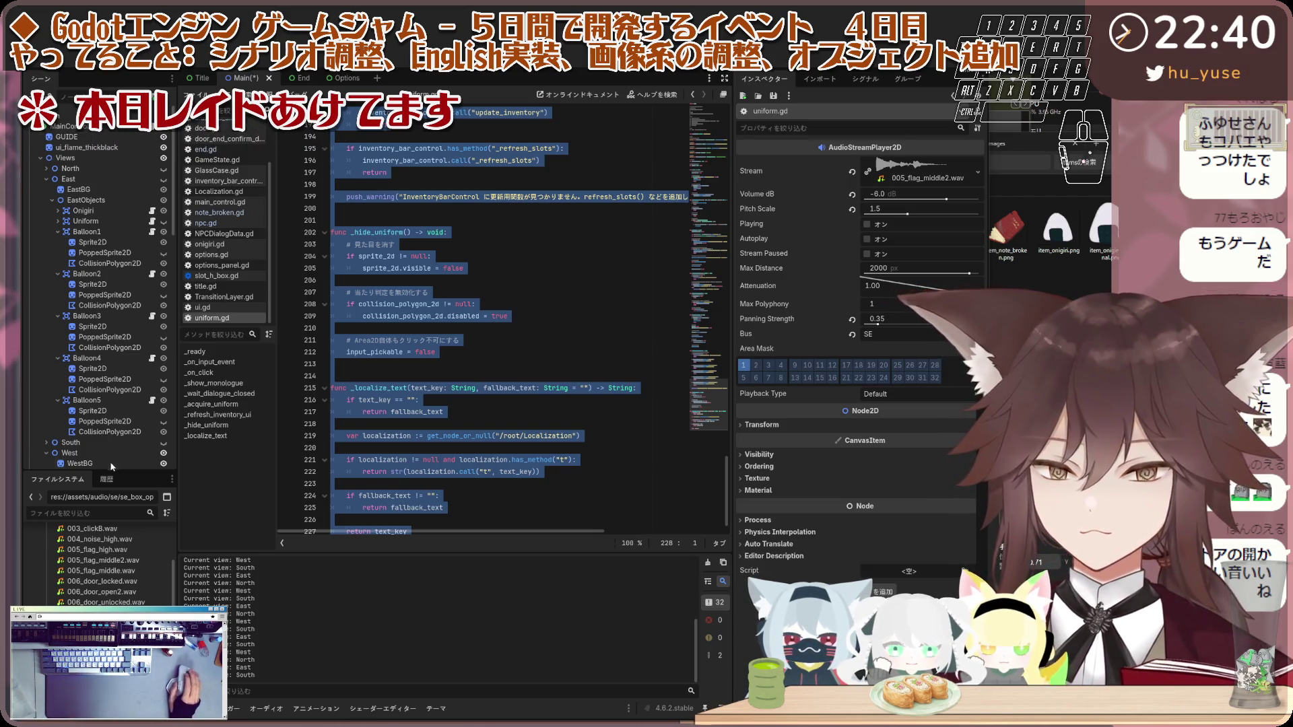
# Step: Revert DoorLockedSEPlayer's pitch scale to 1.0, preview the sound, and run the game with F5
pyautogui.scroll(-10, 114, 388)
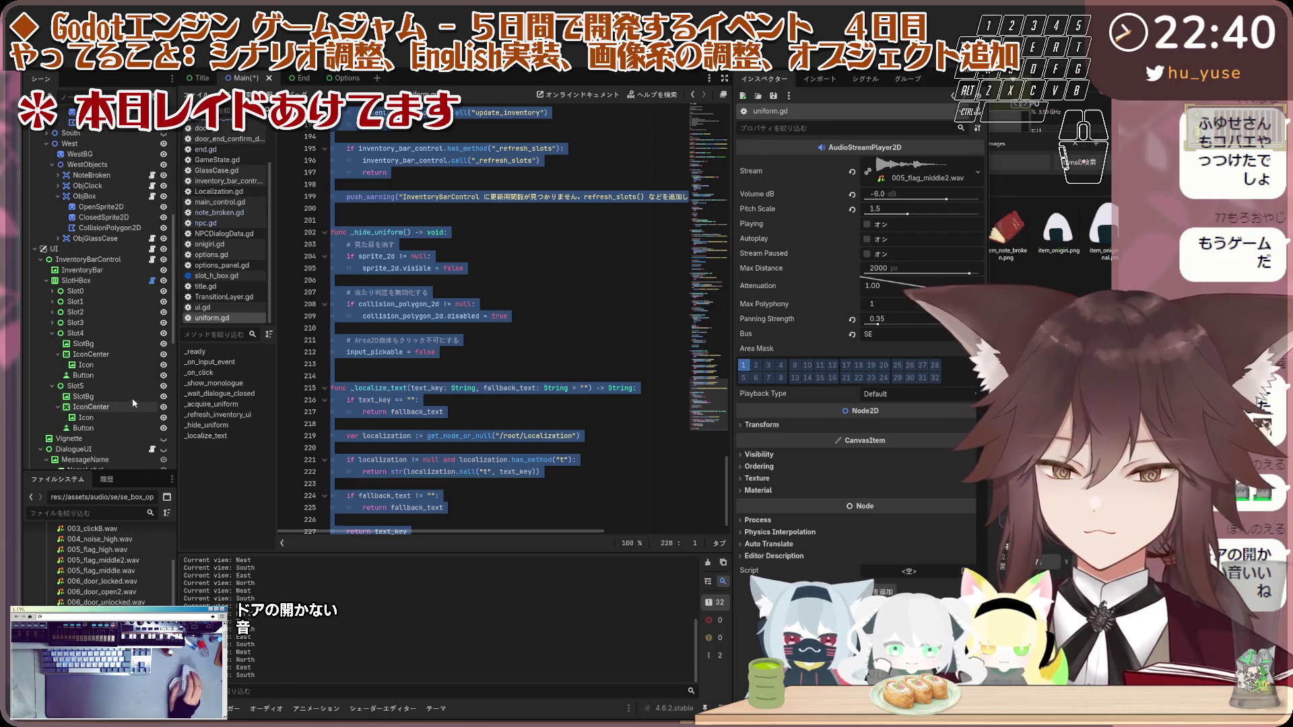
pyautogui.click(116, 417)
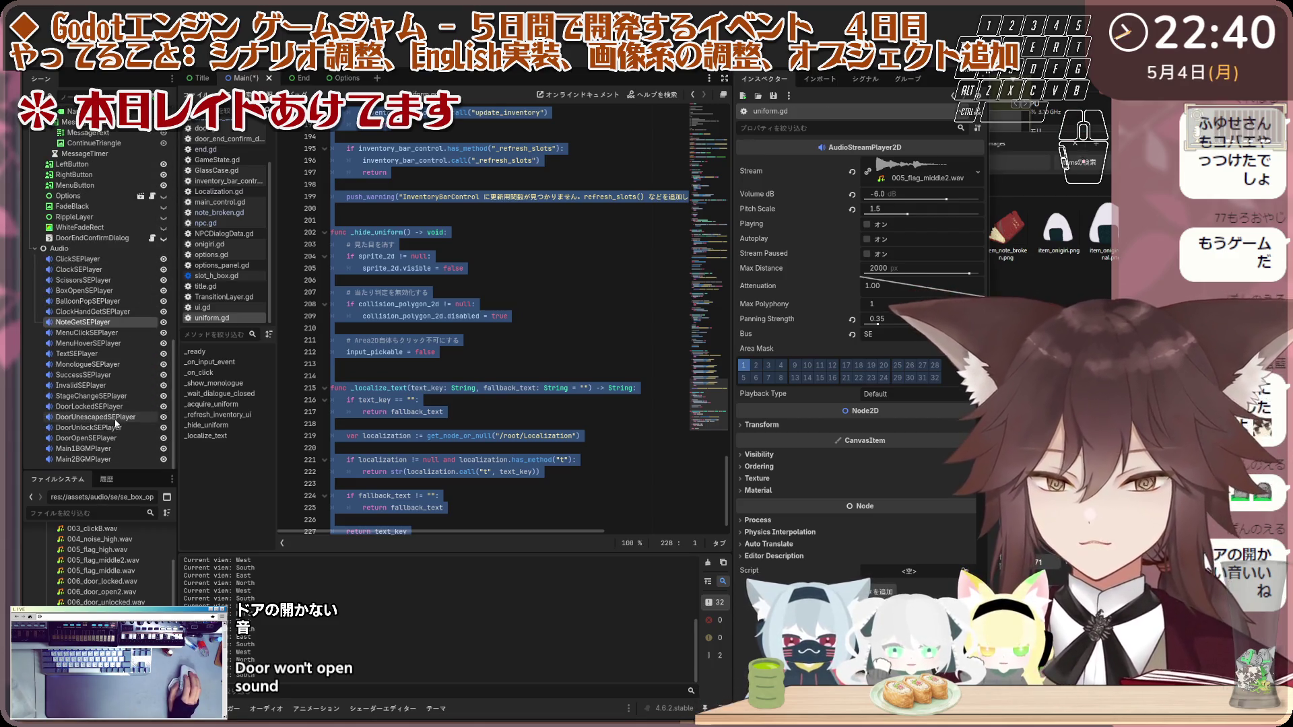
pyautogui.click(113, 429)
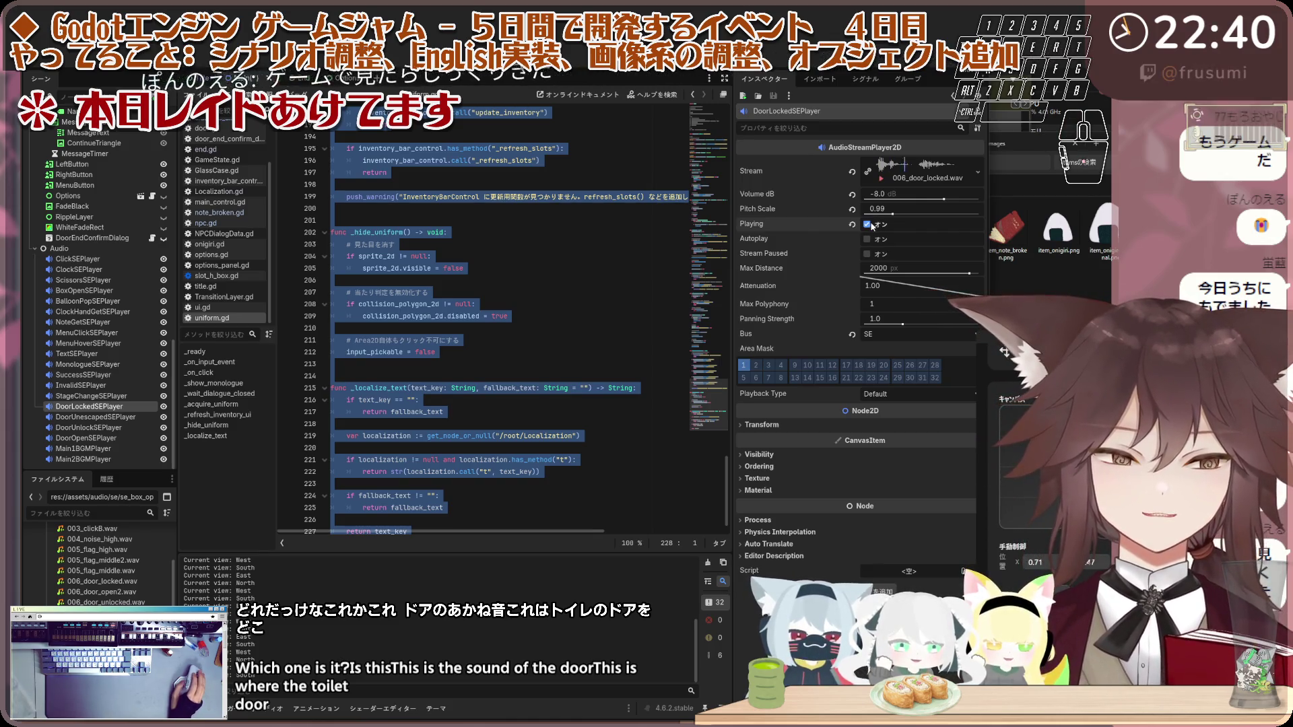
pyautogui.click(852, 209)
pyautogui.click(868, 225)
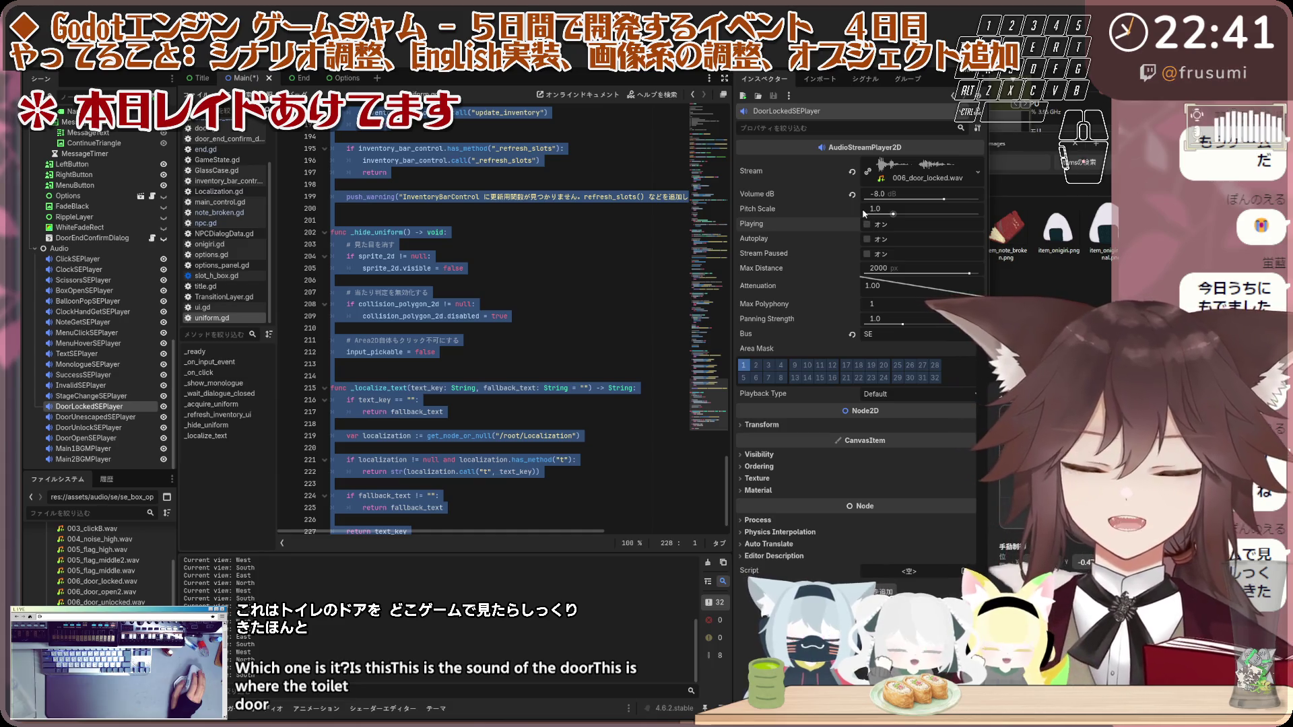
pyautogui.press('F5')
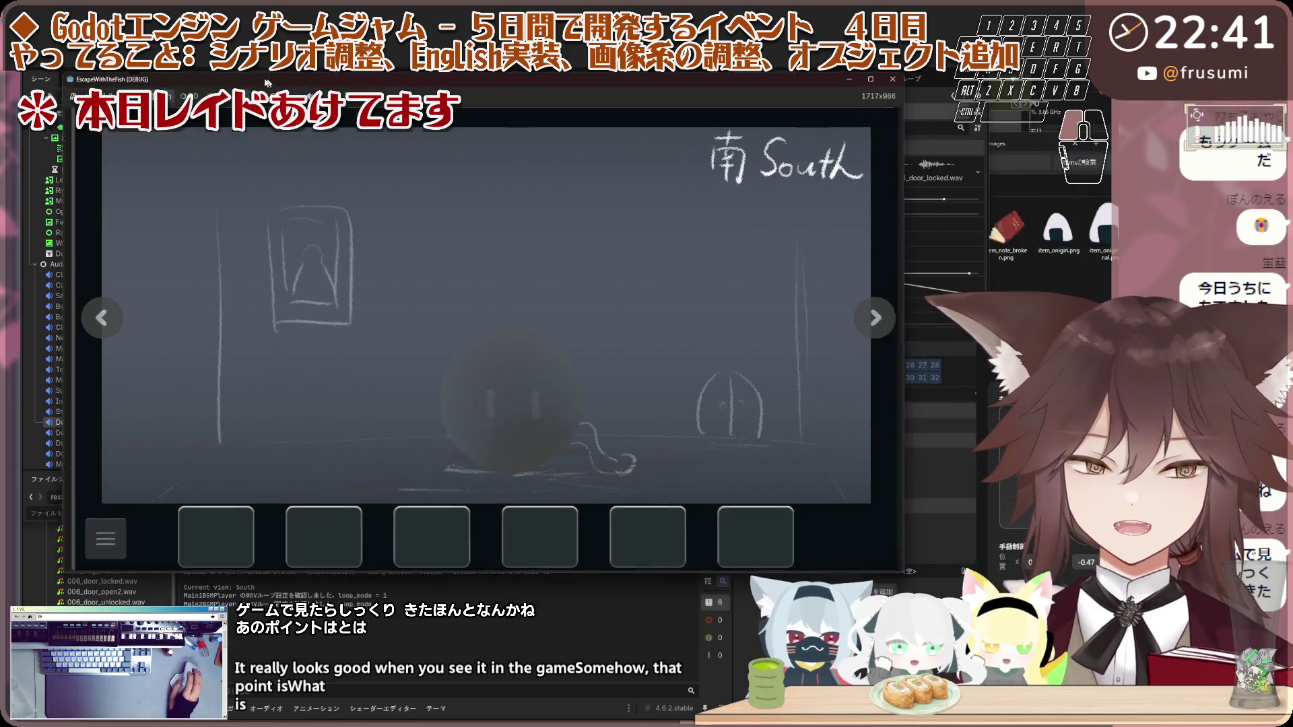
# Step: Turn to the North room and try the door, dismissing the 'It's locked.' message
pyautogui.click(100, 322)
pyautogui.click(99, 322)
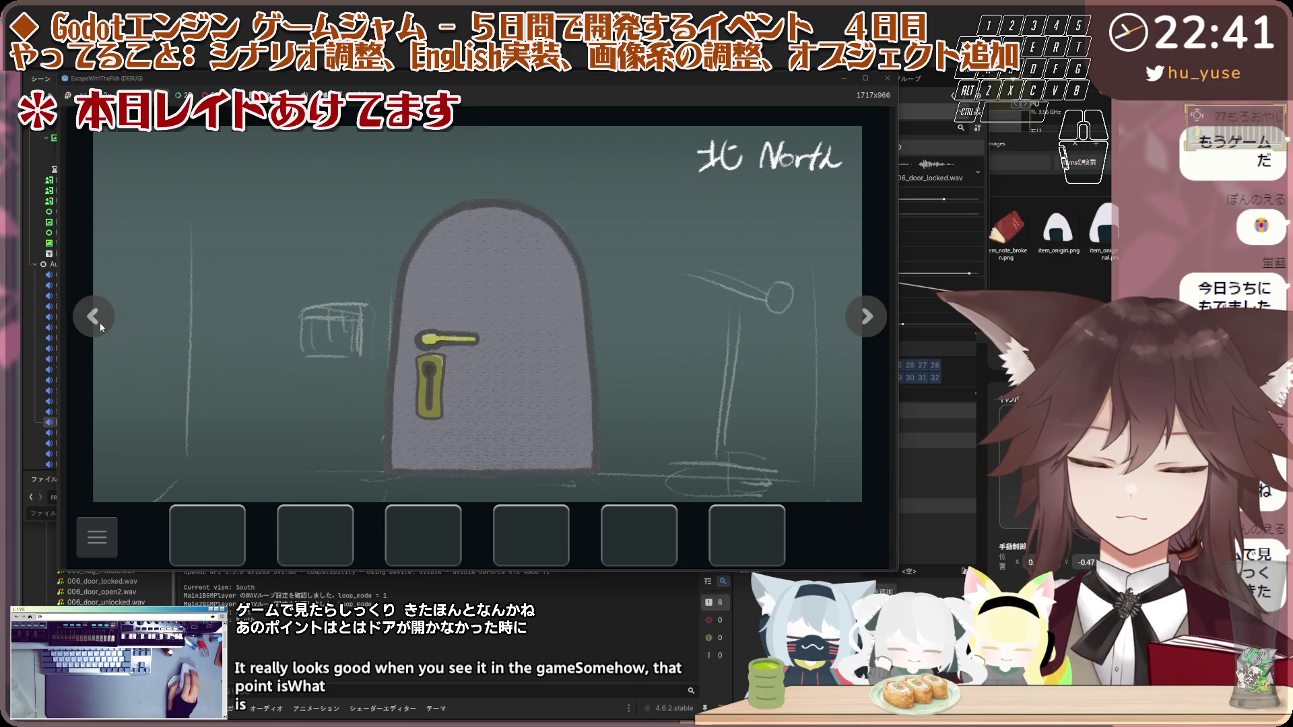
pyautogui.click(511, 356)
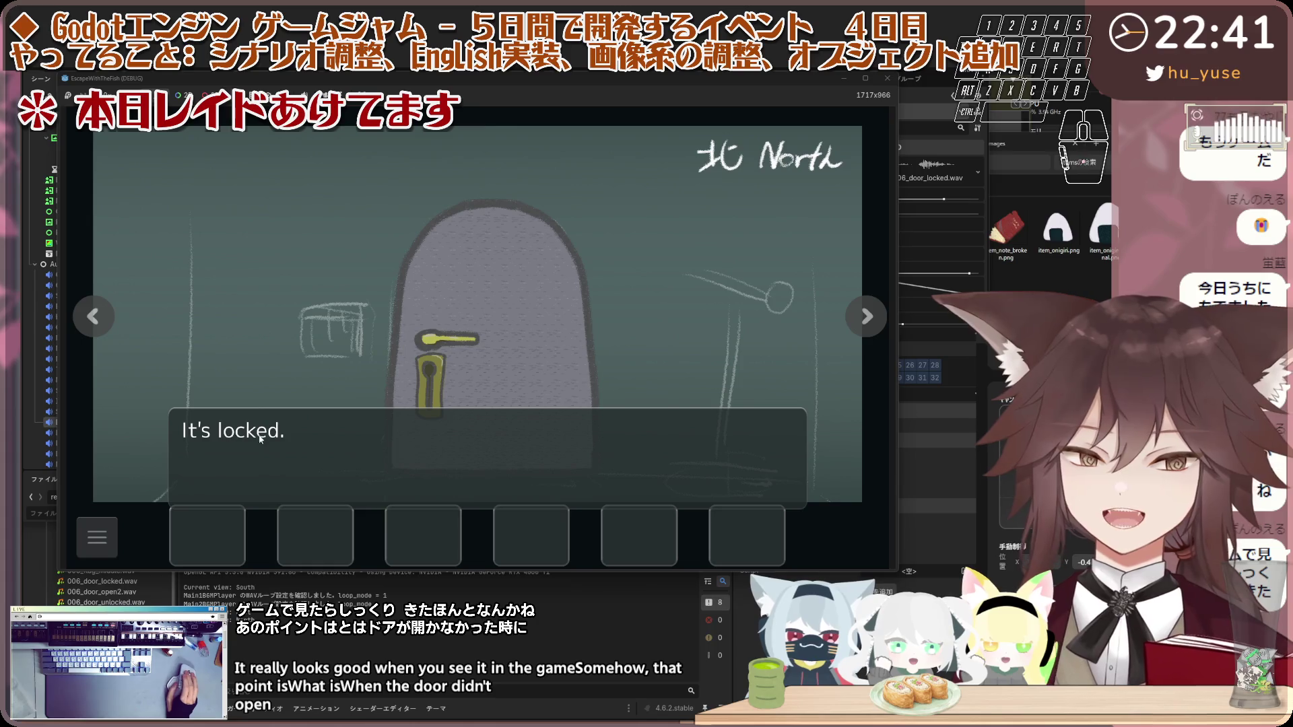
pyautogui.click(562, 373)
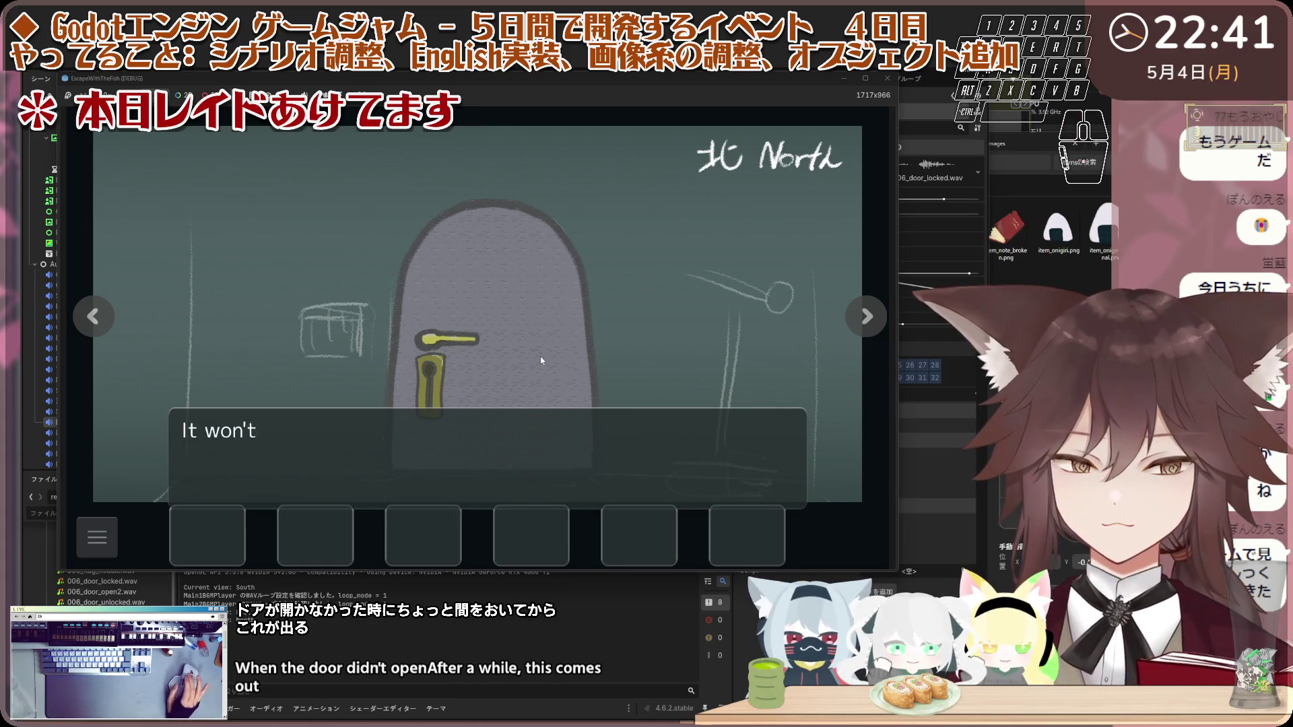
pyautogui.click(540, 360)
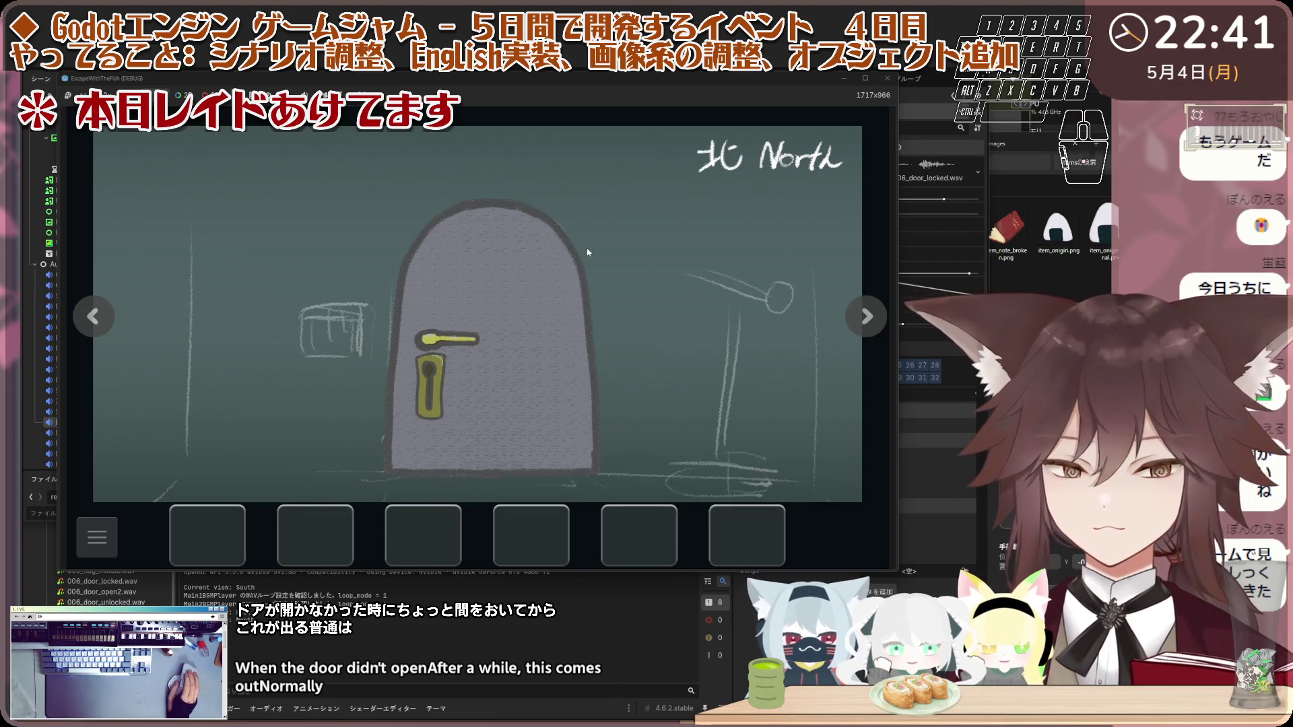
# Step: Try the locked door several more times, then close the game window
pyautogui.click(449, 375)
pyautogui.click(502, 354)
pyautogui.click(501, 353)
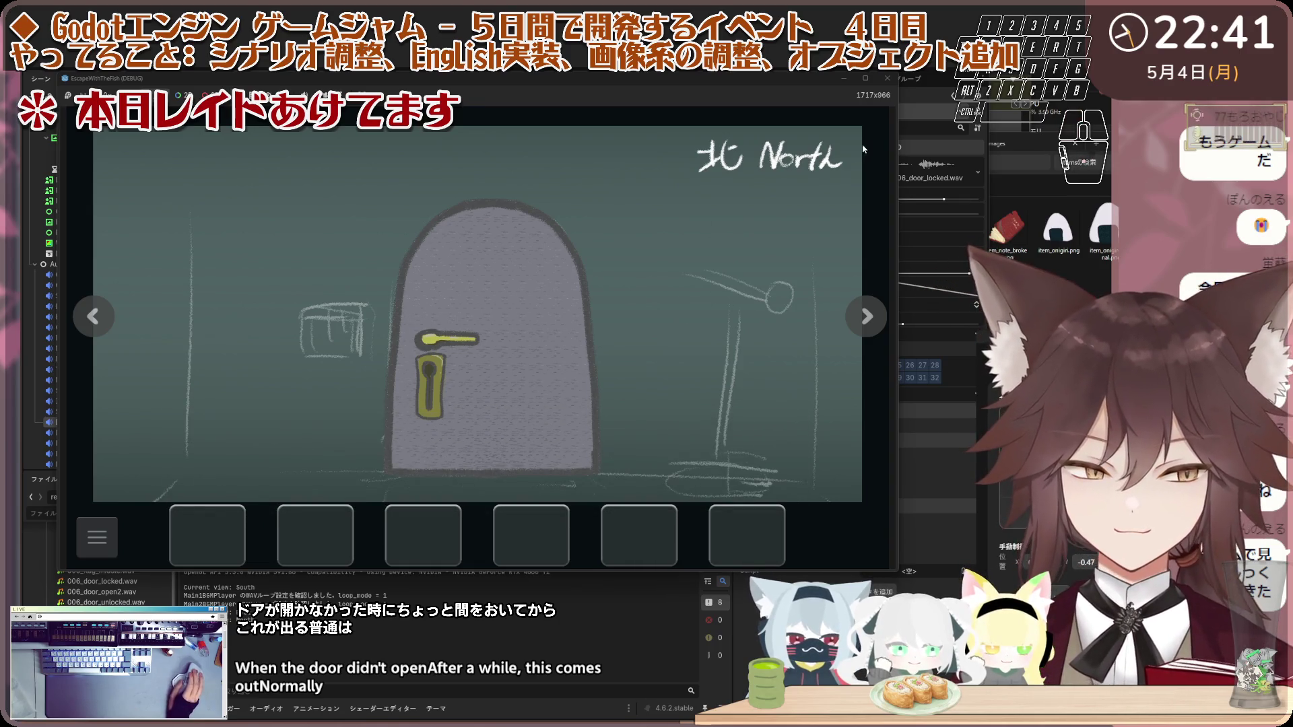
pyautogui.click(888, 79)
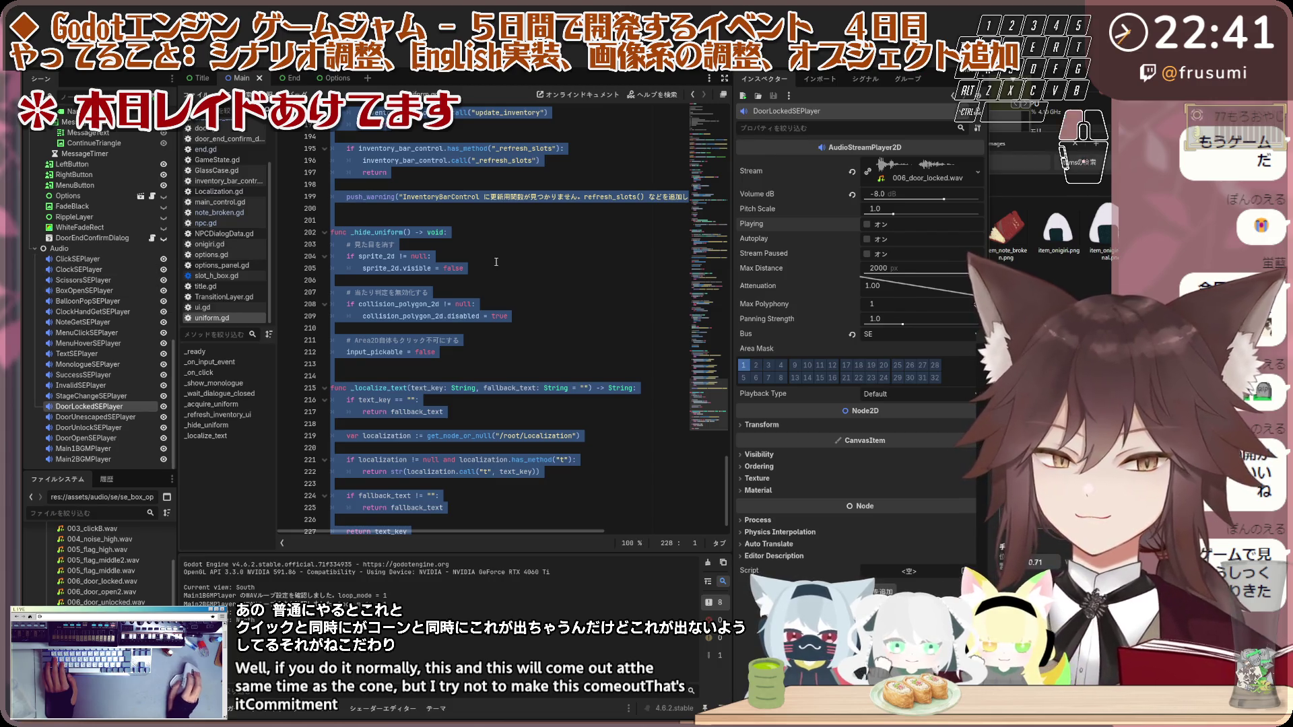
# Step: Delete the old uniform.gd code, paste the new version, and place the cursor on line 18
pyautogui.press('BackSpace')
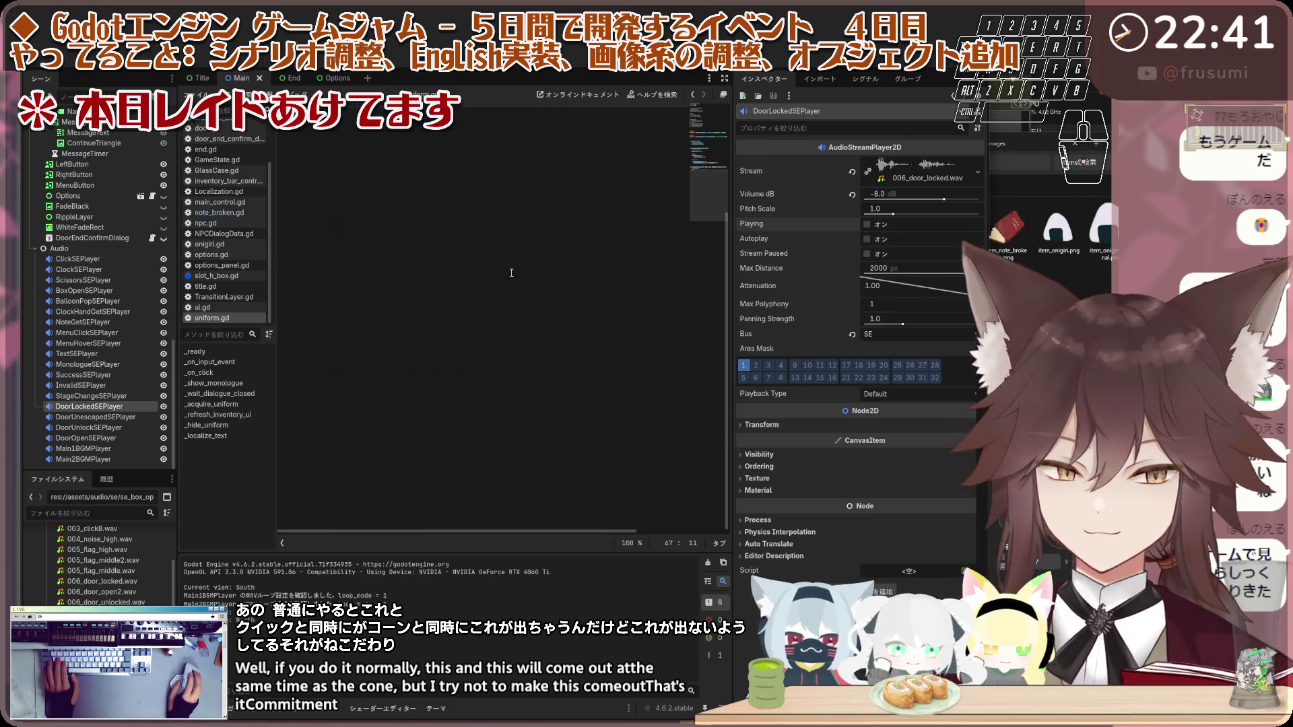
pyautogui.hotkey('ctrl', 'v')
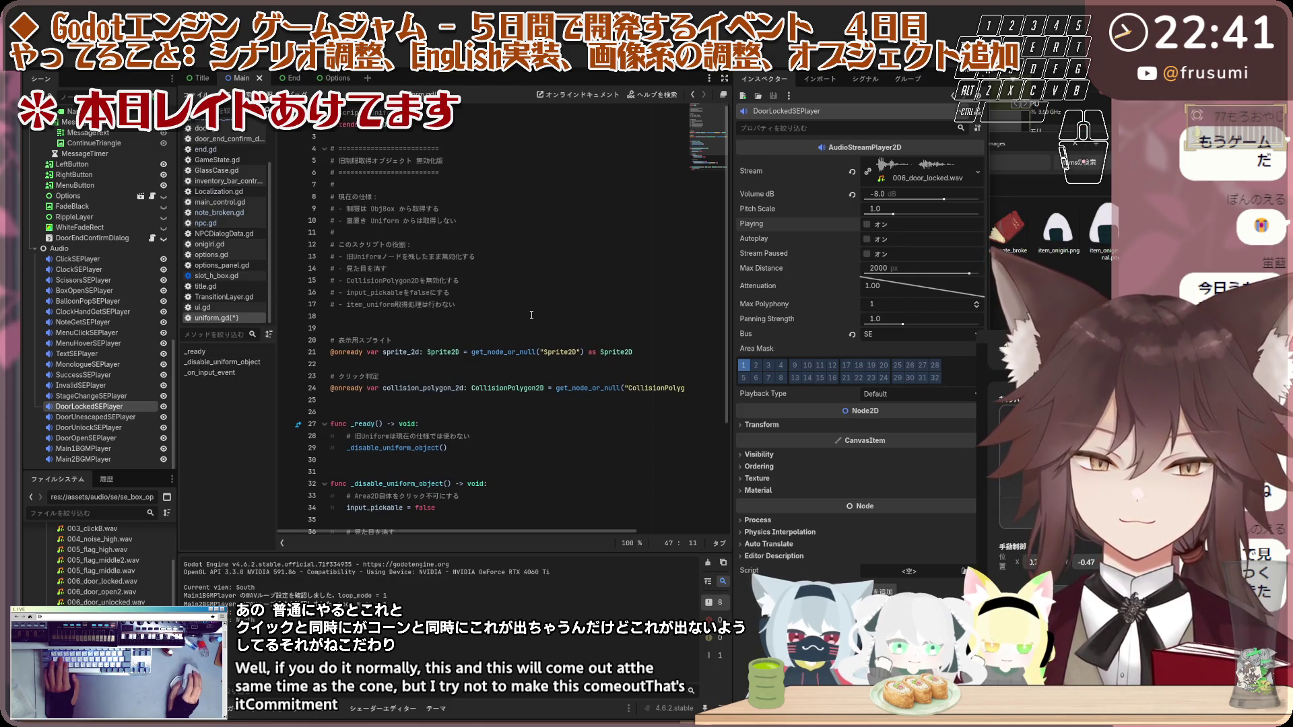
pyautogui.scroll(-4, 531, 315)
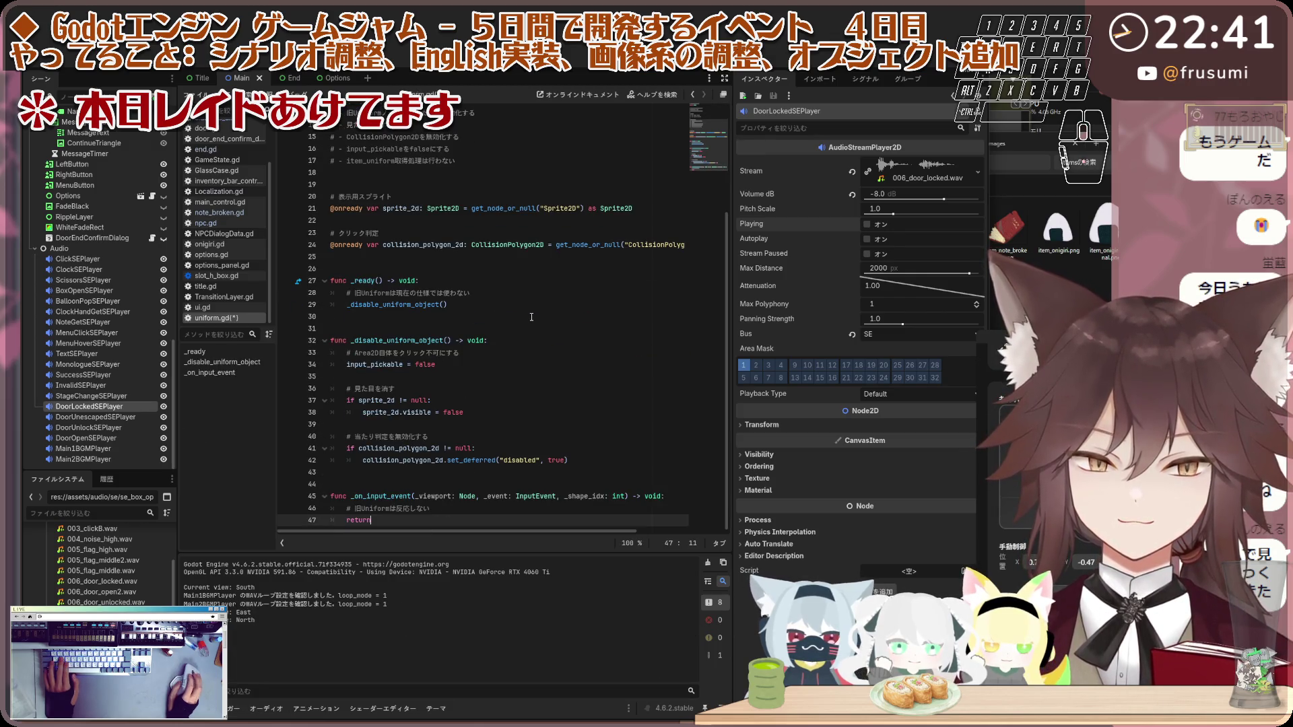
pyautogui.scroll(3, 531, 317)
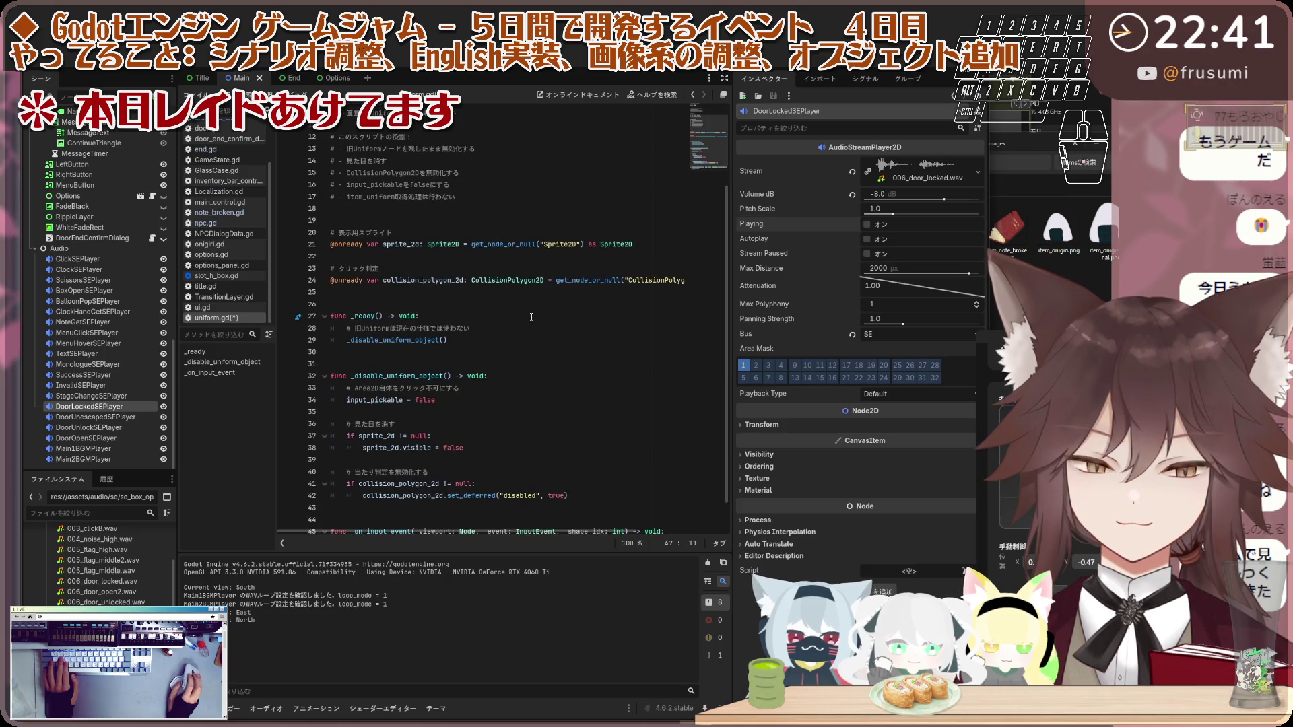
pyautogui.scroll(-3, 531, 317)
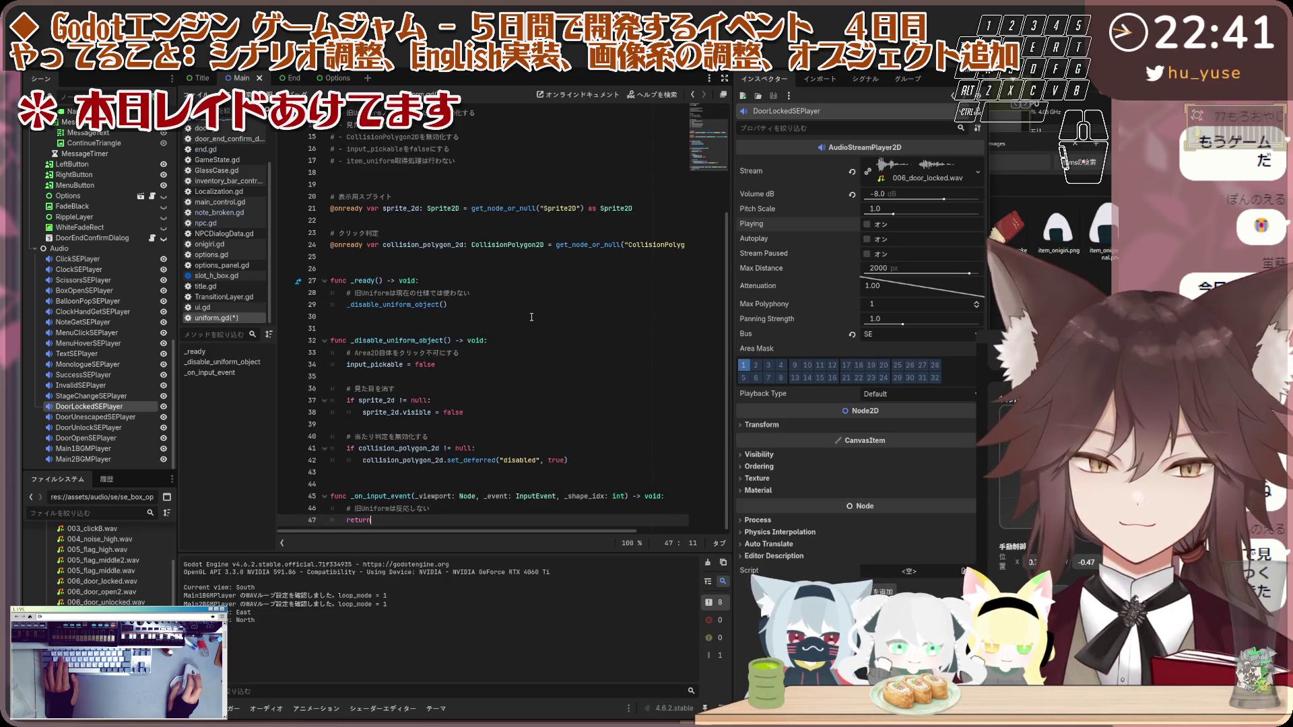
pyautogui.scroll(4, 531, 317)
pyautogui.click(531, 316)
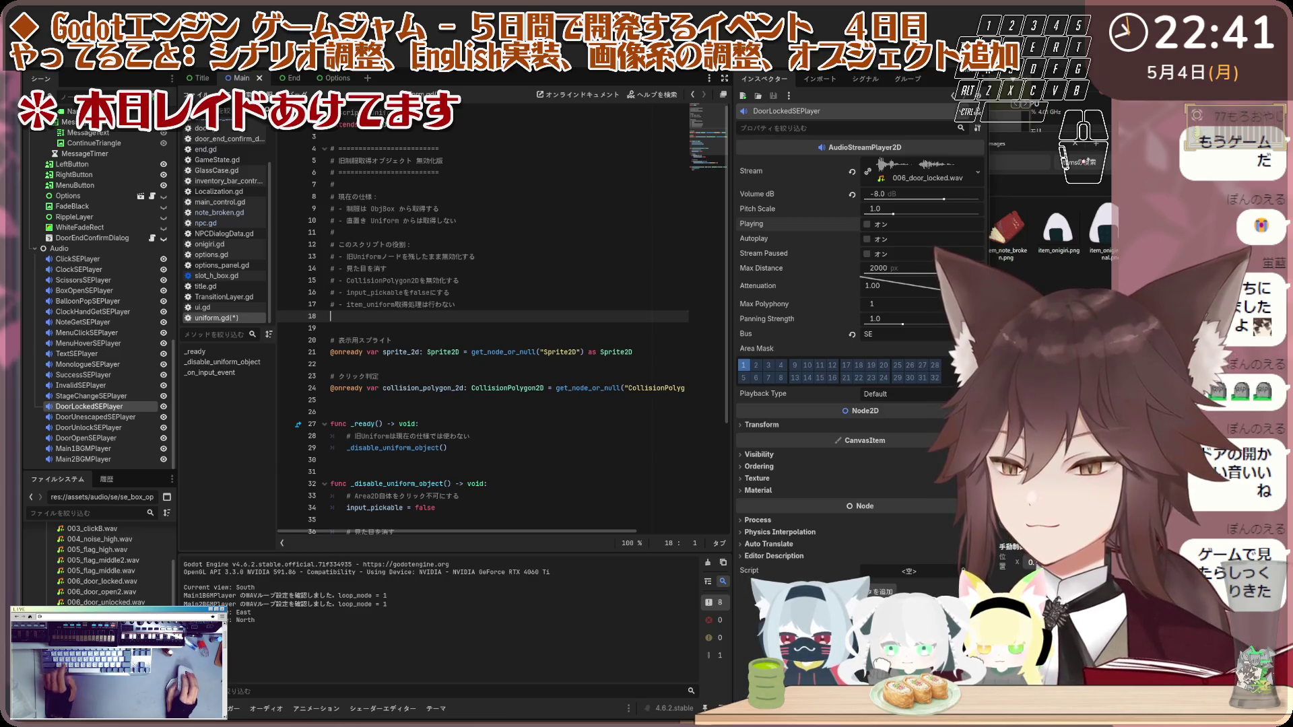
pyautogui.scroll(10, 106, 310)
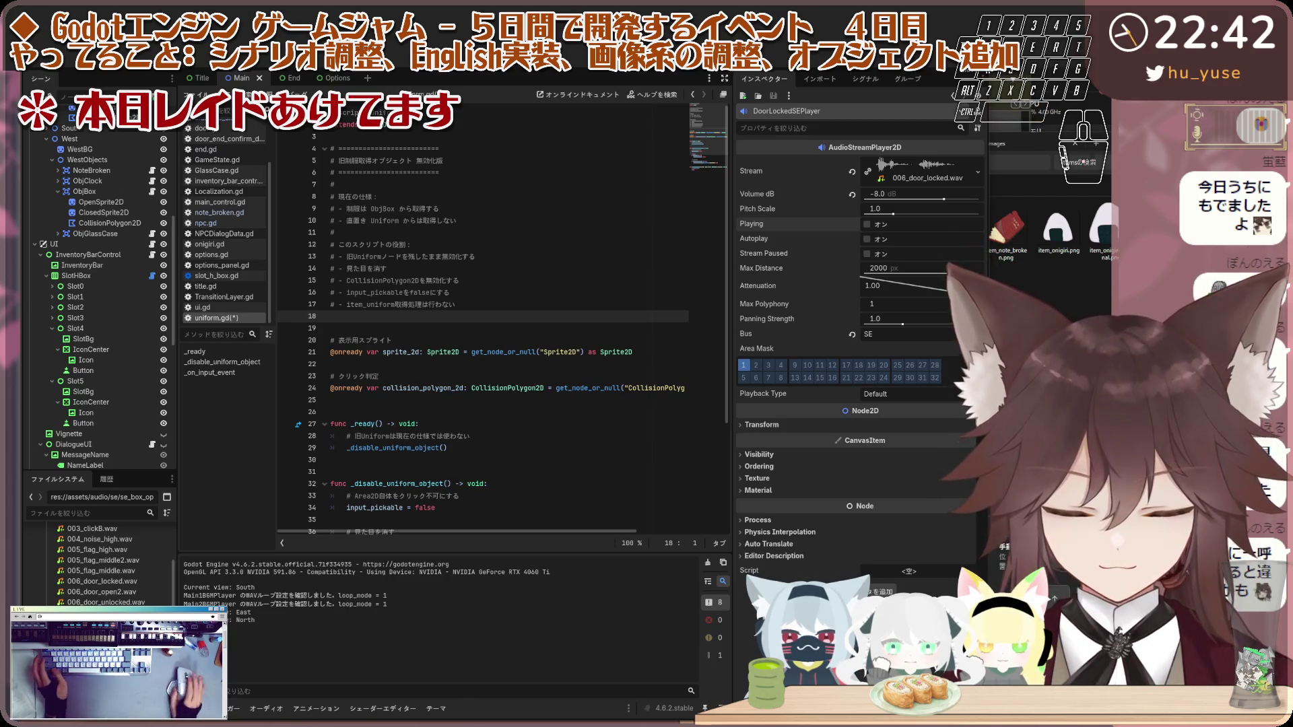
pyautogui.scroll(-10, 107, 239)
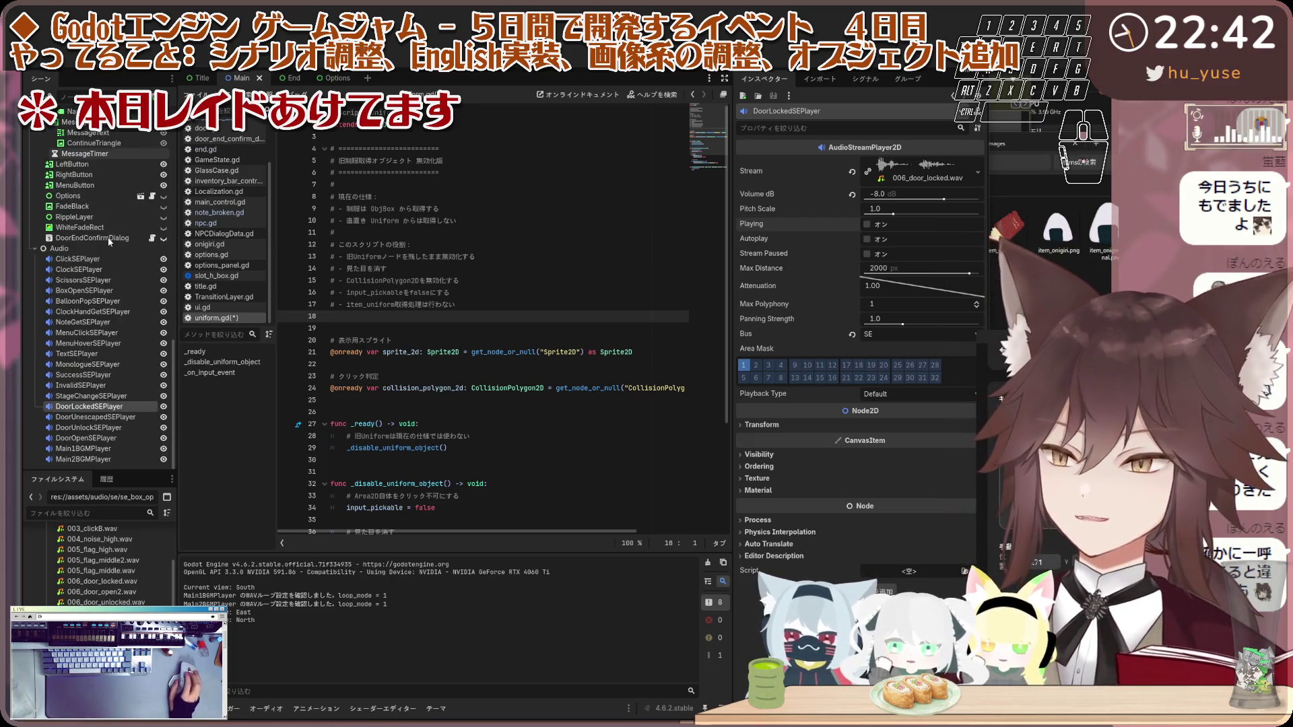
# Step: Set ClockHandGetSEPlayer's pitch scale to 1.25 and play it twice to hear the change
pyautogui.click(93, 396)
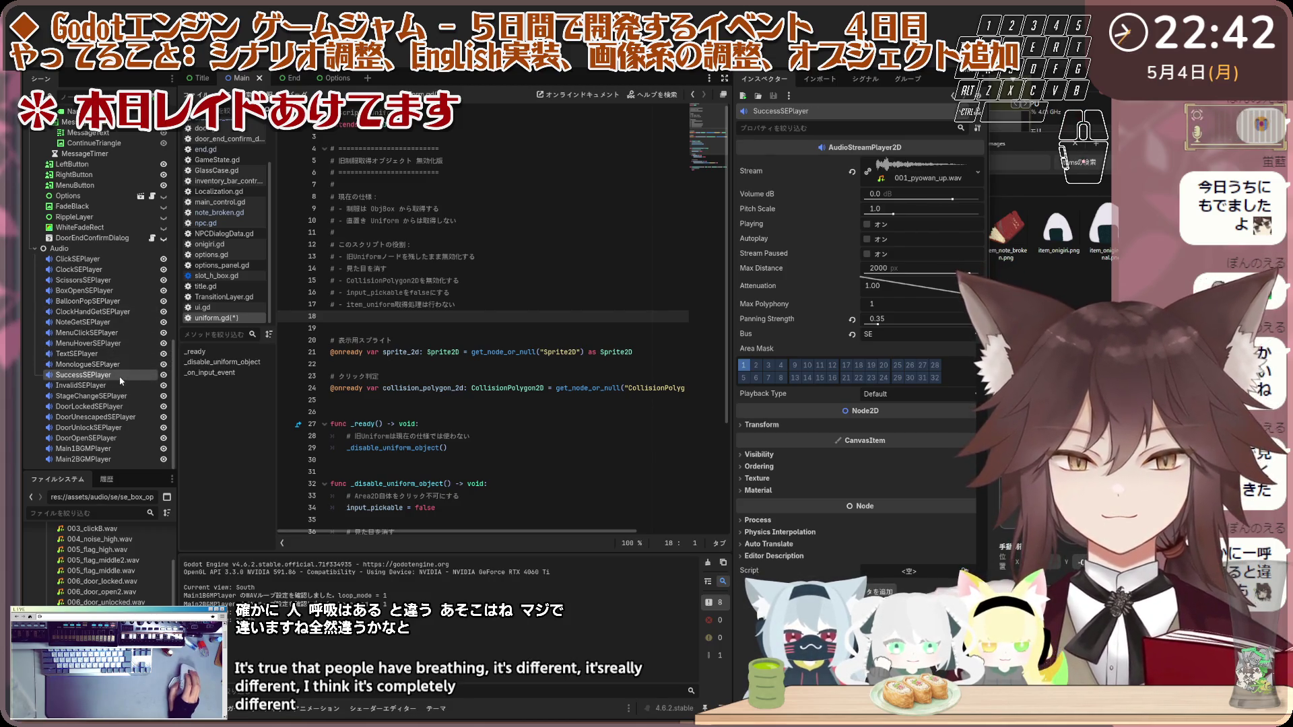
pyautogui.click(129, 323)
pyautogui.click(111, 312)
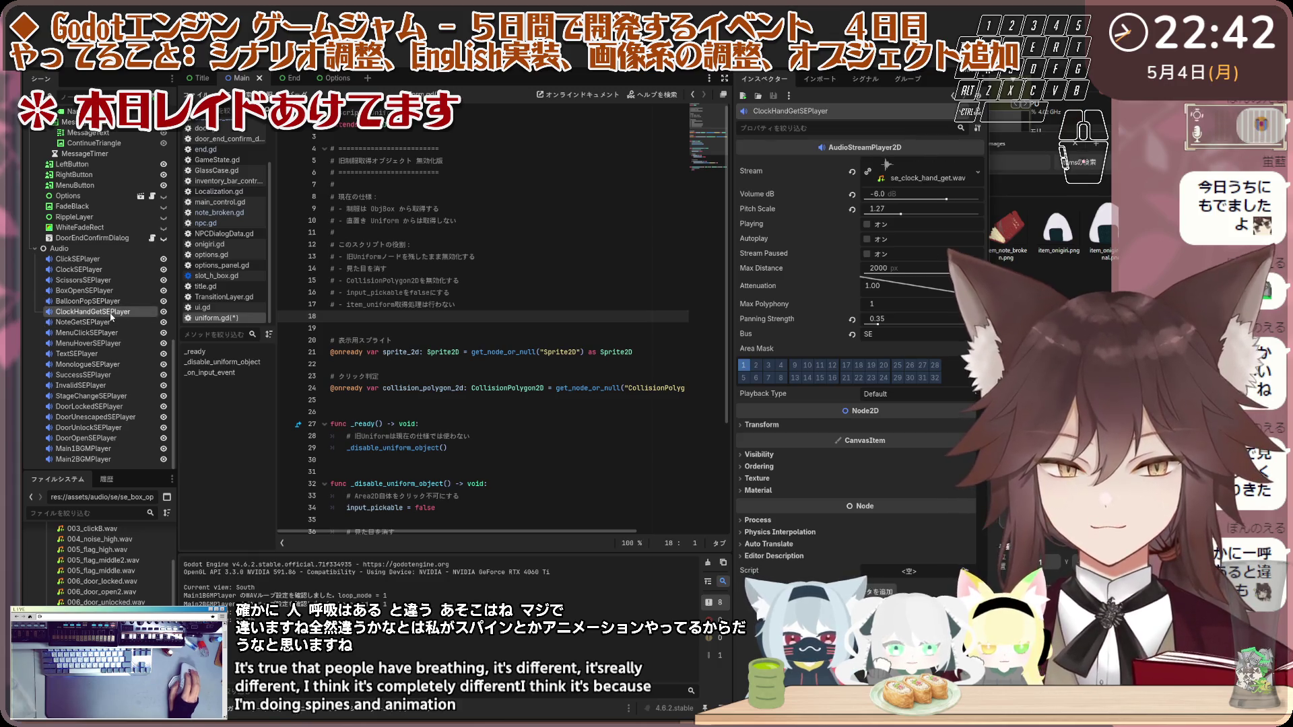
pyautogui.click(110, 323)
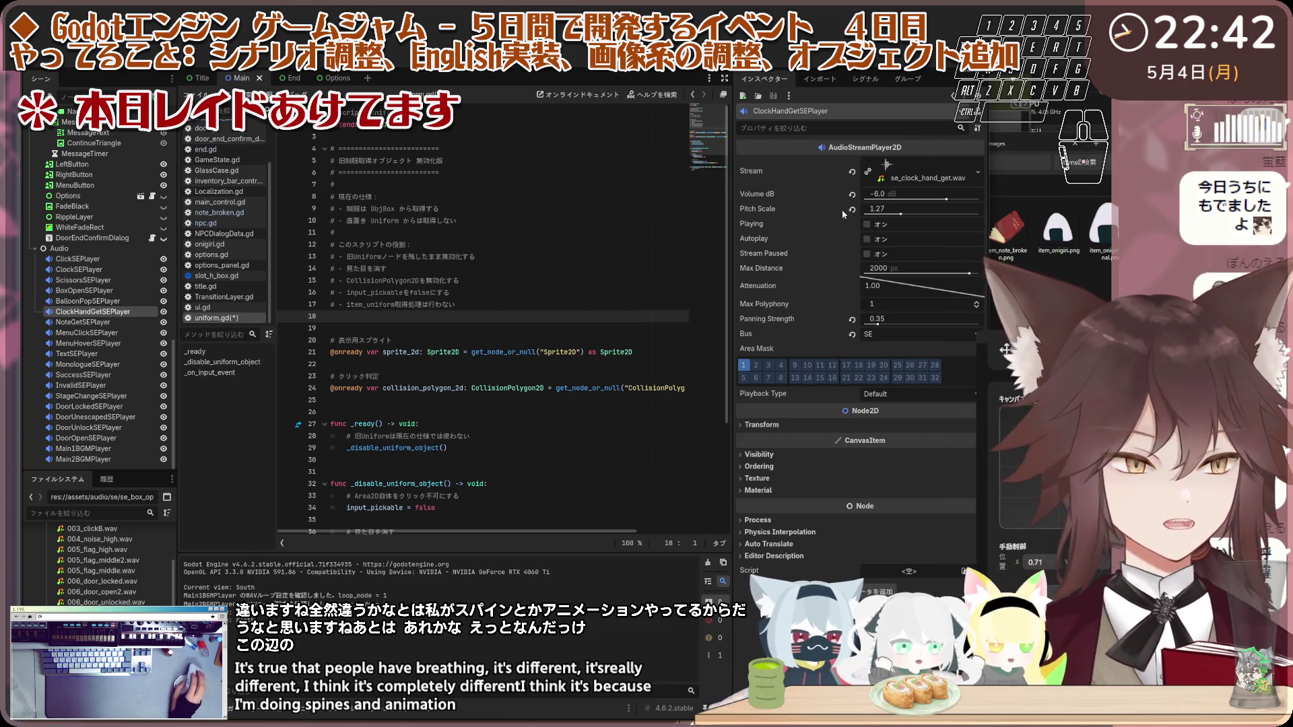
pyautogui.click(852, 209)
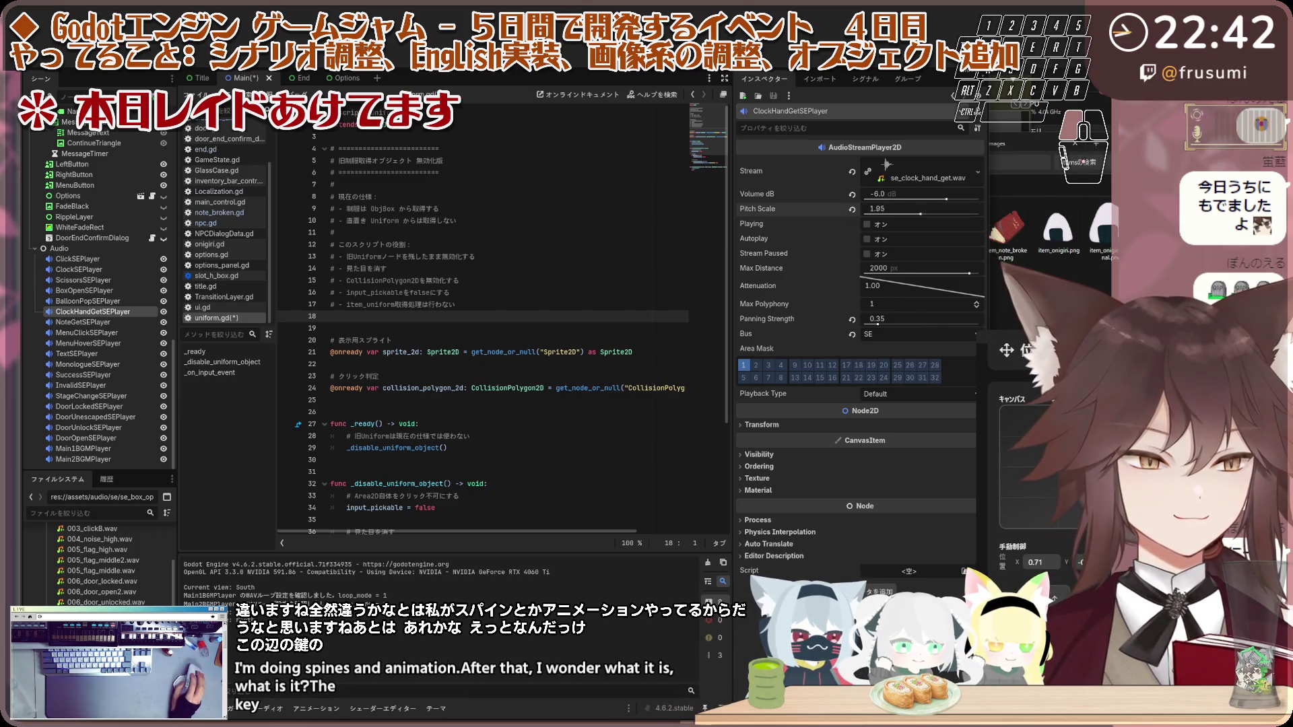
pyautogui.click(868, 225)
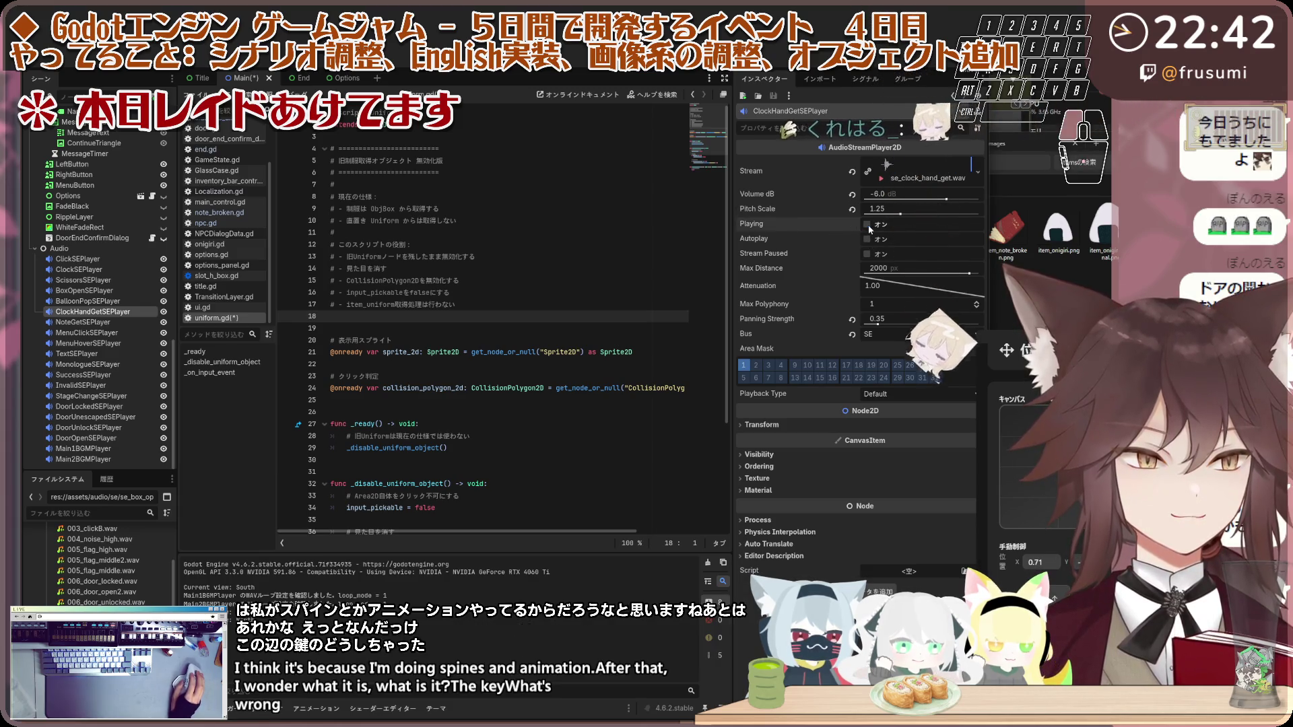
pyautogui.click(867, 225)
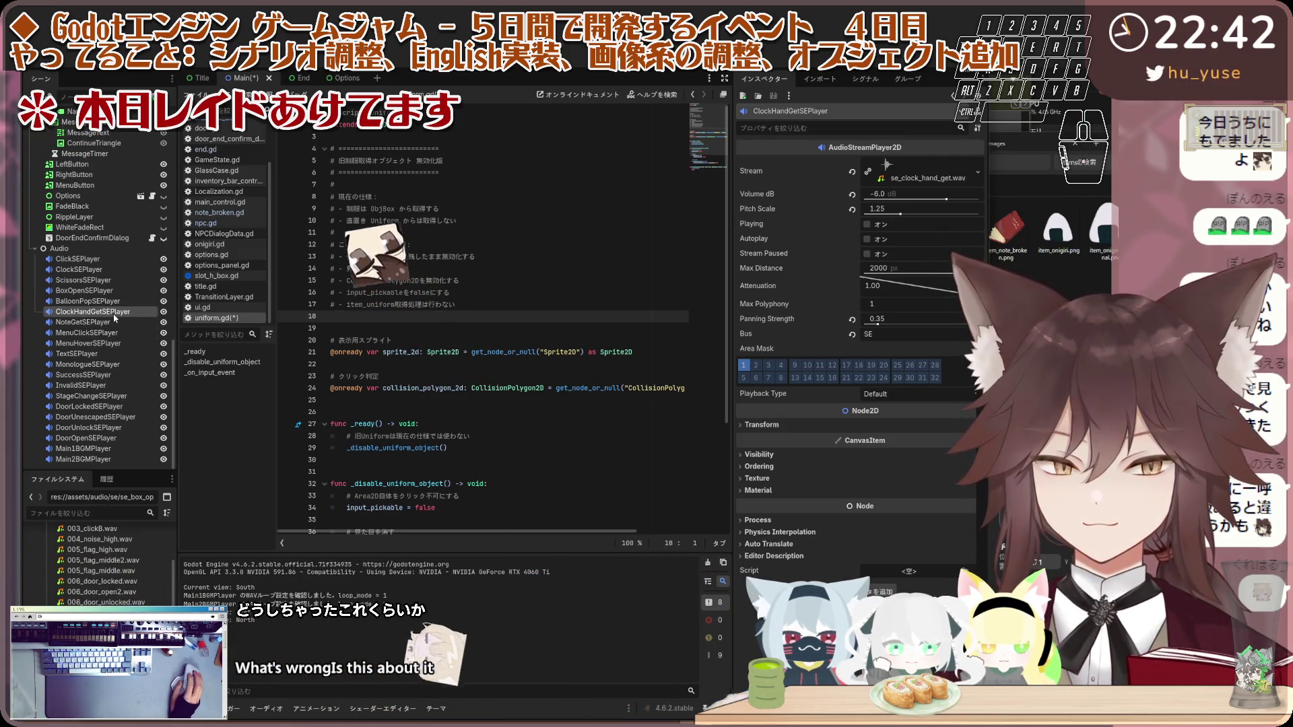
pyautogui.scroll(-1, 112, 564)
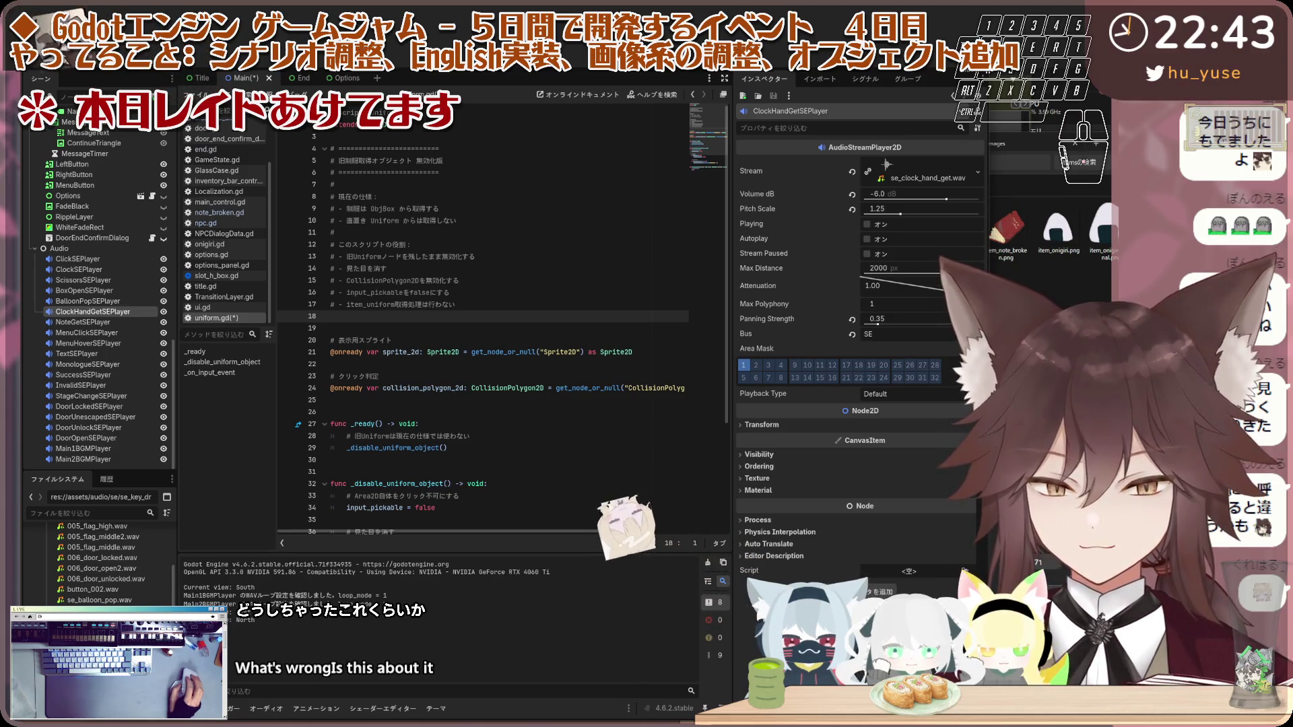
# Step: Open the se_key_drop.wav resource and its file options, then dismiss the menu
pyautogui.click(745, 350)
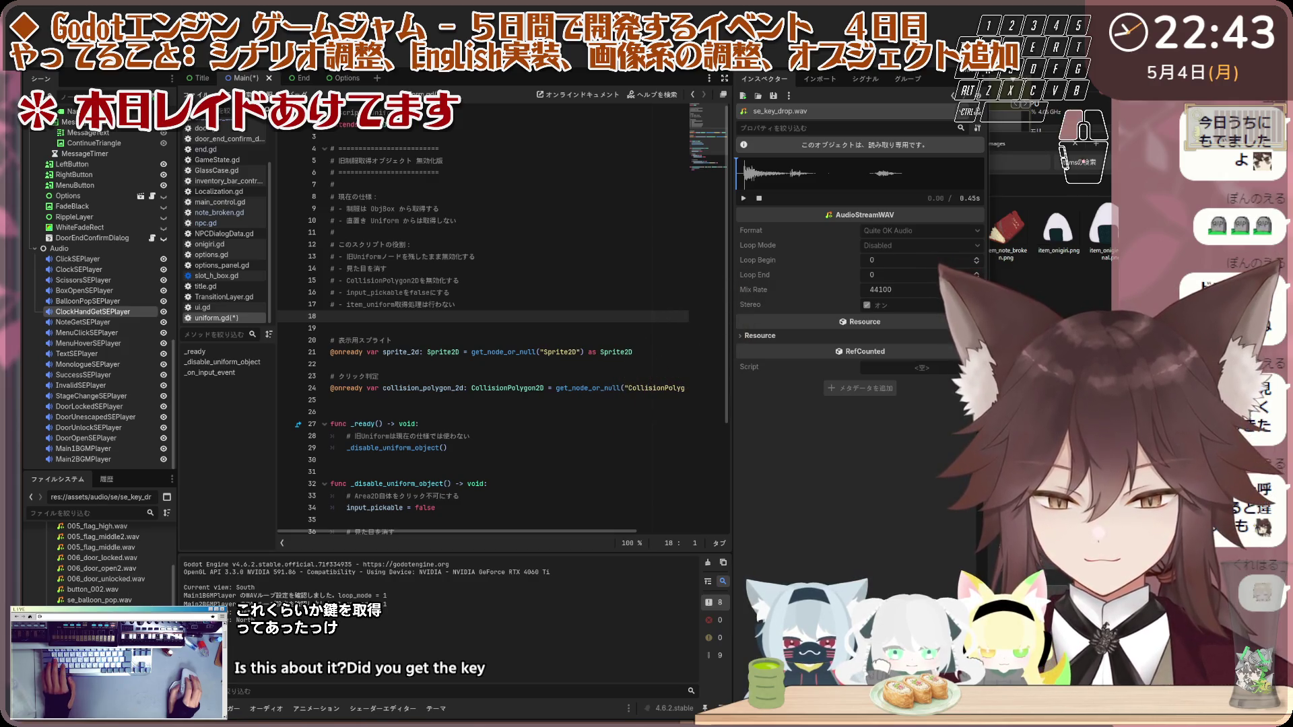
pyautogui.rightClick(109, 563)
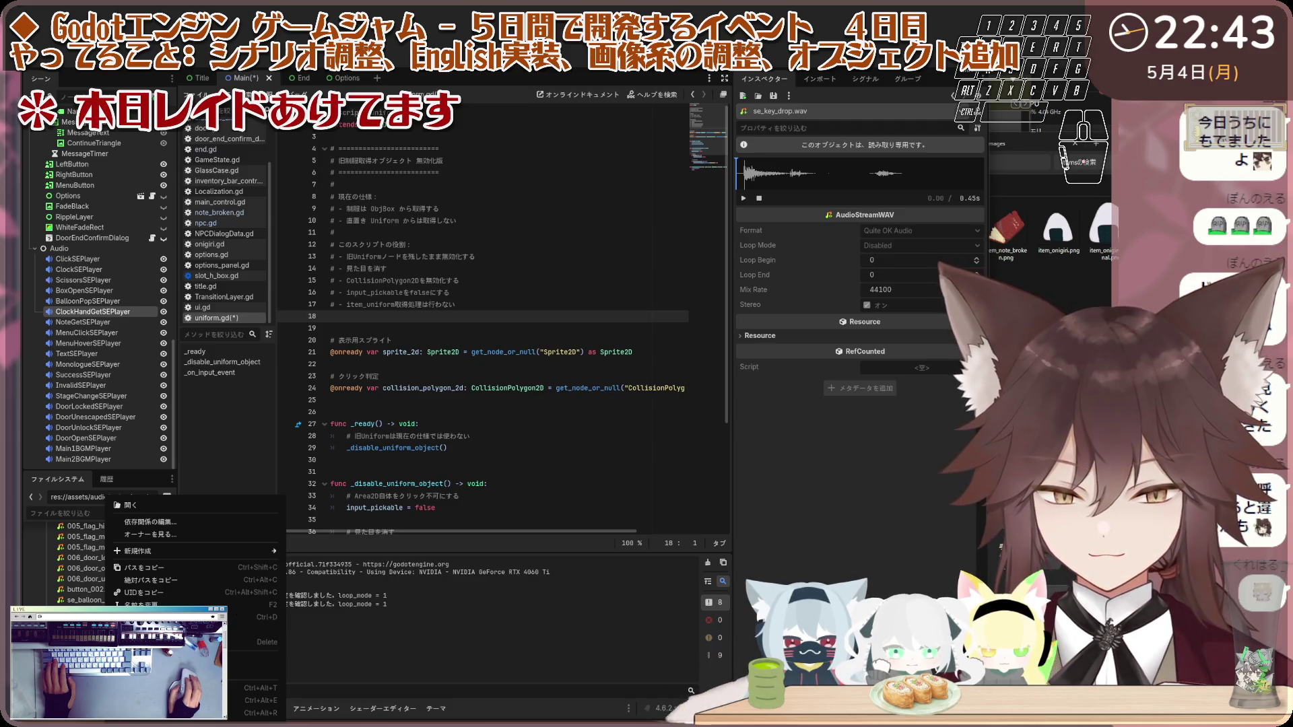
pyautogui.click(123, 511)
# Step: Duplicate ClockHandGetSEPlayer and rename the copy to KeyGetSEPlayer
pyautogui.click(93, 312)
pyautogui.hotkey('ctrl', 'd')
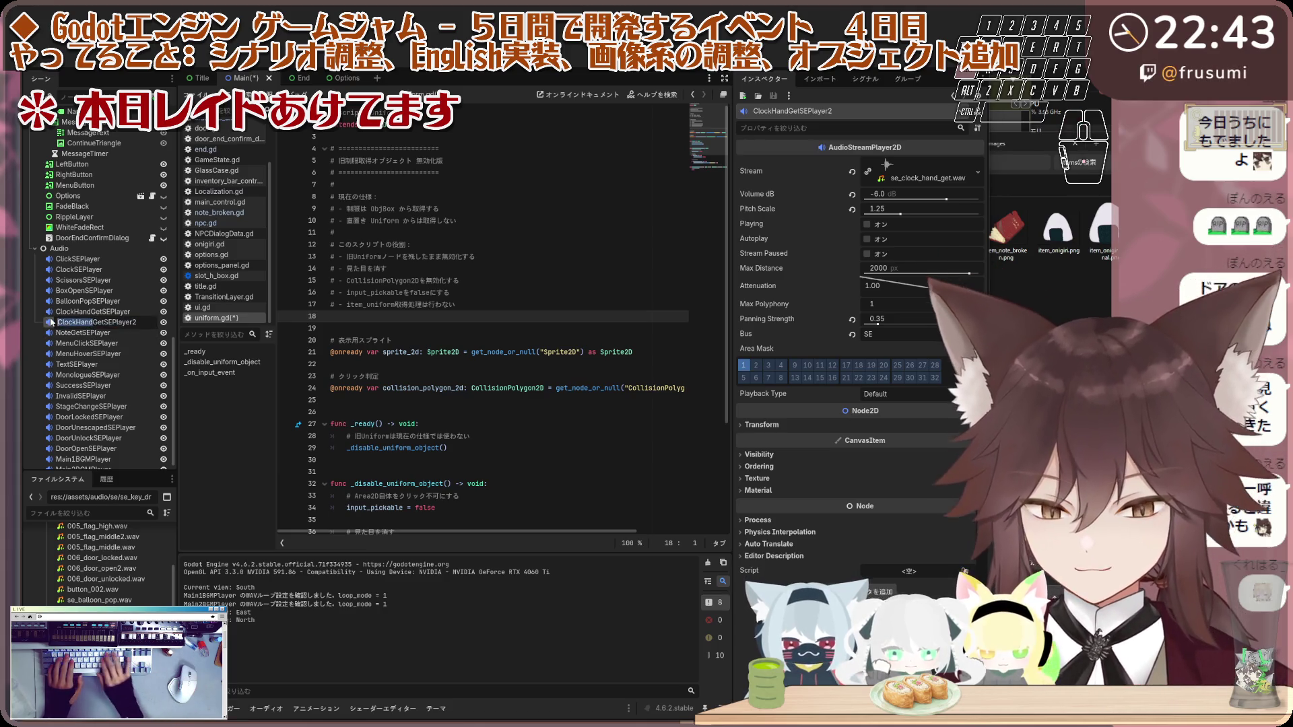
pyautogui.doubleClick(86, 322)
pyautogui.write('Key')
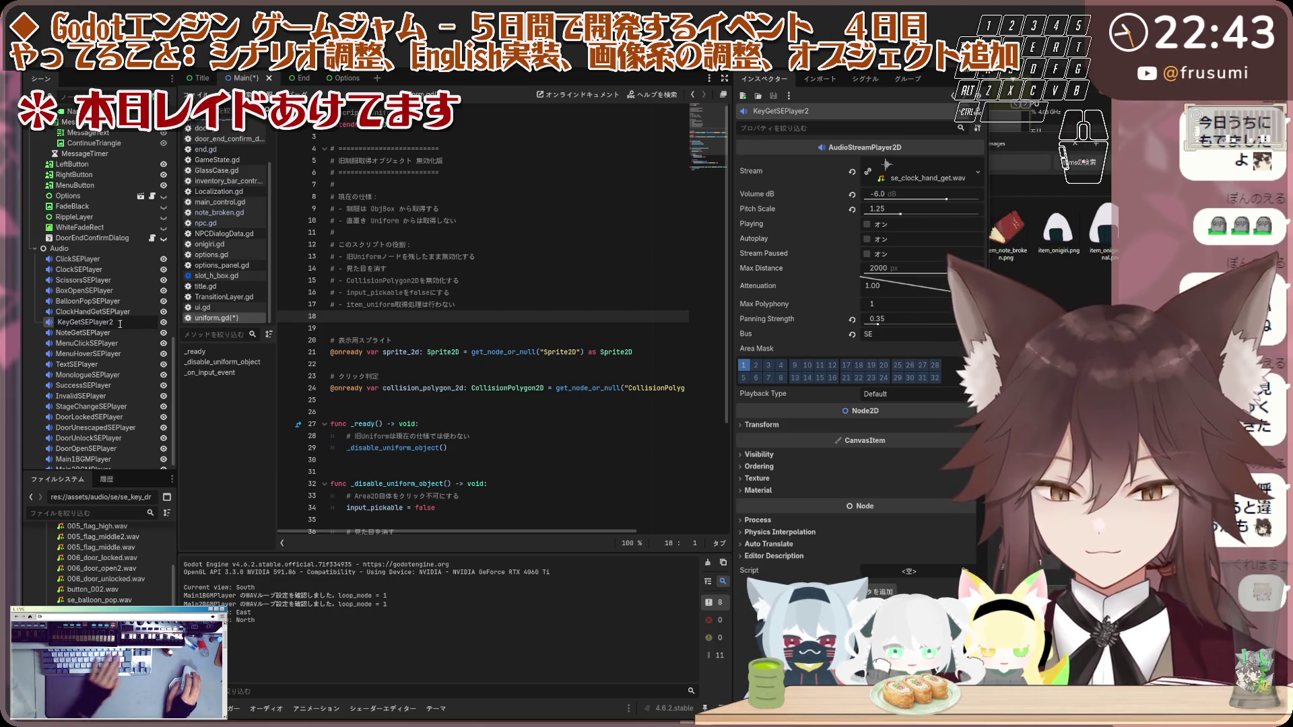
pyautogui.press('BackSpace')
pyautogui.press('Return')
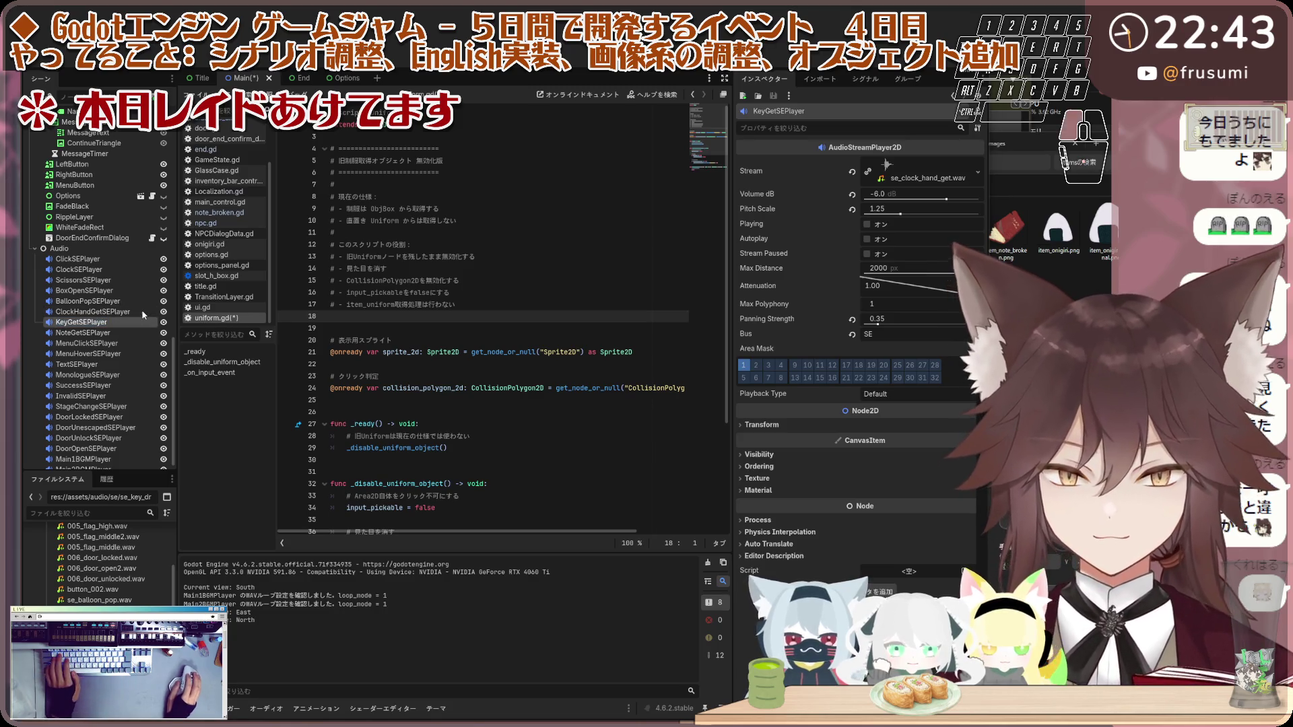
# Step: Clear KeyGetSEPlayer's copied stream and open the AudioStream chooser
pyautogui.click(130, 322)
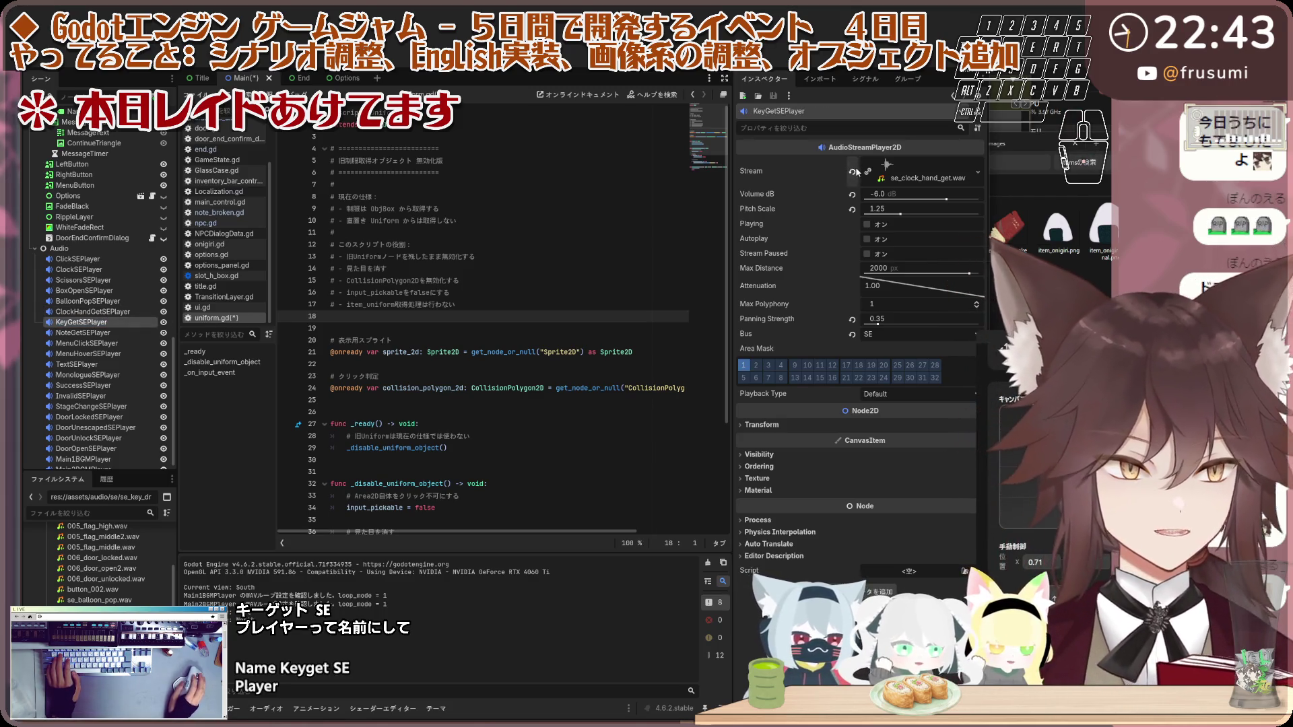
pyautogui.click(853, 172)
pyautogui.click(963, 165)
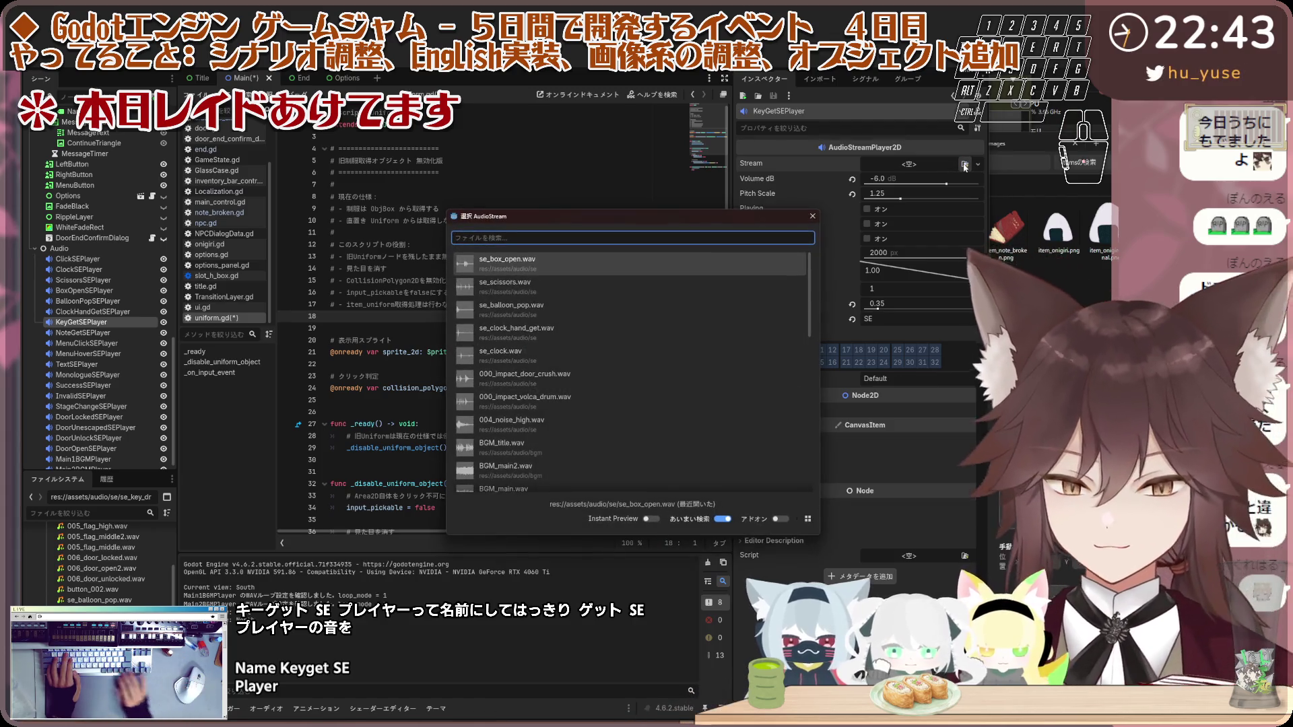
# Step: Assign se_key_drop.wav to KeyGetSEPlayer and lower its pitch scale to 1.15, previewing it
pyautogui.write('key')
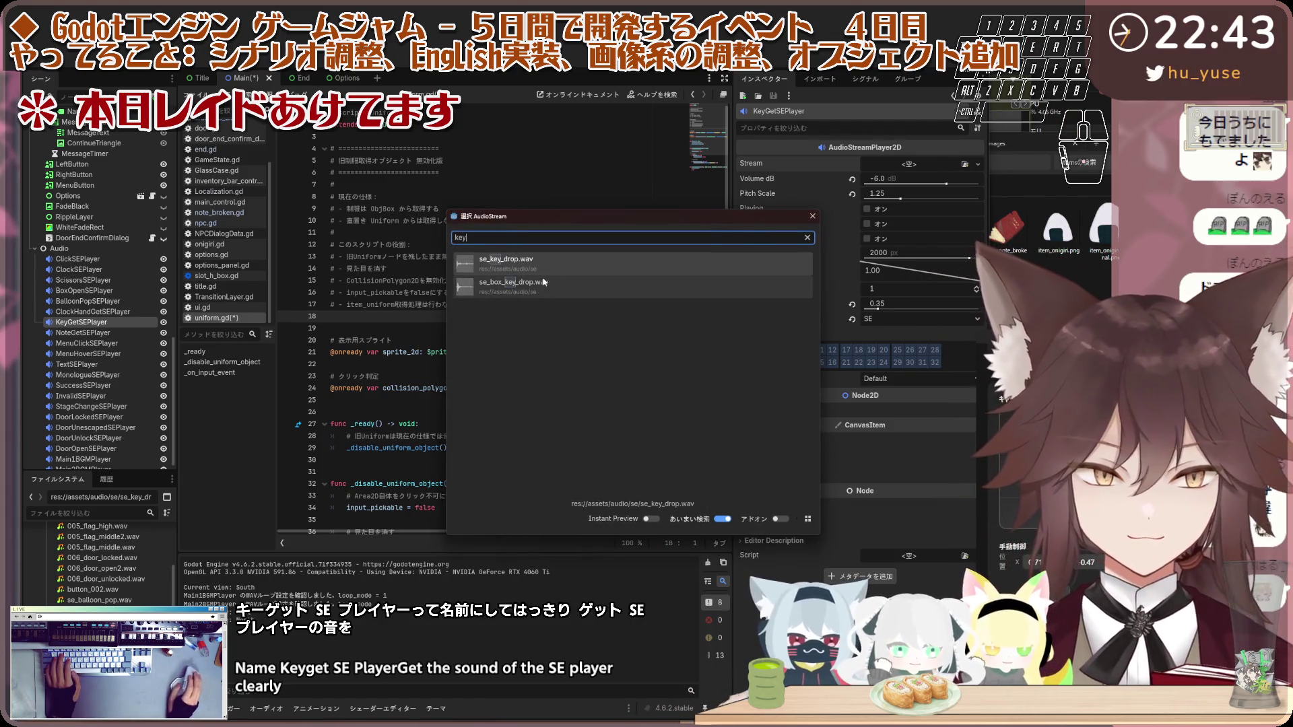
pyautogui.click(567, 268)
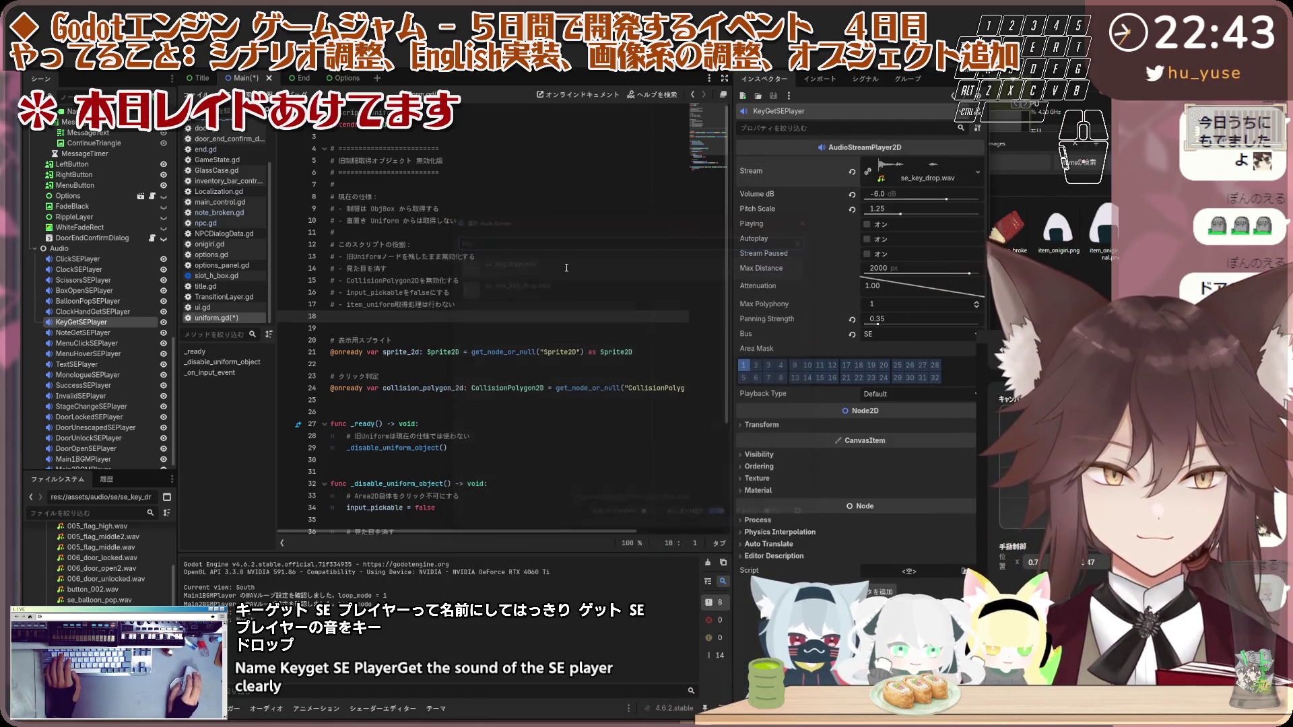
pyautogui.click(867, 225)
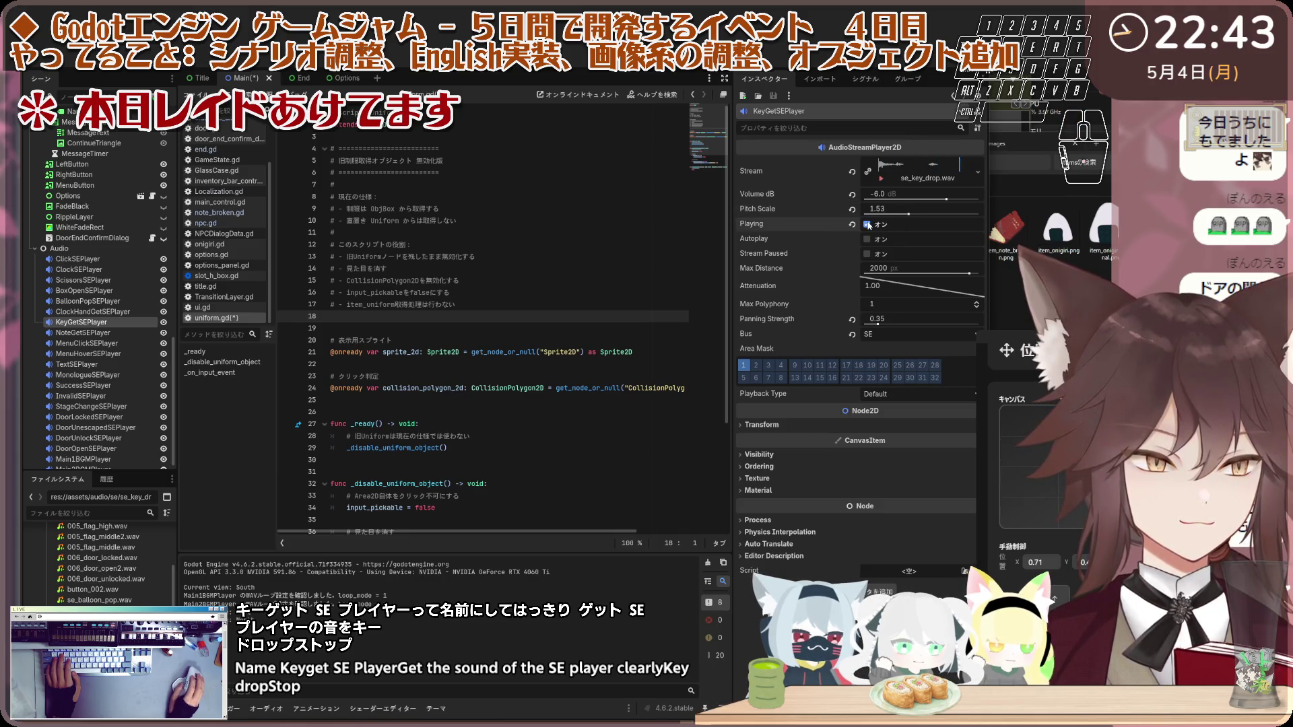
pyautogui.moveTo(904, 217); pyautogui.dragTo(899, 213)
pyautogui.click(869, 225)
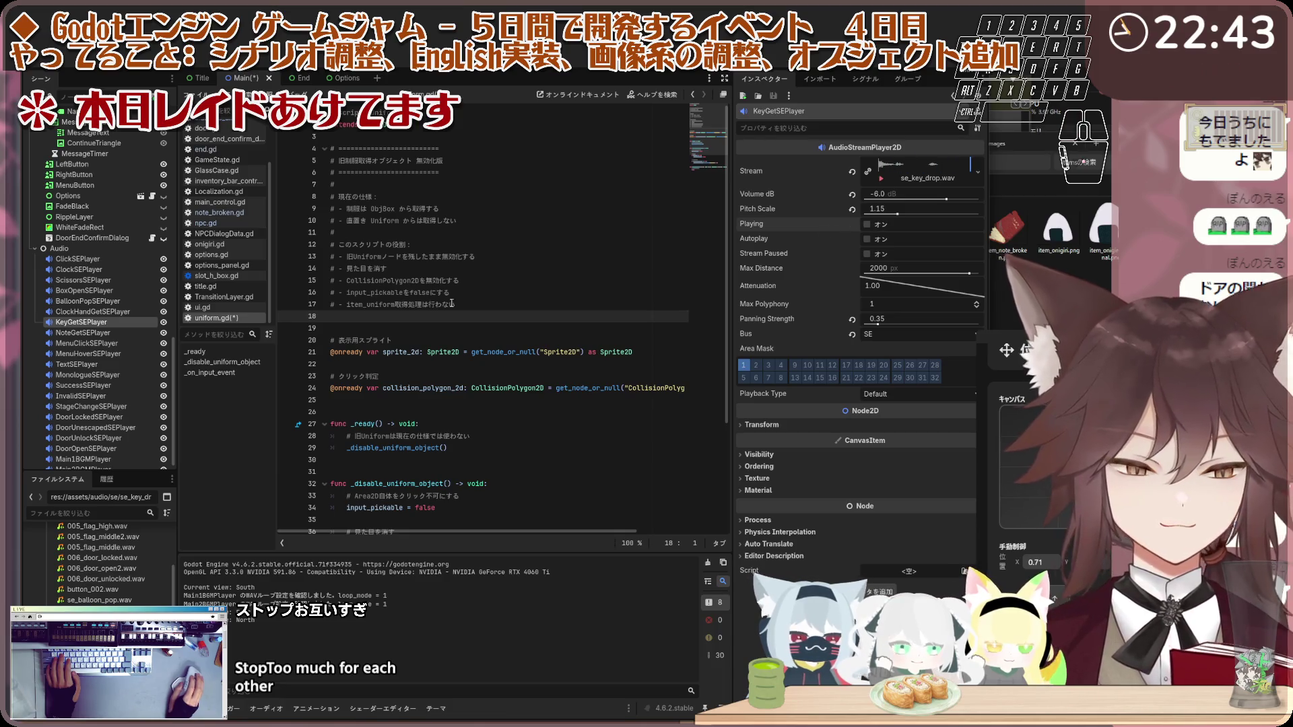
# Step: Open File Explorer on the 自作SE sound-effects folder
pyautogui.scroll(-1, 153, 393)
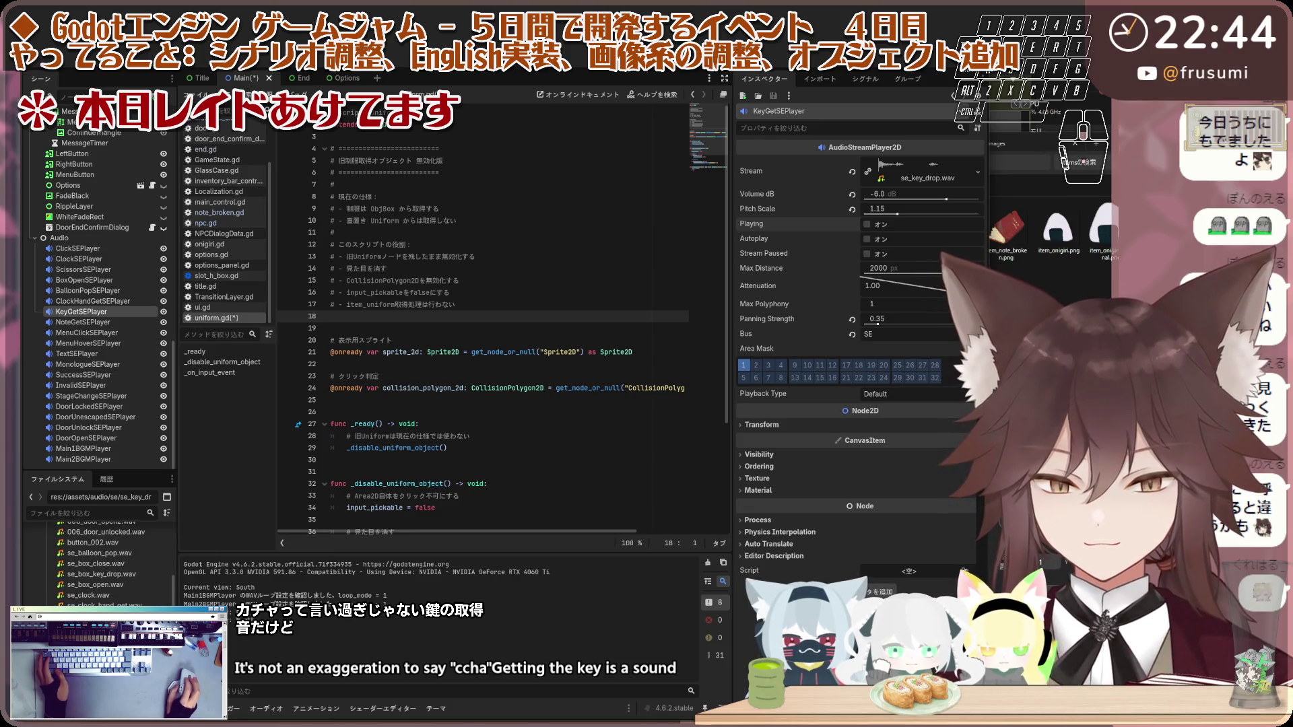
pyautogui.press('super')
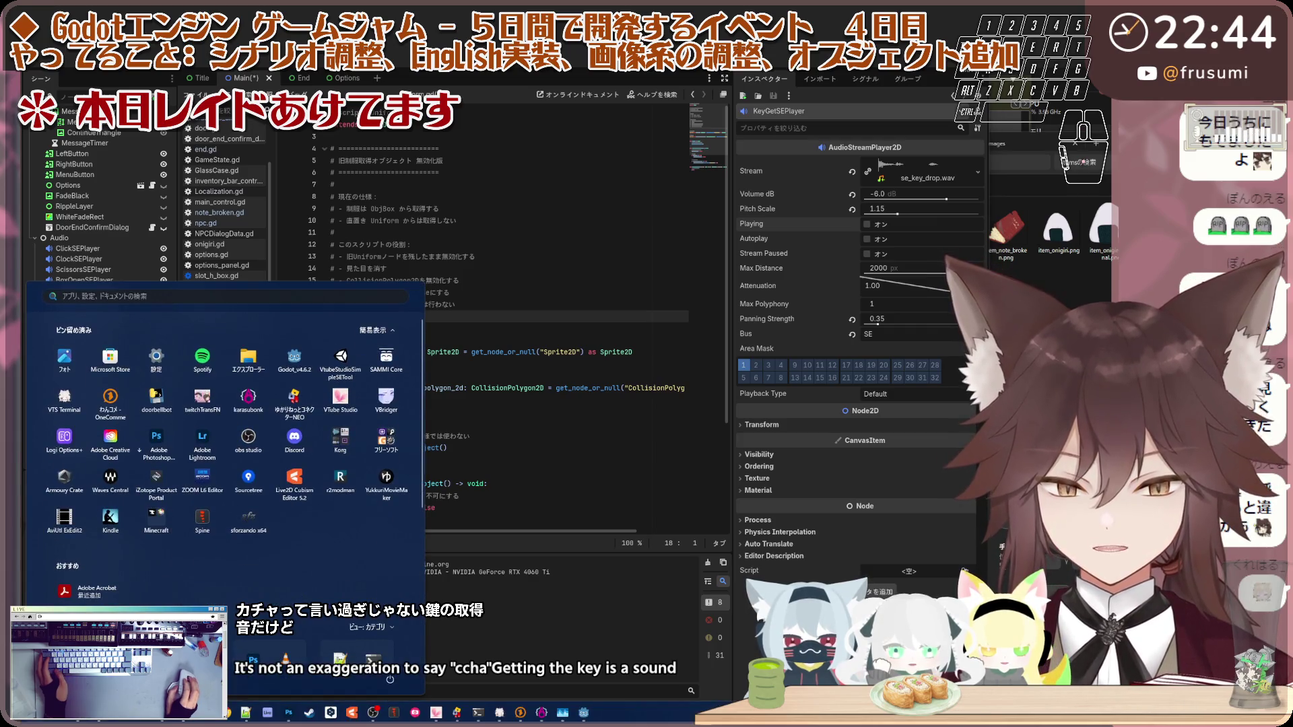
pyautogui.press('super+e')
pyautogui.click(889, 143)
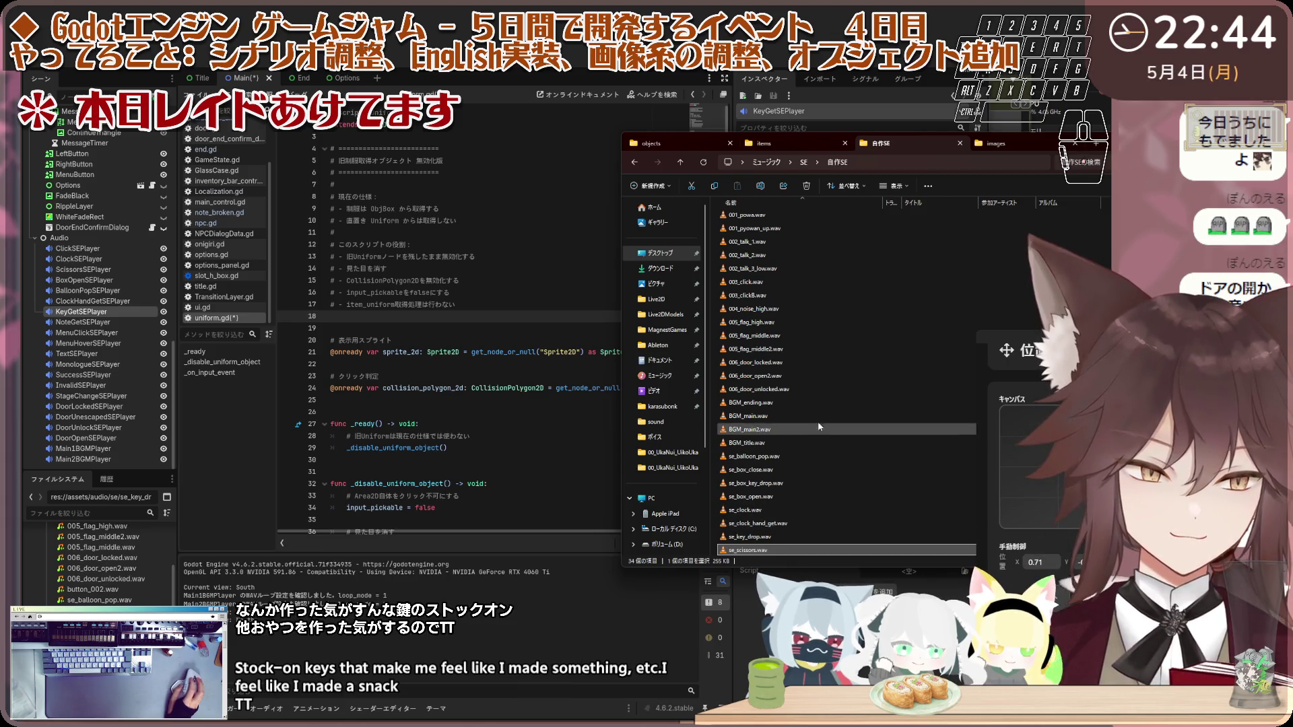
# Step: Select 000_box_key_drop.wav in 自作SE and launch SoundEngine Free
pyautogui.scroll(3, 818, 422)
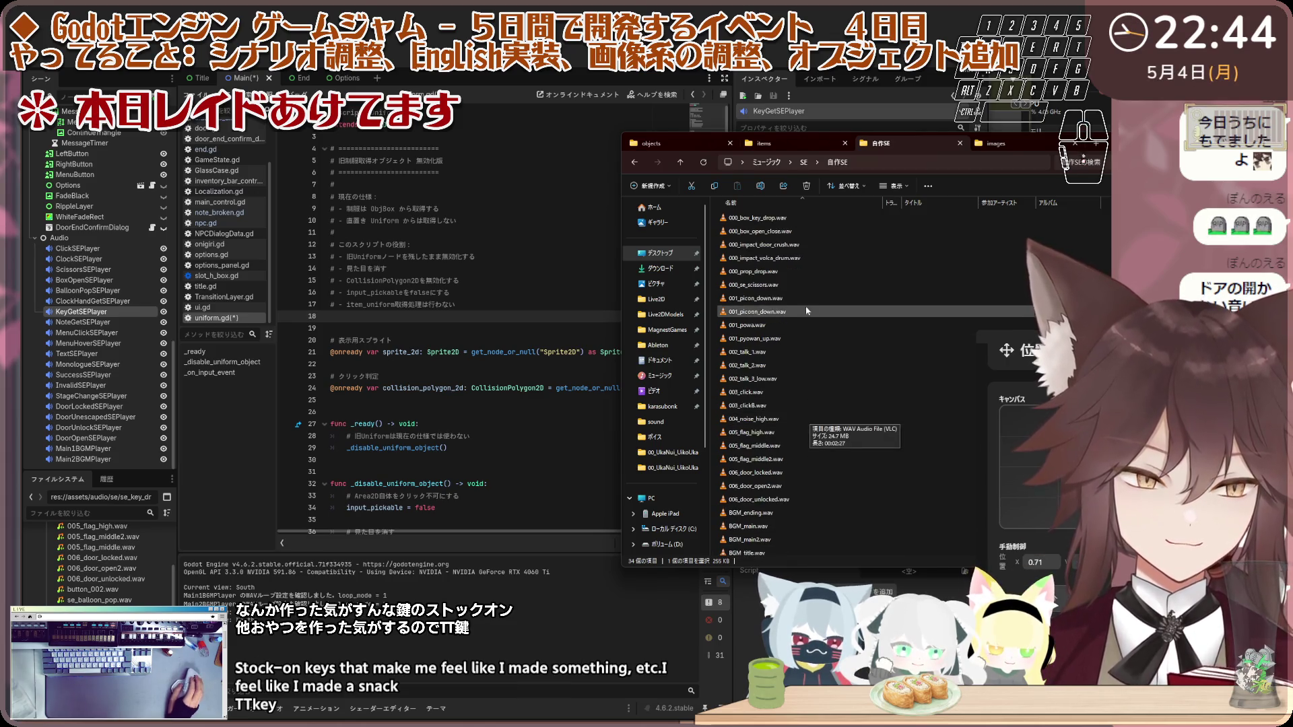
pyautogui.click(777, 222)
pyautogui.moveTo(404, 724)
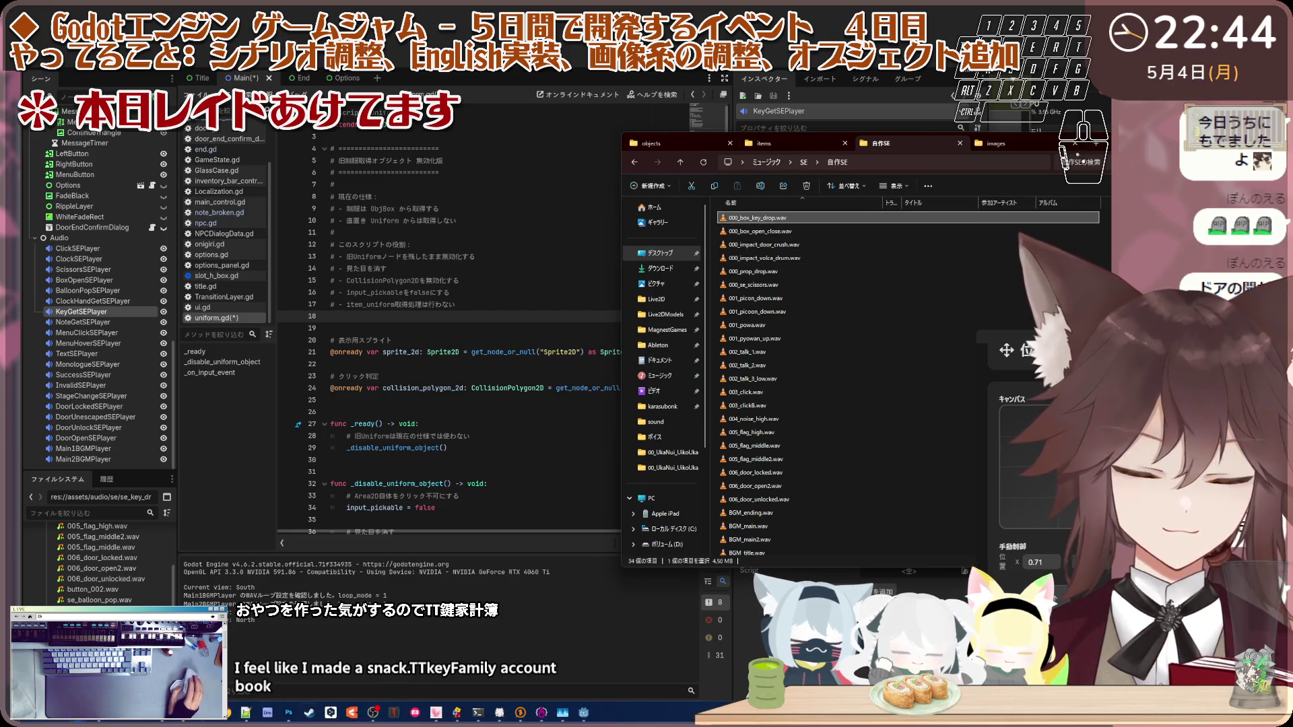
pyautogui.press('super')
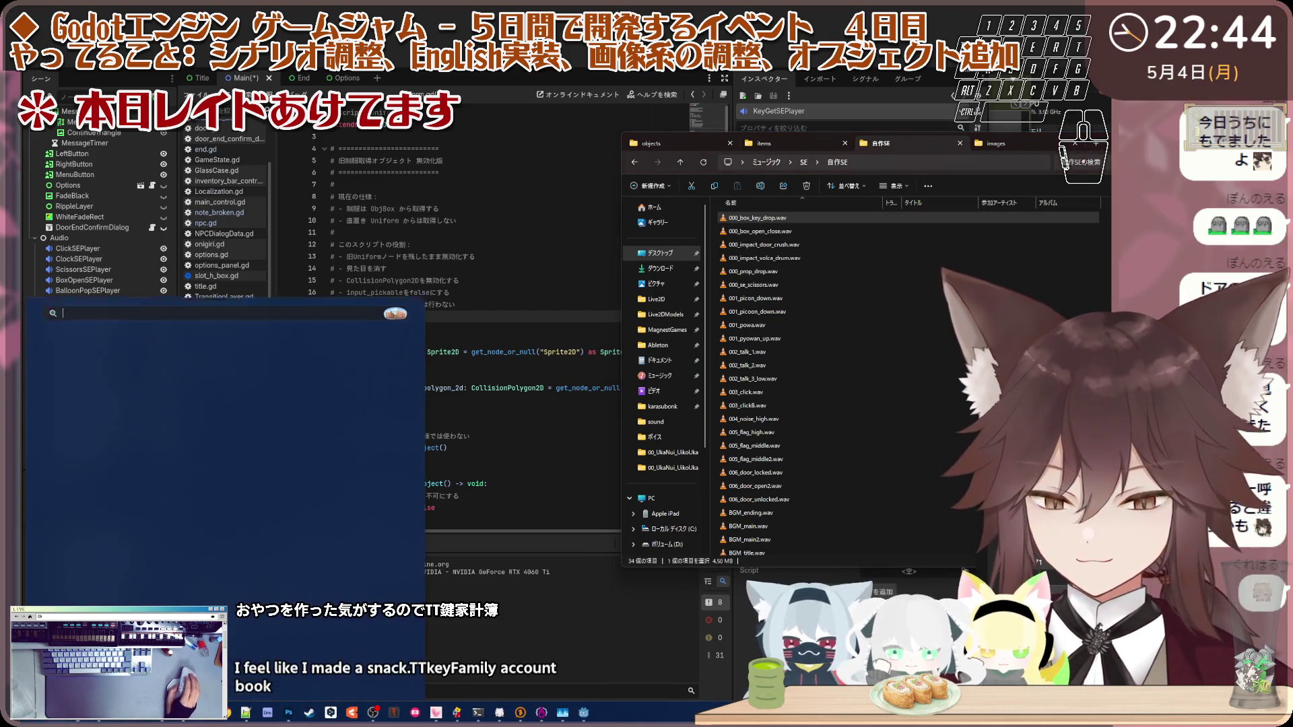
pyautogui.press('Escape')
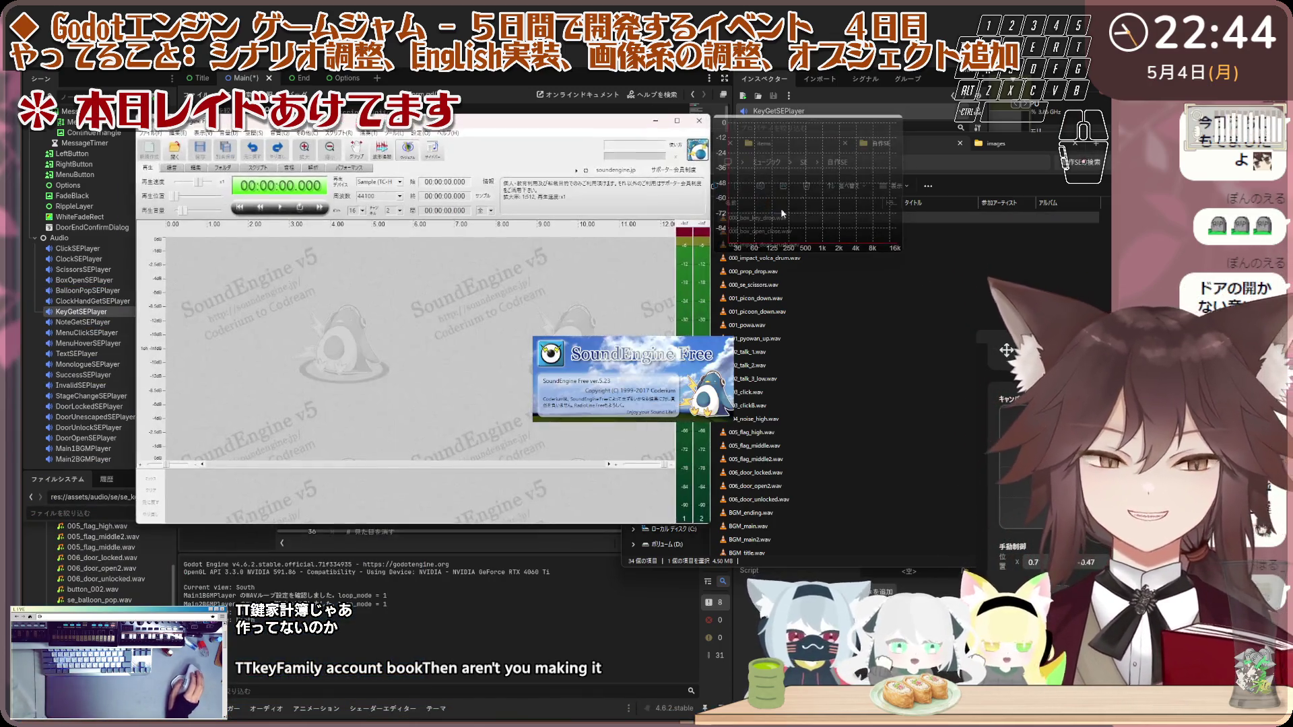
# Step: Load 000_box_key_drop.wav into SoundEngine Free and play it, jumping to about 11 seconds
pyautogui.click(754, 218)
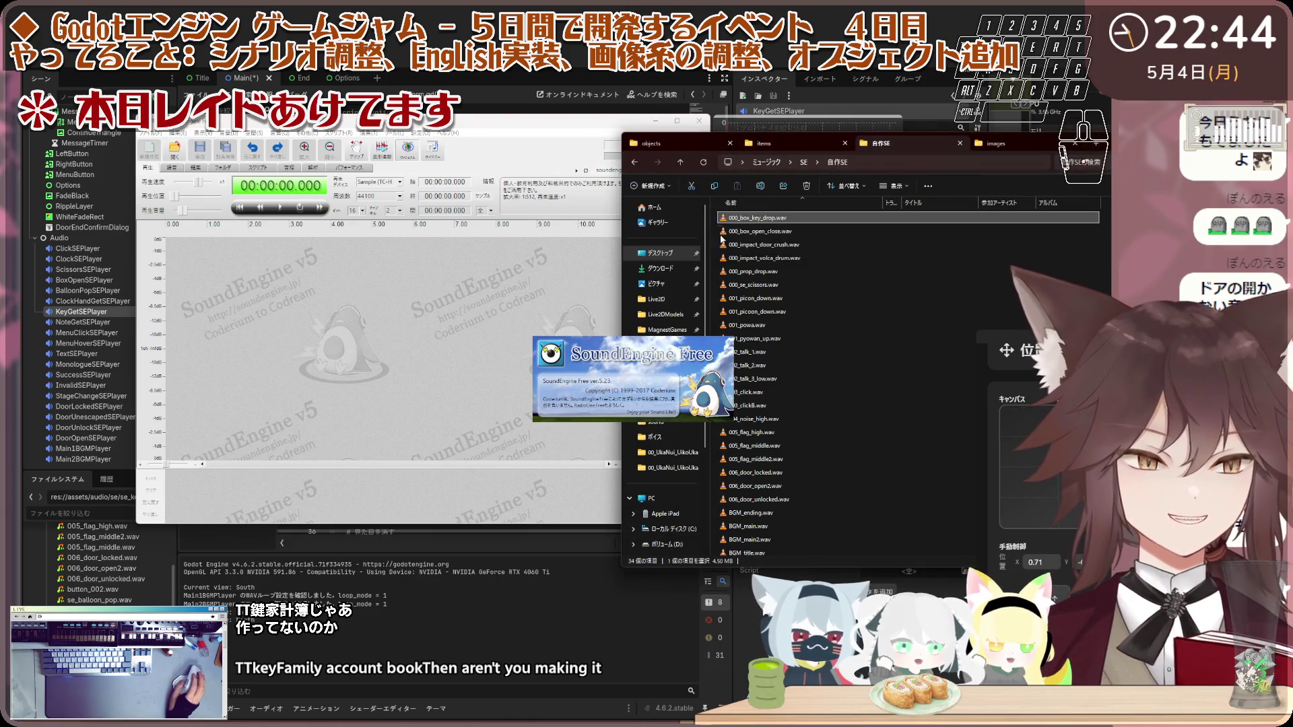
pyautogui.moveTo(681, 220); pyautogui.dragTo(359, 260)
pyautogui.press('space')
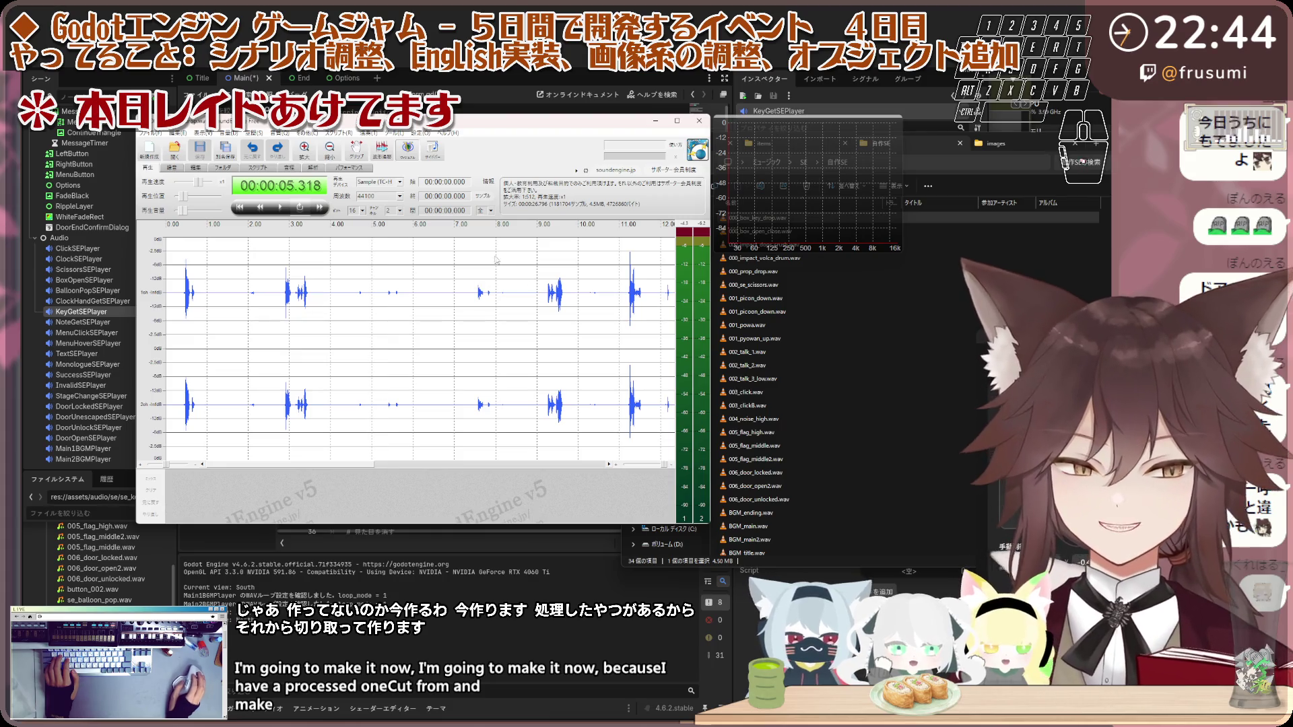
pyautogui.click(279, 207)
pyautogui.click(556, 280)
pyautogui.click(623, 283)
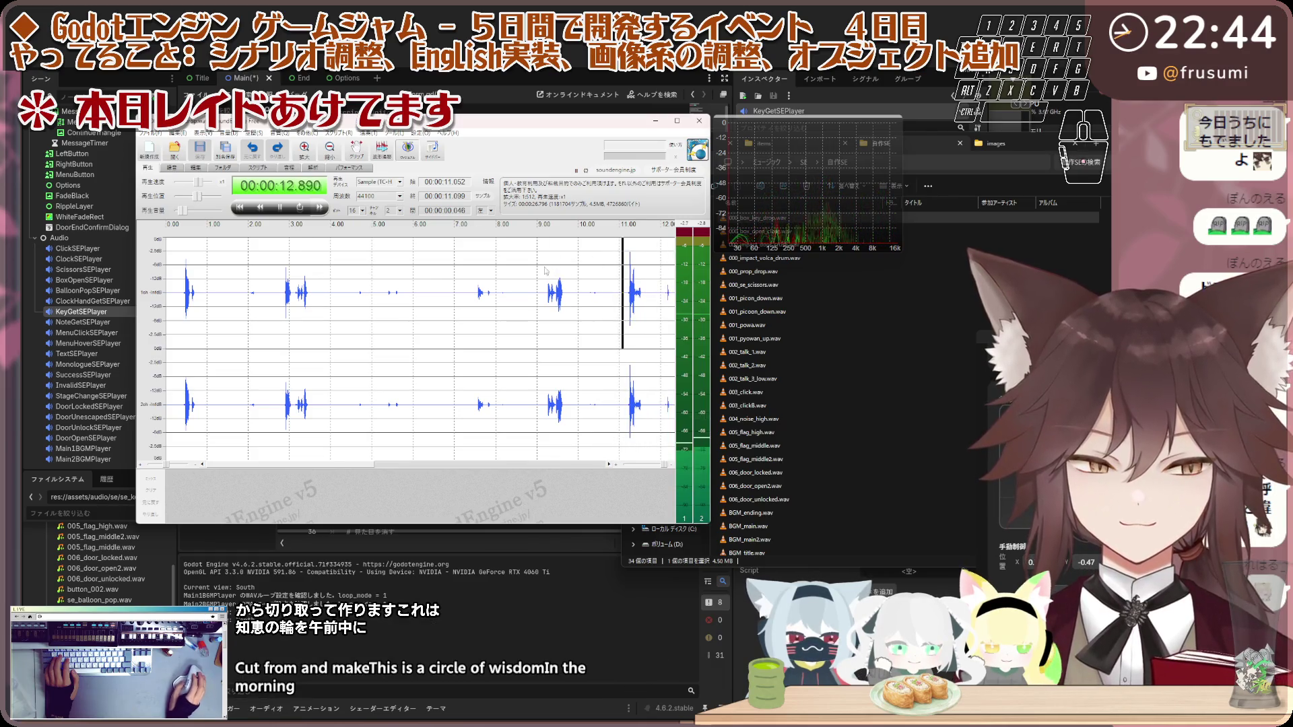
# Step: Audition around 15, 18, 9 and 3 seconds, then select the burst at 3.1–3.85 s
pyautogui.scroll(-1, 337, 269)
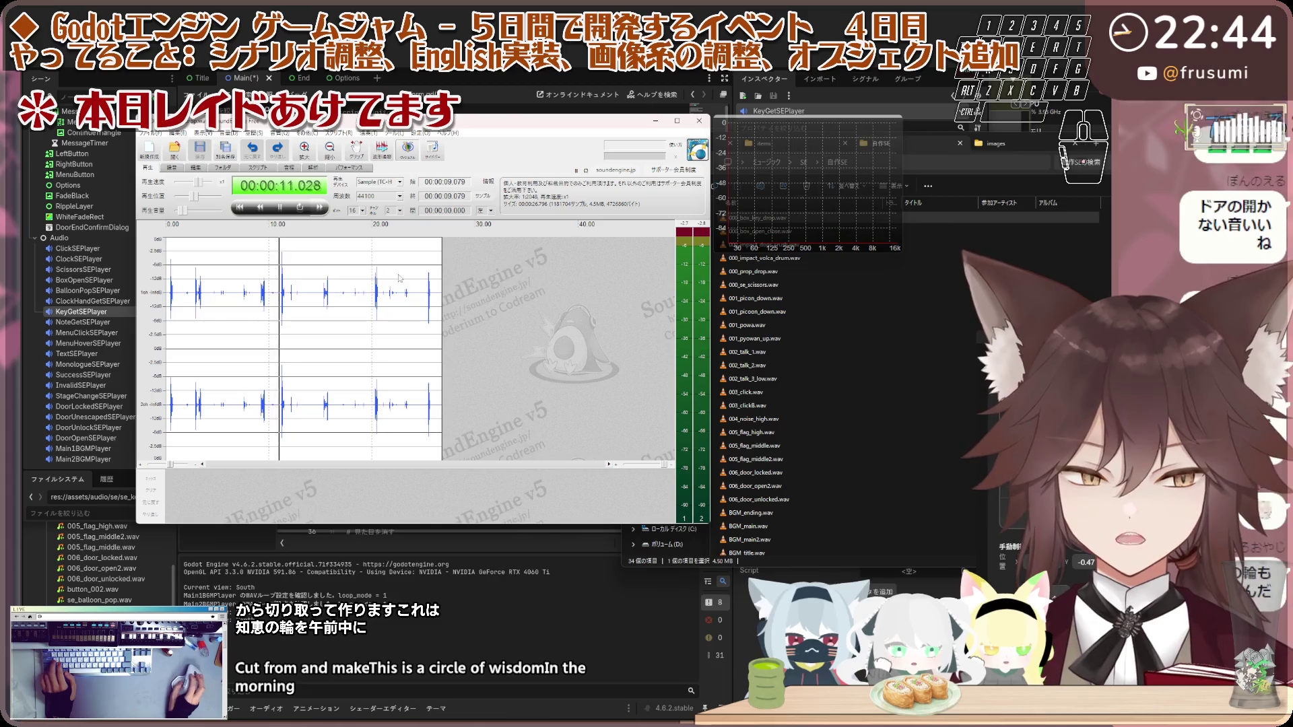
pyautogui.click(483, 272)
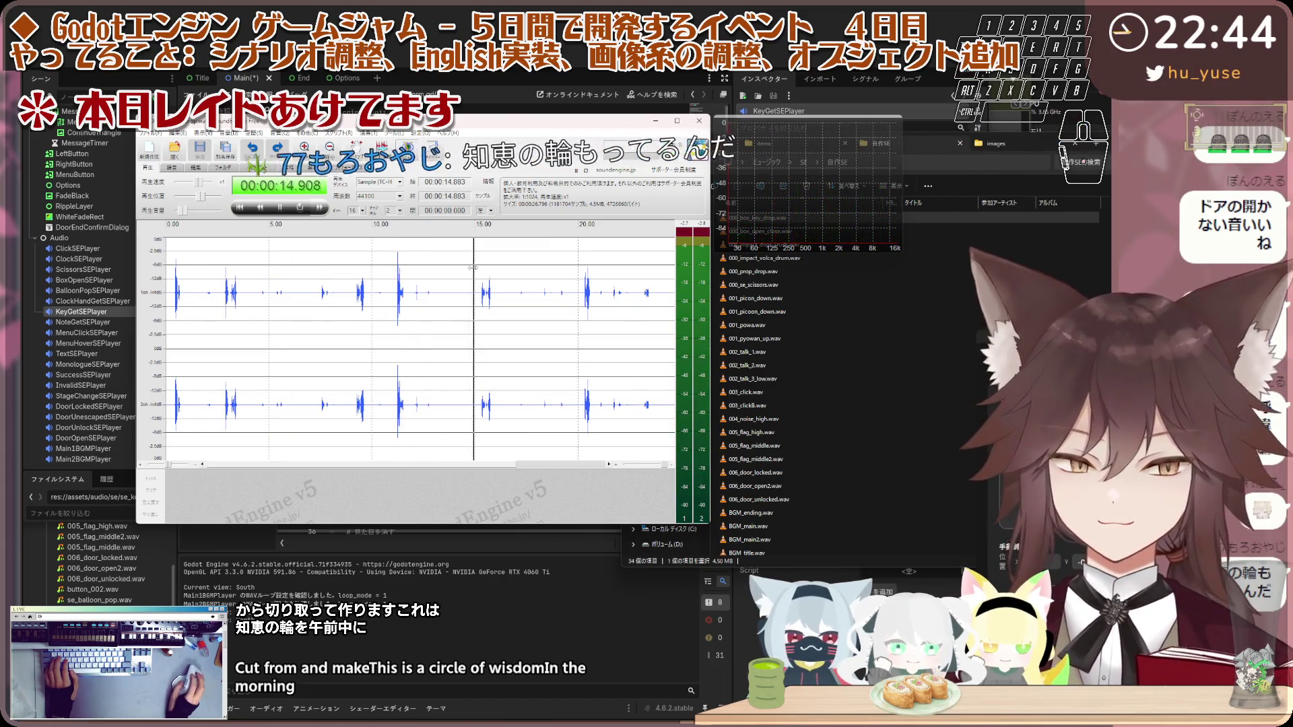
pyautogui.click(556, 273)
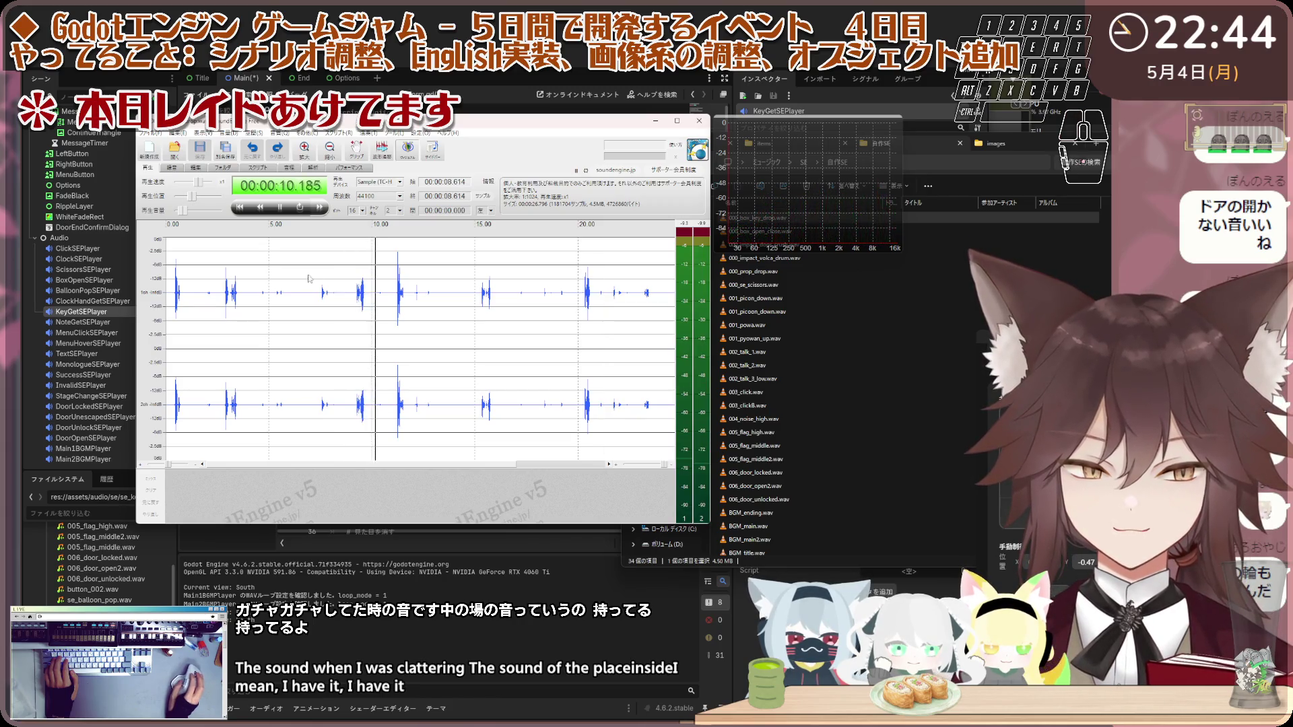
pyautogui.click(349, 264)
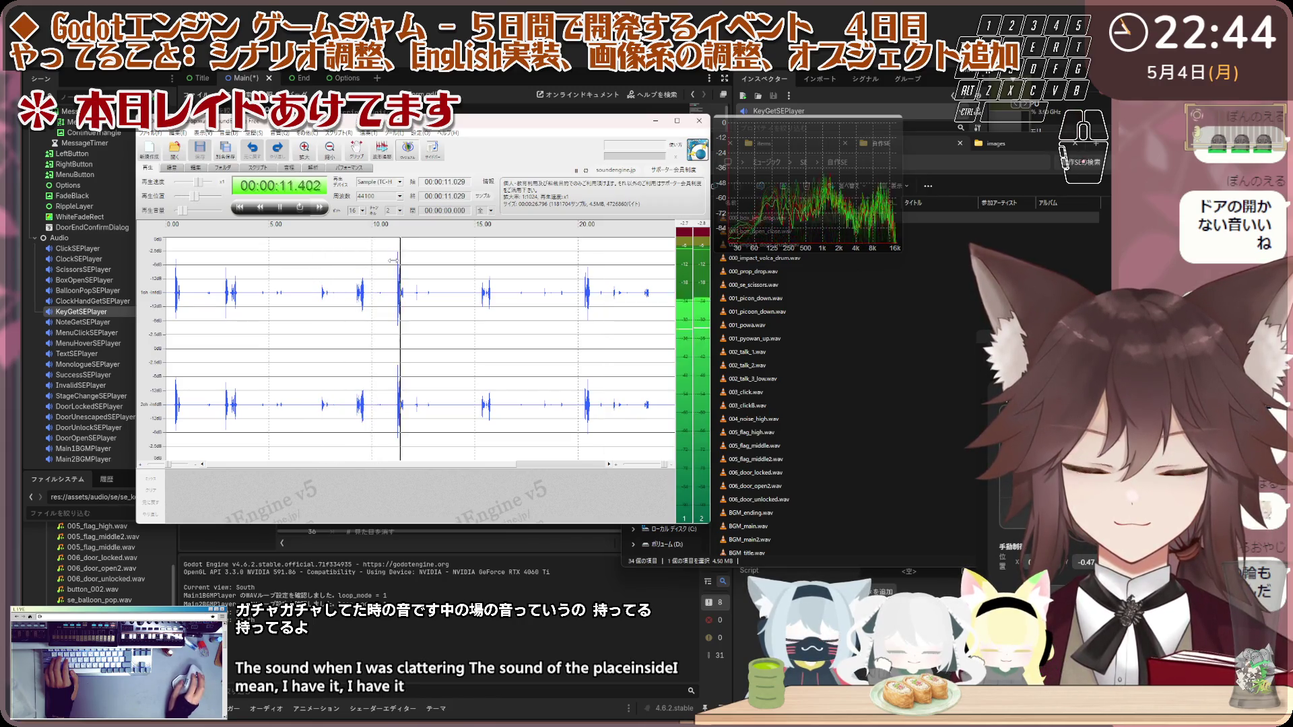
pyautogui.click(215, 259)
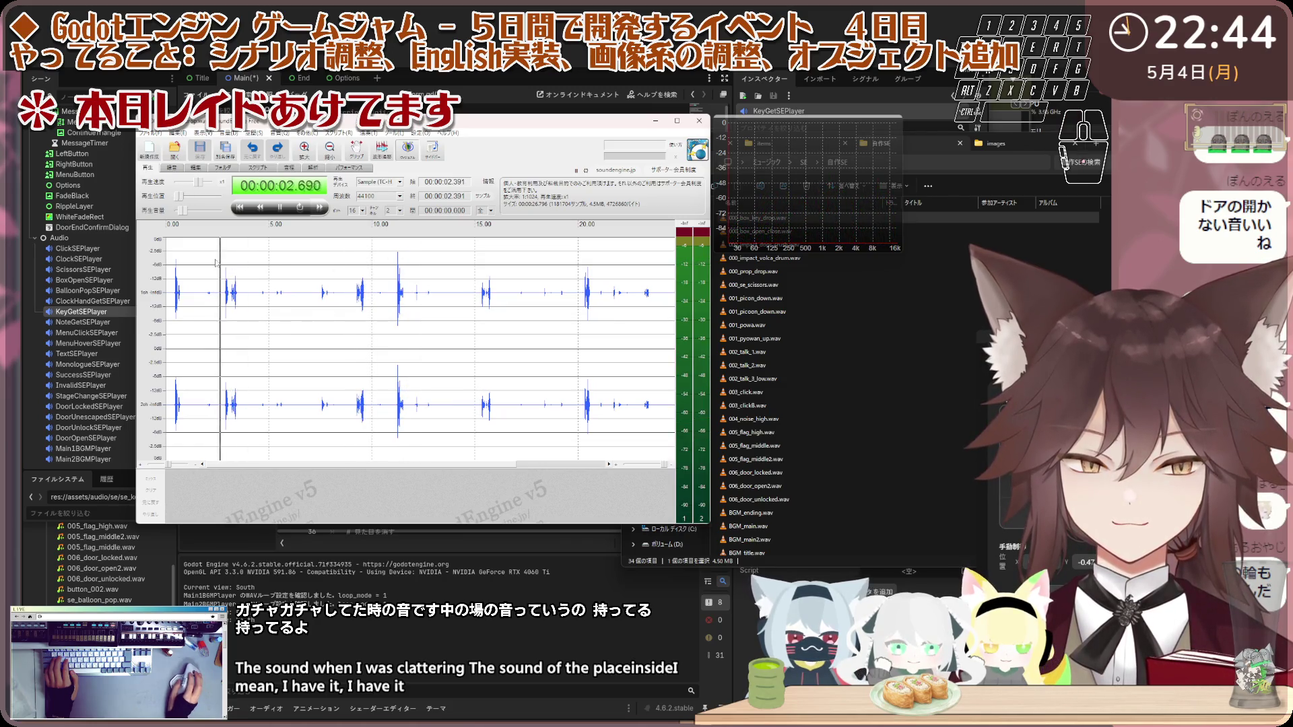
pyautogui.click(215, 260)
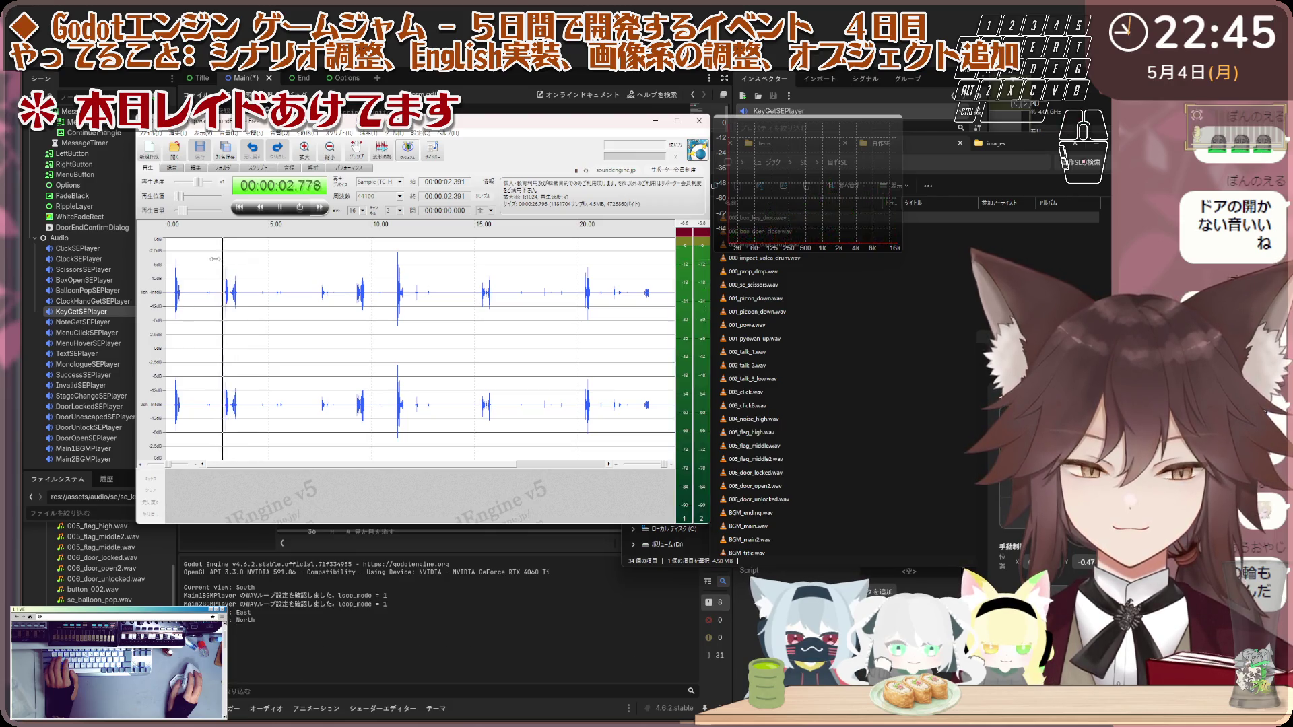
pyautogui.click(232, 262)
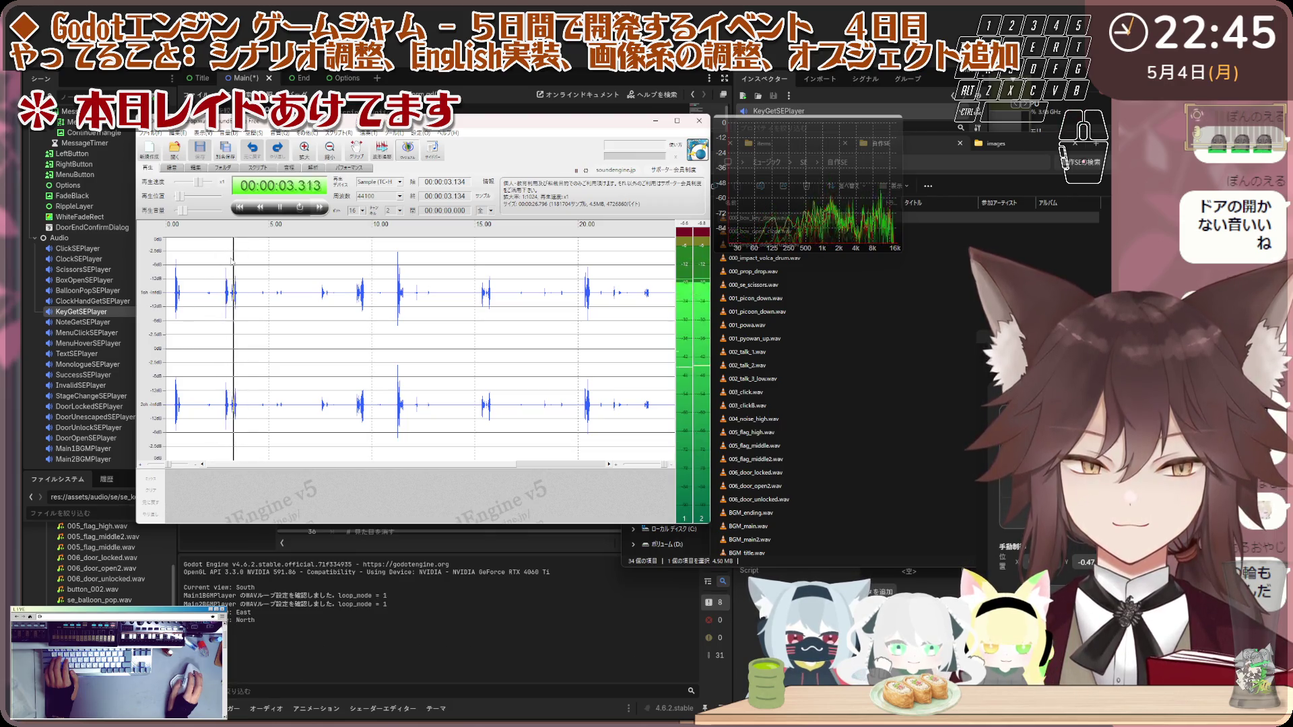
pyautogui.click(229, 261)
pyautogui.scroll(1, 256, 264)
pyautogui.moveTo(323, 276); pyautogui.dragTo(293, 341)
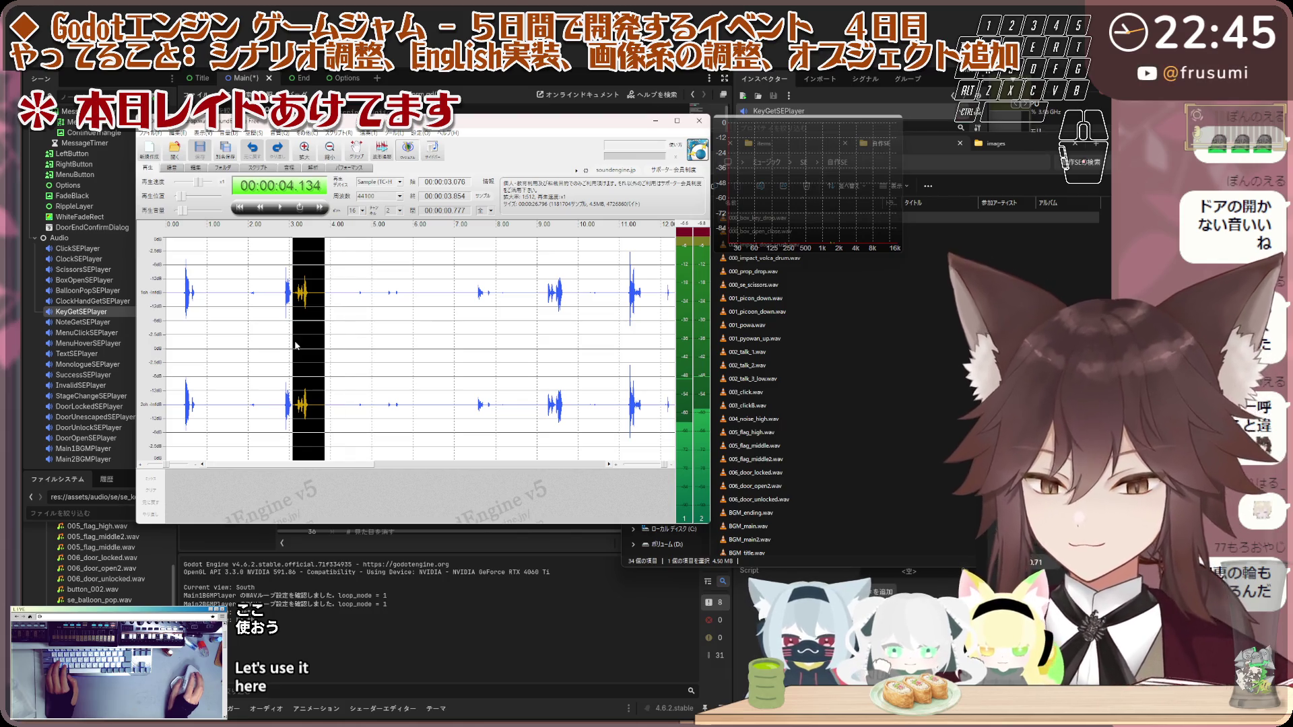
# Step: Replace the recording with only the selected burst and play the short clip
pyautogui.hotkey('ctrl', 'a')
pyautogui.press('Delete')
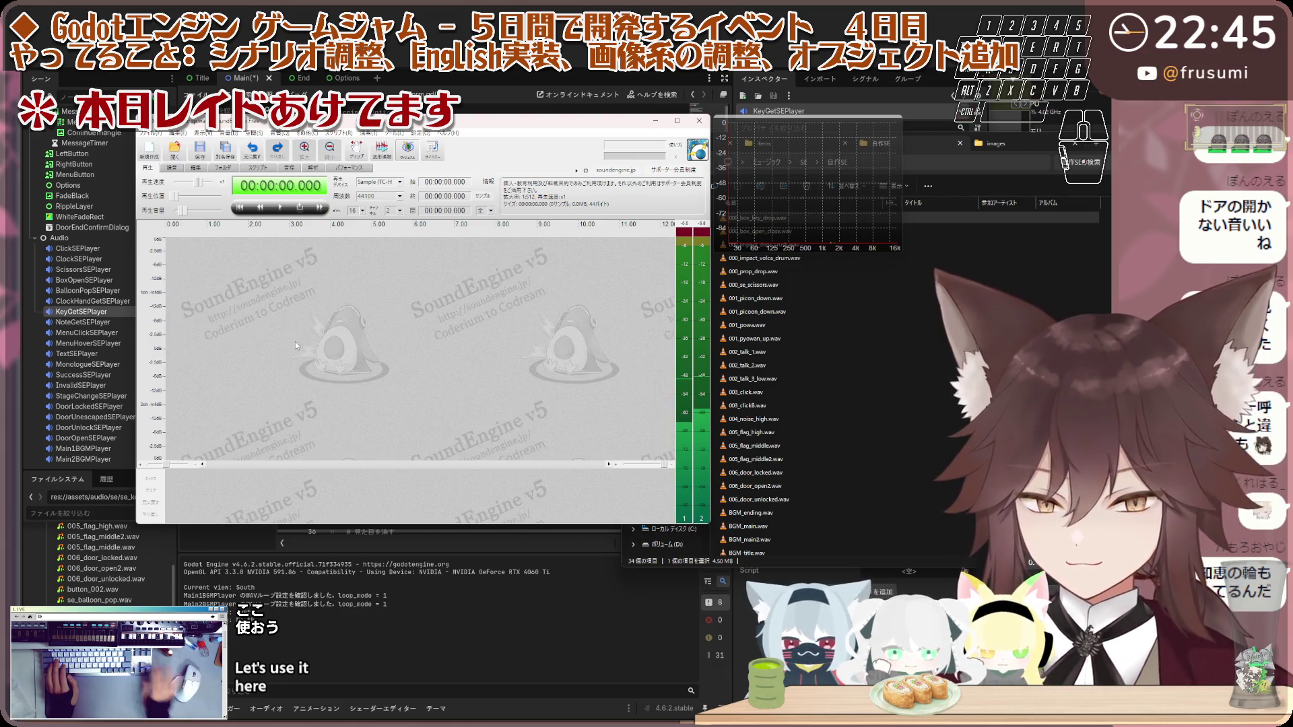
pyautogui.hotkey('ctrl', 'v')
pyautogui.scroll(5, 256, 289)
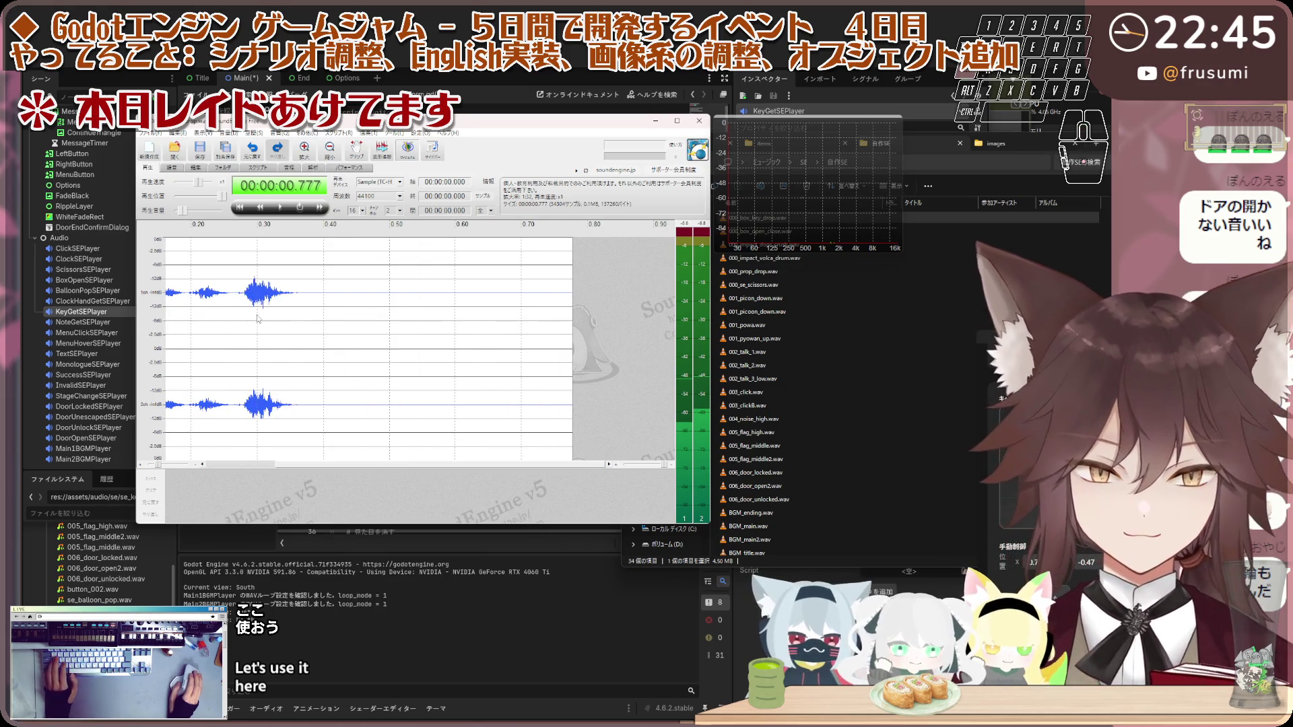
pyautogui.press('space')
pyautogui.press('space')
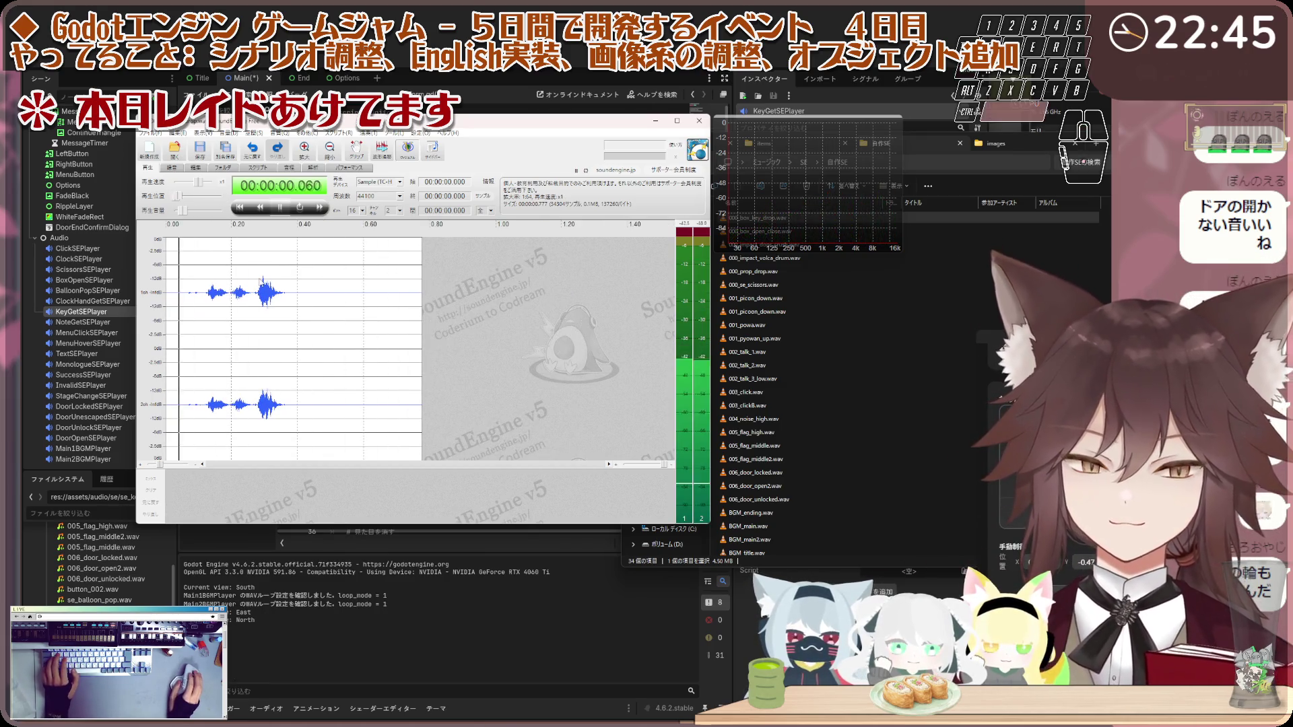
pyautogui.press('space')
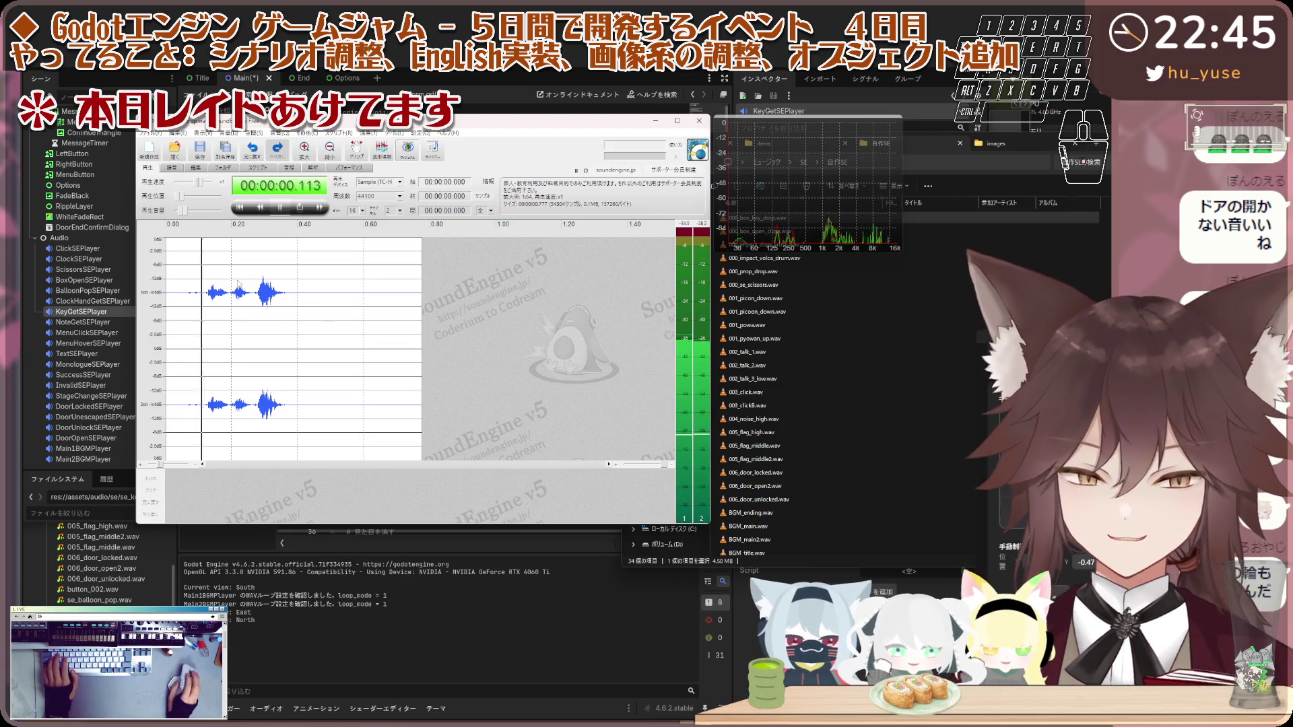
# Step: Normalize the clip and apply the mastering processor, then normalize it again
pyautogui.click(229, 133)
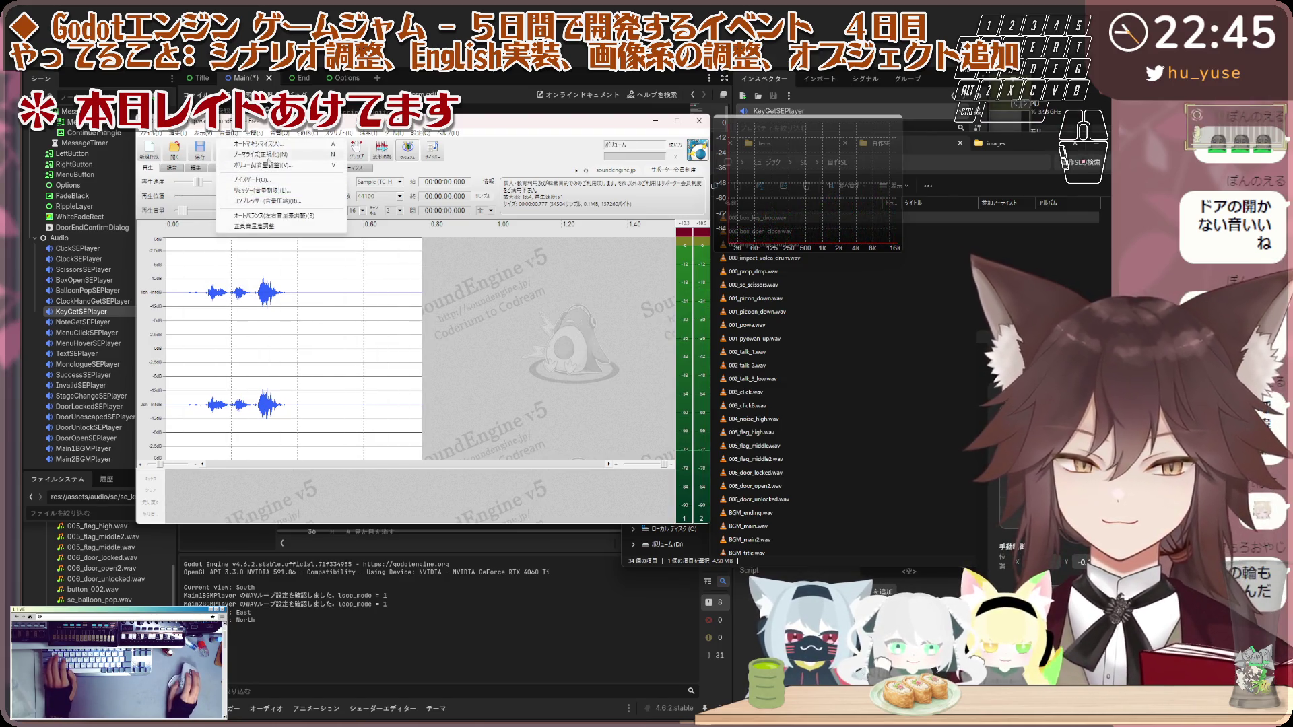
pyautogui.click(260, 154)
pyautogui.press('space')
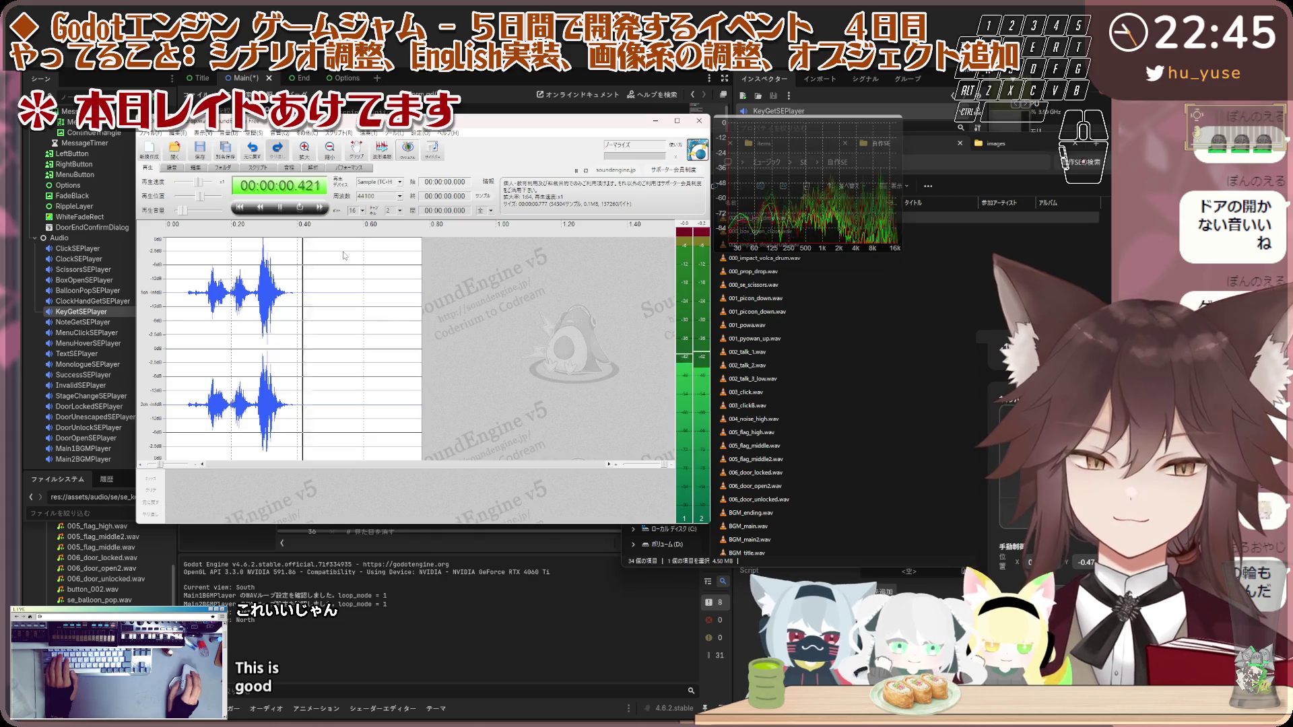
pyautogui.click(279, 133)
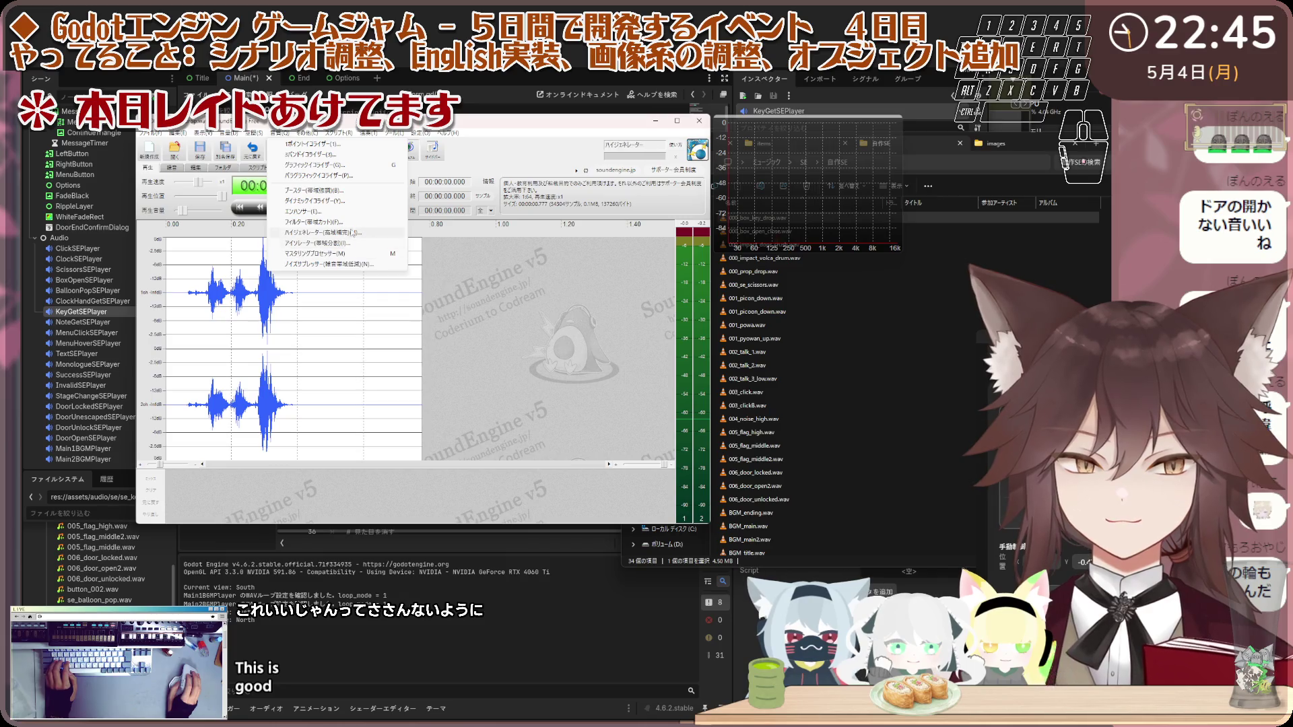
pyautogui.press('Escape')
pyautogui.hotkey('ctrl', 'z')
pyautogui.click(278, 133)
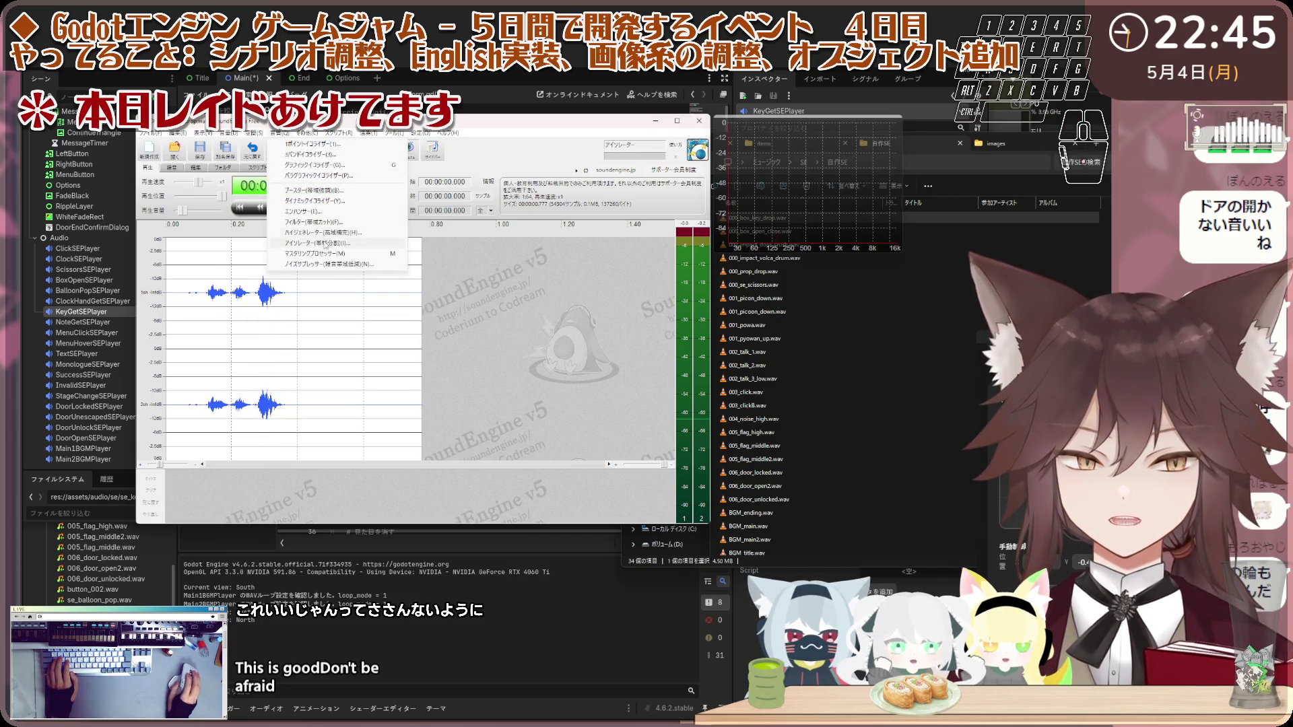
pyautogui.click(326, 254)
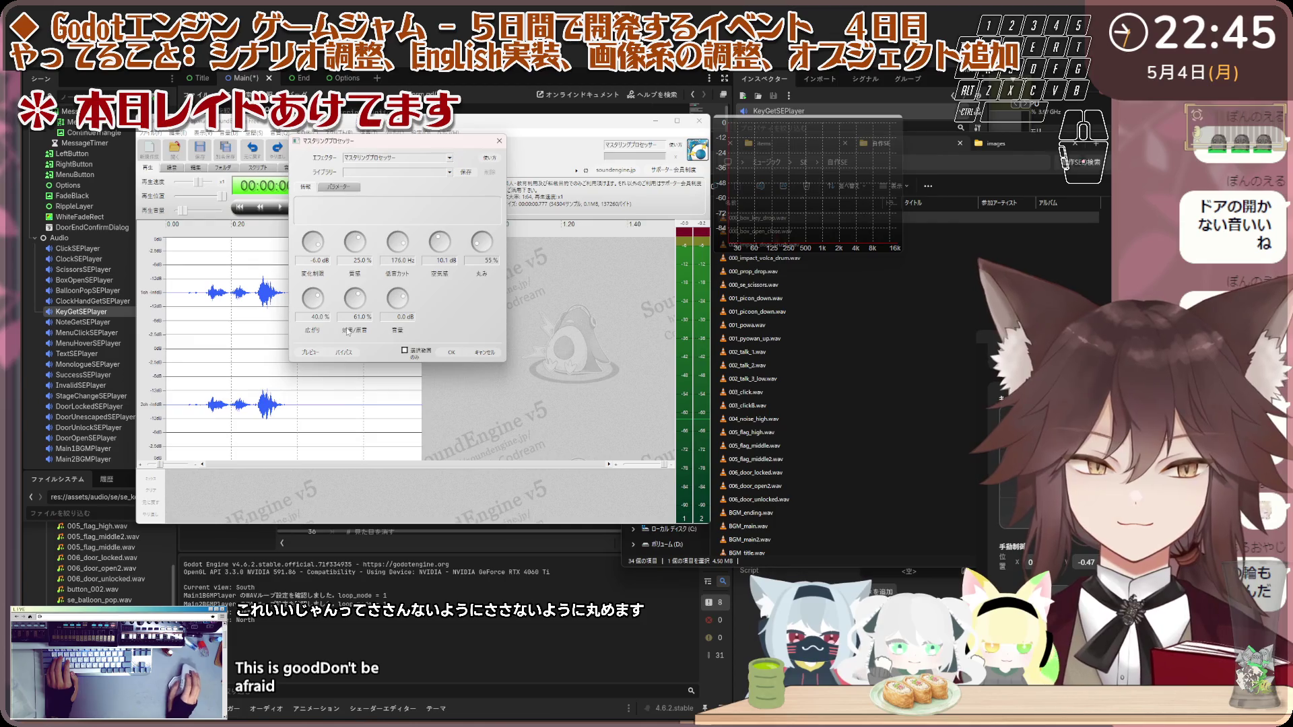
pyautogui.click(452, 353)
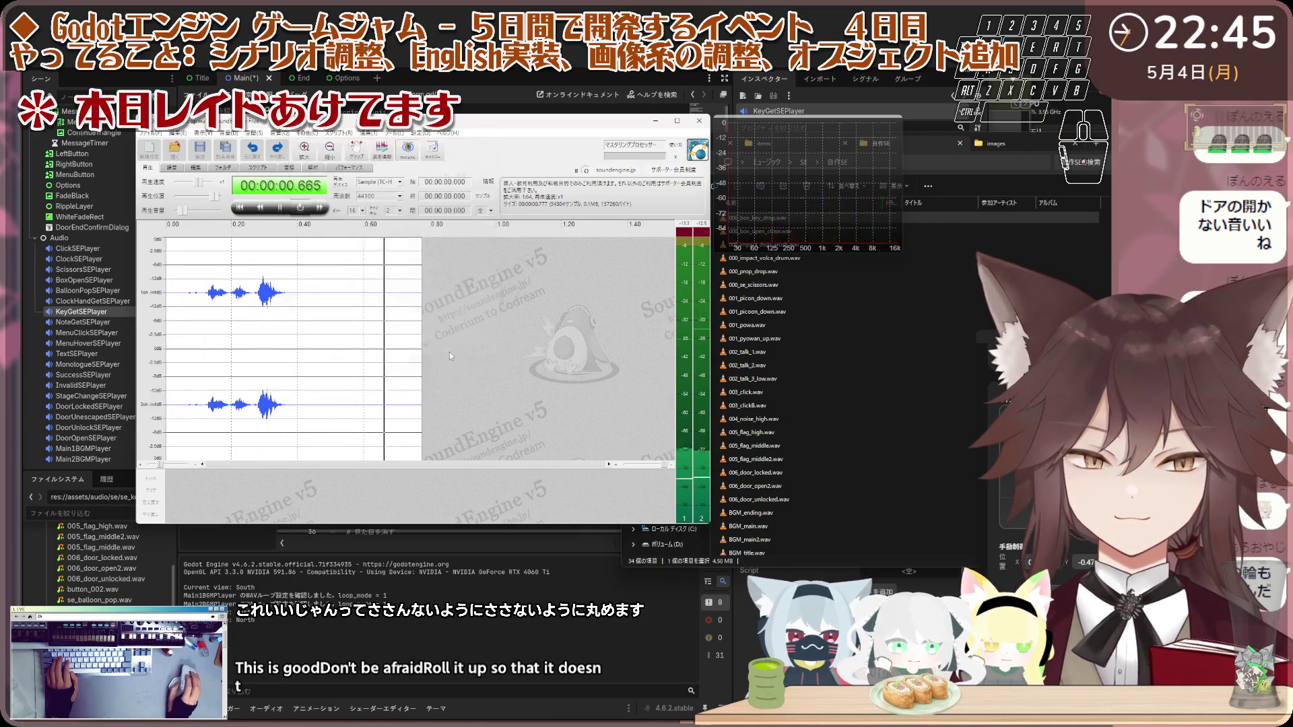
pyautogui.click(228, 132)
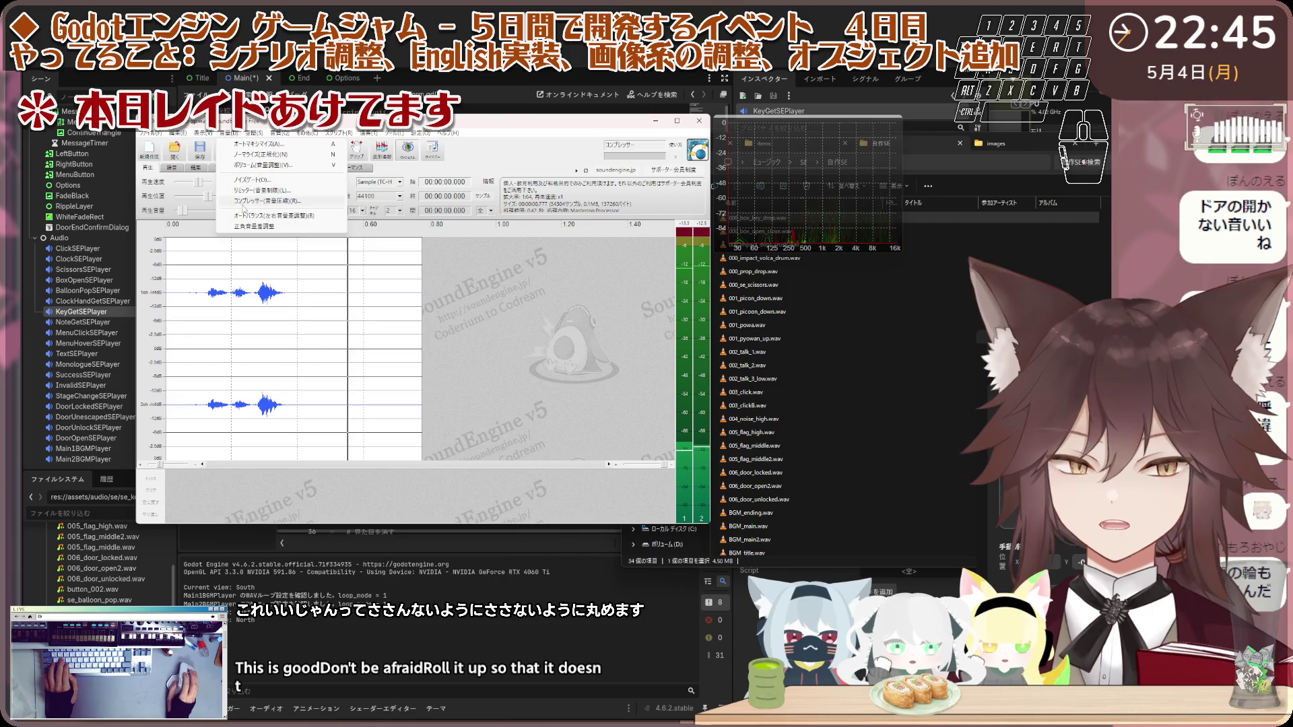
pyautogui.click(262, 156)
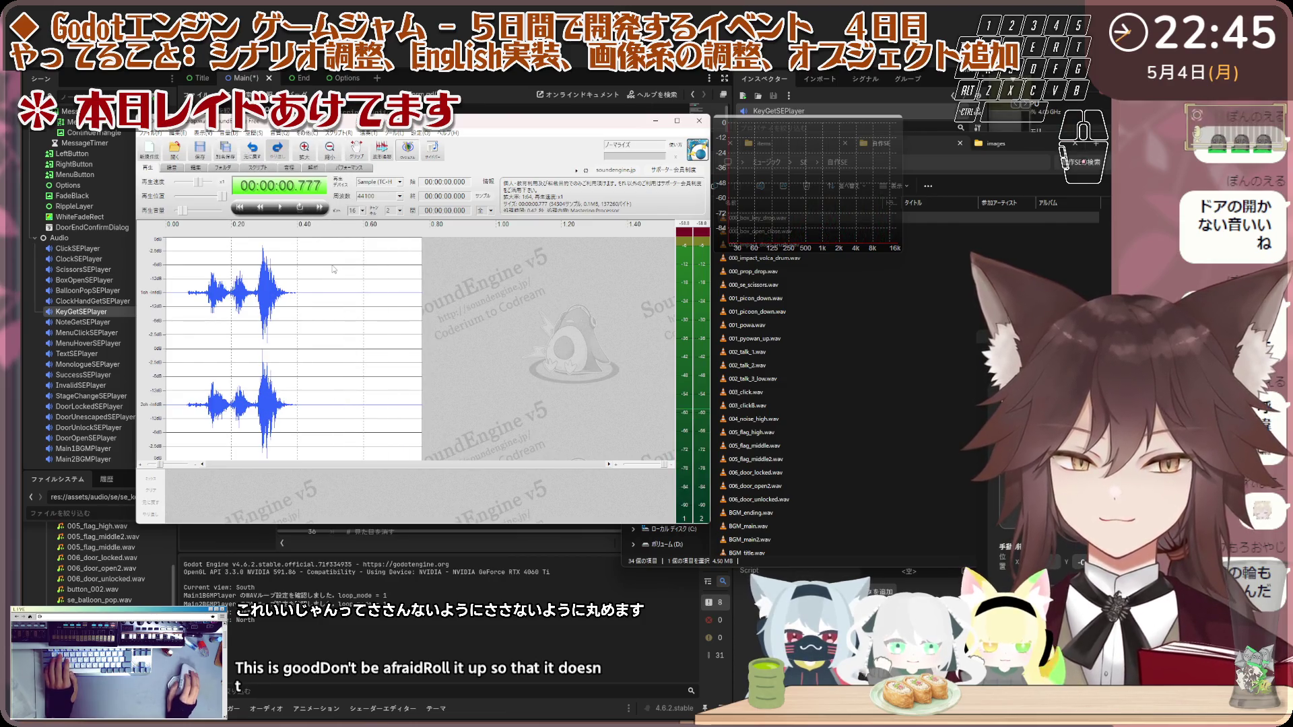
# Step: Delete the leading silence so the clip lasts 0.718 seconds
pyautogui.click(182, 278)
pyautogui.press('space')
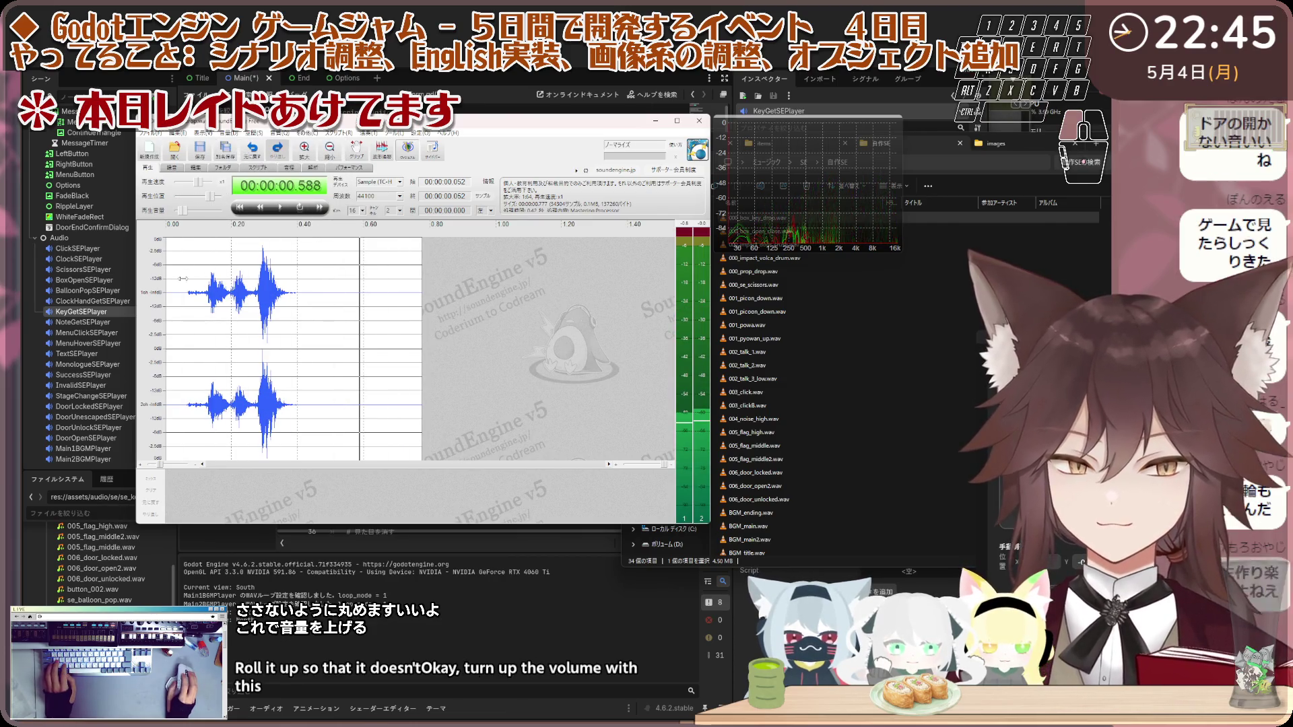
pyautogui.moveTo(191, 274); pyautogui.dragTo(169, 349)
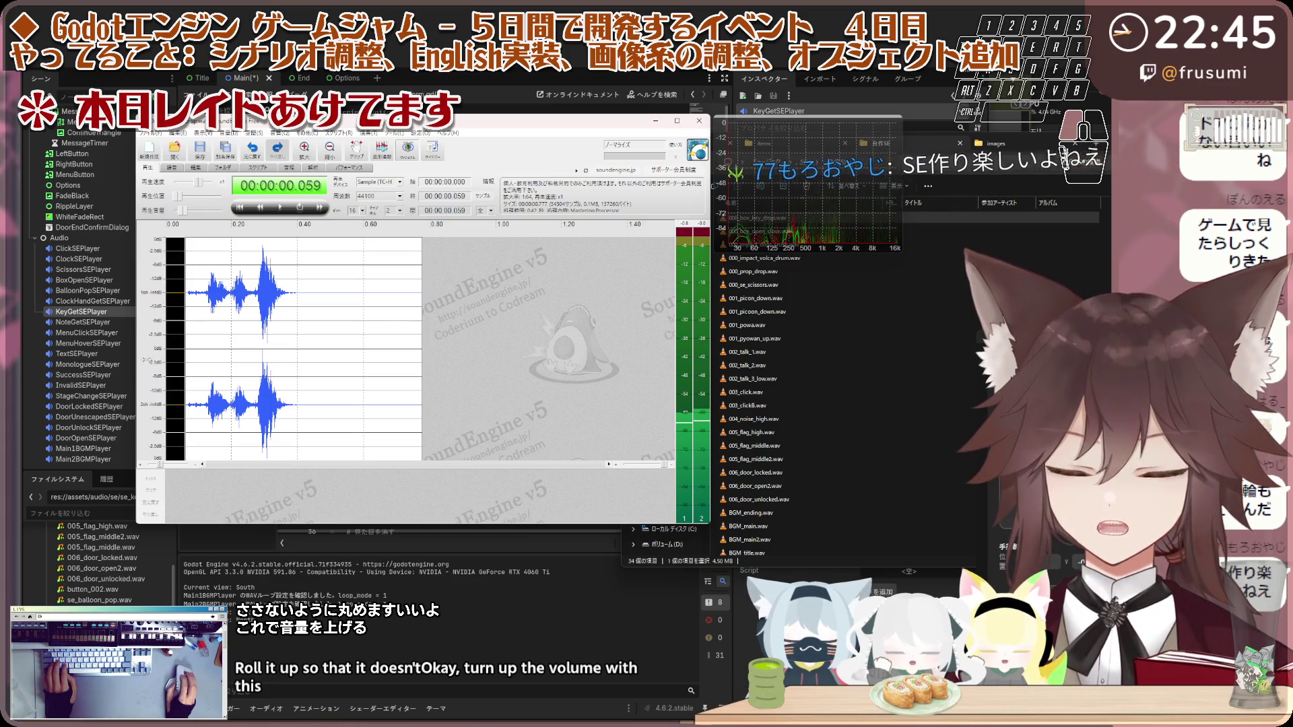
pyautogui.press('Delete')
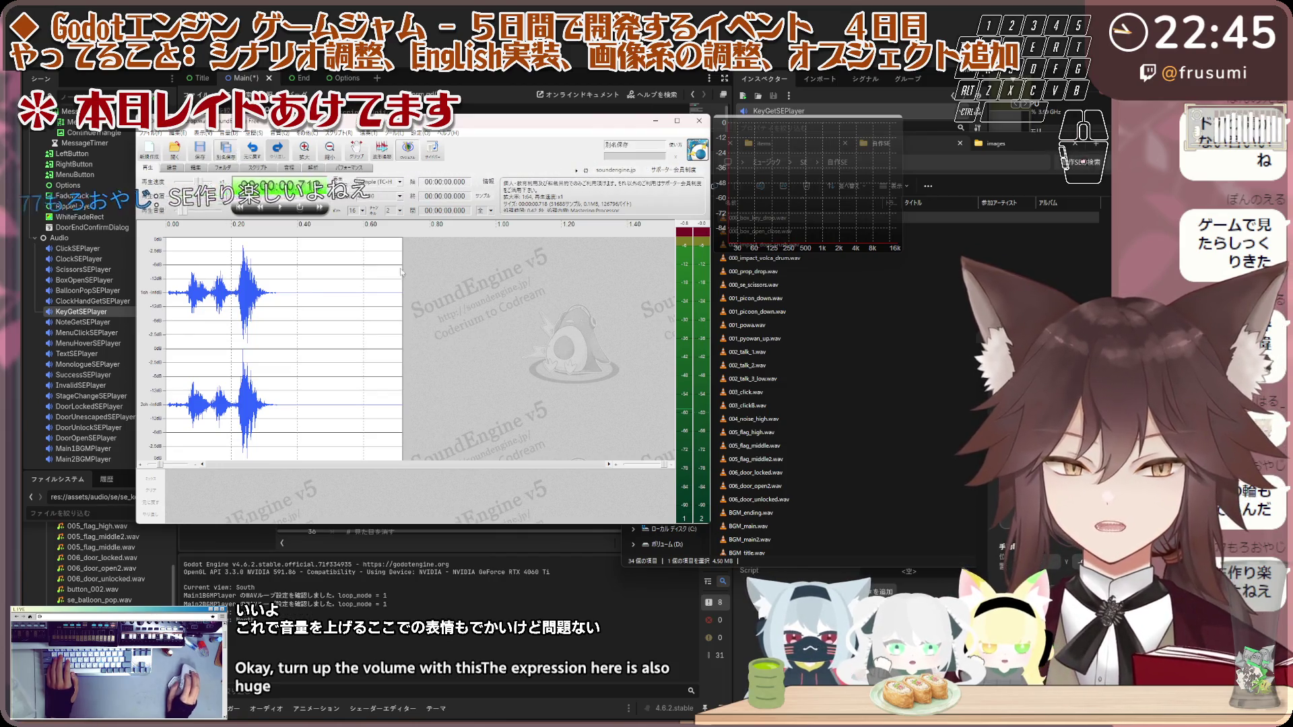
pyautogui.hotkey('ctrl', 'shift', 's')
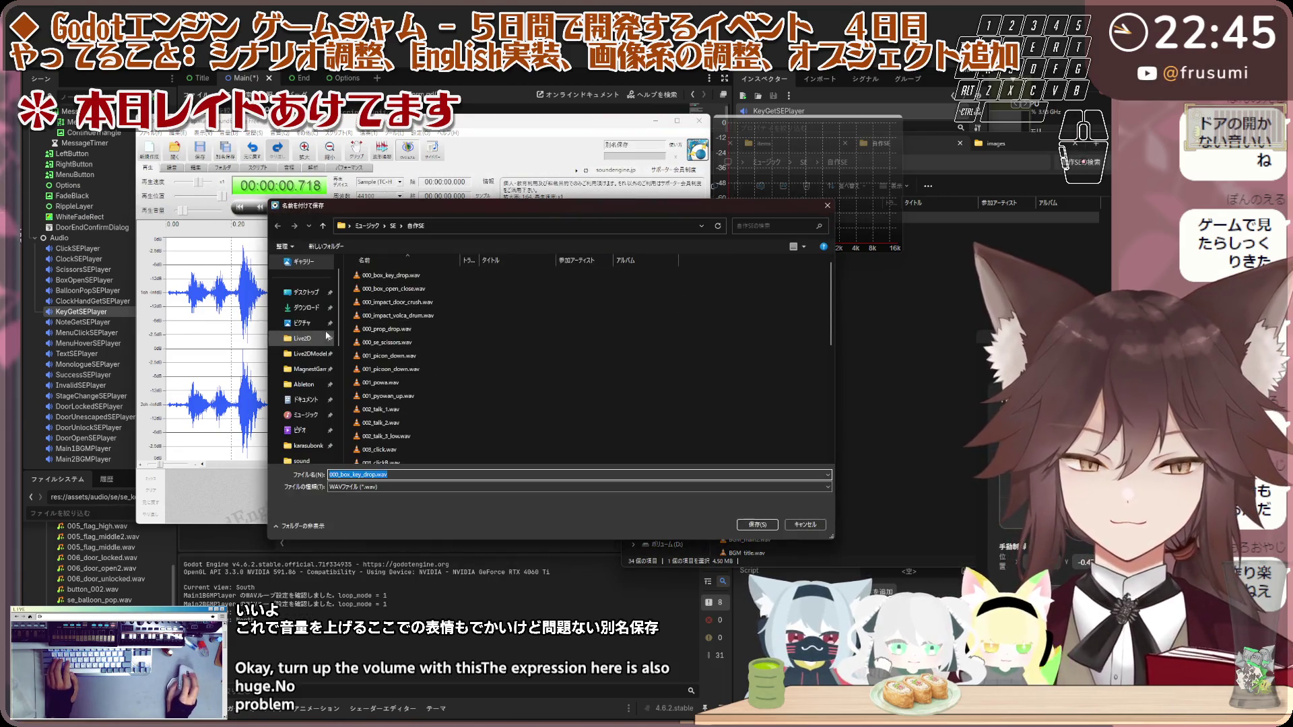
# Step: Save the clip as se_key_drop.wav in 自作SE and close SoundEngine Free
pyautogui.scroll(-3, 532, 375)
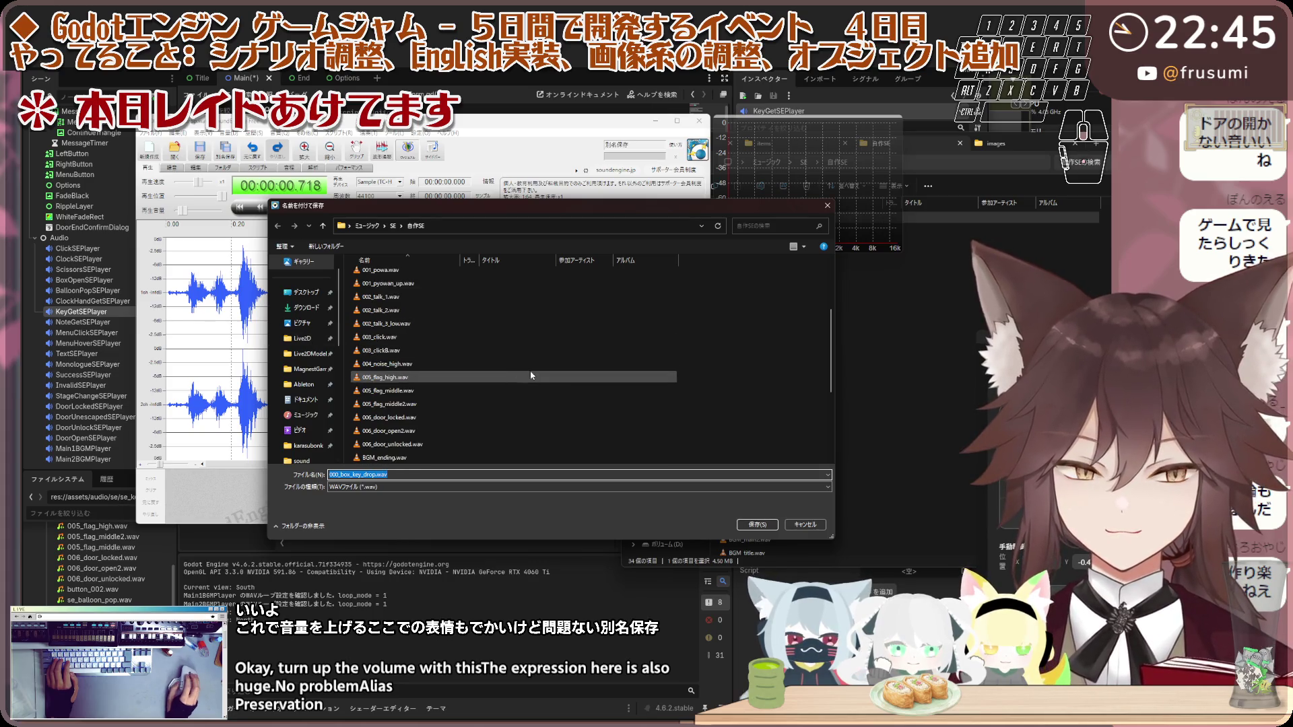
pyautogui.scroll(-3, 501, 377)
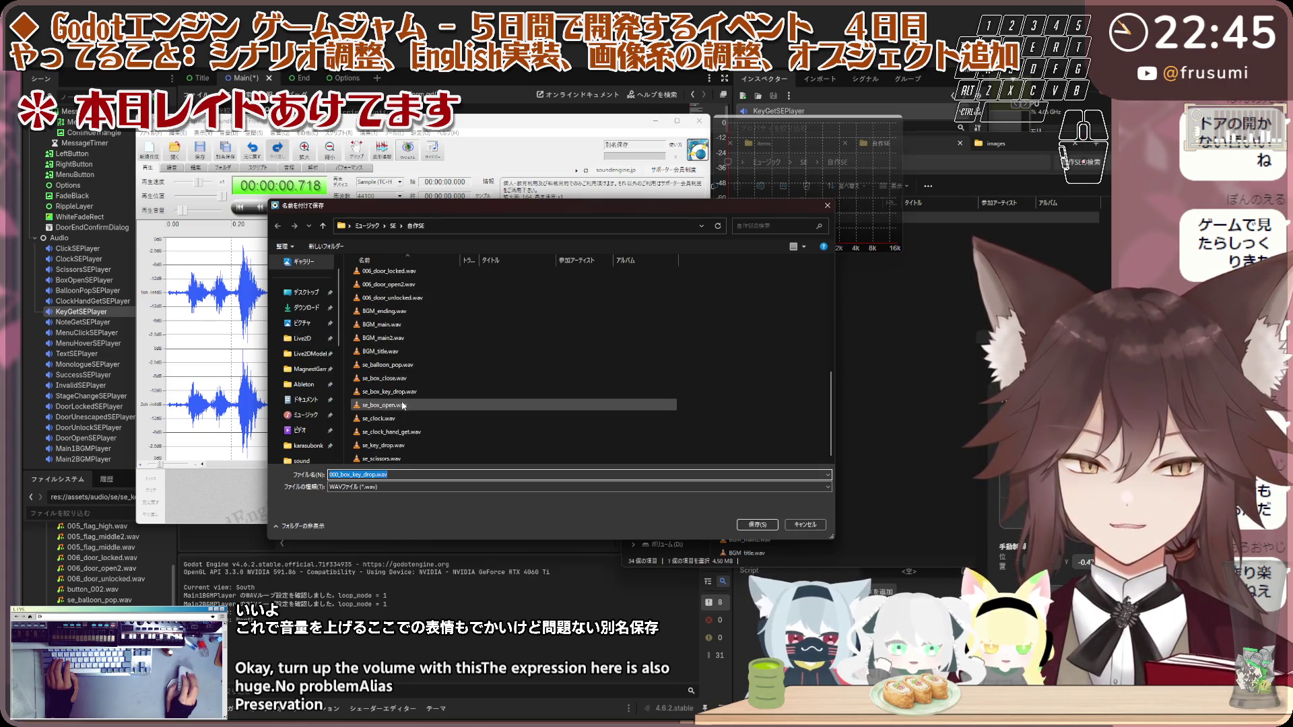
pyautogui.click(382, 445)
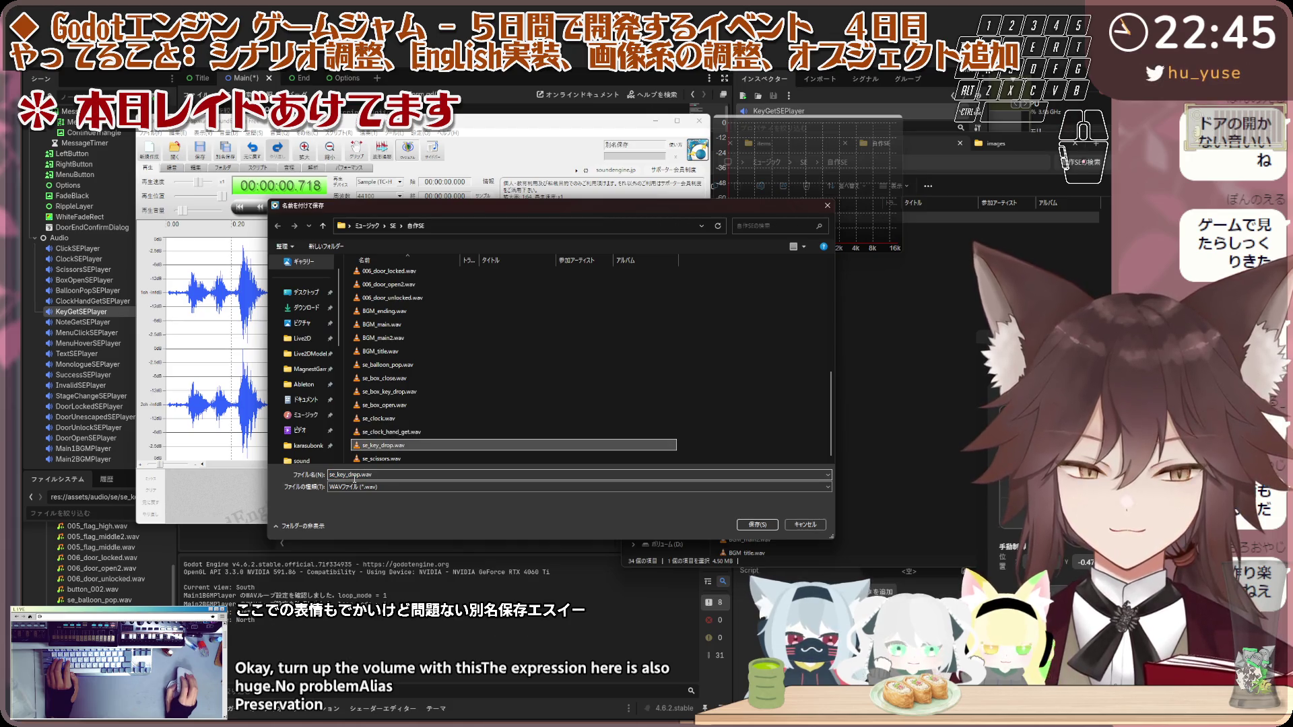
pyautogui.click(382, 476)
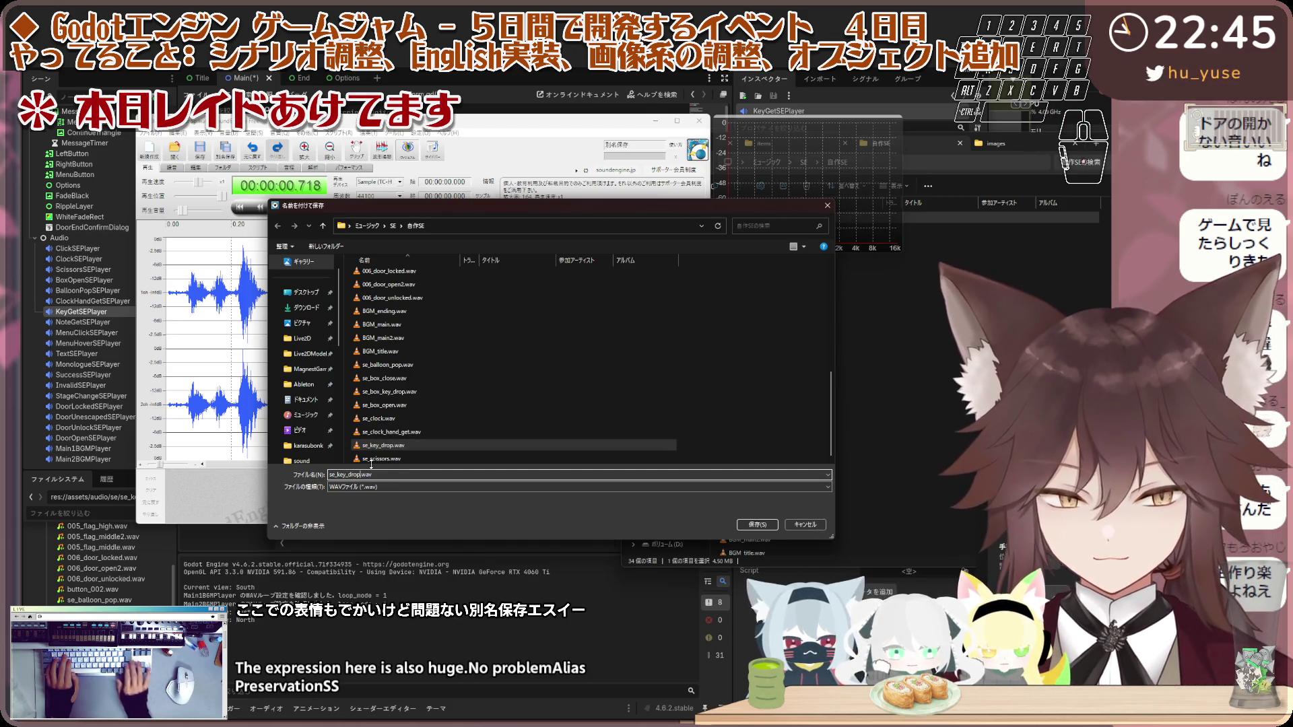
pyautogui.press('BackSpace')
pyautogui.press('BackSpace')
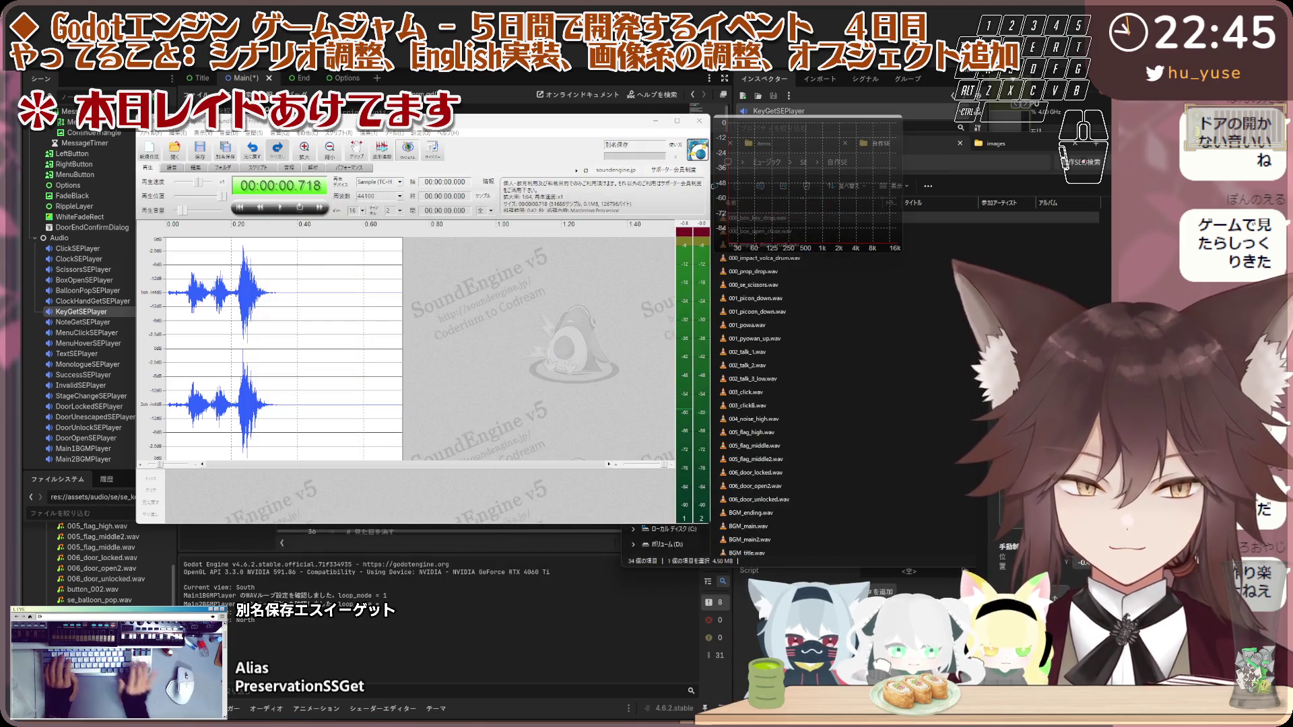
pyautogui.press('Return')
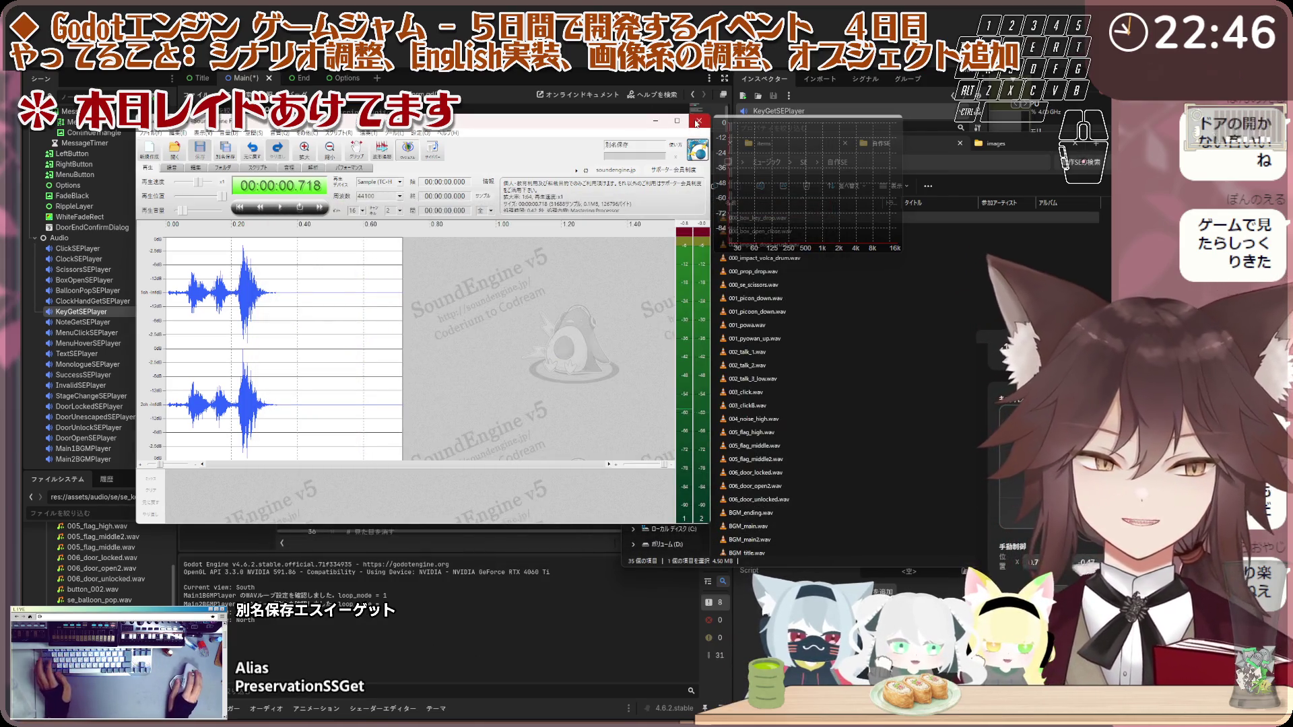
pyautogui.click(698, 122)
pyautogui.click(761, 258)
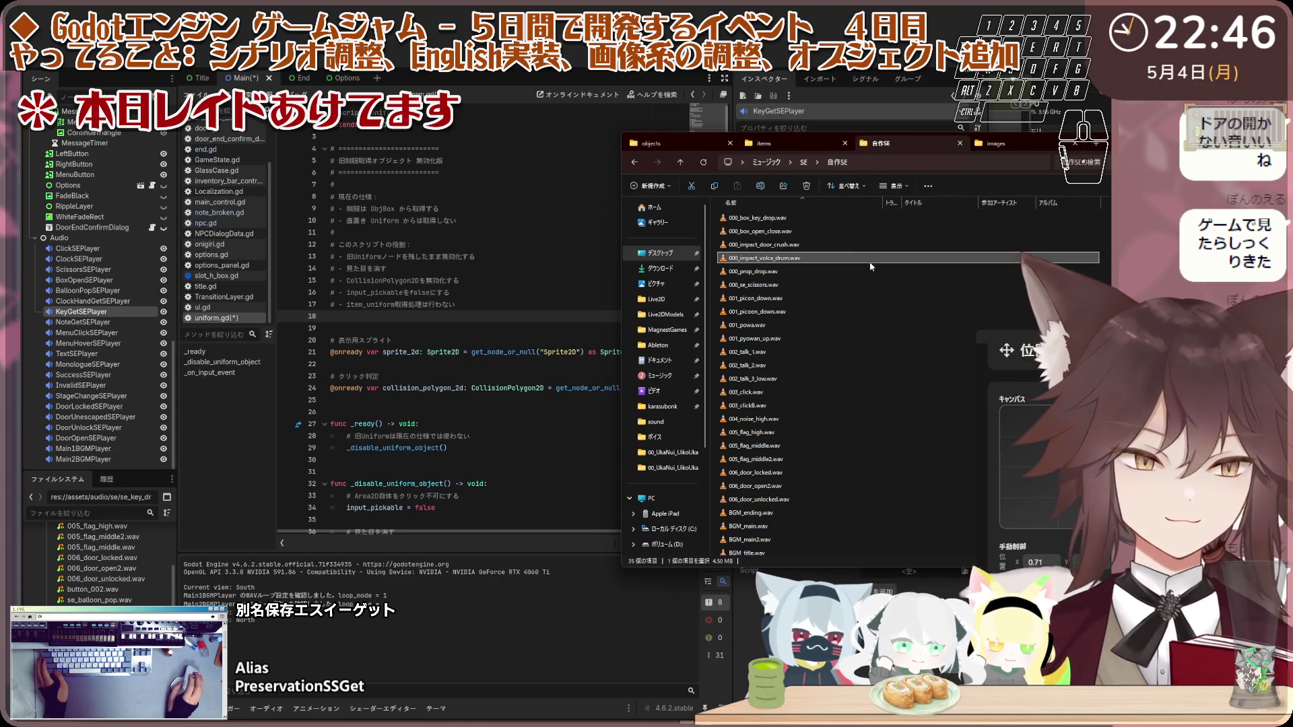
# Step: Locate the new se_key_get.wav in the 自作SE folder, then clear KeyGetSEPlayer's old se_key_drop.wav stream
pyautogui.scroll(-3, 771, 500)
pyautogui.click(751, 537)
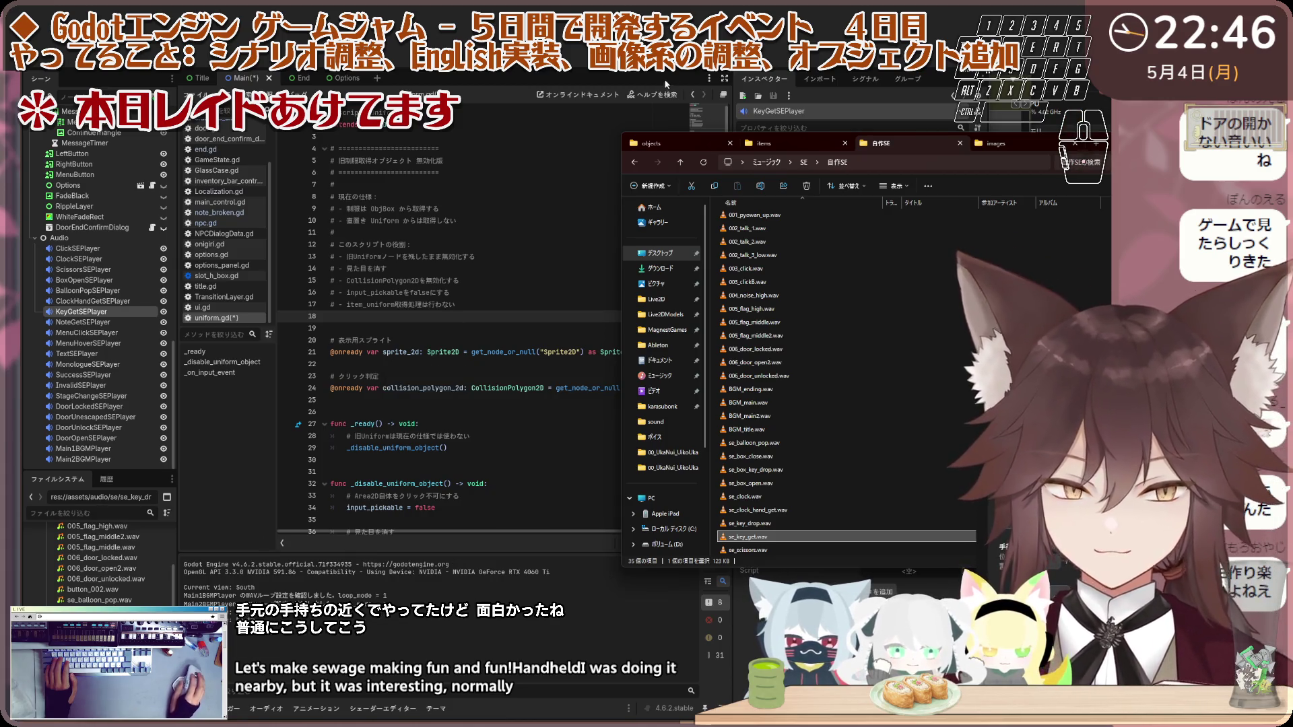
pyautogui.click(852, 172)
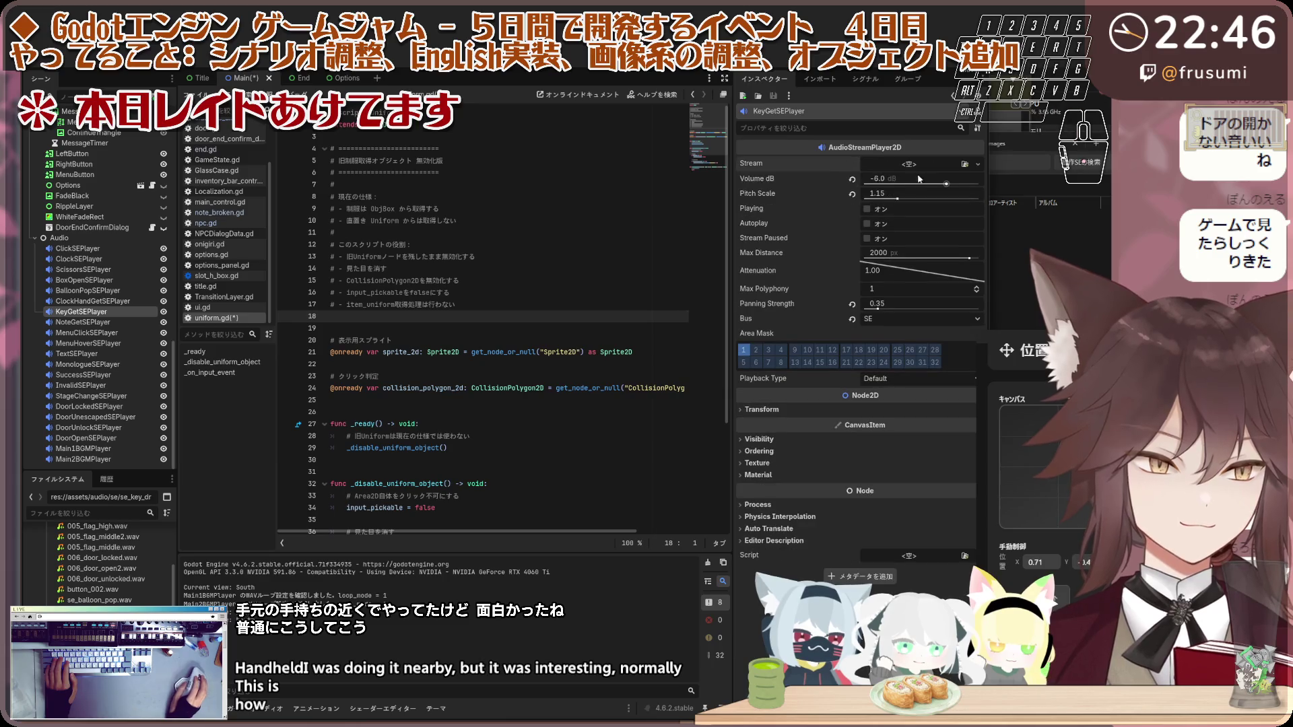
# Step: Assign se_key_get.wav as KeyGetSEPlayer's stream by searching 'key'
pyautogui.click(965, 164)
pyautogui.write('key')
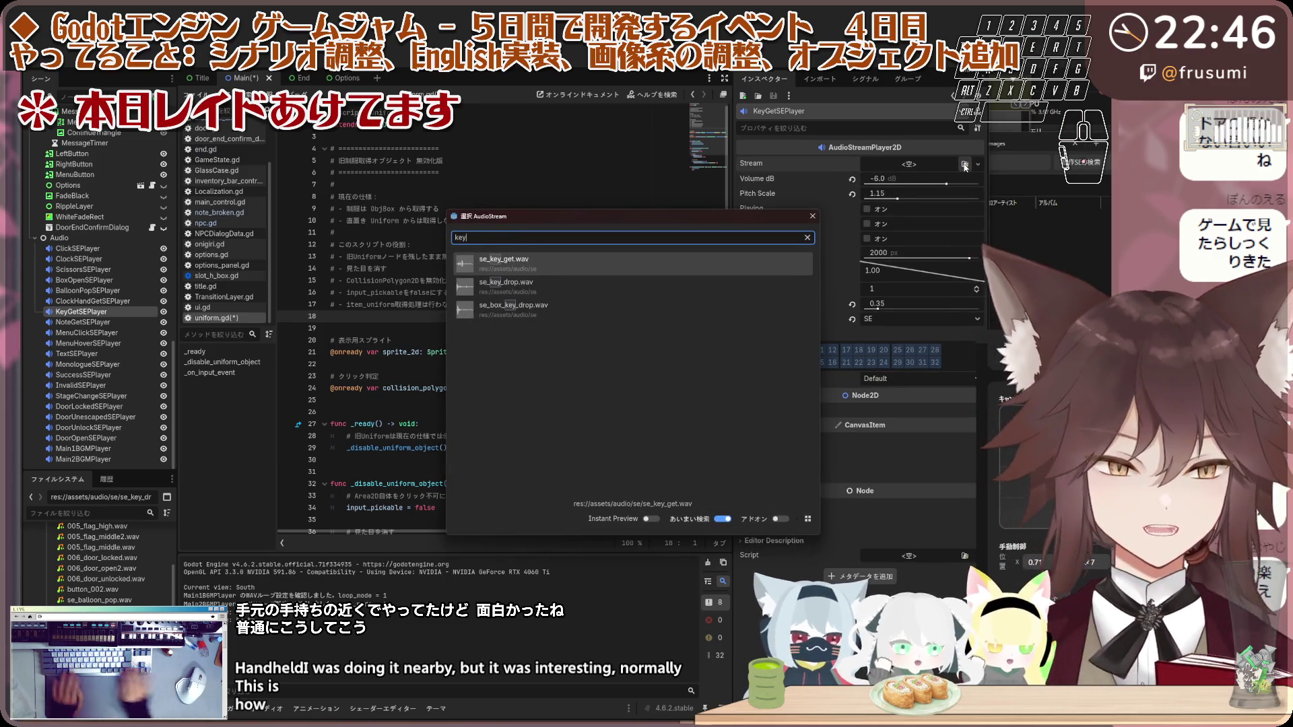
pyautogui.press('Return')
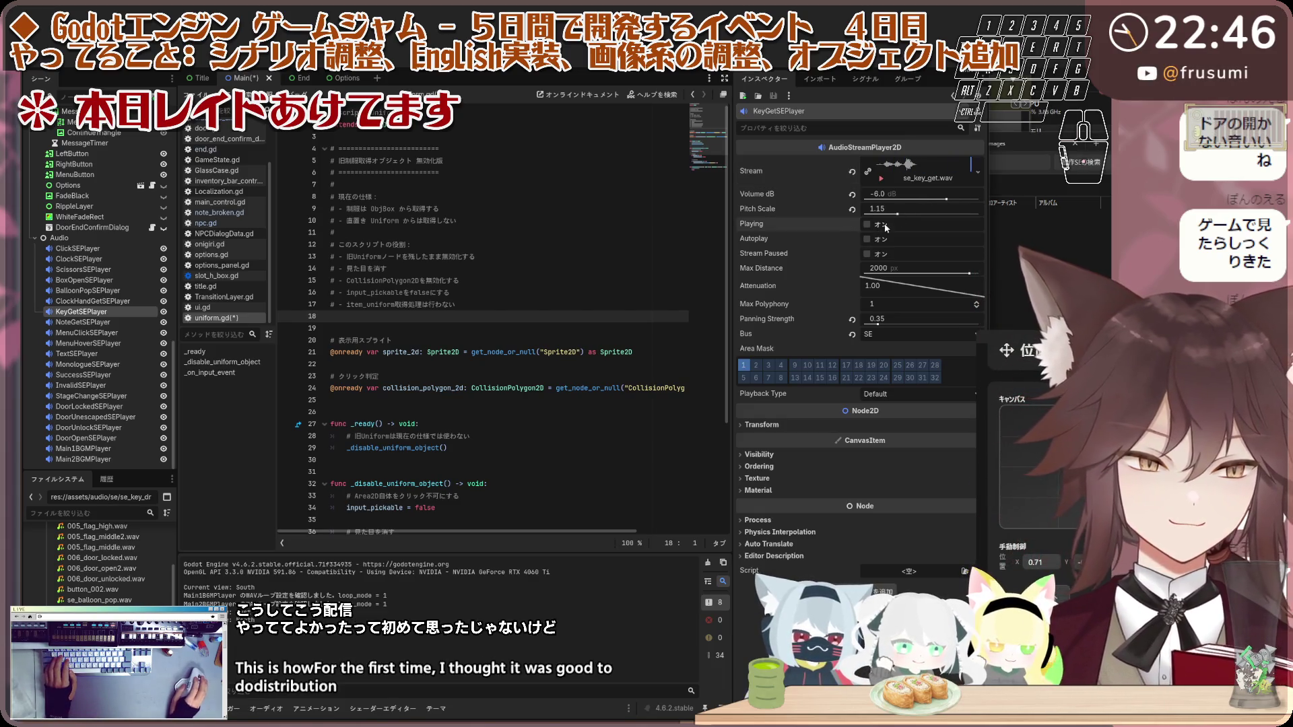
# Step: Preview the sound at a slightly lower pitch, then keep pitch scale at 1.0
pyautogui.click(851, 209)
pyautogui.click(867, 224)
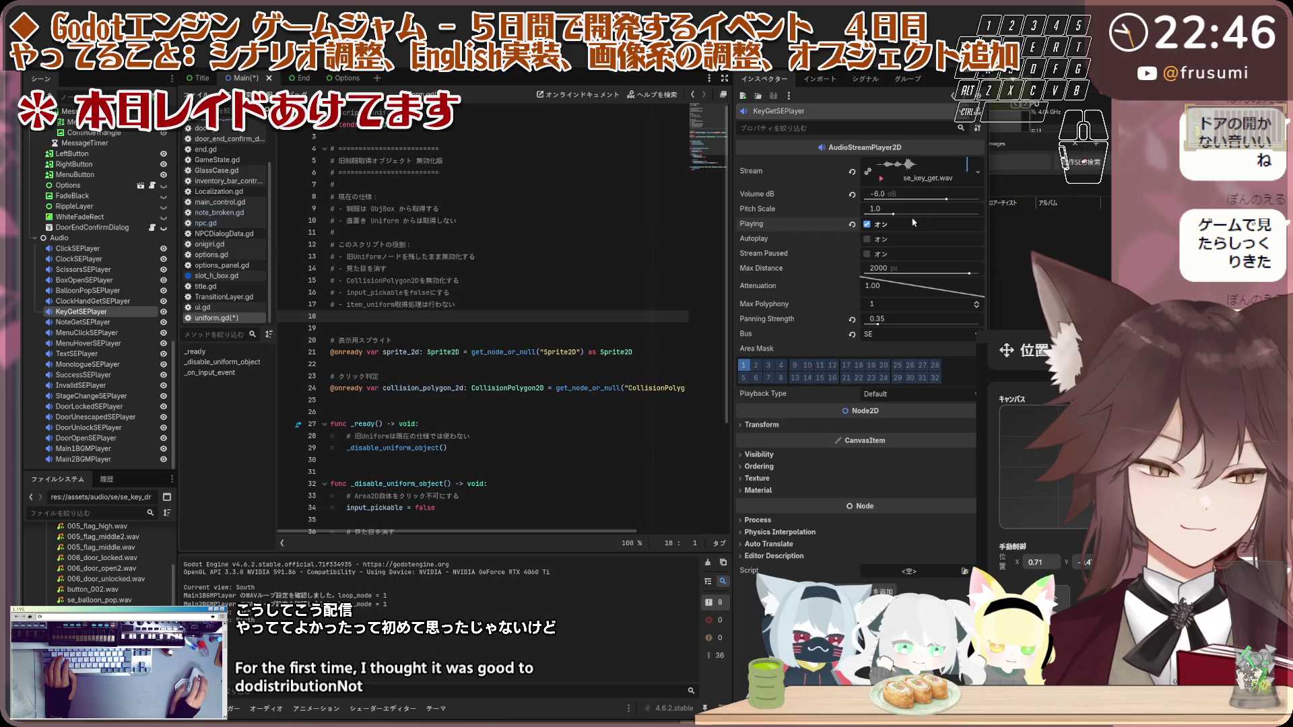
pyautogui.moveTo(894, 216); pyautogui.dragTo(891, 216)
pyautogui.click(868, 224)
pyautogui.click(852, 209)
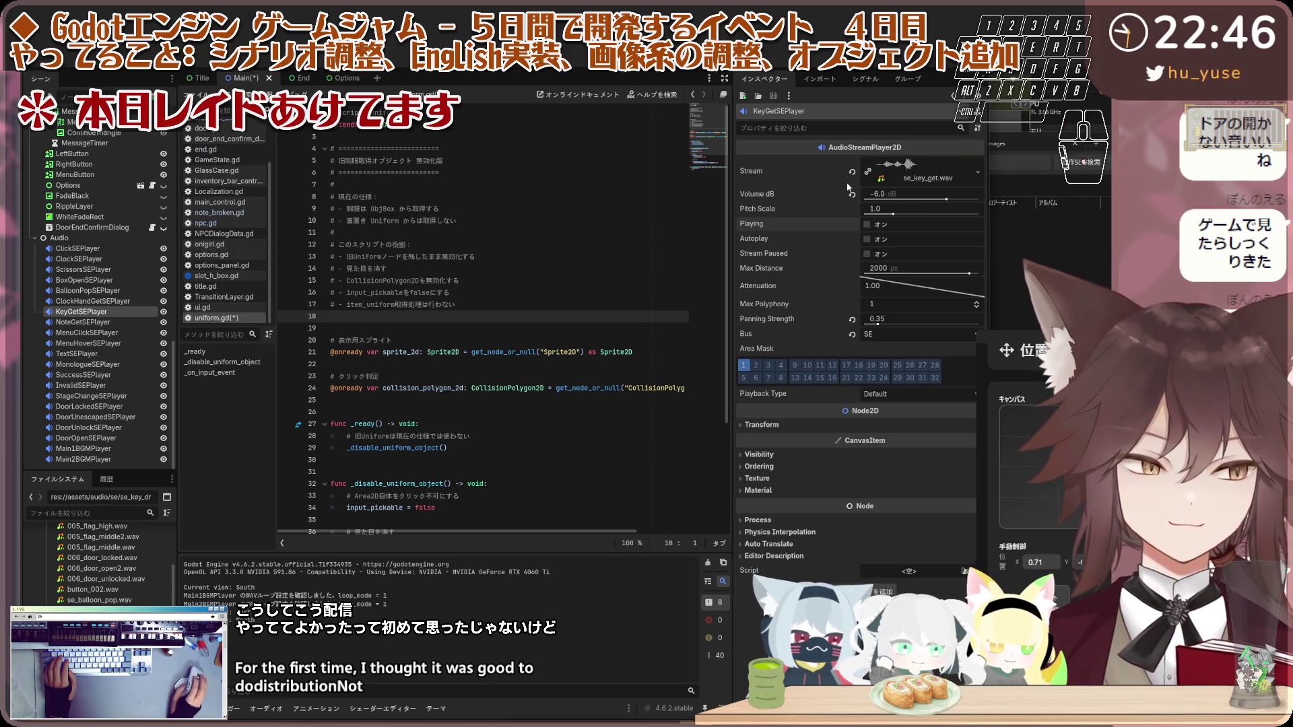
# Step: Lower the volume to -8.0 dB, then to -12.0 dB, and preview the key sound
pyautogui.click(921, 196)
pyautogui.write('-8.0')
pyautogui.press('Return')
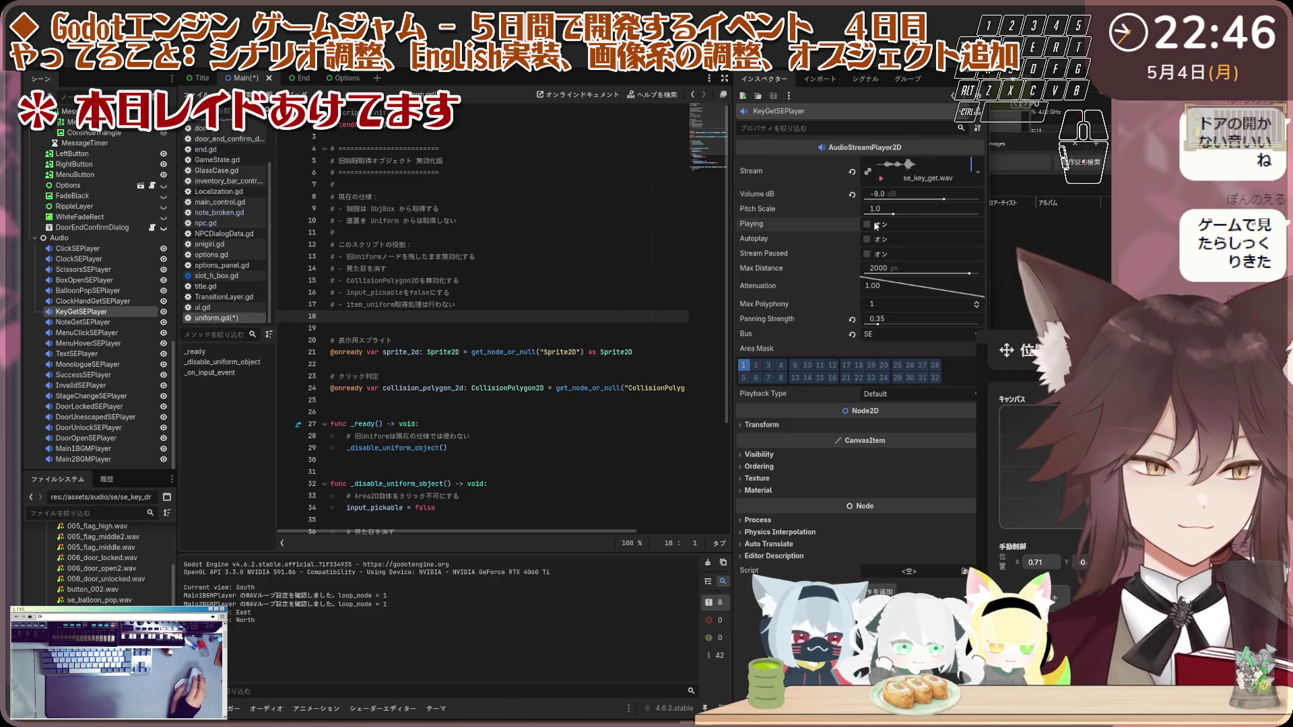
pyautogui.click(886, 197)
pyautogui.write('-12')
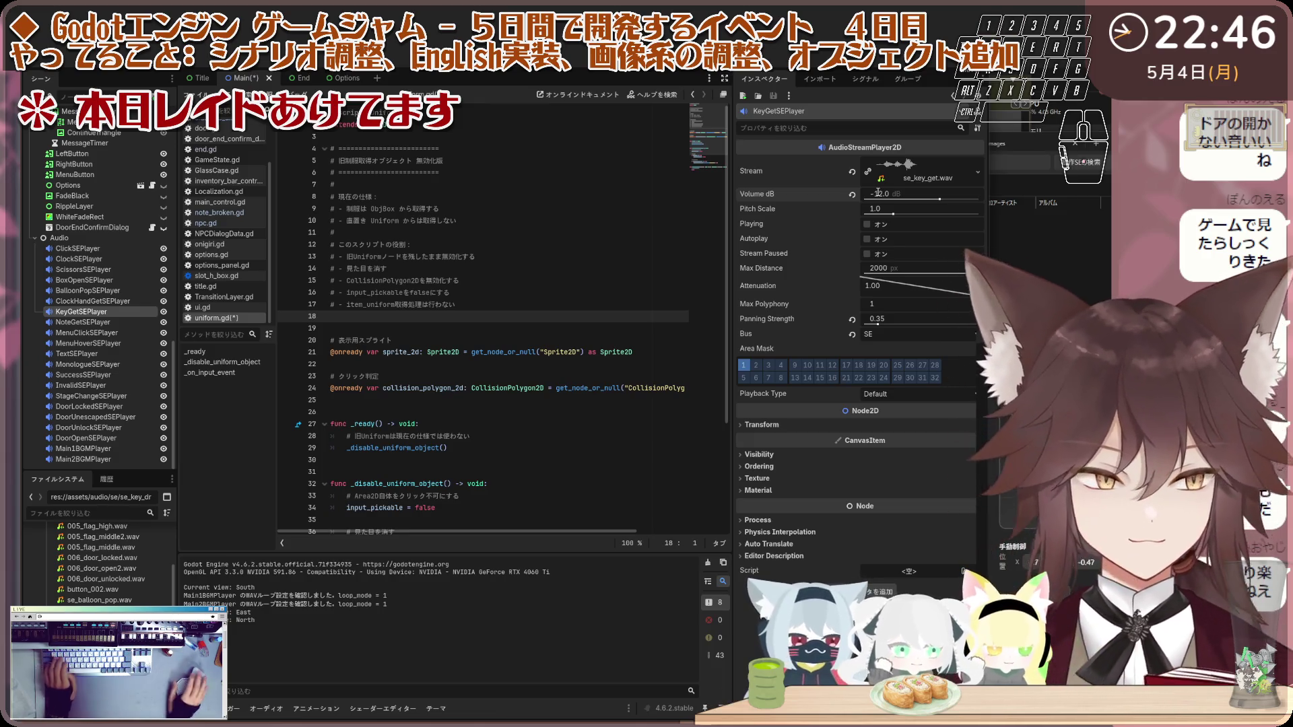
pyautogui.click(868, 224)
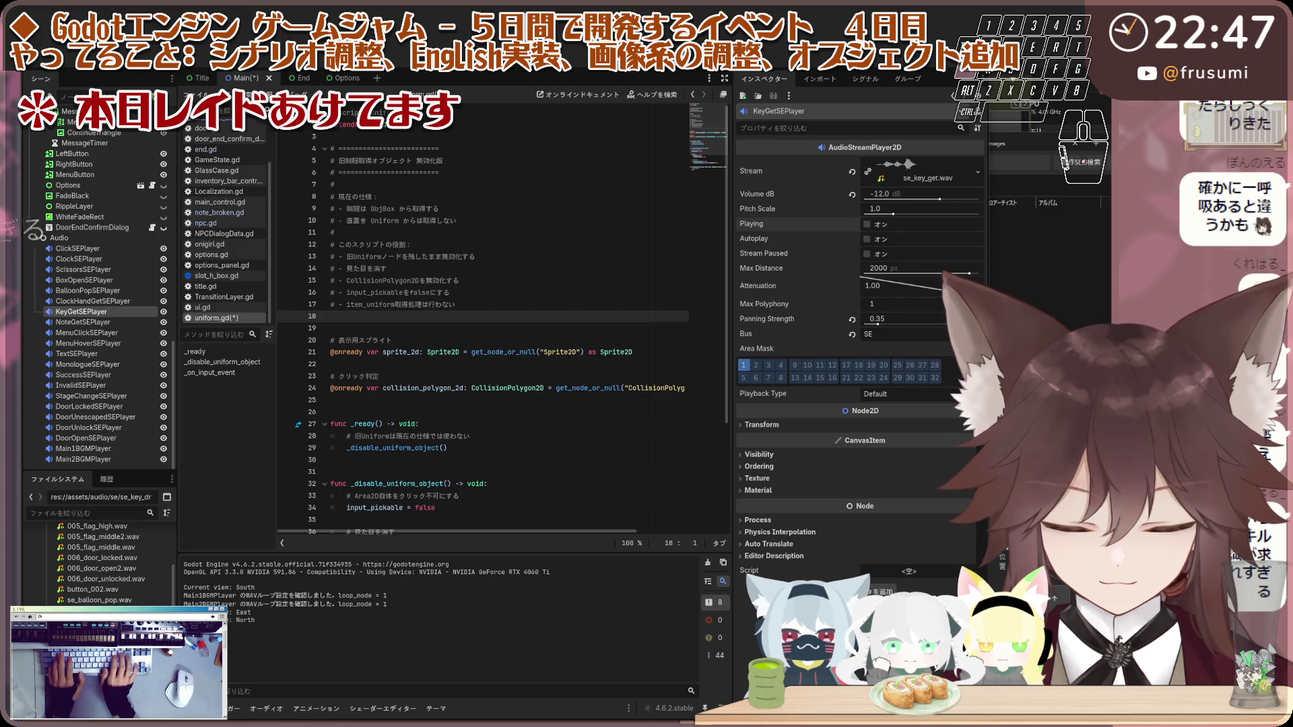
# Step: Open npc.gd and select all of its code
pyautogui.click(206, 223)
pyautogui.hotkey('ctrl', 'a')
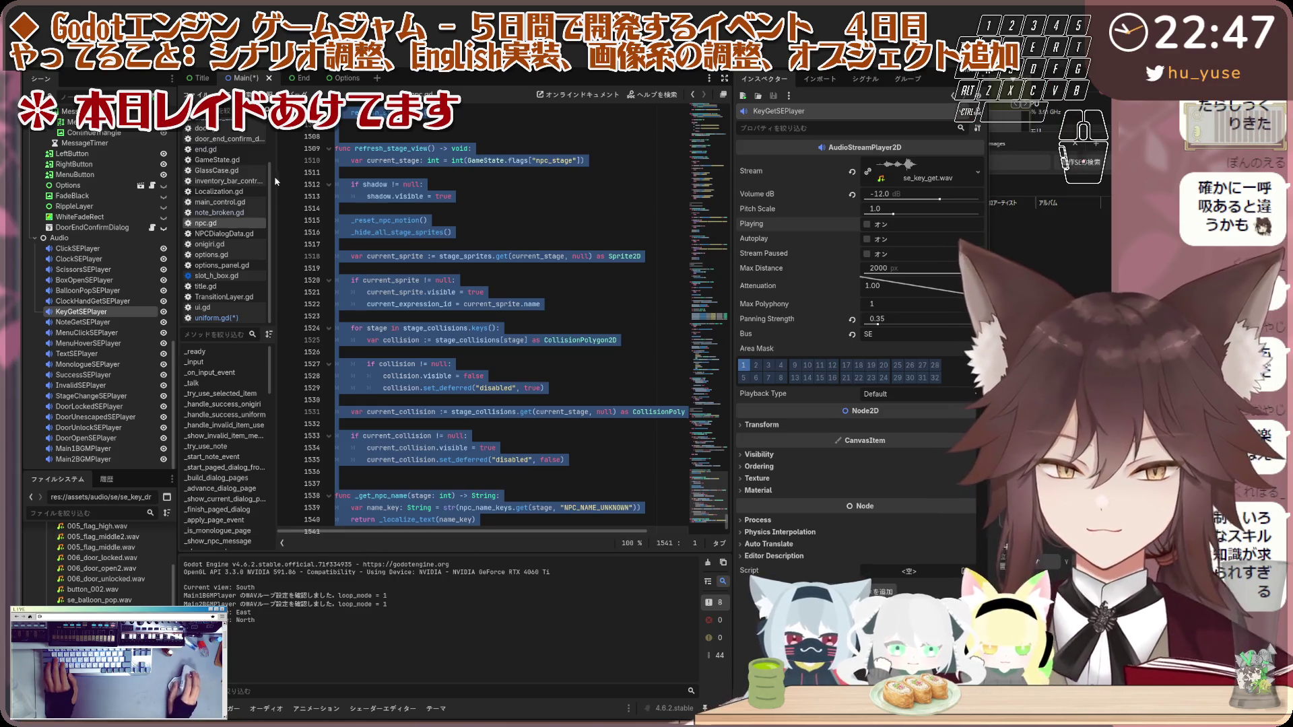
pyautogui.scroll(6, 464, 273)
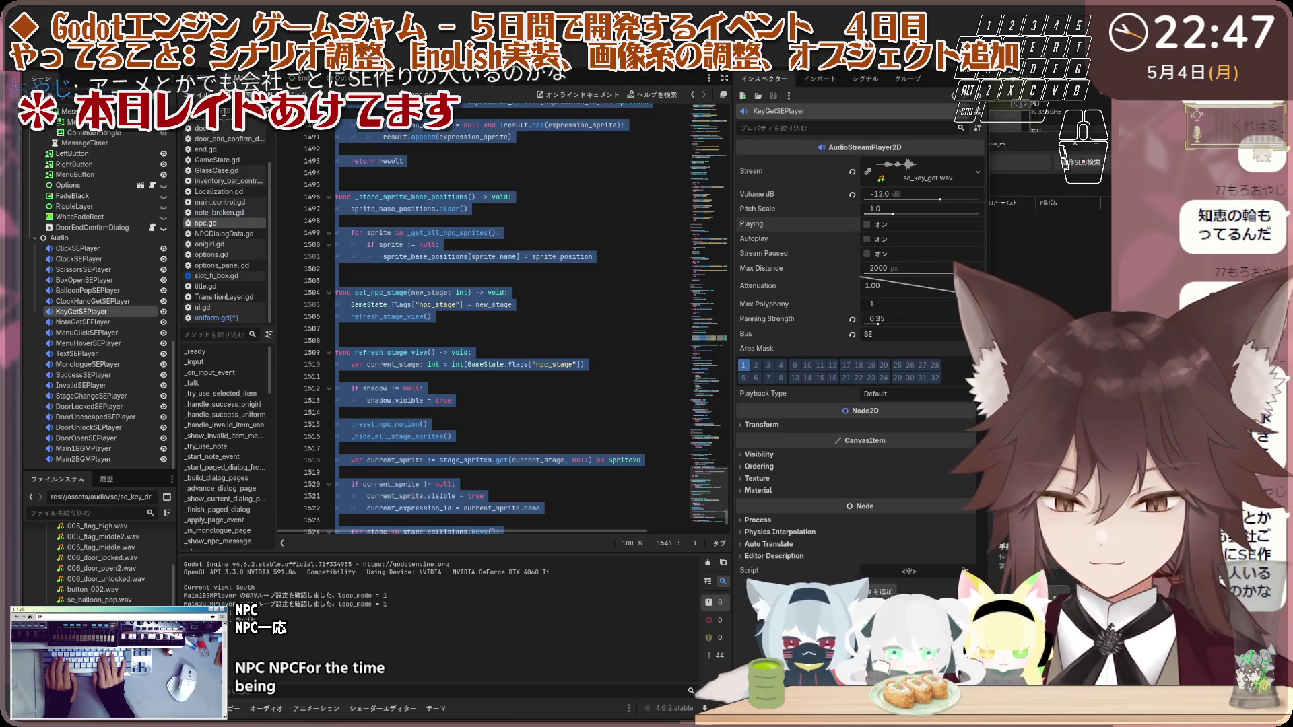
# Step: Filter the script list with 'npc', open NPCDialogData.gd and select all its code
pyautogui.write('npc')
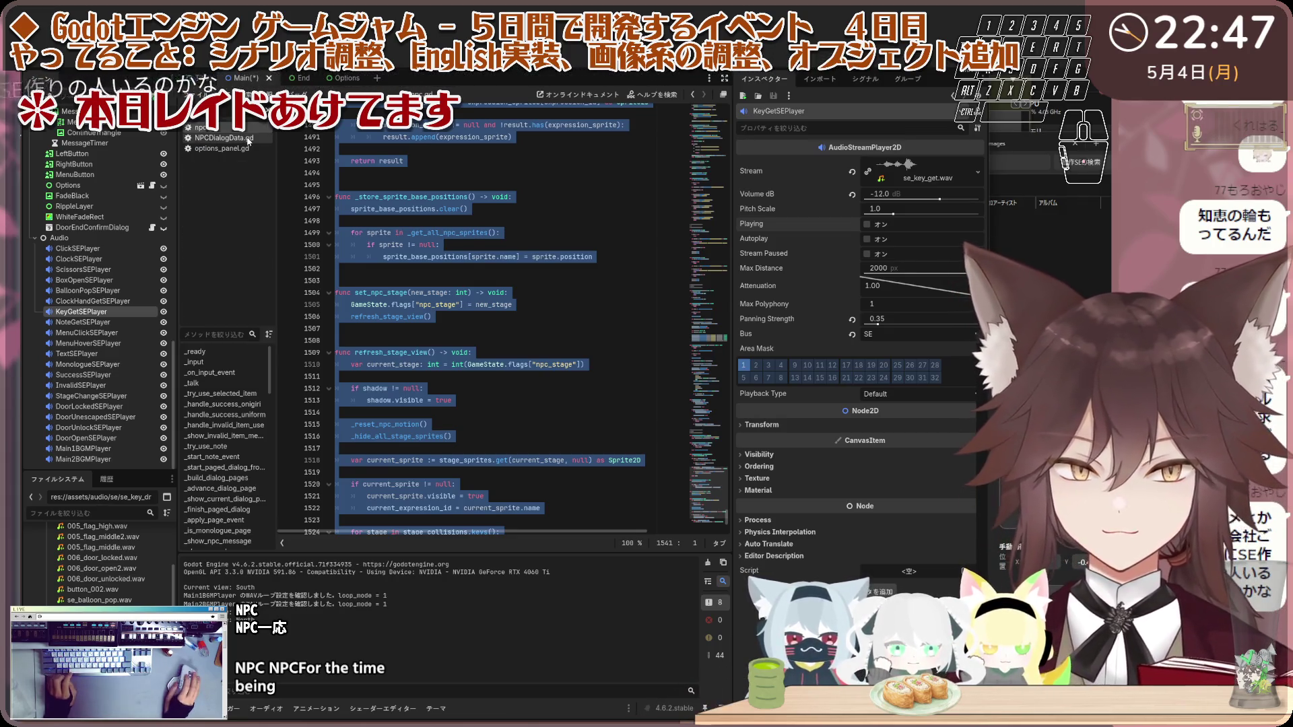
pyautogui.click(222, 137)
pyautogui.click(416, 184)
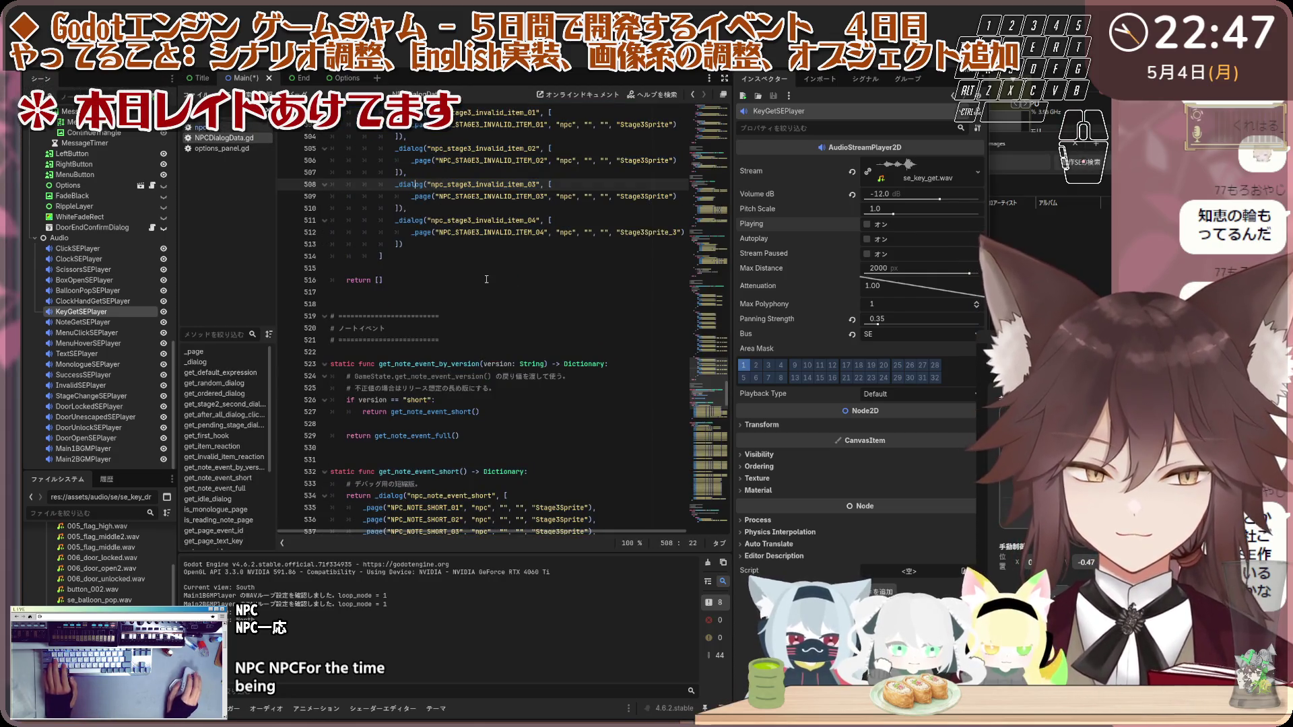
pyautogui.hotkey('ctrl', 'a')
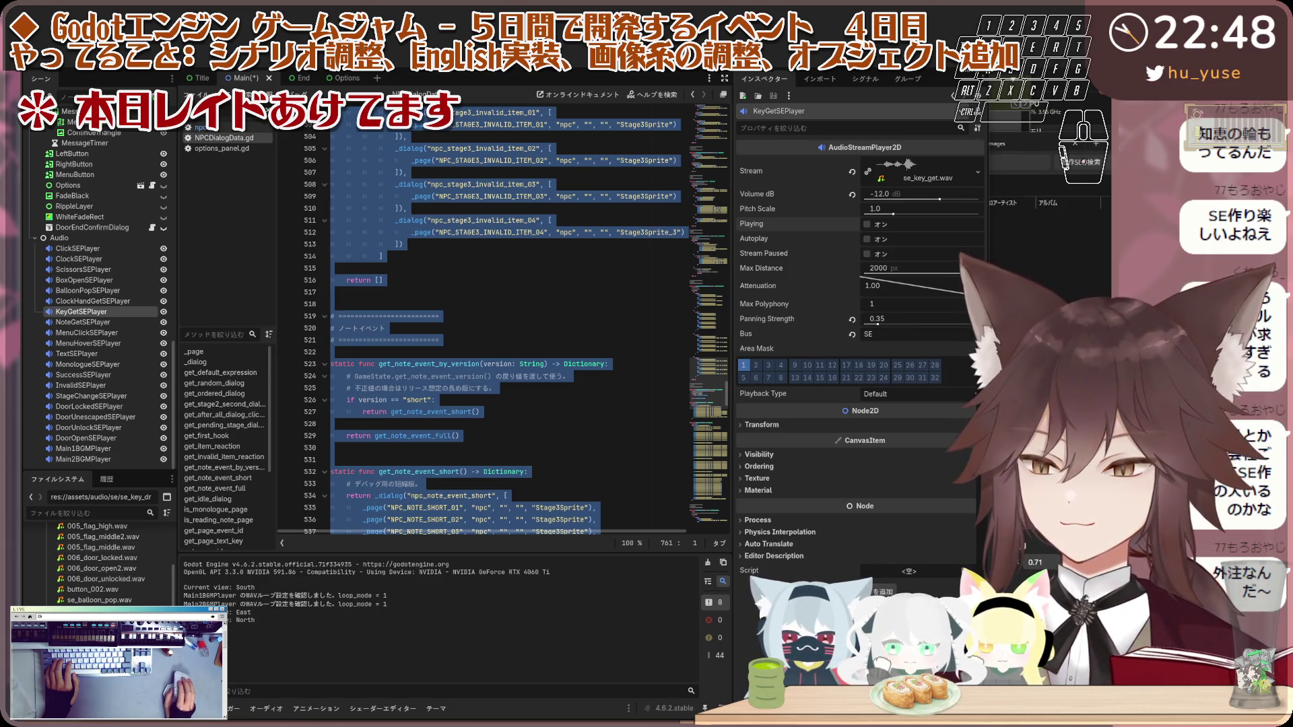
pyautogui.write('stre')
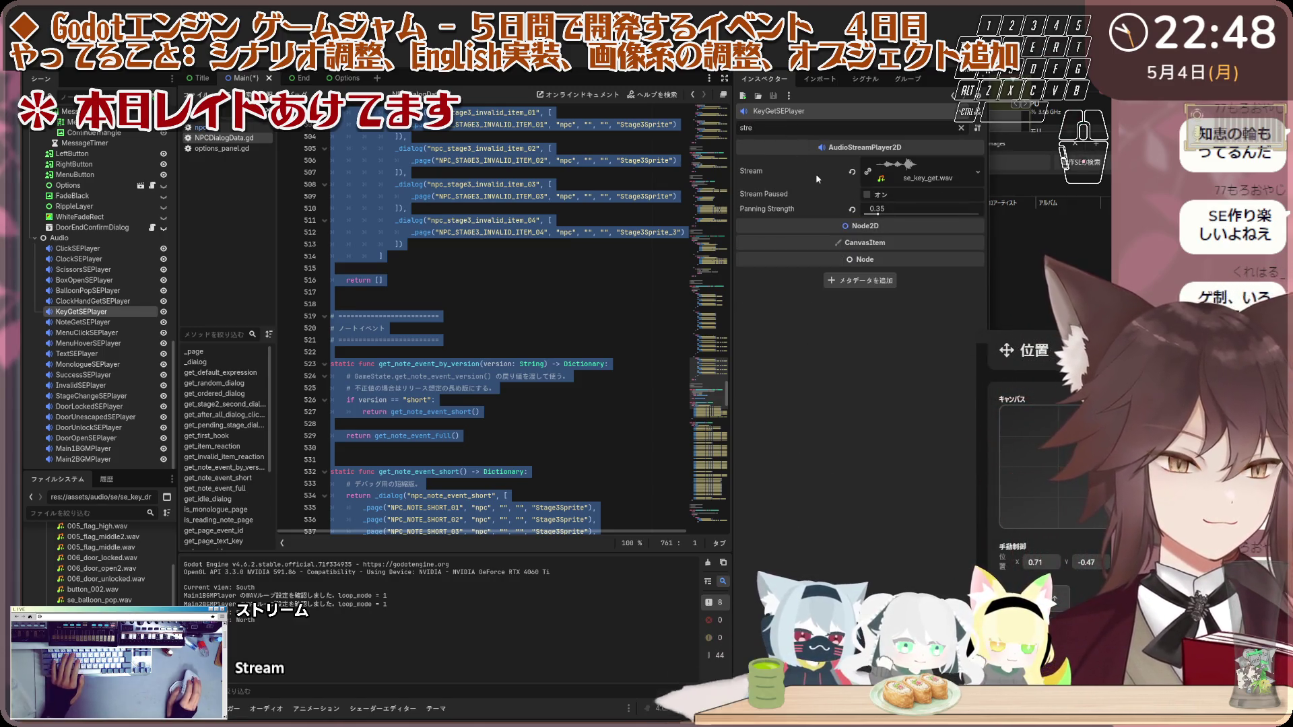
# Step: Trim the Inspector filter text and copy NPCDialogData.gd's full code to the clipboard
pyautogui.press('BackSpace')
pyautogui.press('BackSpace')
pyautogui.press('BackSpace')
pyautogui.press('BackSpace')
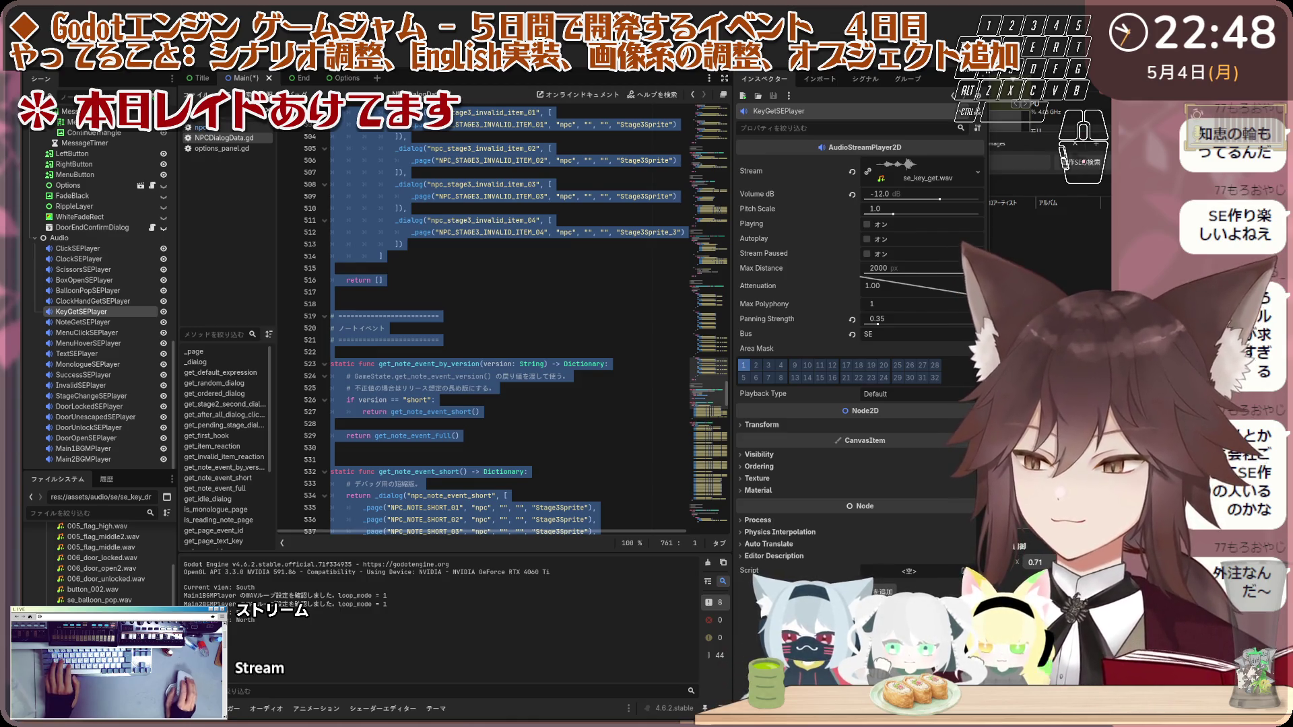
pyautogui.hotkey('ctrl', 'c')
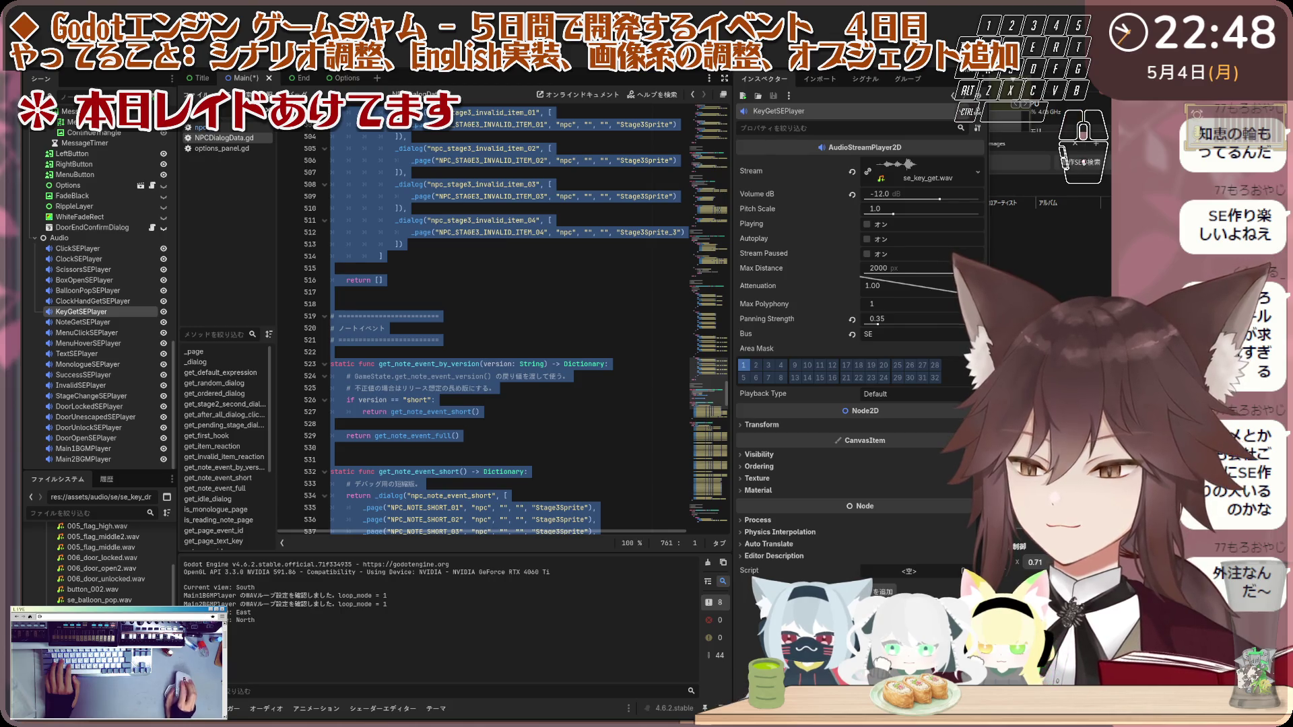
pyautogui.hotkey('ctrl', 'v')
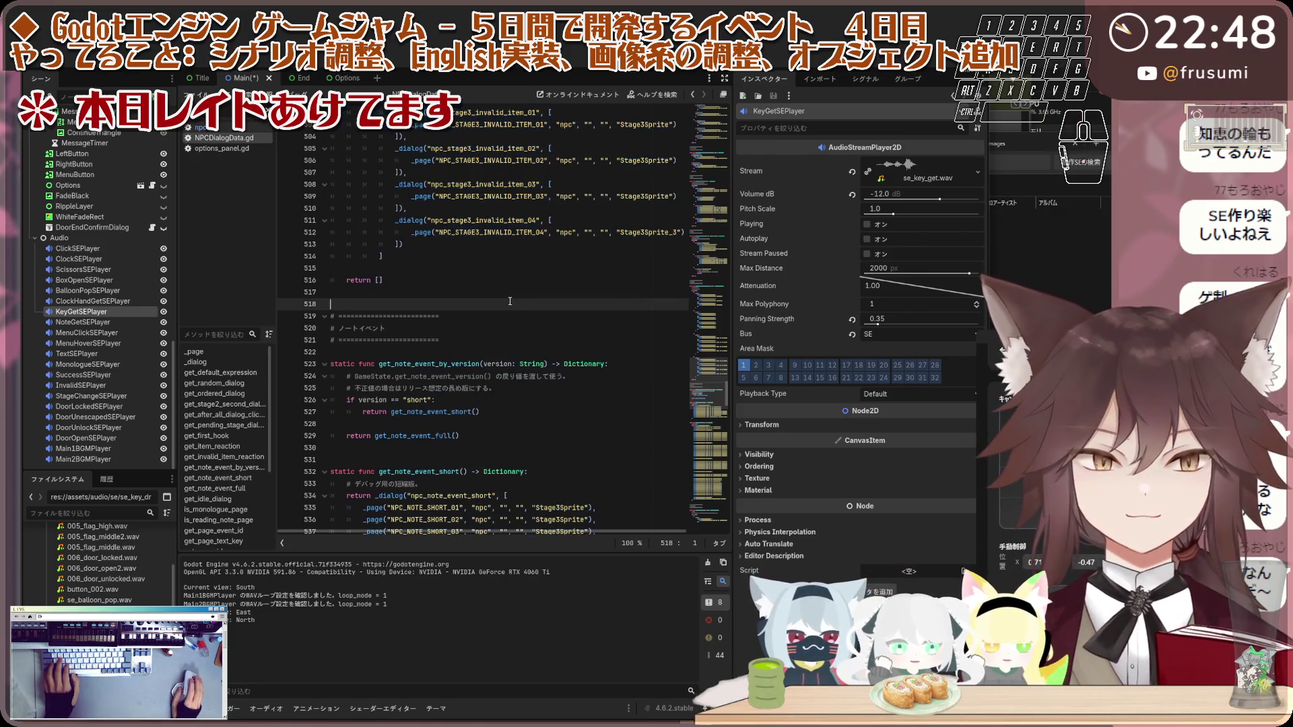
# Step: Save the Main scene with Ctrl+S from line 518, then scroll NPCDialogData.gd back to its top
pyautogui.click(510, 303)
pyautogui.hotkey('ctrl', 's')
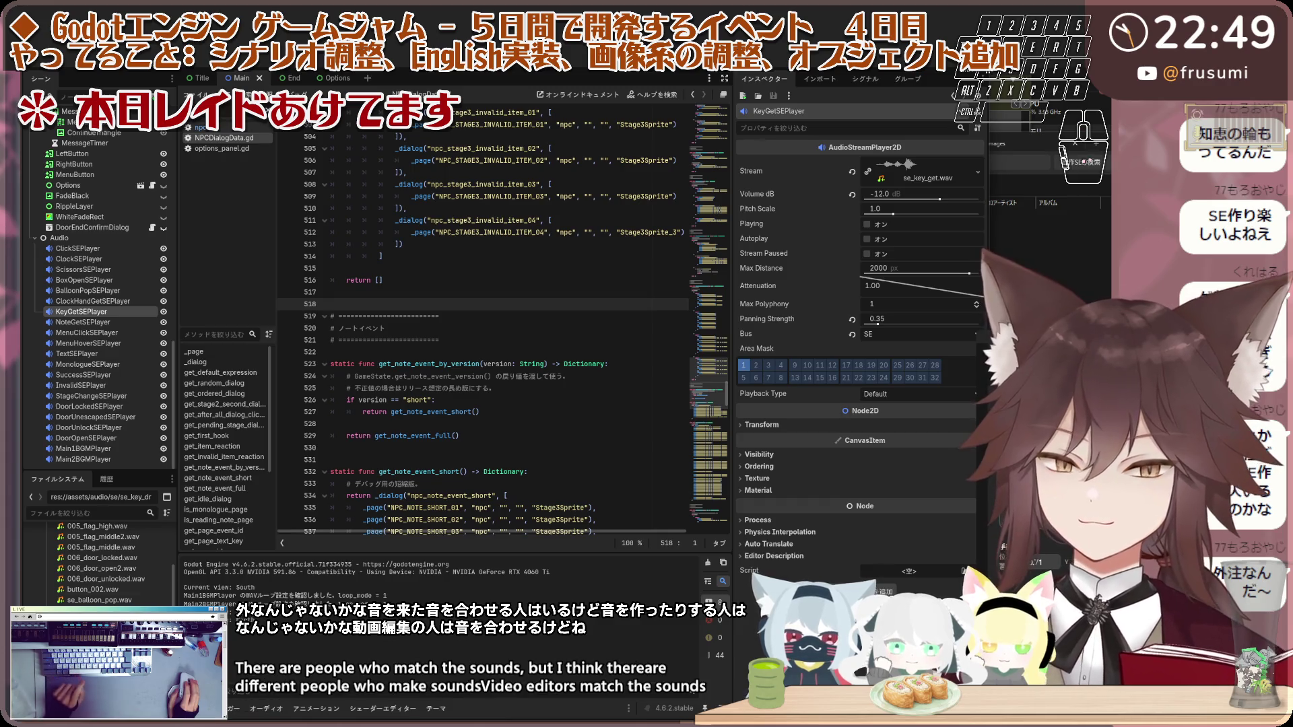
pyautogui.scroll(20, 598, 281)
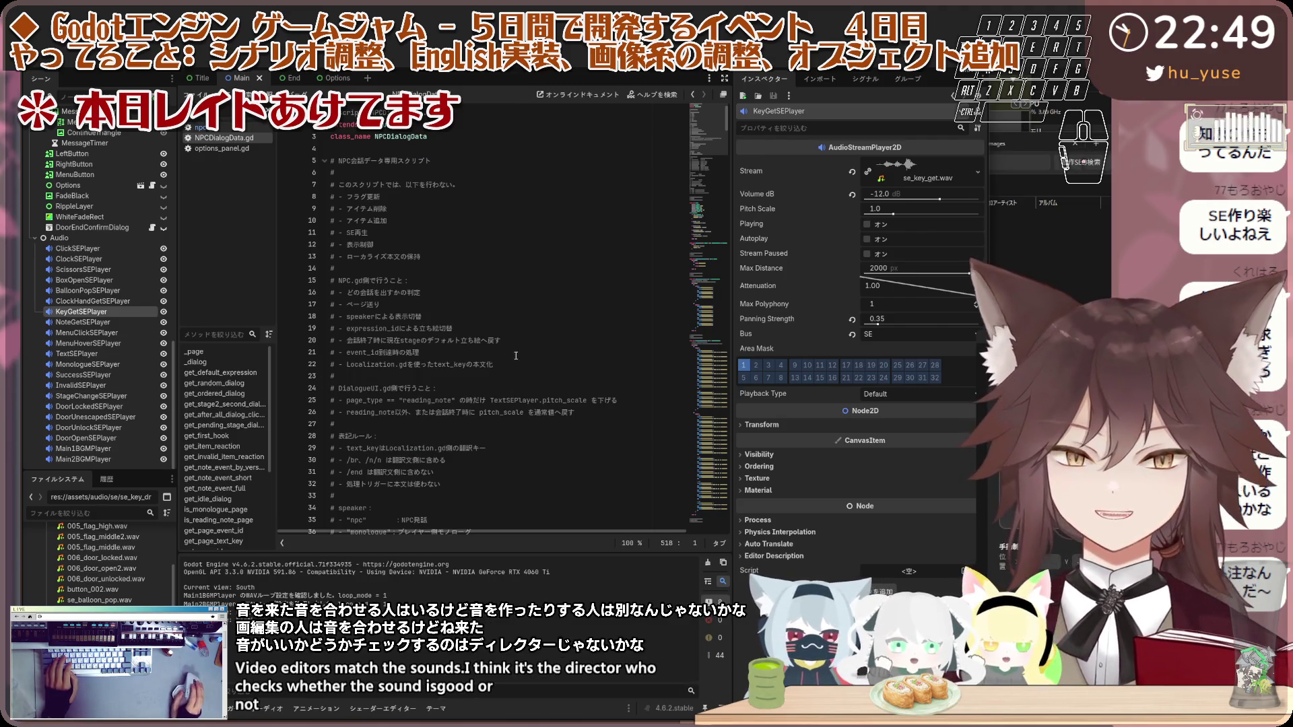
pyautogui.scroll(-5, 718, 127)
pyautogui.scroll(5, 707, 115)
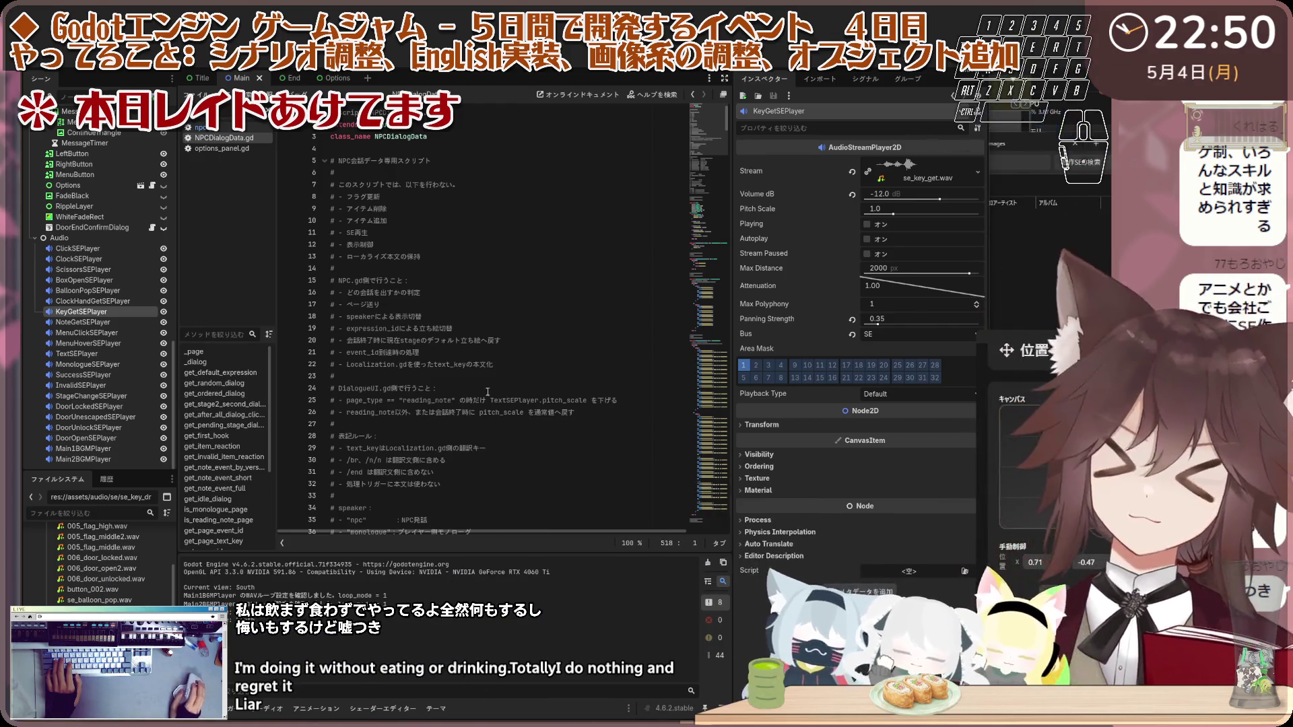
# Step: Select all of NPCDialogData.gd and paste the copied code over it
pyautogui.hotkey('ctrl', 'a')
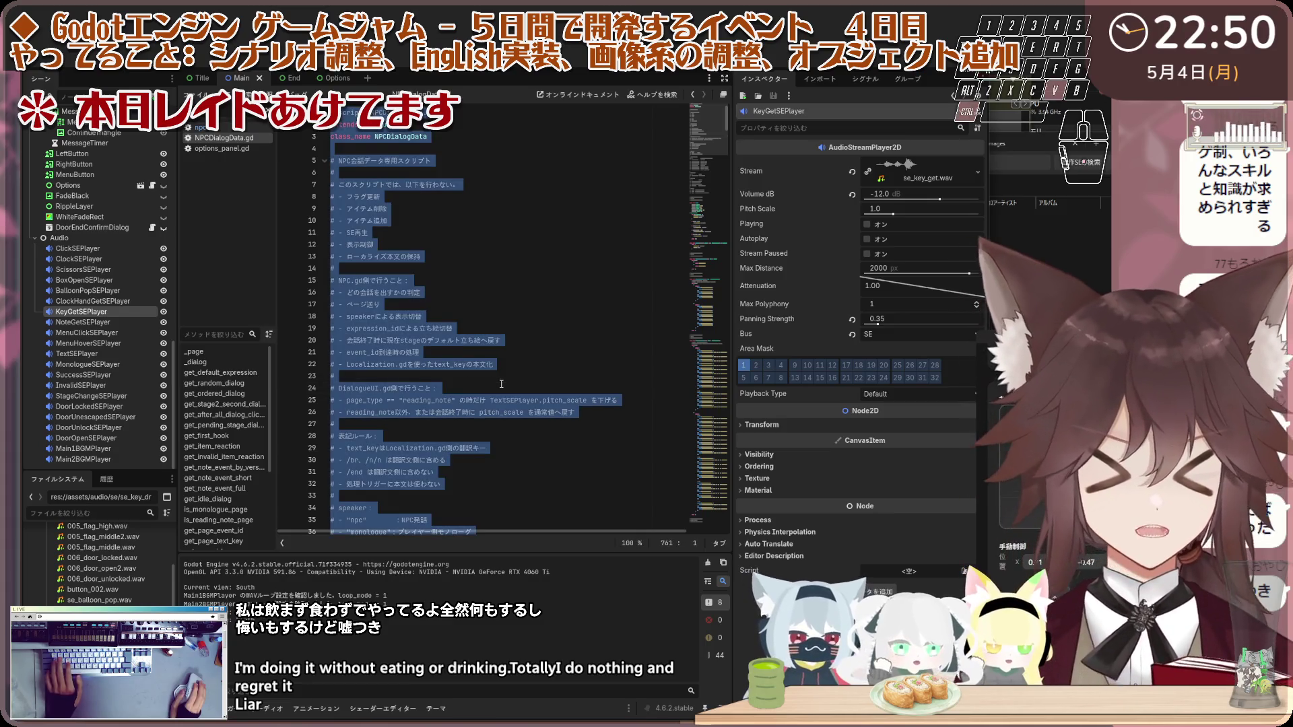
pyautogui.hotkey('ctrl', 'v')
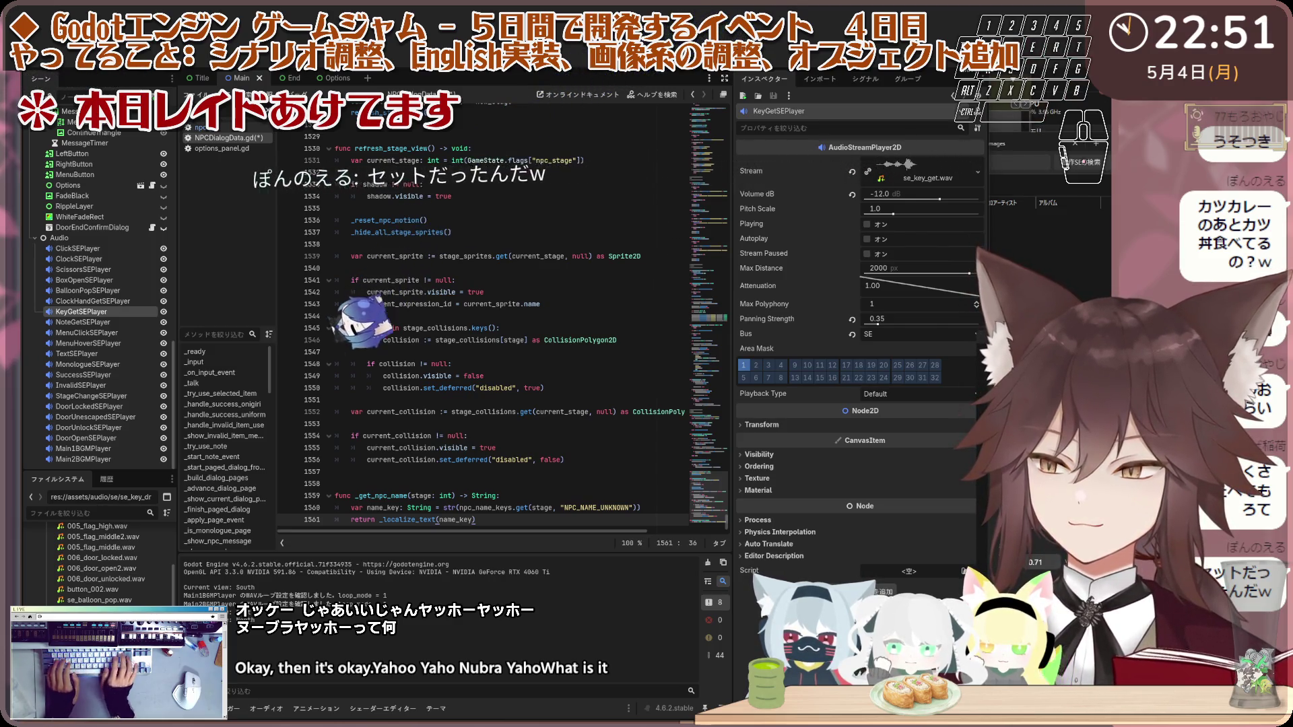
pyautogui.click(336, 244)
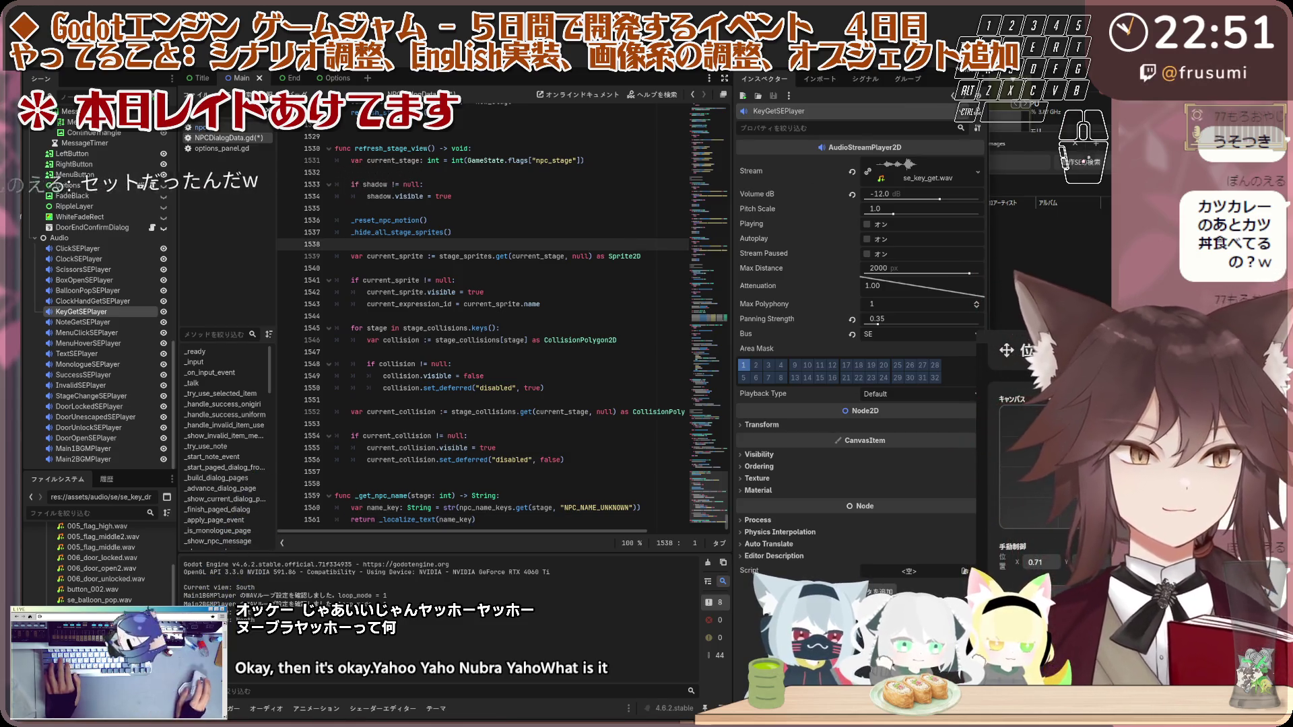
# Step: Run the game with F5, expand the script errors, and reopen NPCDialogData.gd from the script list
pyautogui.press('F5')
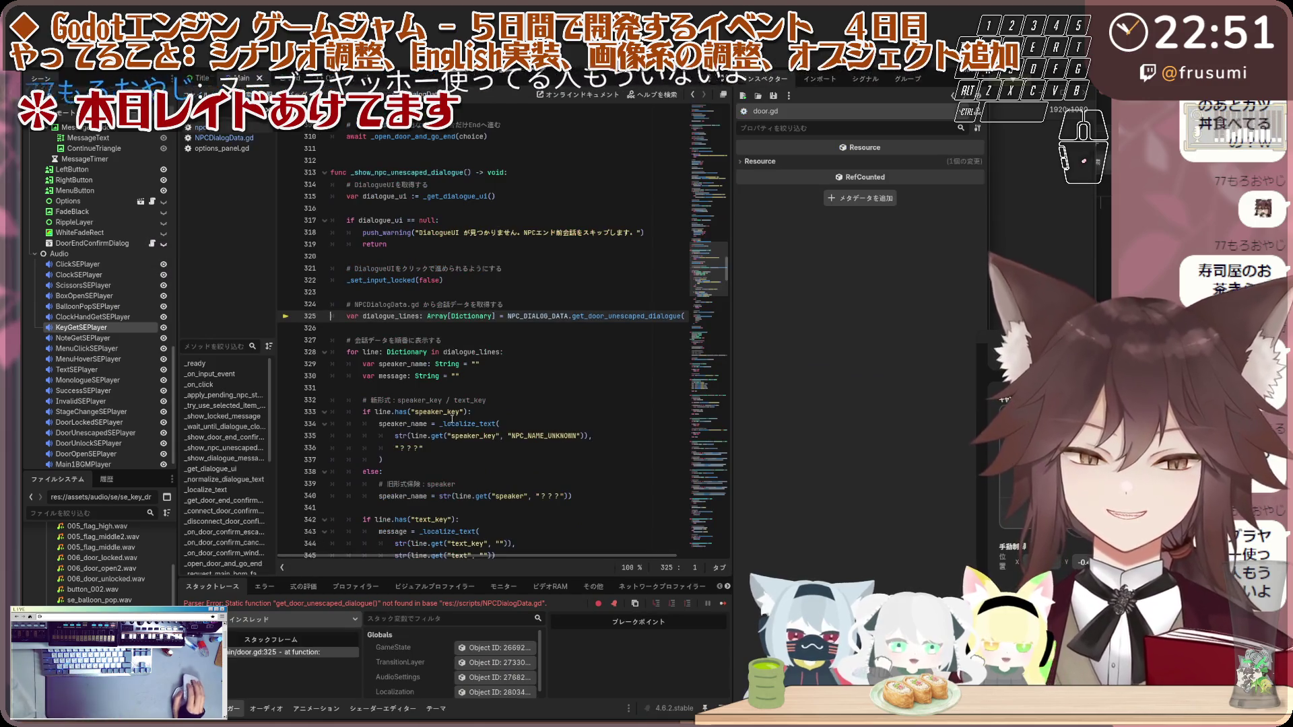
pyautogui.click(534, 412)
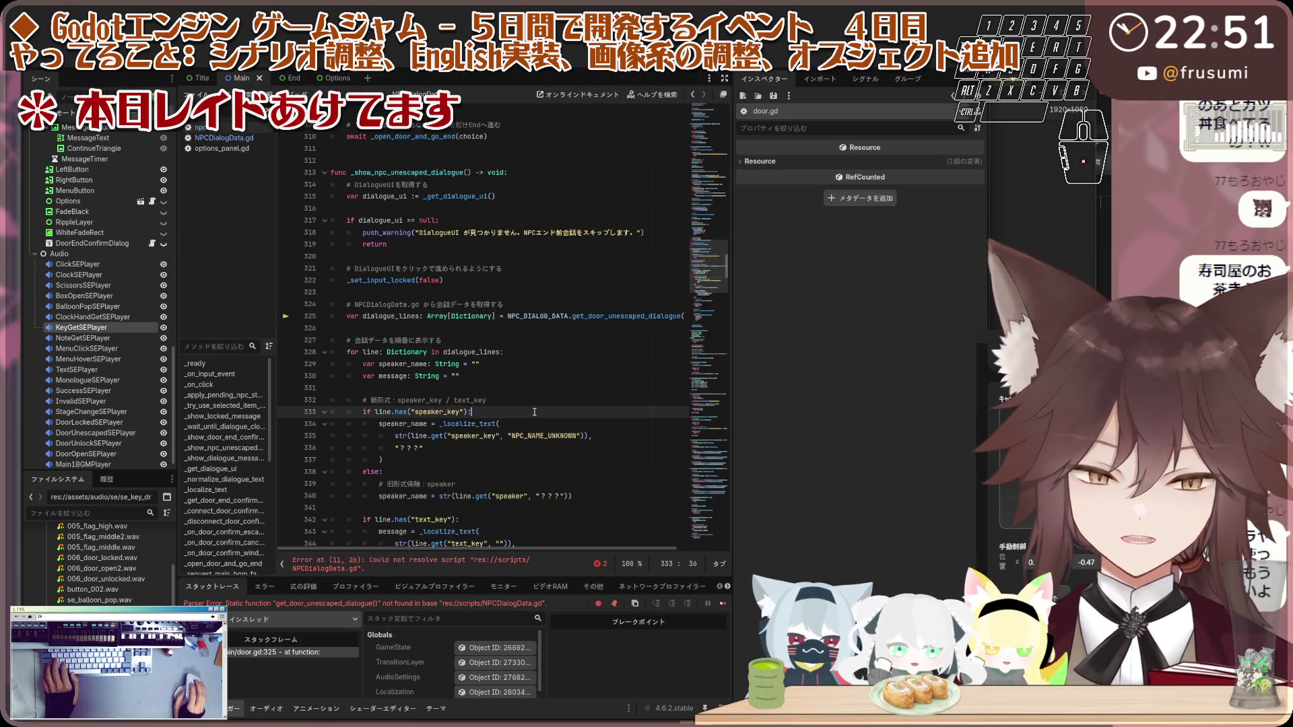
pyautogui.click(601, 566)
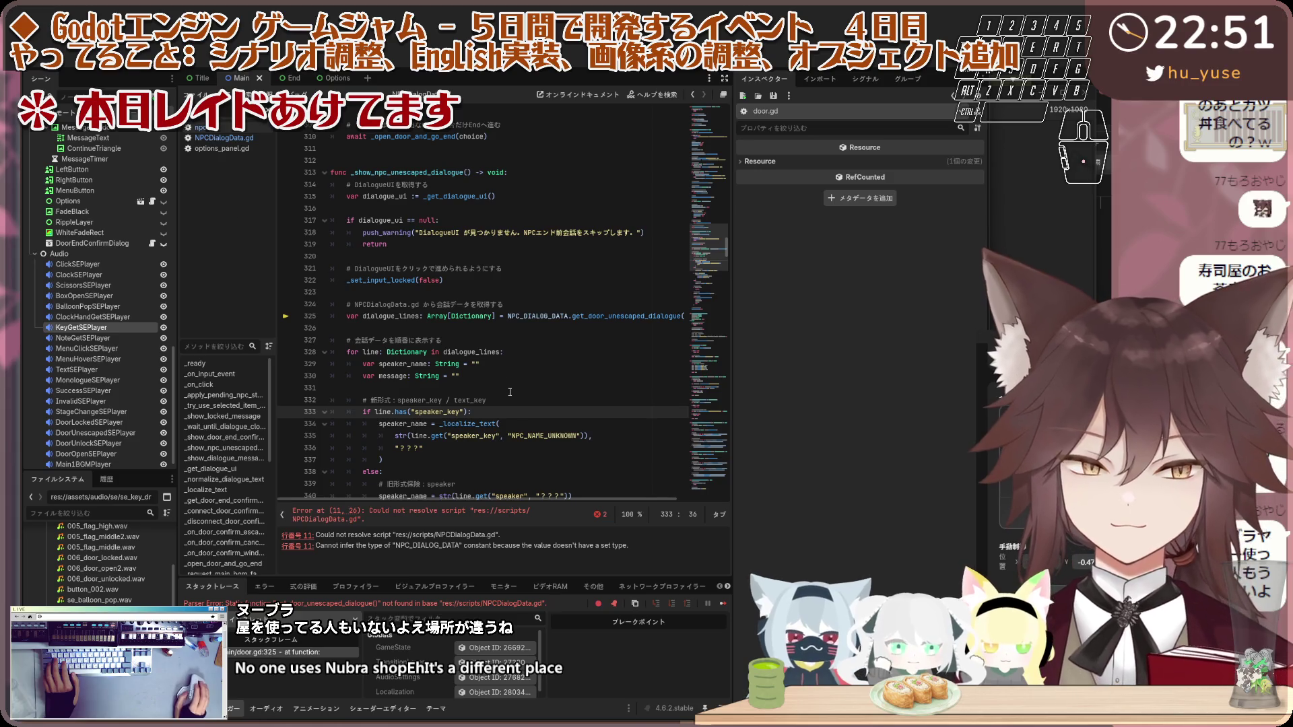
pyautogui.click(223, 145)
pyautogui.press('BackSpace')
pyautogui.press('BackSpace')
pyautogui.press('BackSpace')
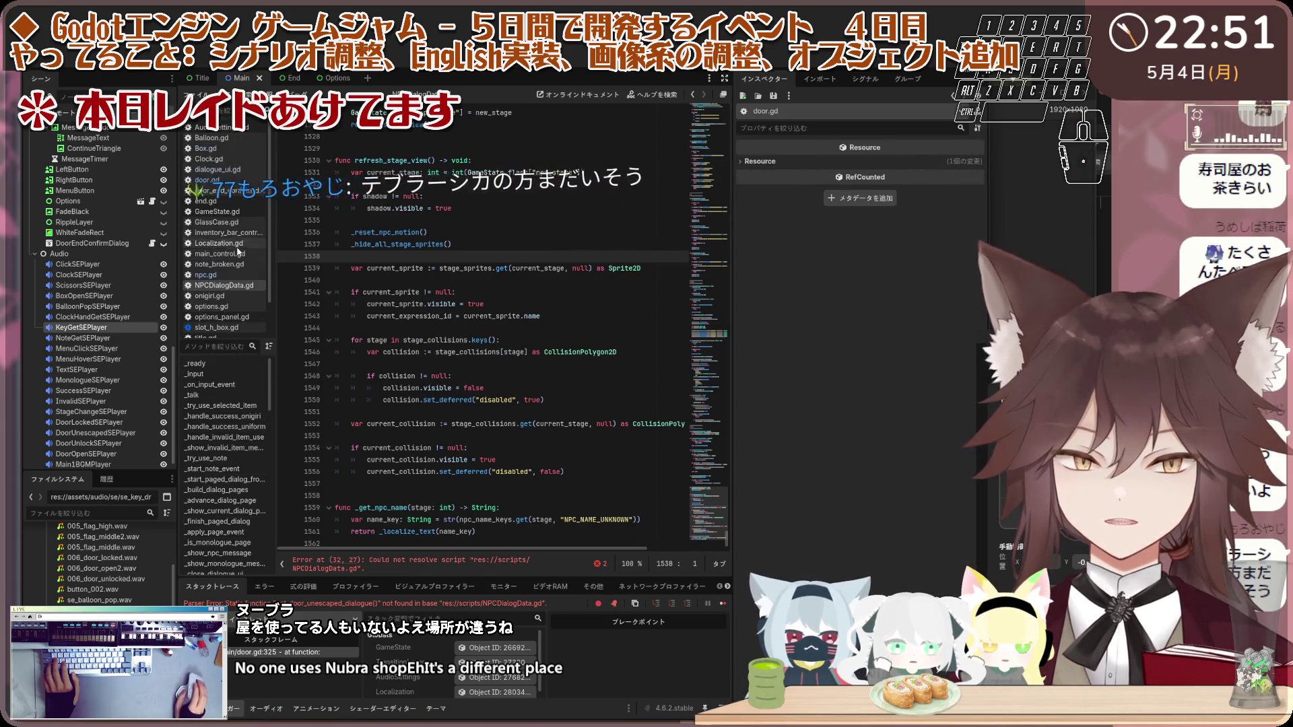
pyautogui.rightClick(235, 289)
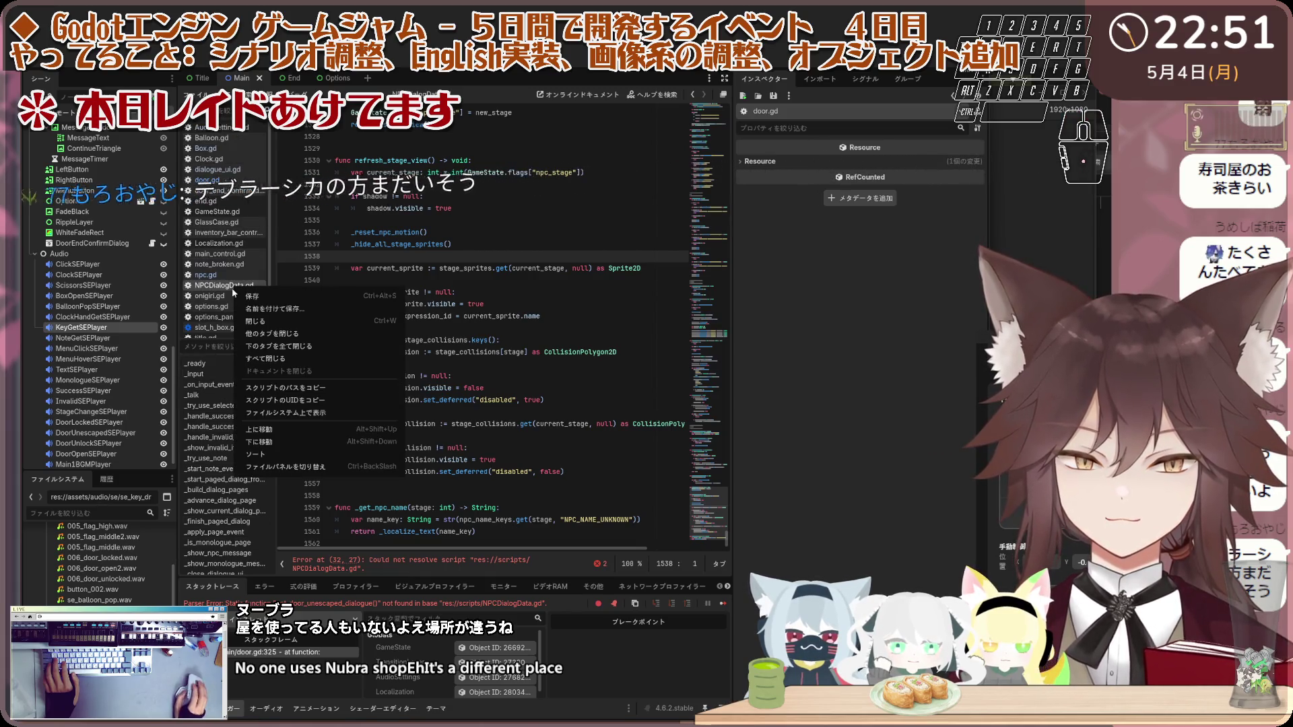
# Step: Copy NPCDialogData.gd's path and jump to the failing preload on door.gd line 32
pyautogui.click(322, 393)
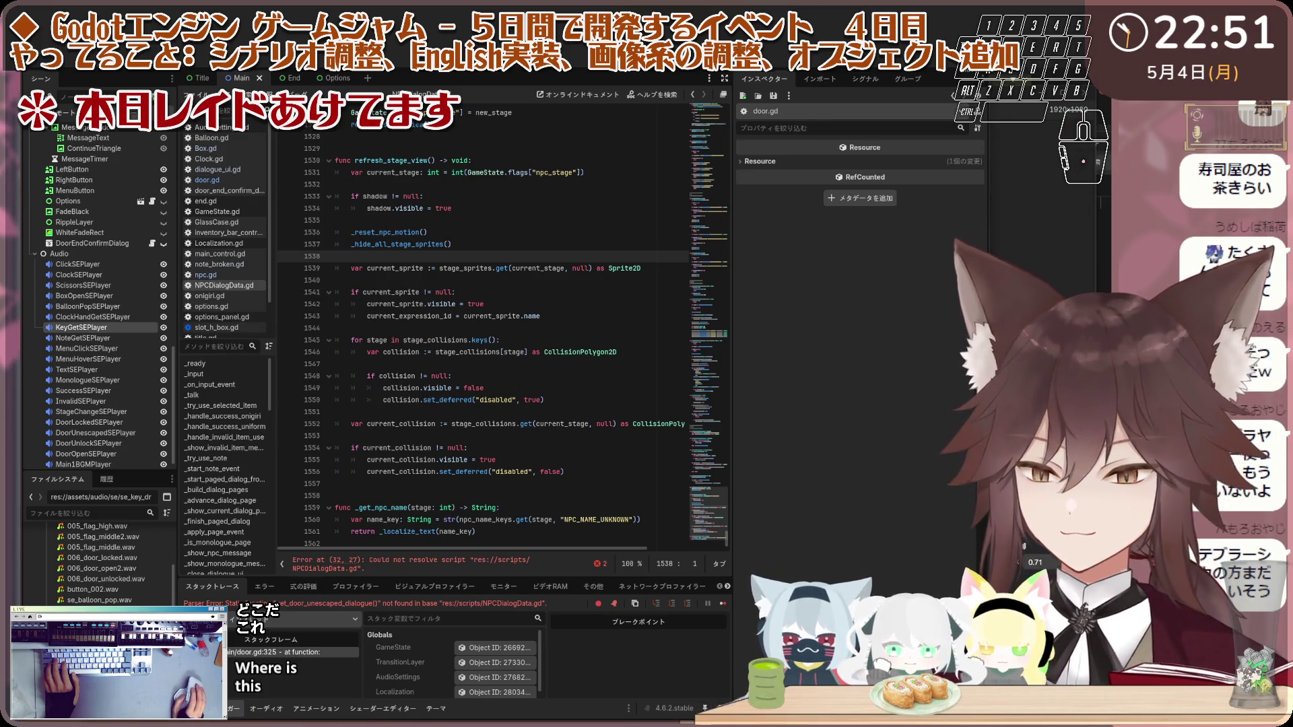
pyautogui.hotkey('ctrl', 'v')
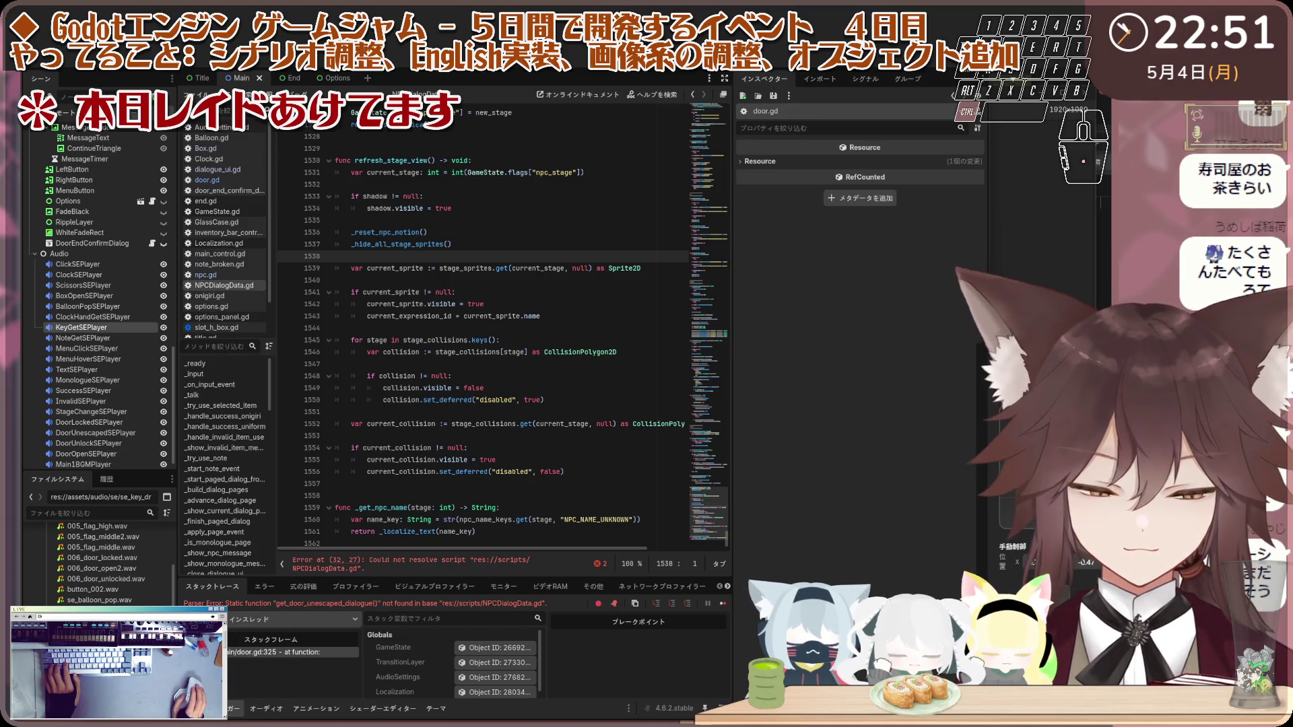
pyautogui.click(565, 571)
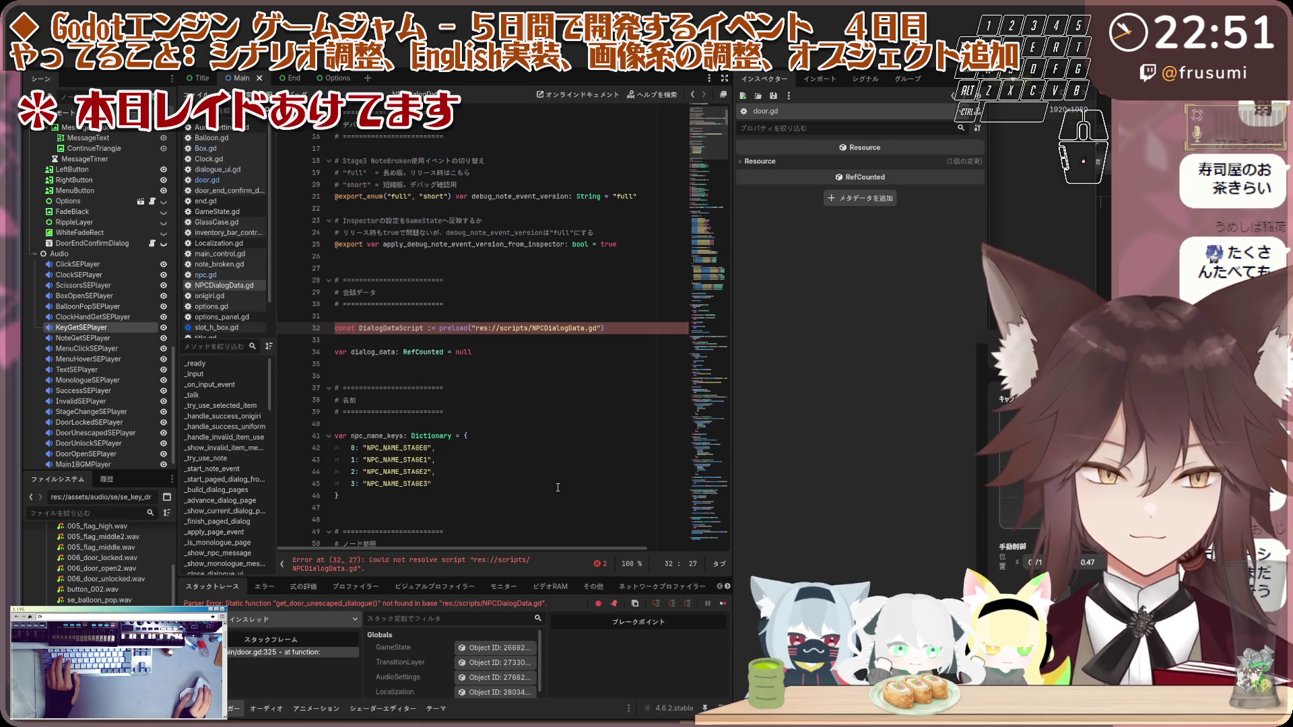
pyautogui.scroll(1, 557, 487)
pyautogui.scroll(-3, 558, 487)
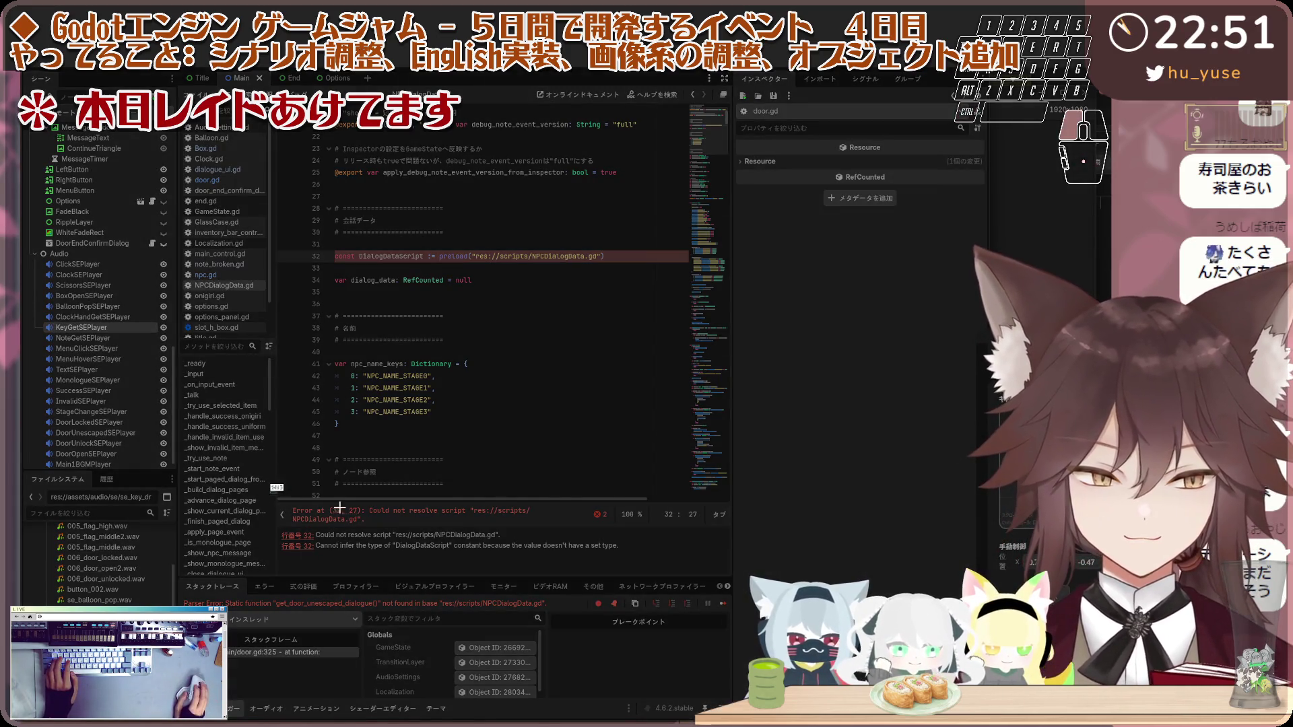
# Step: Capture a region screenshot of the error panel
pyautogui.moveTo(272, 494); pyautogui.dragTo(661, 550)
pyautogui.click(676, 567)
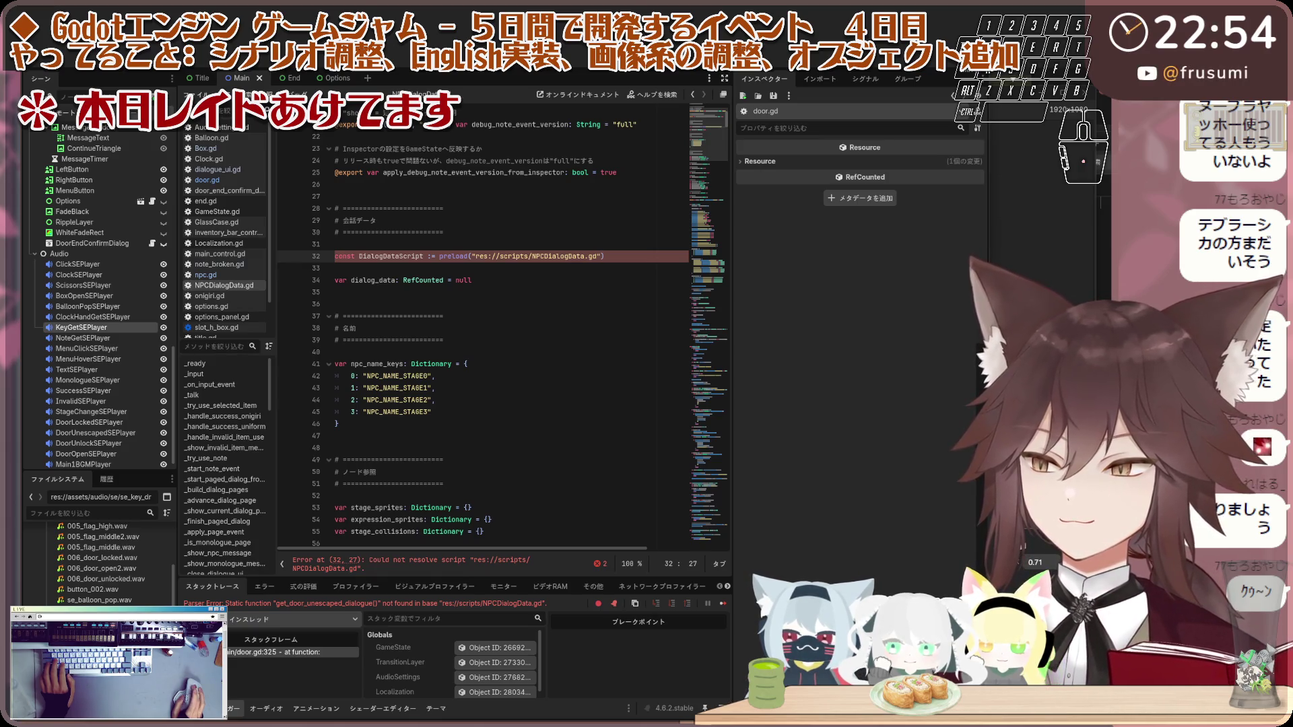
pyautogui.click(158, 62)
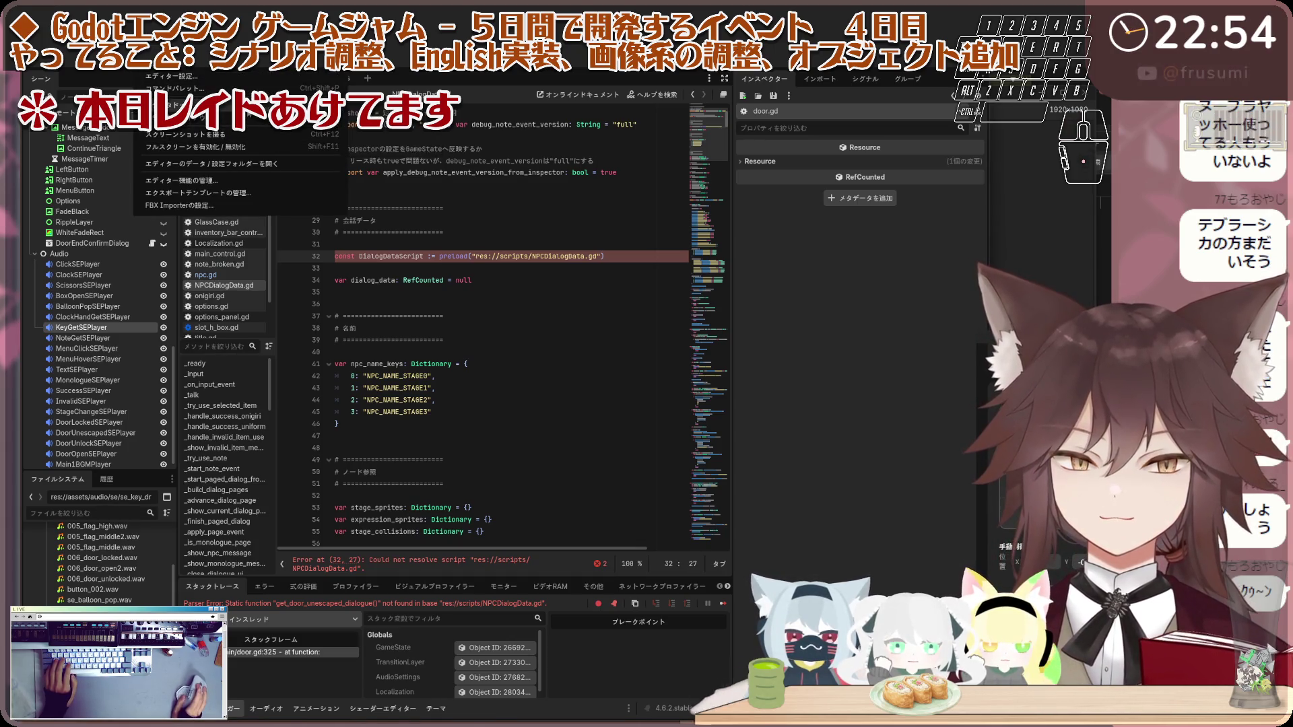
# Step: Download and install the 4.6.2.stable export templates from the best mirror, continuing in the background
pyautogui.moveTo(195, 124)
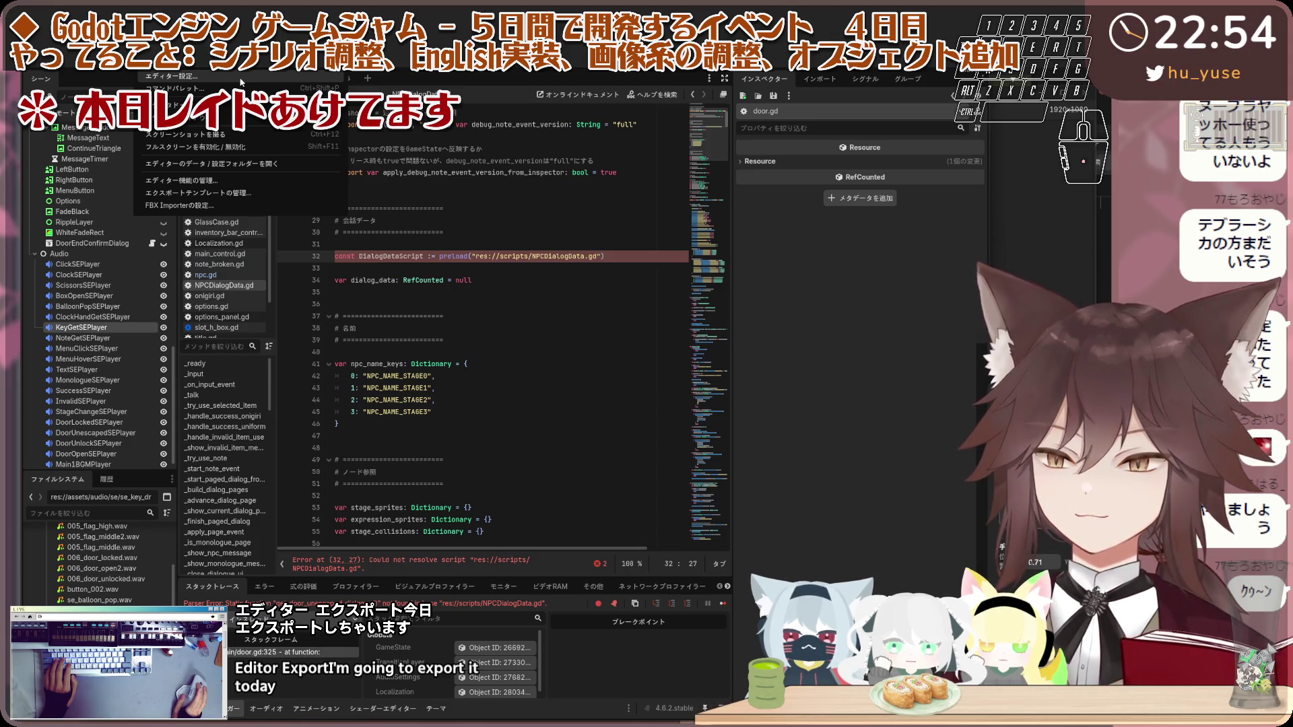
pyautogui.click(248, 193)
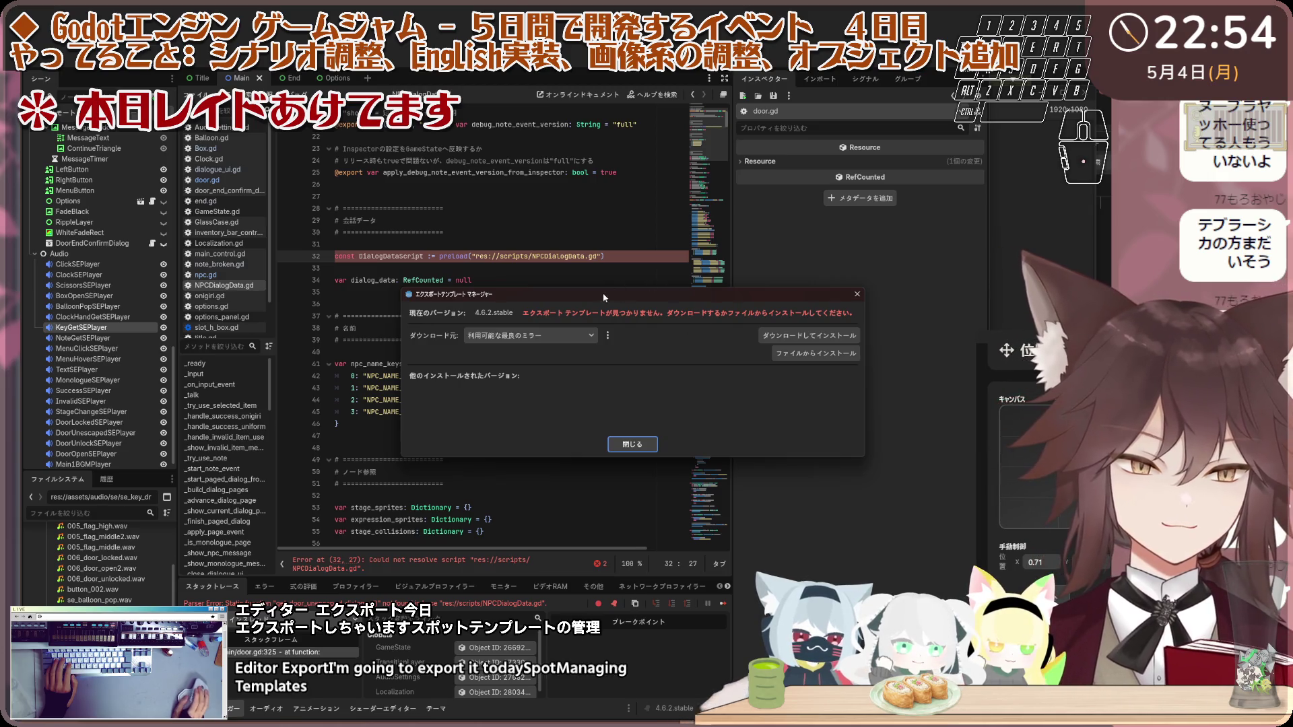
pyautogui.moveTo(584, 291); pyautogui.dragTo(381, 206)
pyautogui.click(391, 250)
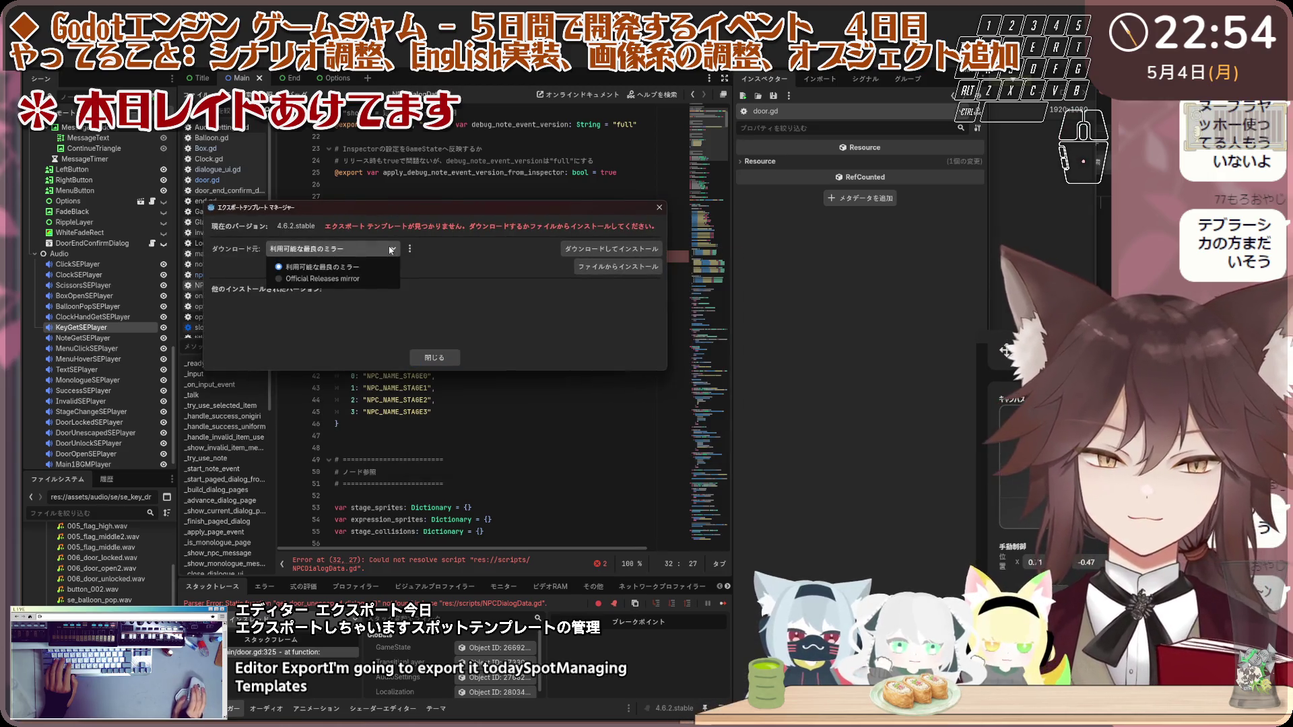
pyautogui.click(391, 250)
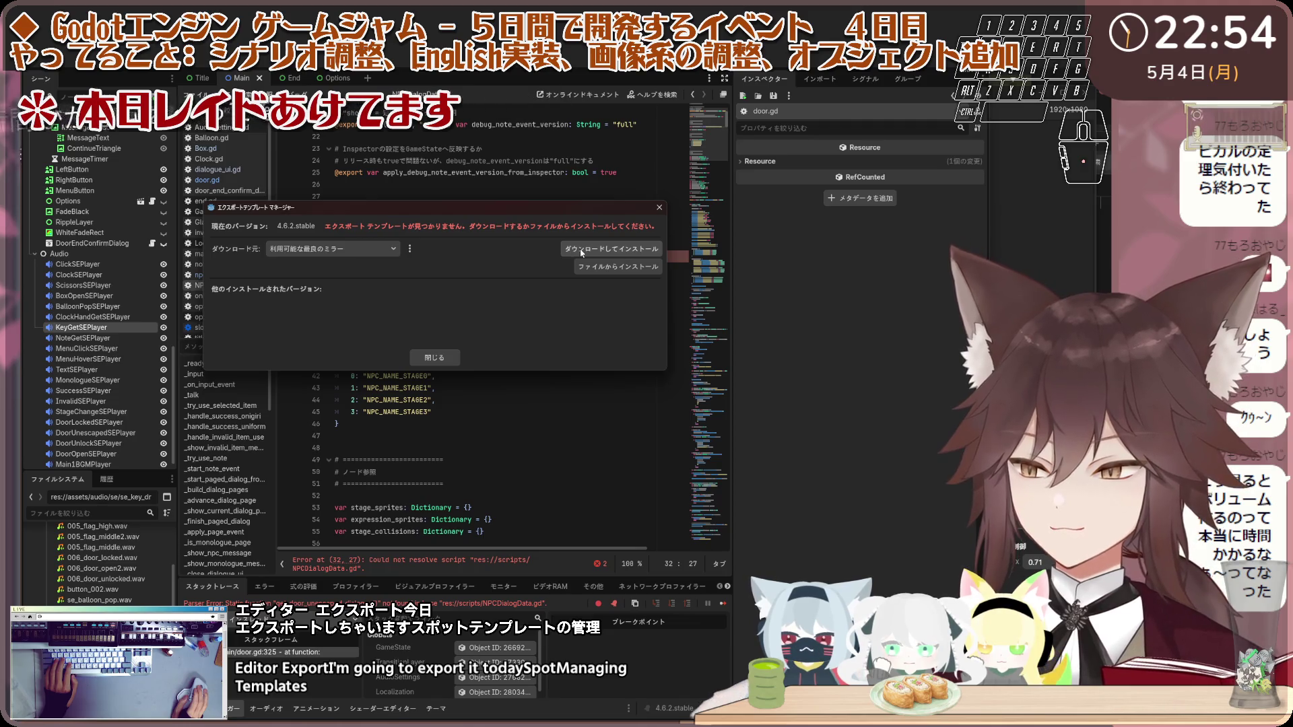
pyautogui.click(363, 251)
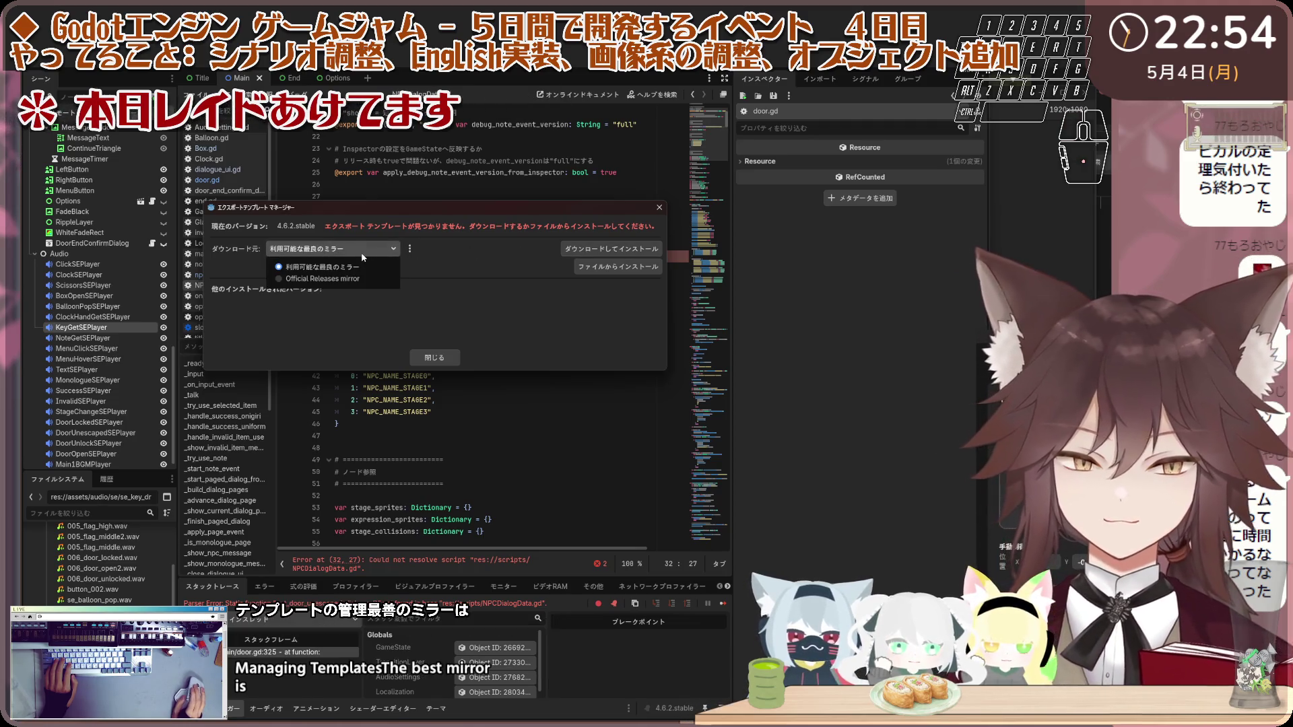
pyautogui.click(363, 267)
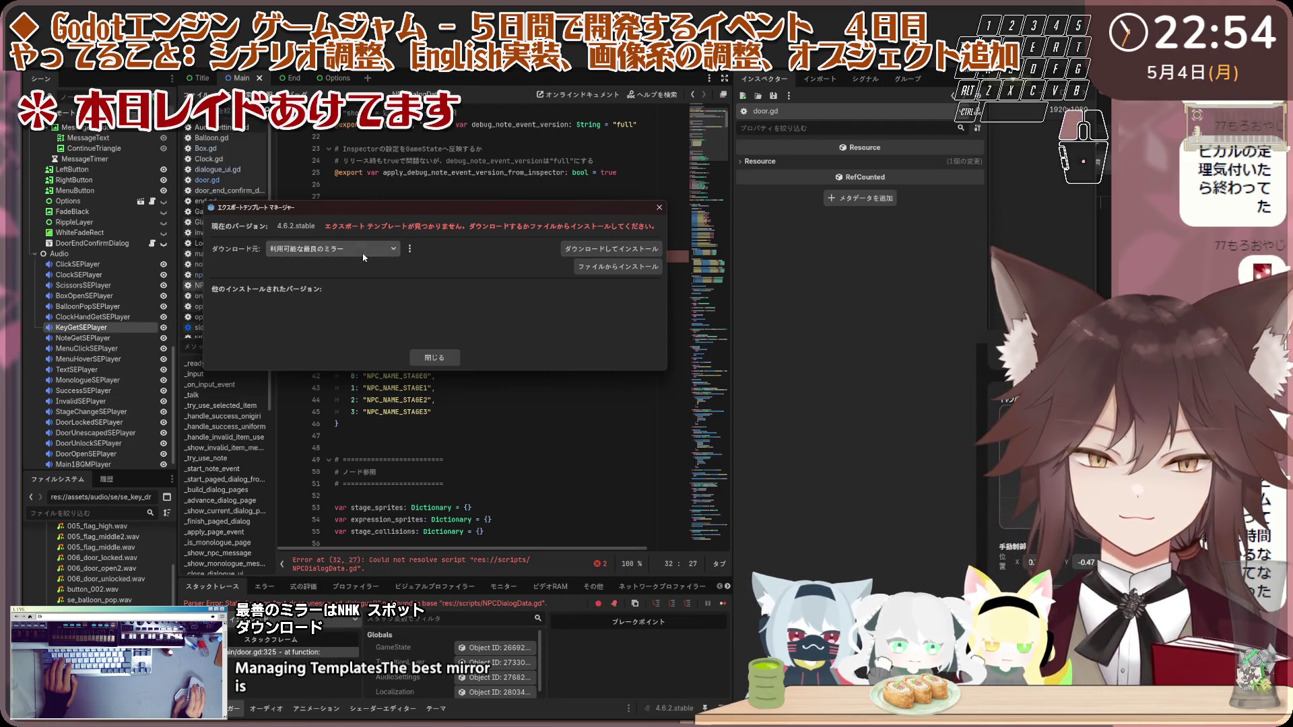
pyautogui.click(574, 253)
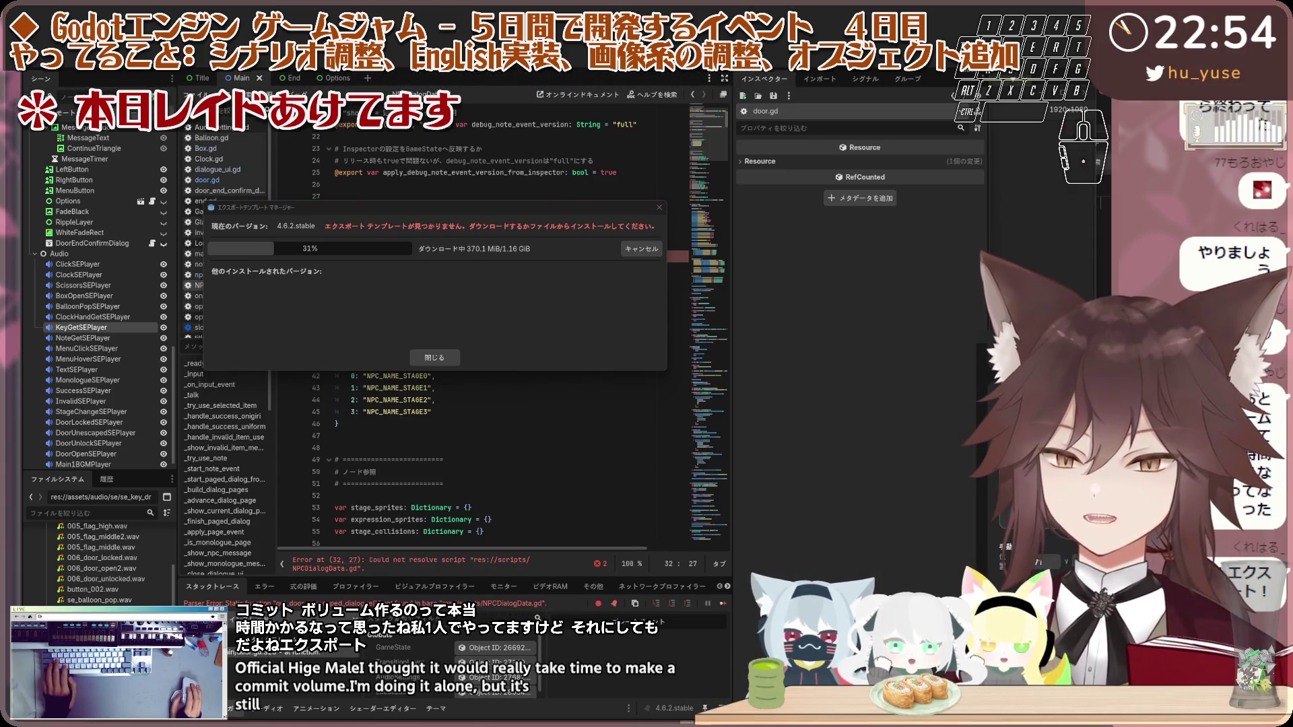
pyautogui.click(449, 363)
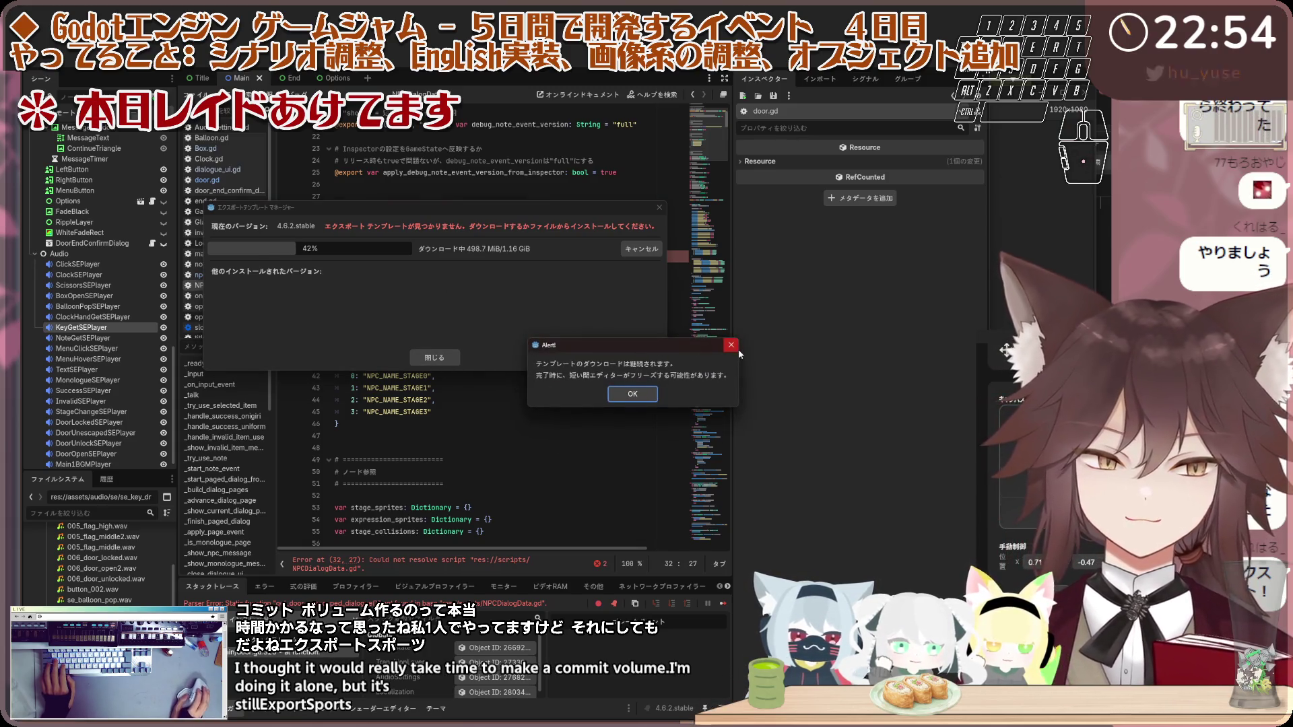
pyautogui.click(633, 395)
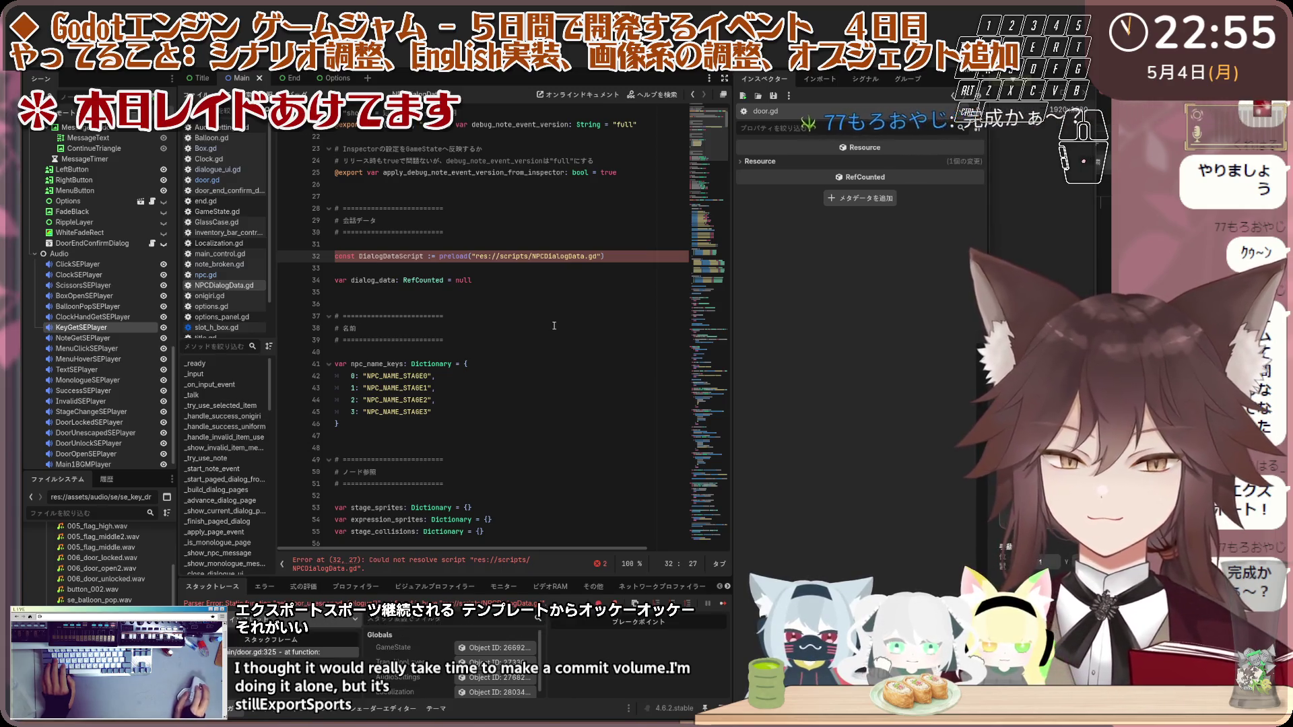
# Step: Open npc.gd and expand the error list flagging NPCDialogData as undeclared
pyautogui.click(446, 316)
pyautogui.click(205, 275)
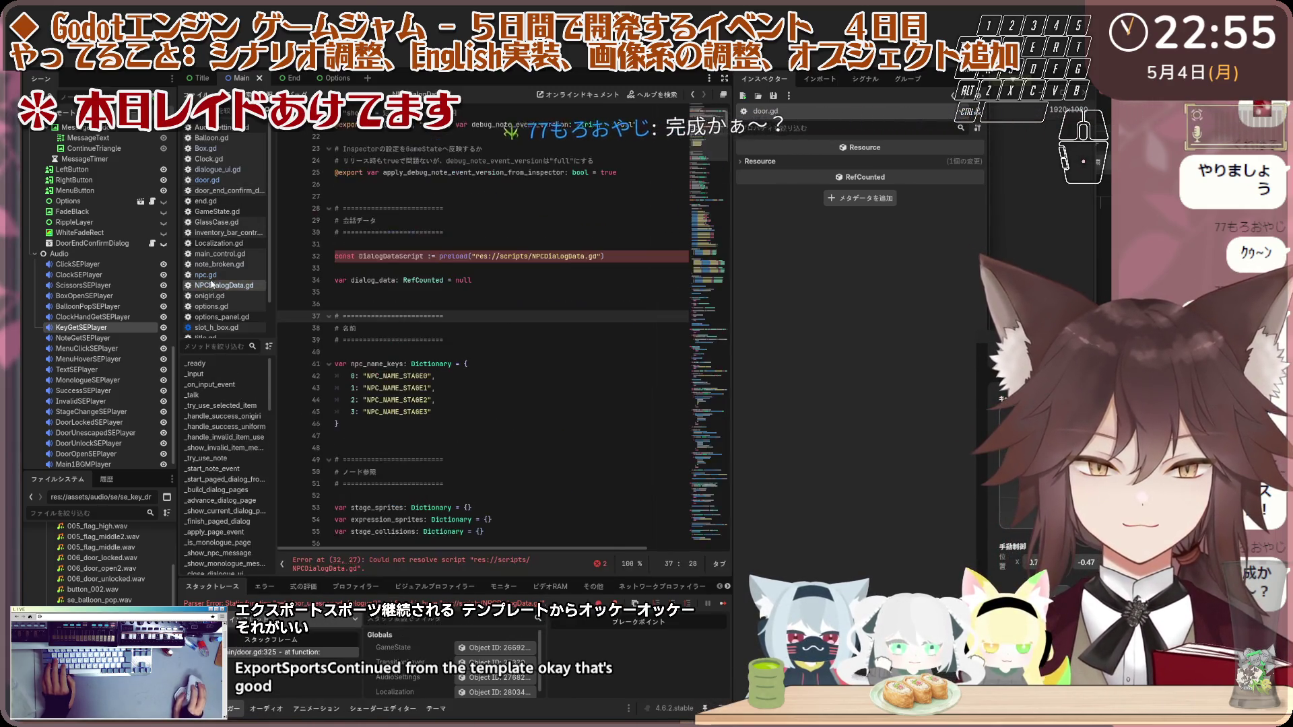
pyautogui.hotkey('ctrl', 'a')
pyautogui.click(547, 255)
pyautogui.scroll(-9, 552, 249)
pyautogui.click(562, 245)
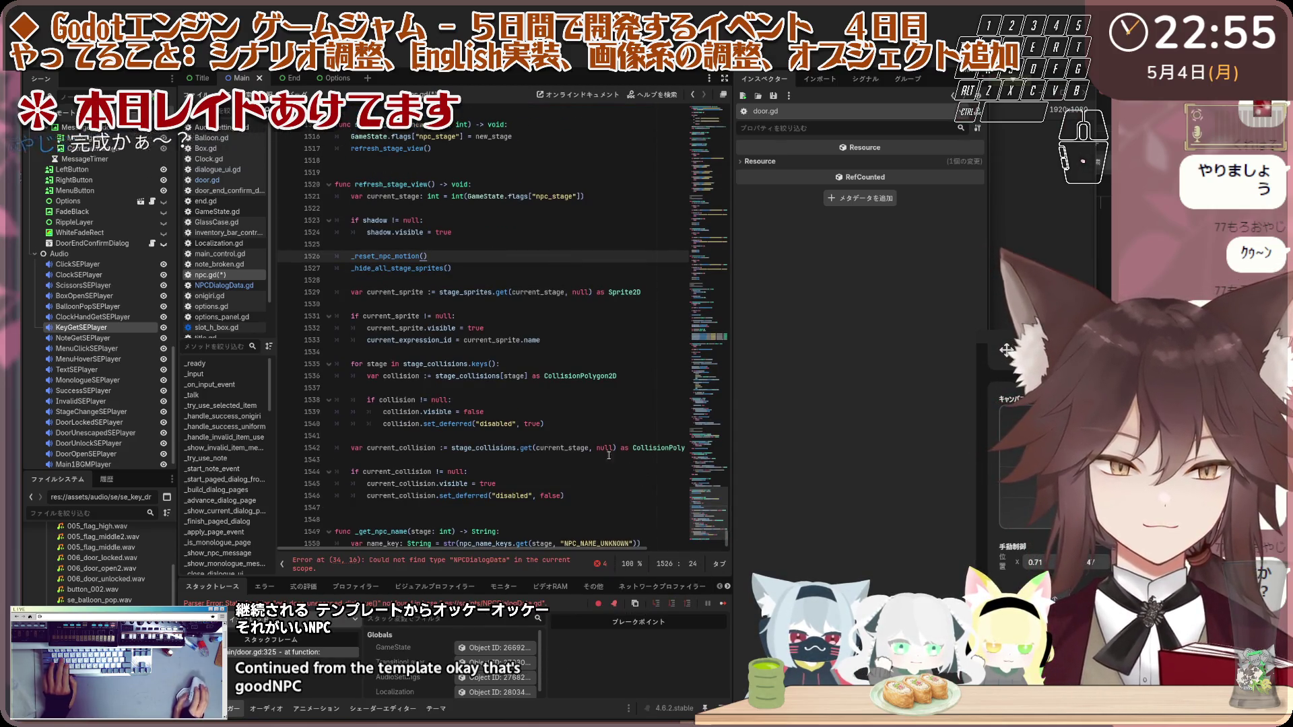
pyautogui.click(598, 564)
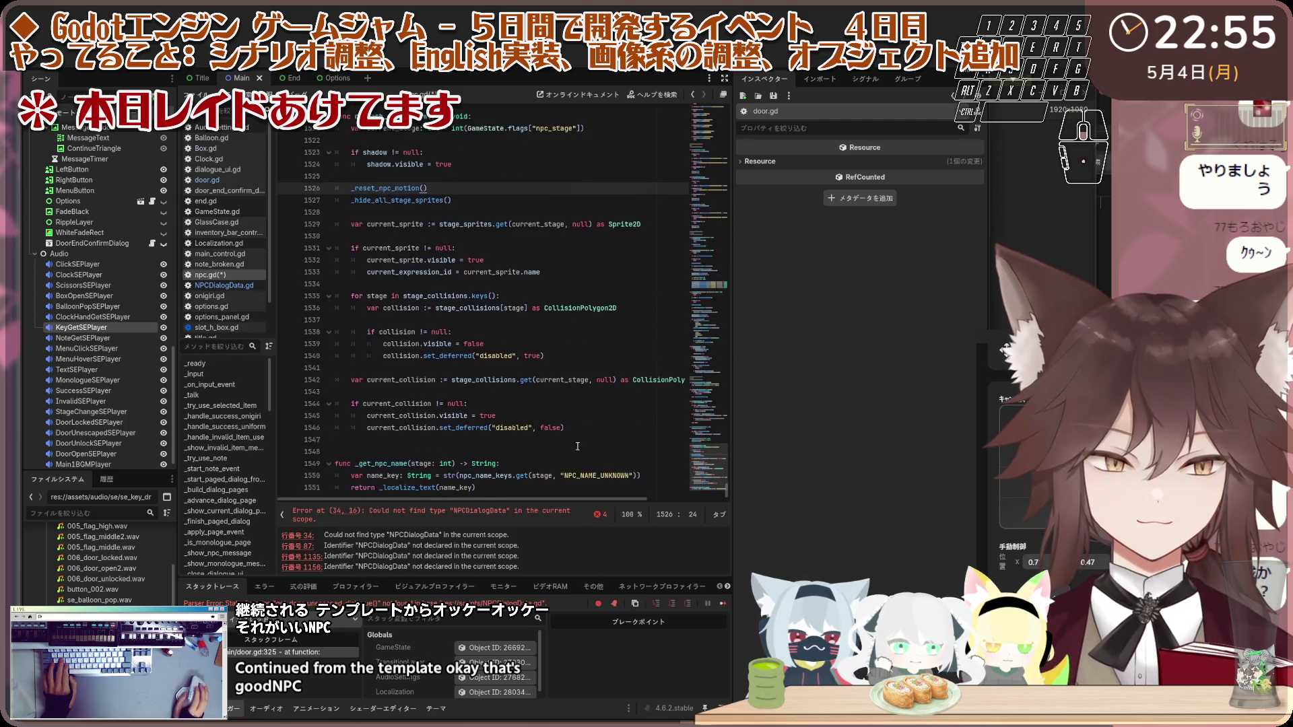
# Step: Go to line 1544 of npc.gd, then stop the running game and relaunch it with F5
pyautogui.click(564, 408)
pyautogui.hotkey('ctrl', 'a')
pyautogui.press('Right')
pyautogui.press('F8')
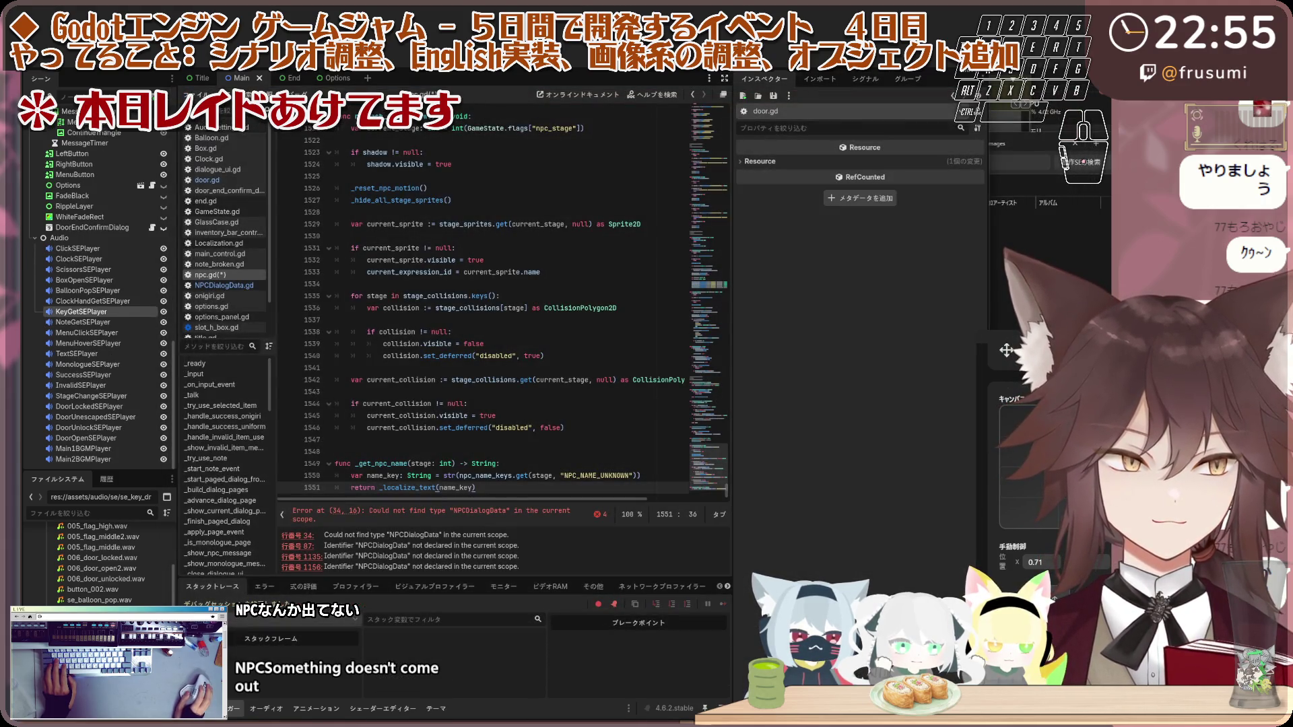
pyautogui.press('F5')
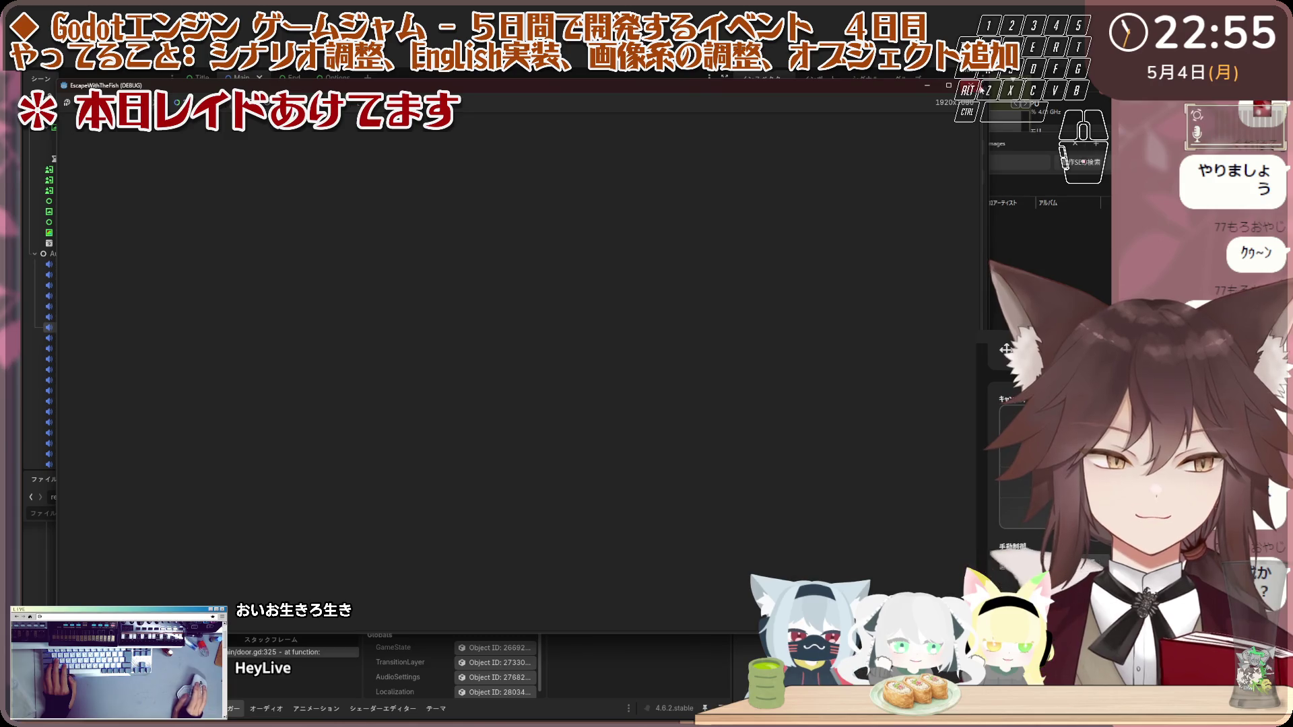
# Step: Stop and rerun the game with F5, then collapse and re-expand the error list
pyautogui.press('F8')
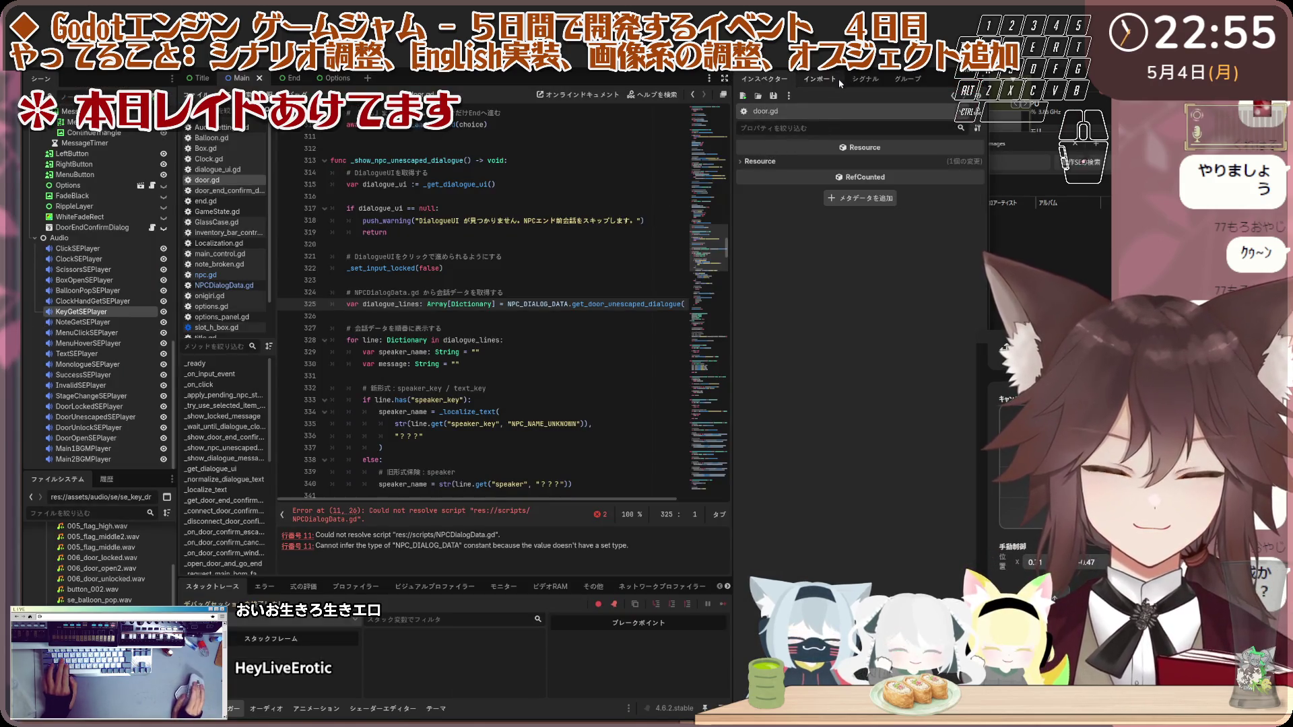
pyautogui.press('F5')
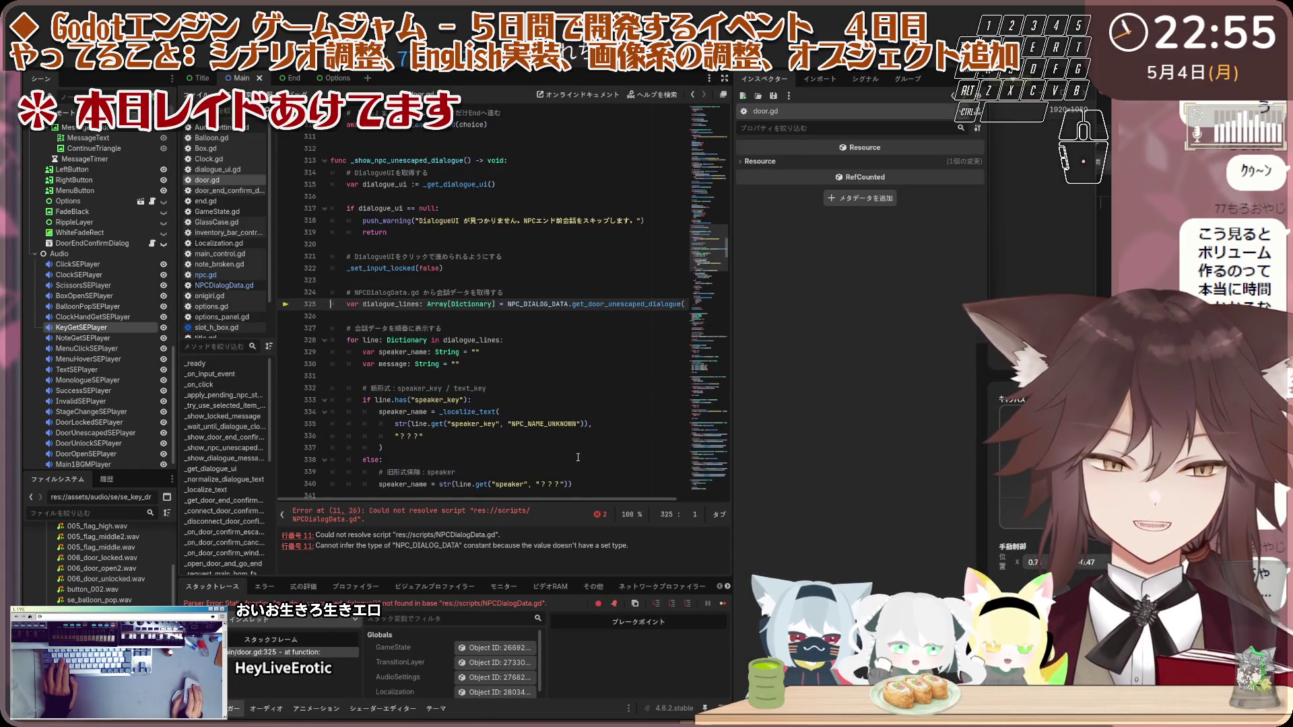
pyautogui.click(596, 512)
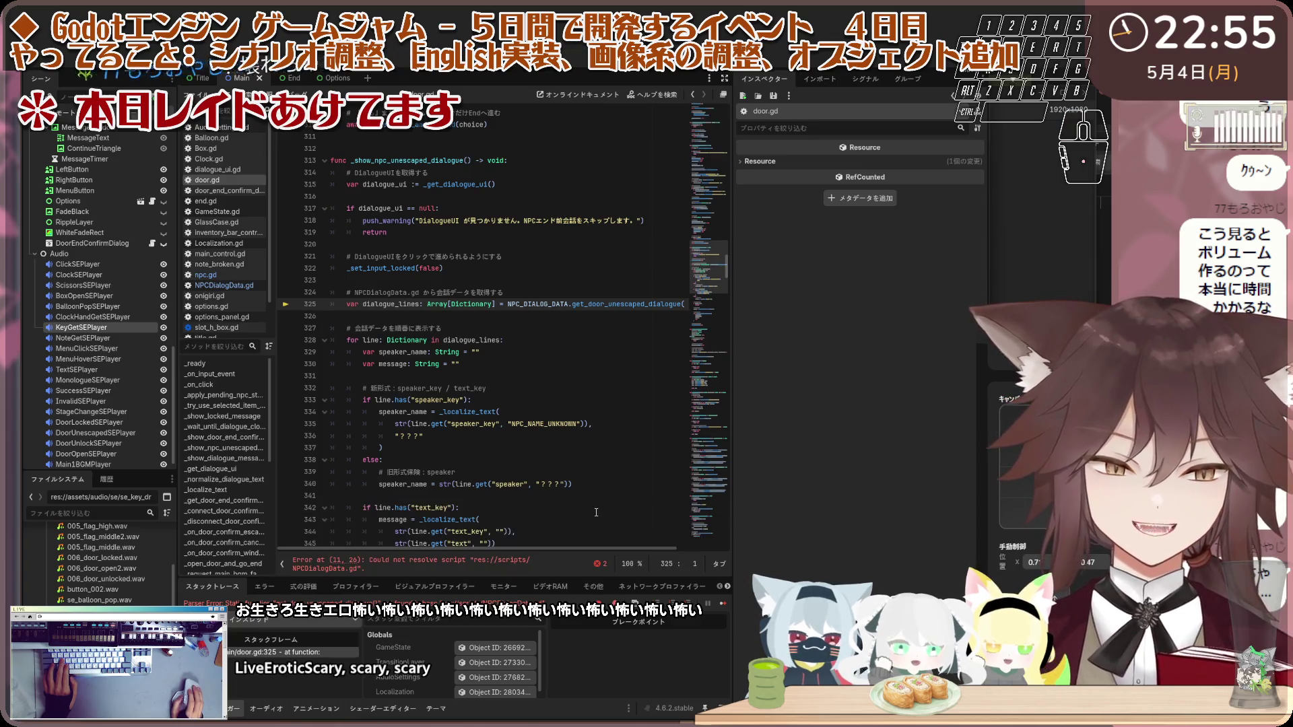
pyautogui.click(600, 564)
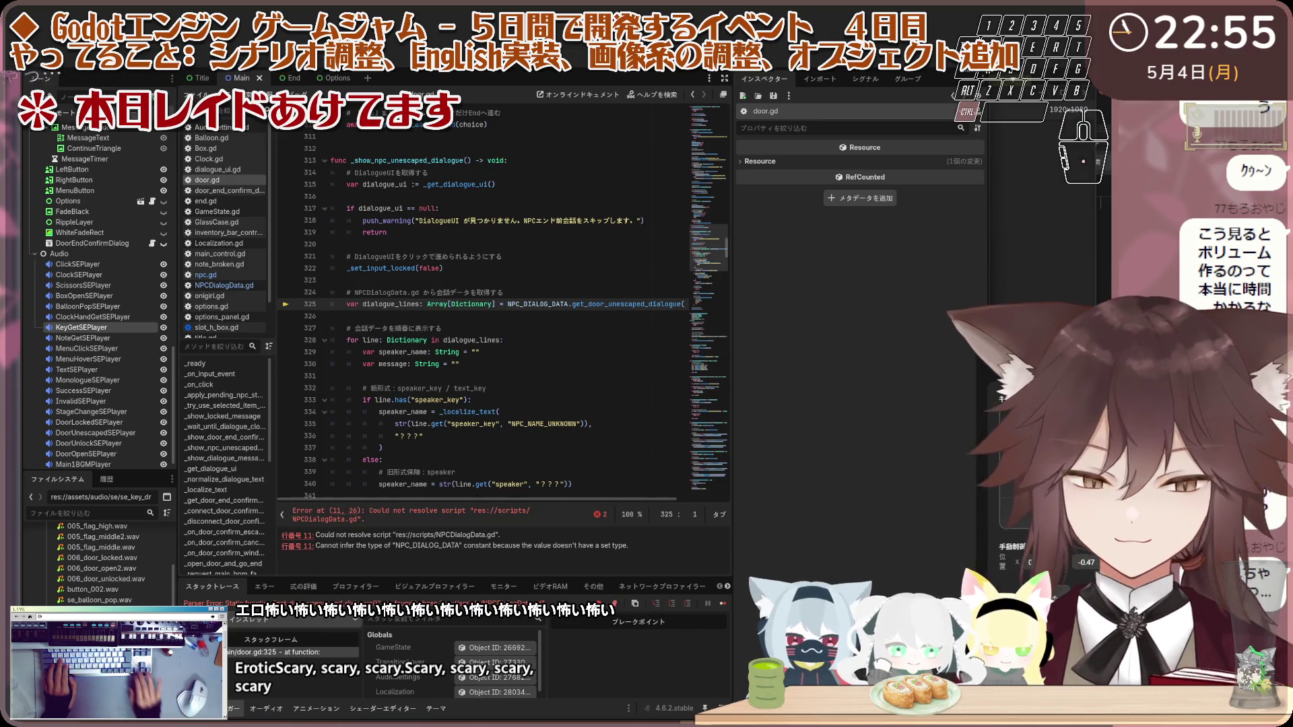
# Step: Screenshot the door.gd preload error panel, then open NPCDialogData.gd by filtering scripts for 'dial'
pyautogui.press('Print')
pyautogui.moveTo(276, 500)
pyautogui.mouseDown()
pyautogui.moveTo(636, 559)
pyautogui.moveTo(659, 576)
pyautogui.mouseUp()
pyautogui.click(745, 580)
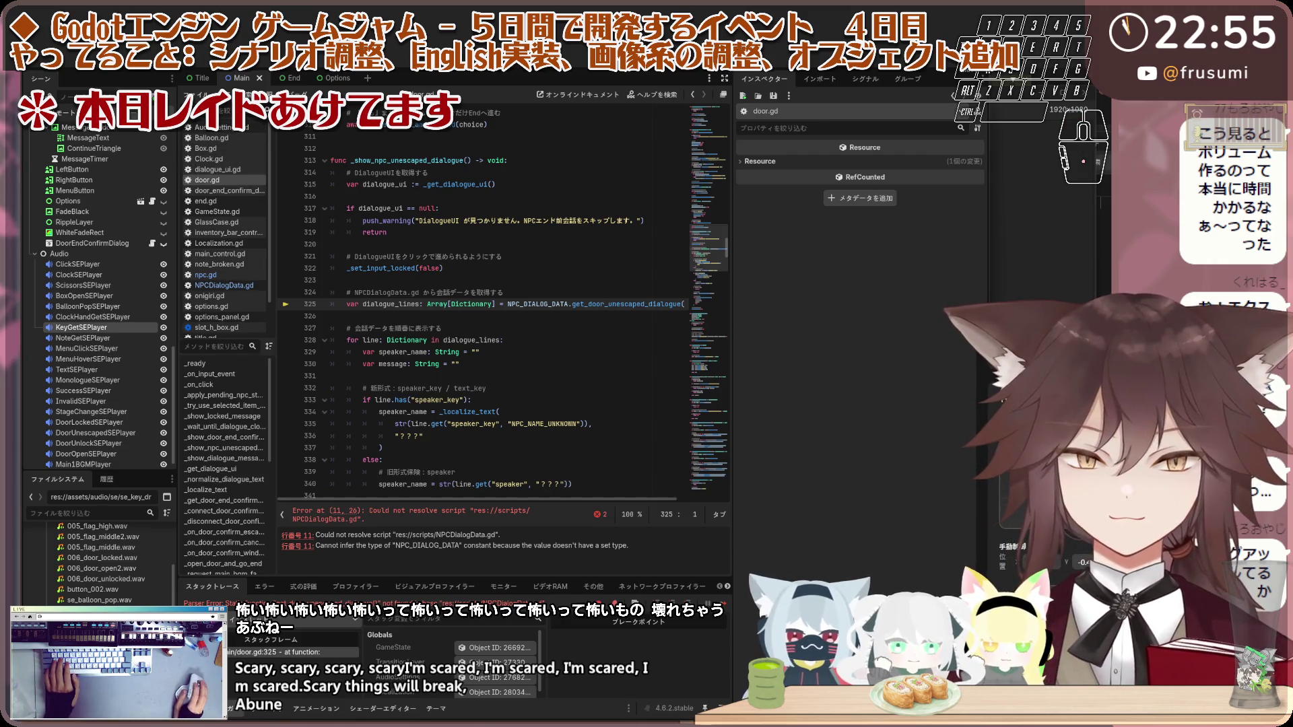
pyautogui.write('dial')
pyautogui.press('Return')
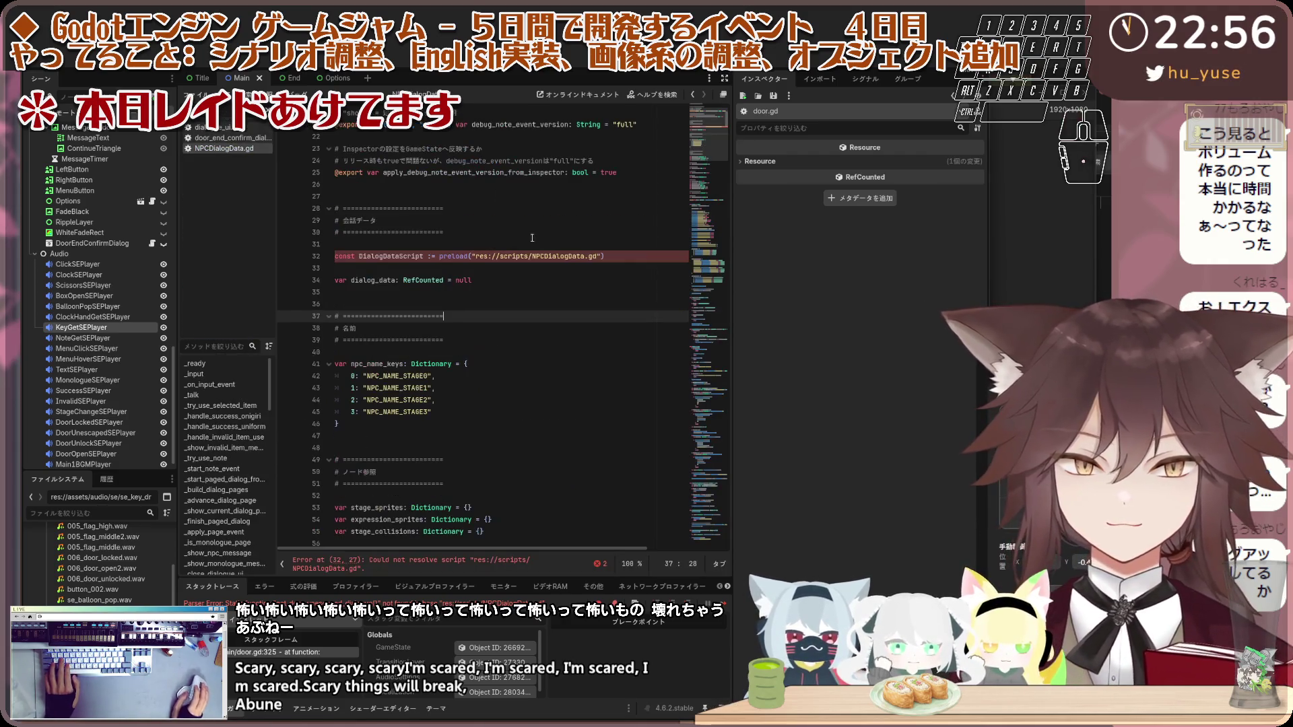
# Step: Return to error line 32, put the caret at line 42's end and save with Ctrl+S
pyautogui.hotkey('ctrl', 'a')
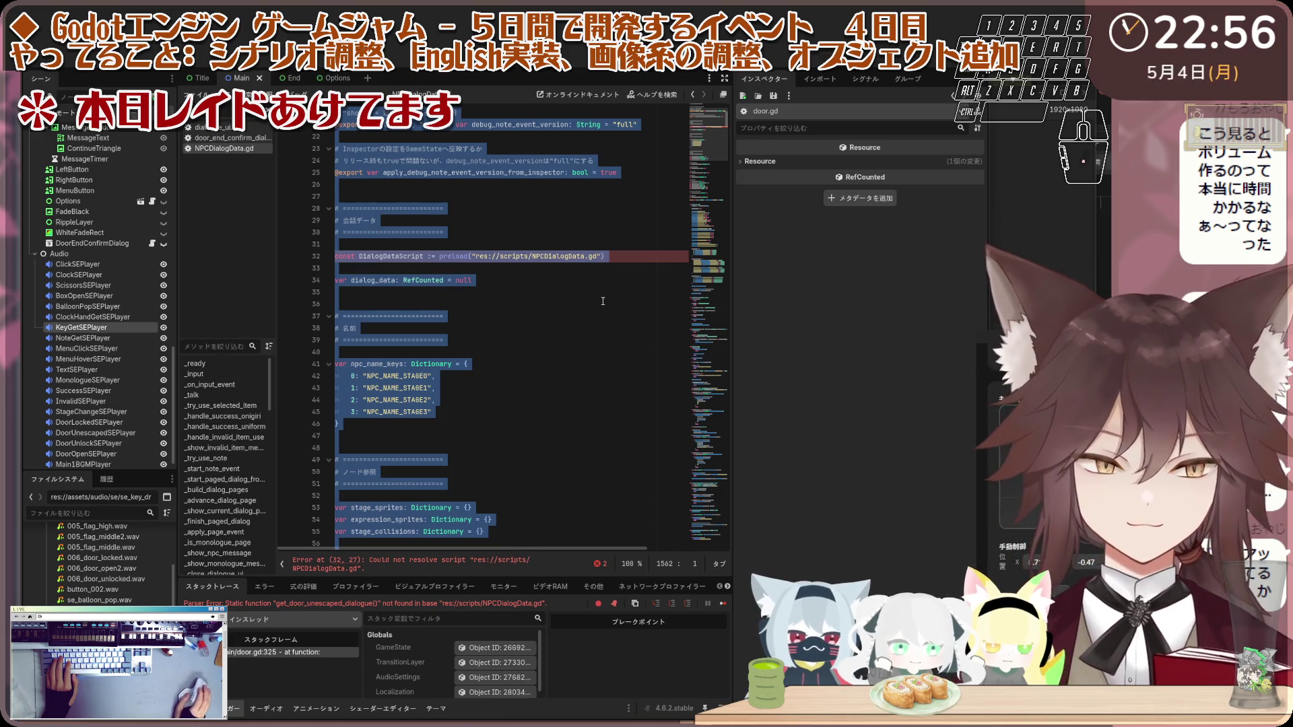
pyautogui.click(364, 559)
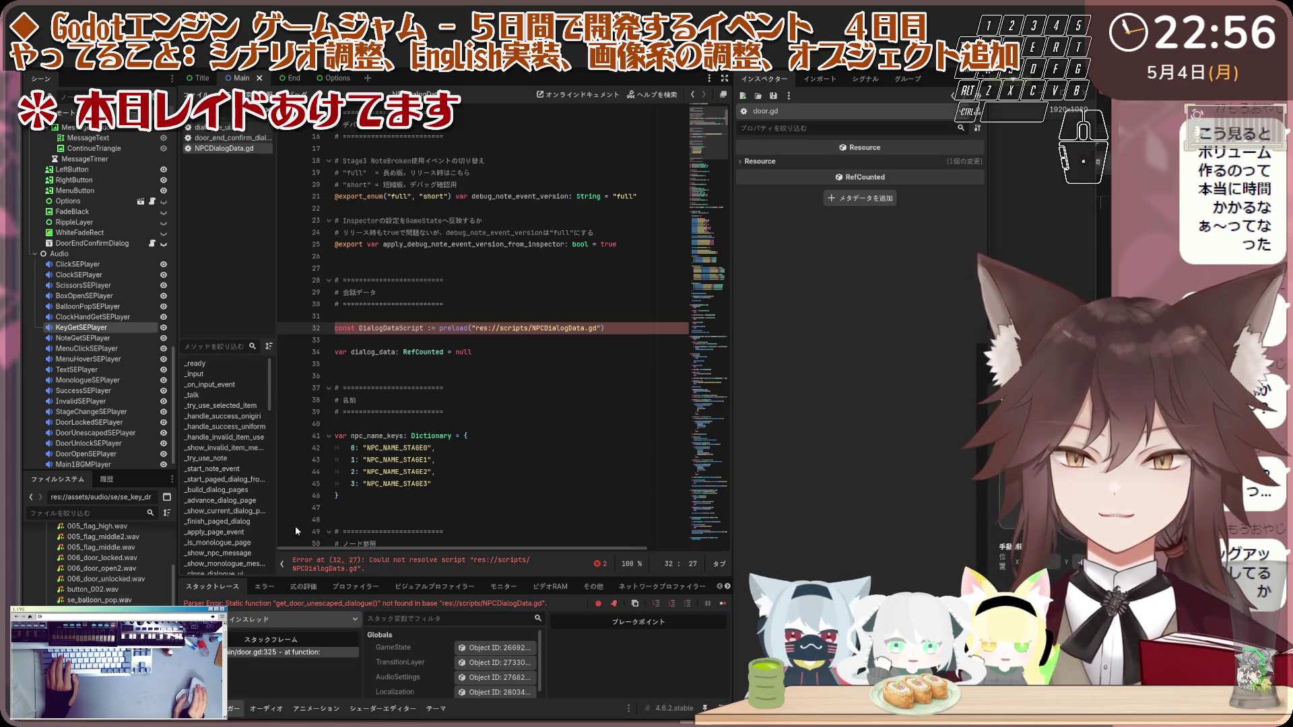
pyautogui.click(491, 445)
pyautogui.hotkey('ctrl', 's')
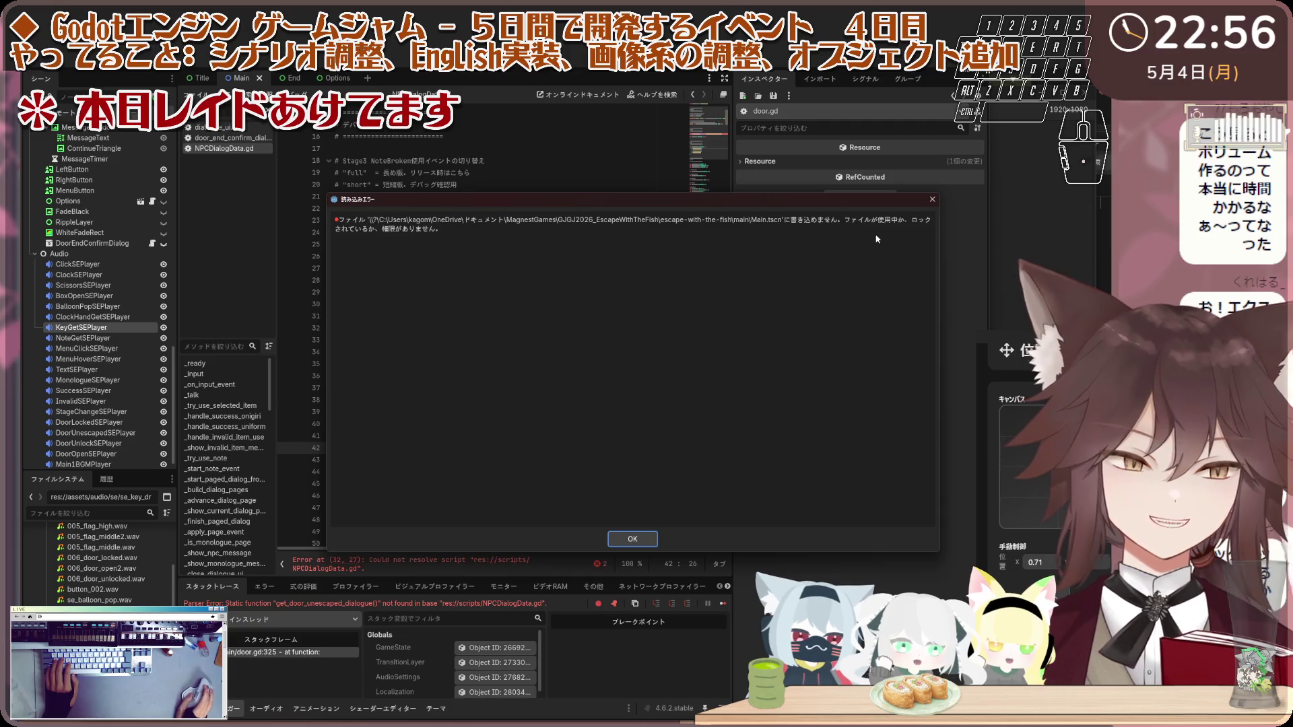
# Step: Dismiss the Main.tscn file-in-use error, retry saving, and dismiss the repeated error
pyautogui.click(932, 200)
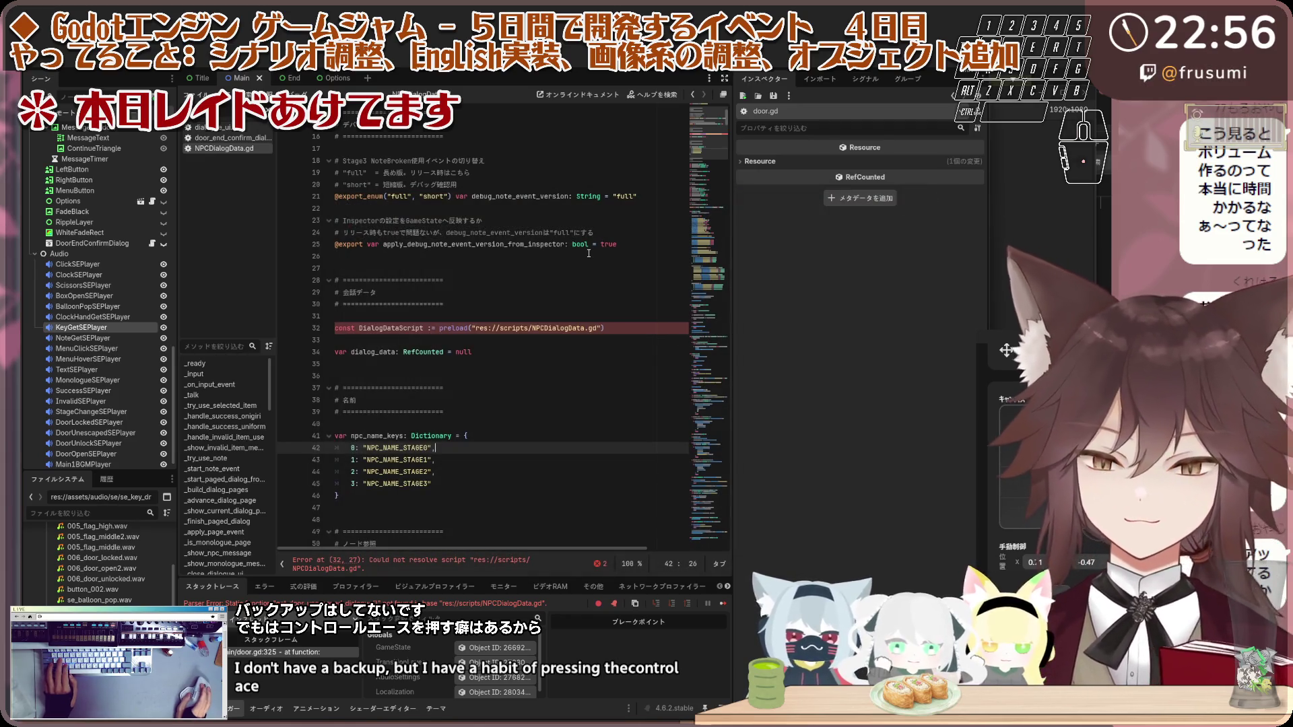
pyautogui.hotkey('ctrl', 's')
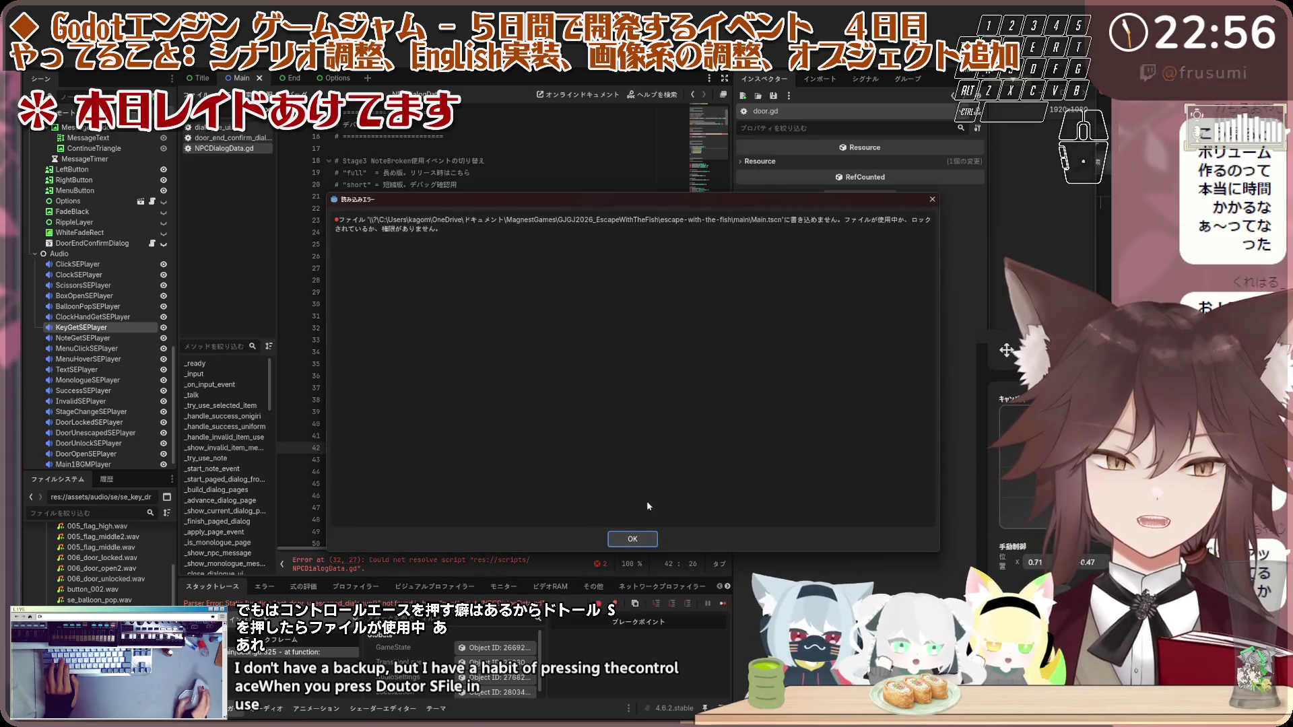
pyautogui.click(632, 539)
# Step: Verify the 4.6.2.stable export templates are installed, then dismiss the lingering Main.tscn write error
pyautogui.click(155, 61)
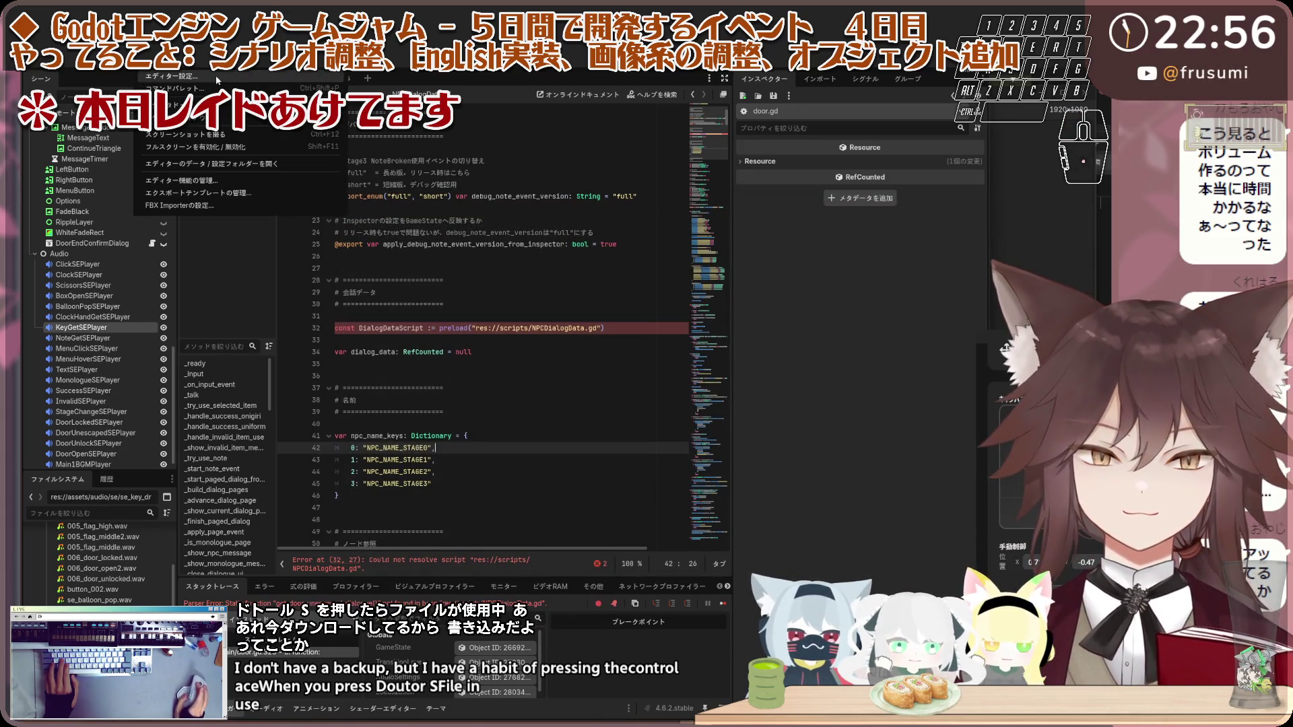
pyautogui.click(235, 192)
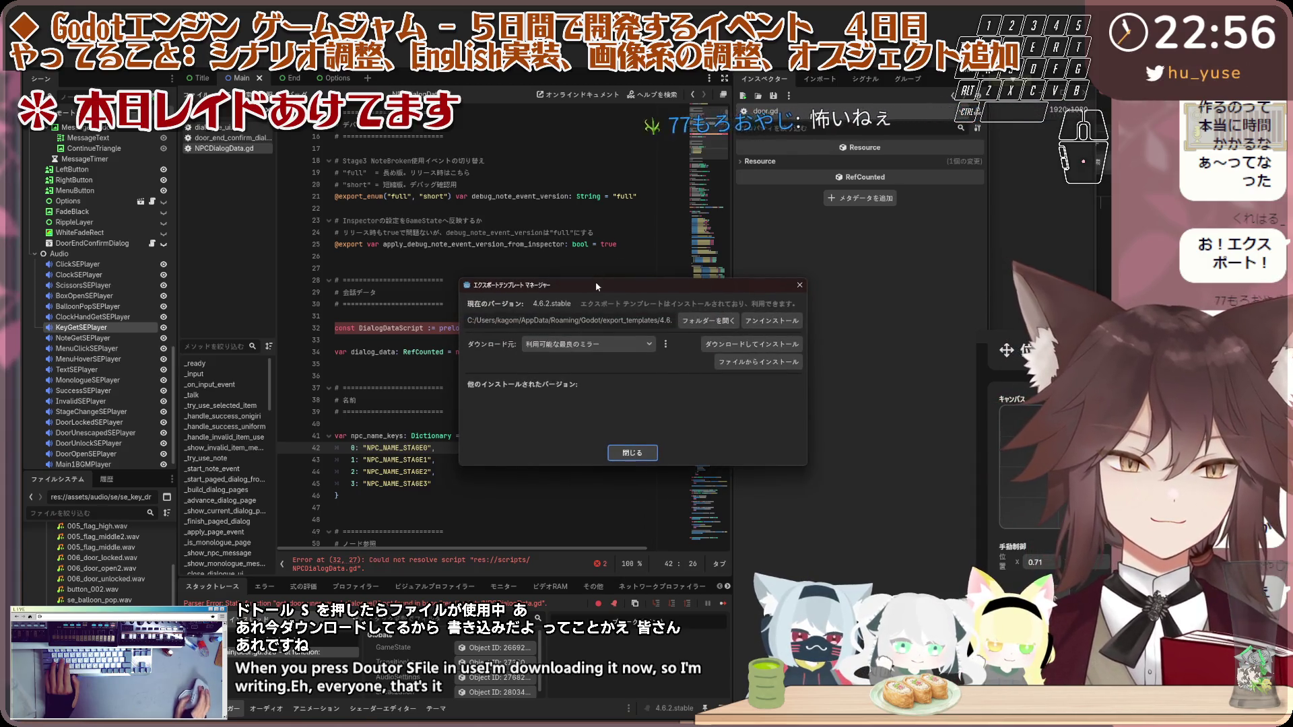
pyautogui.moveTo(596, 282); pyautogui.dragTo(378, 164)
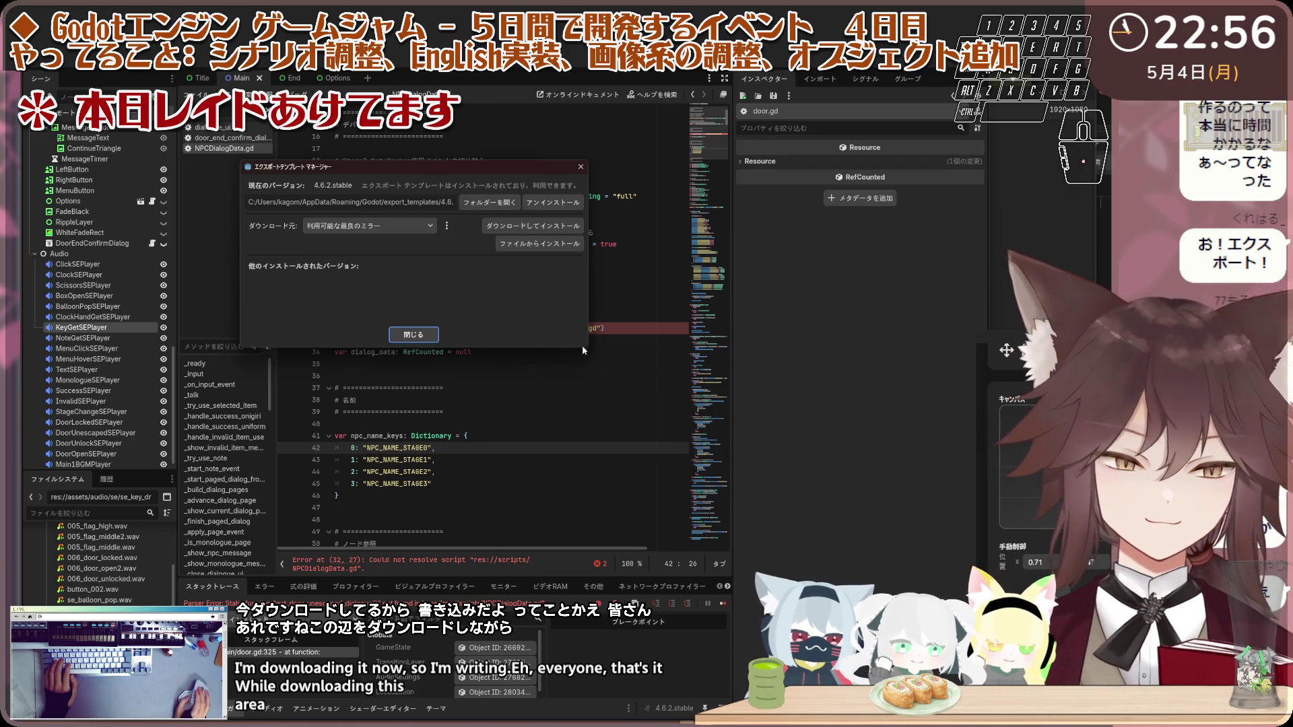
pyautogui.press('Escape')
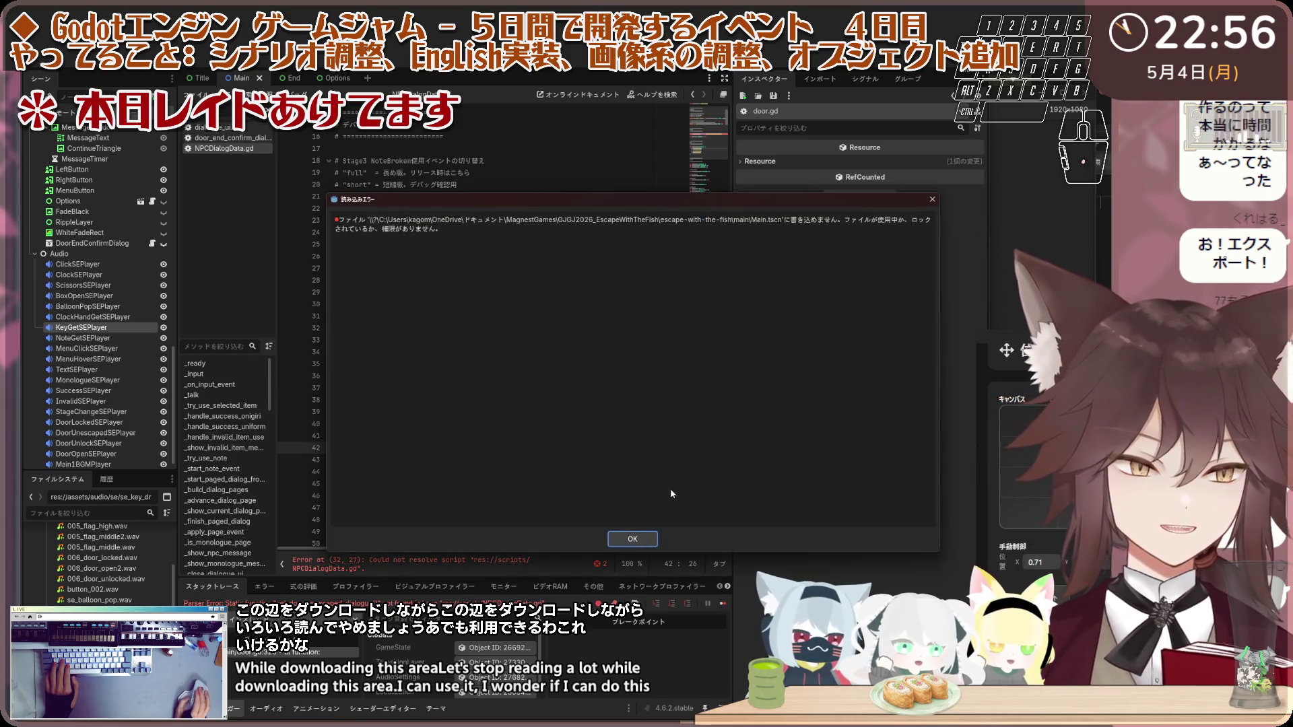
pyautogui.click(637, 542)
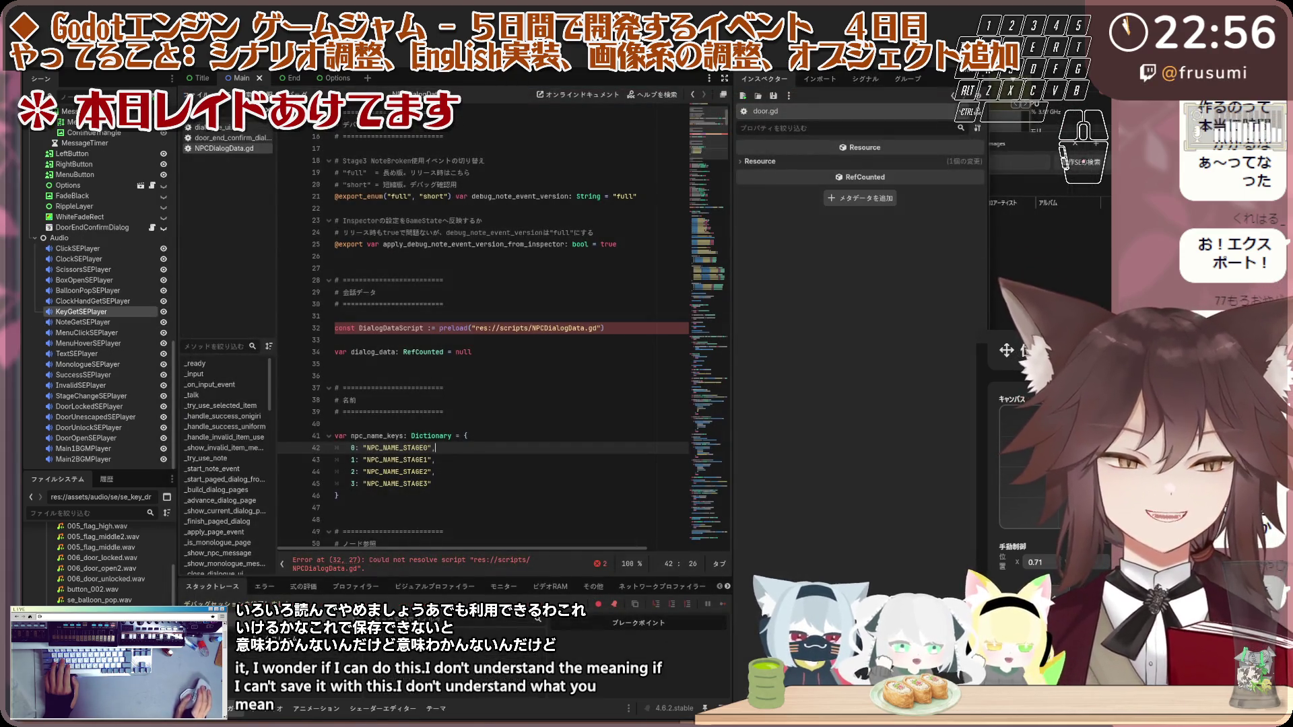
pyautogui.click(380, 292)
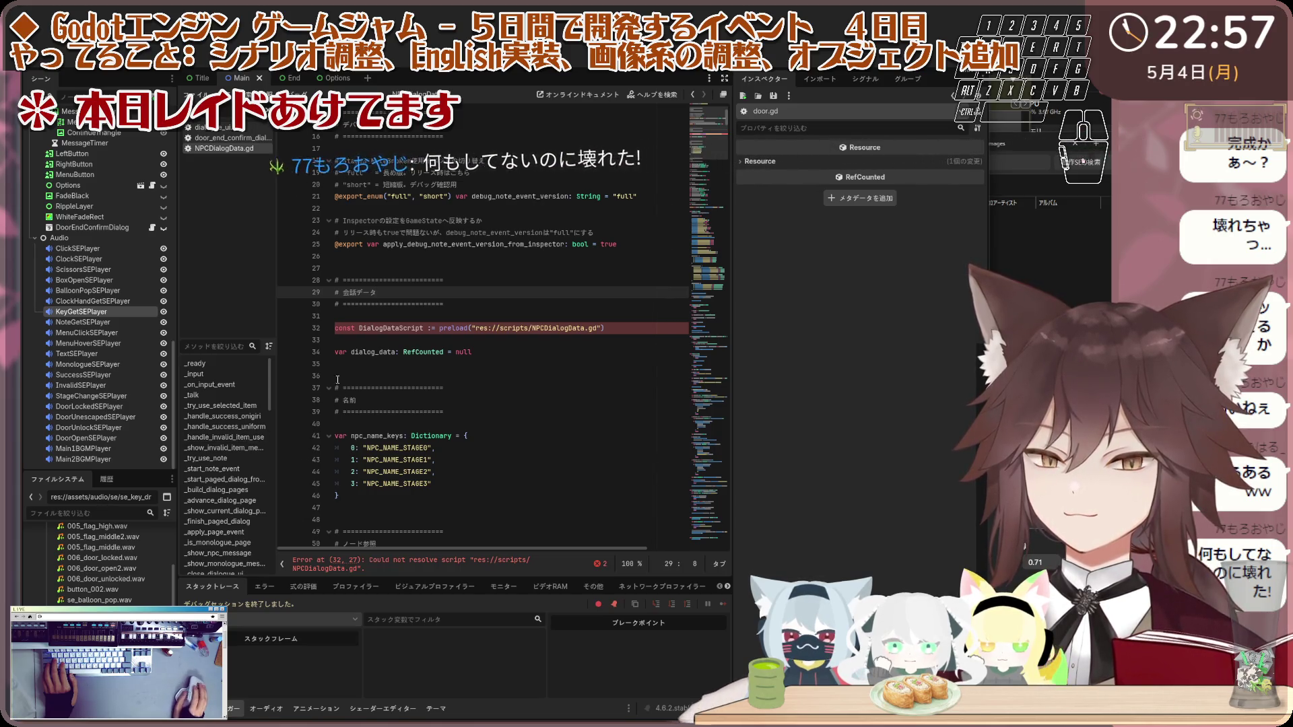
# Step: Filter the script list for 'door' and open door.gd, placing the caret at line 319
pyautogui.hotkey('ctrl', 'a')
pyautogui.press('BackSpace')
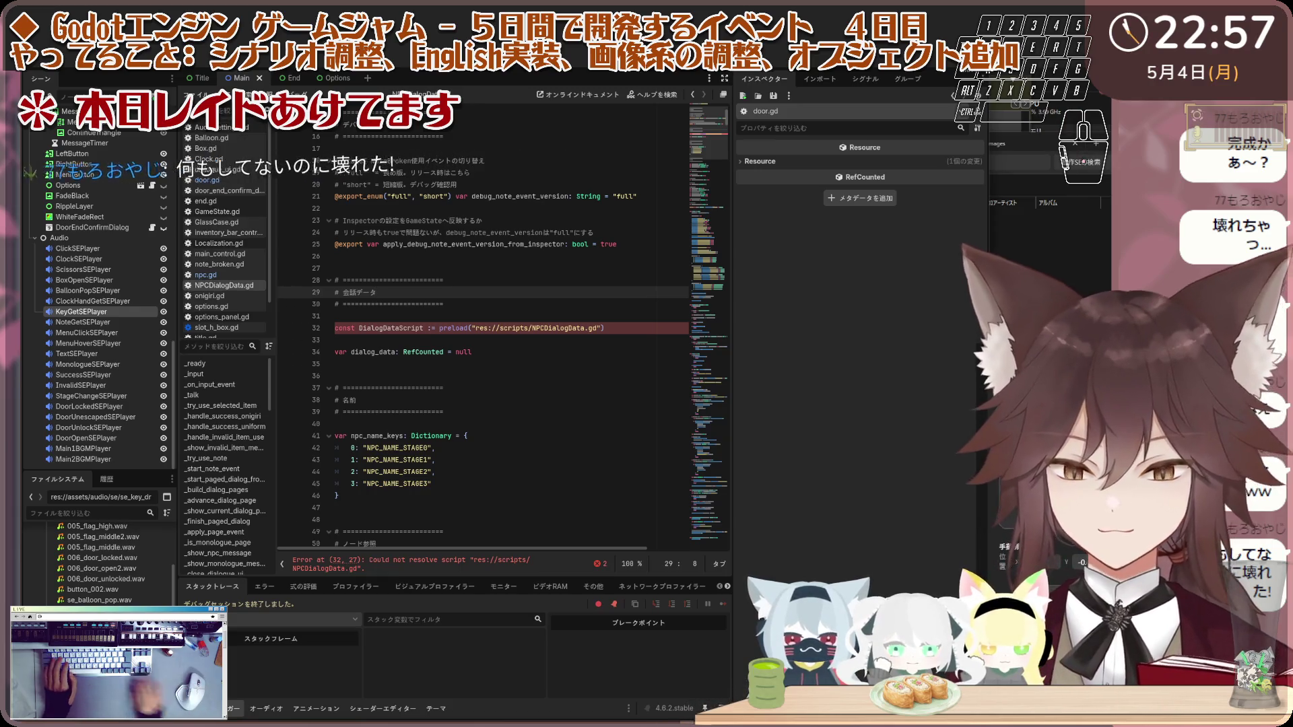
pyautogui.write('door')
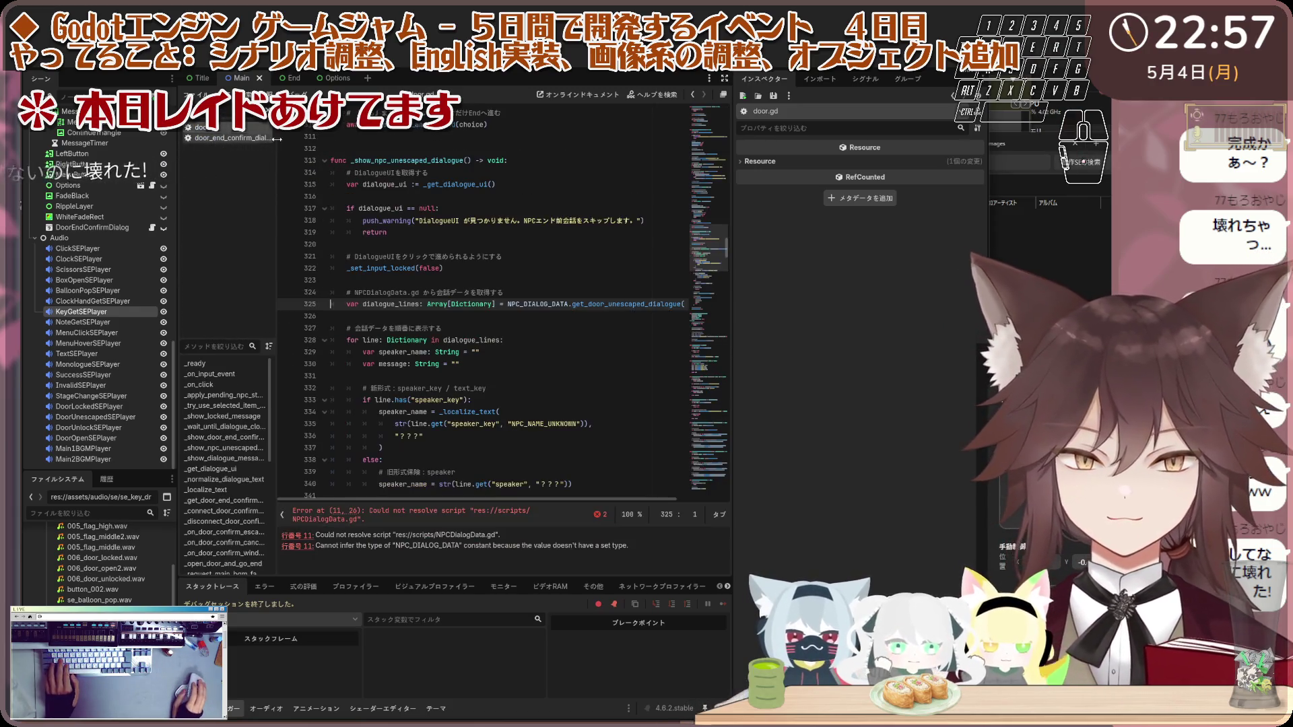
pyautogui.hotkey('ctrl', 'a')
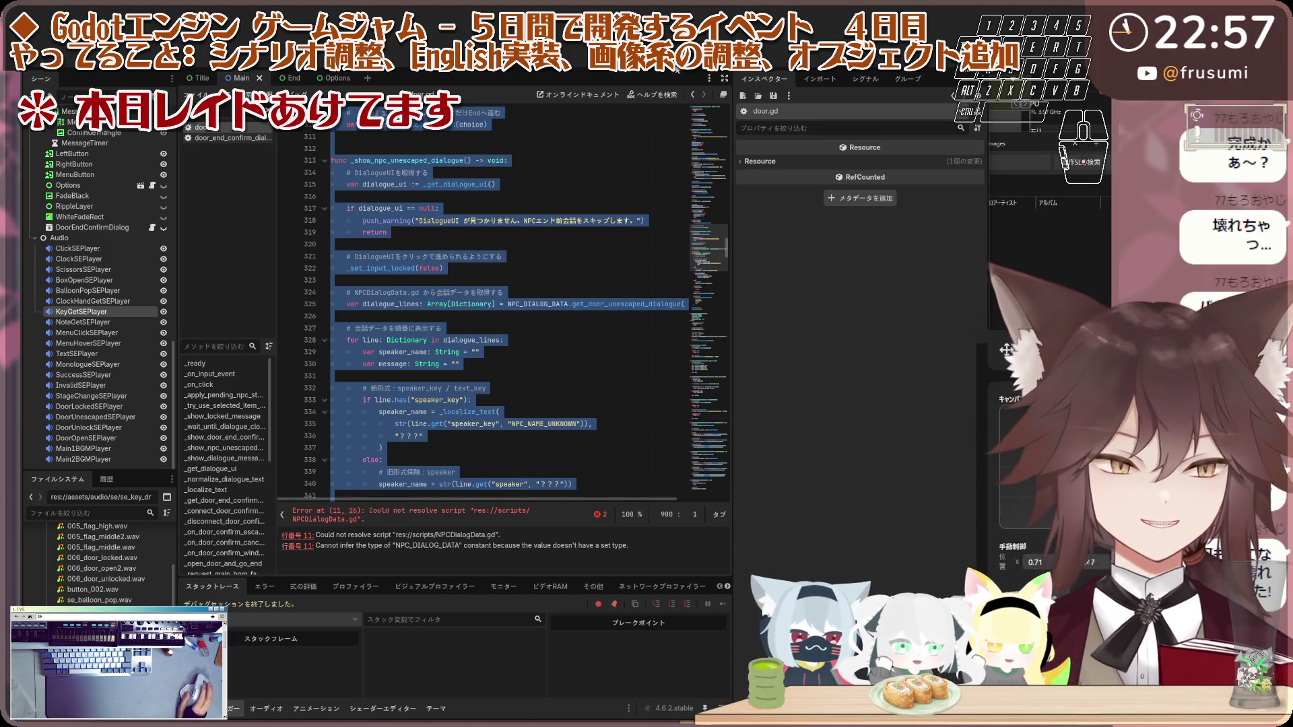
pyautogui.click(540, 227)
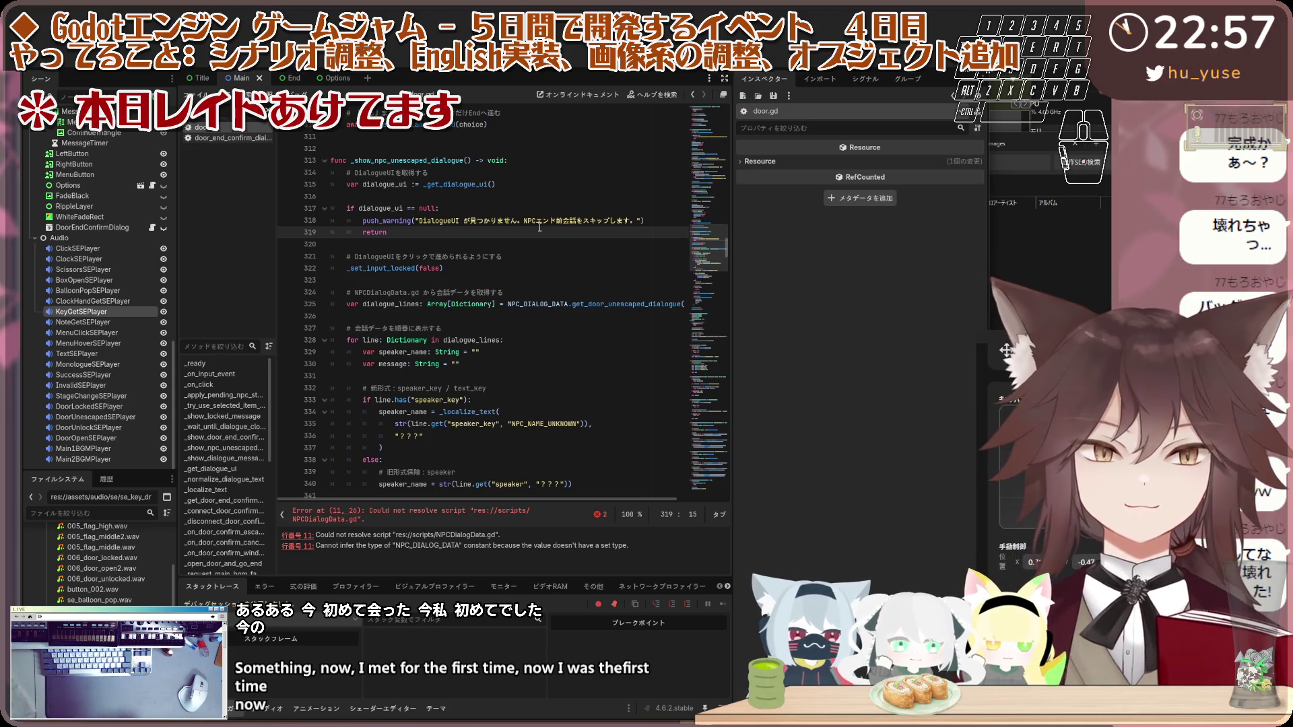
# Step: Browse the Debug menu options
pyautogui.click(120, 63)
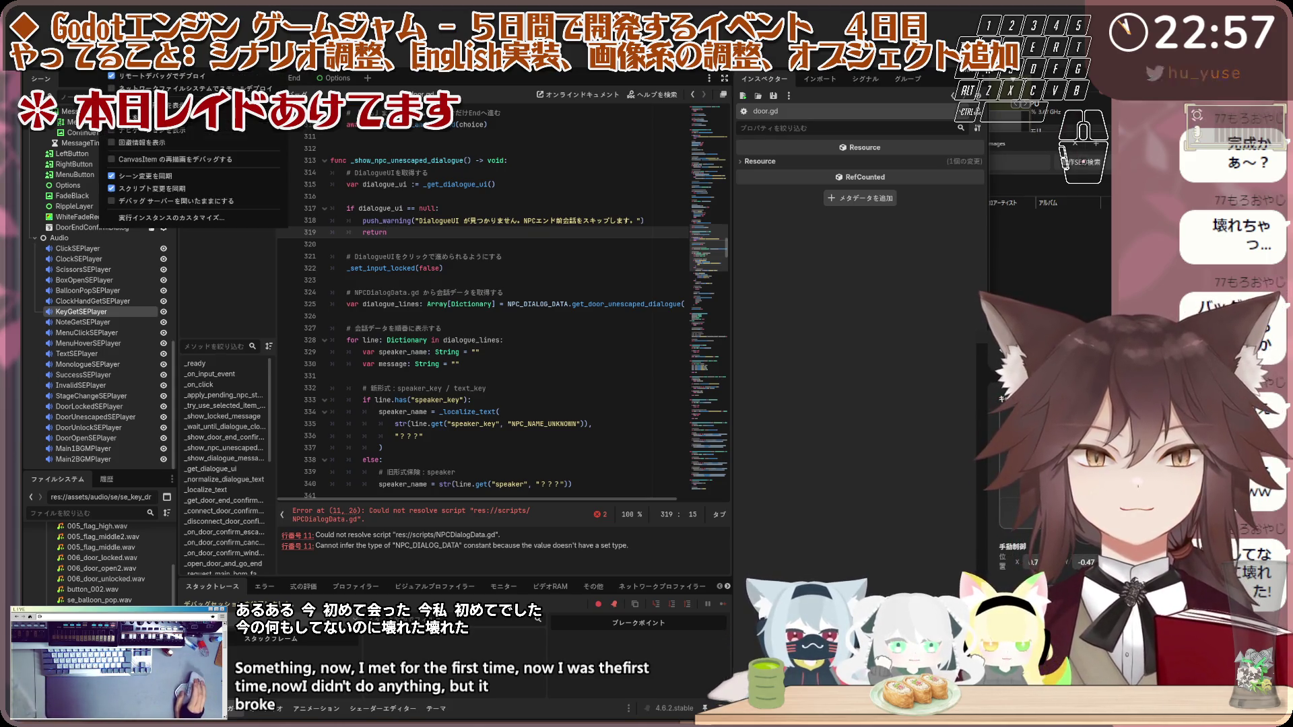
pyautogui.moveTo(76, 64)
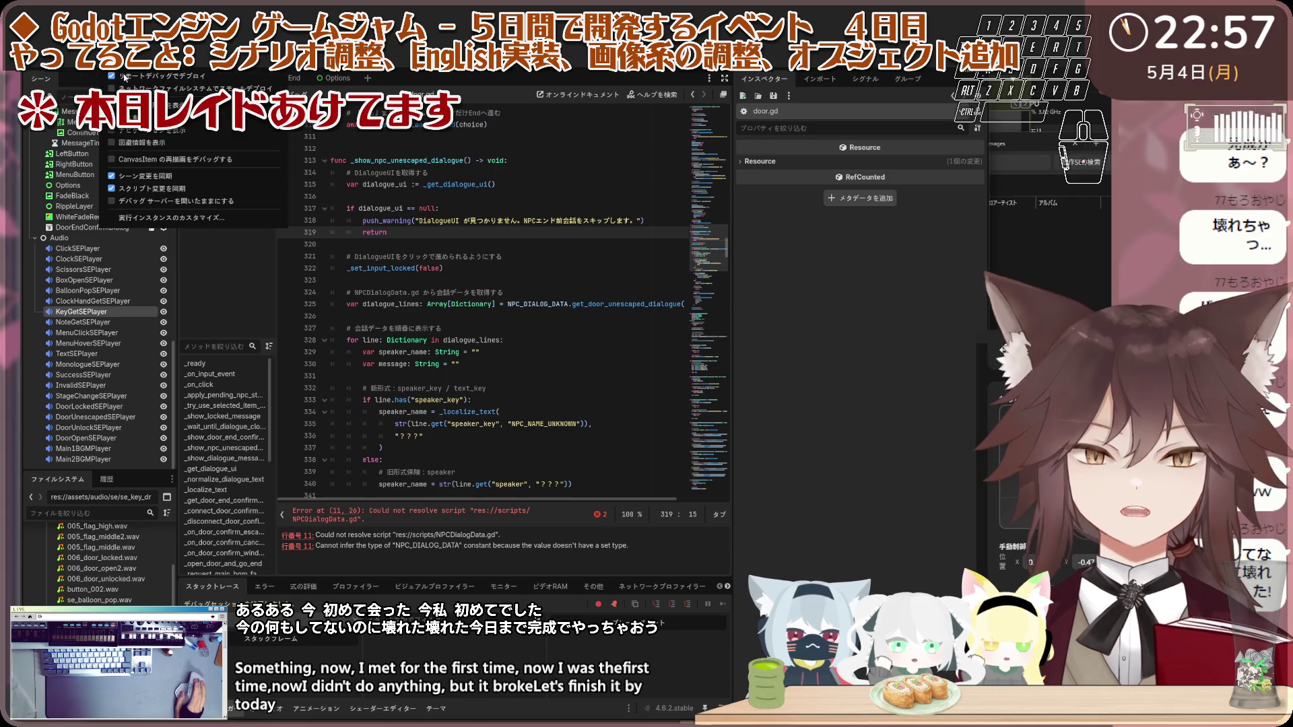
pyautogui.moveTo(162, 64)
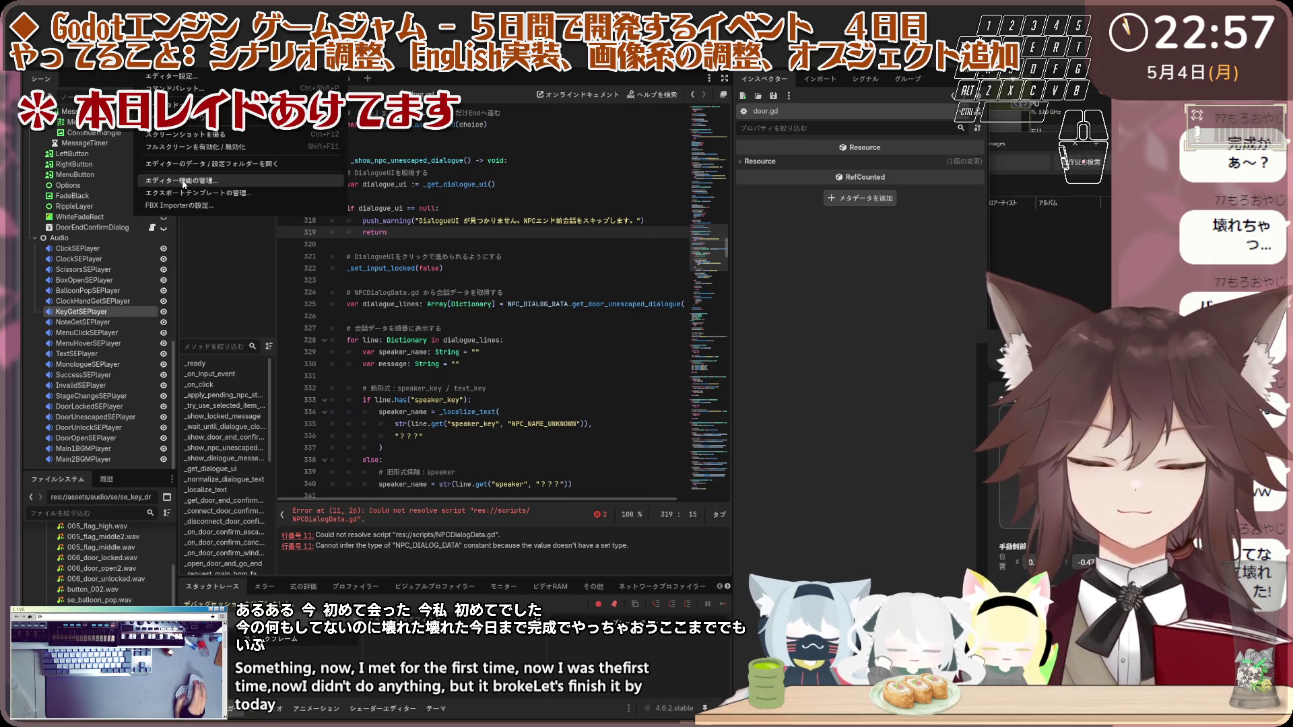
pyautogui.press('Escape')
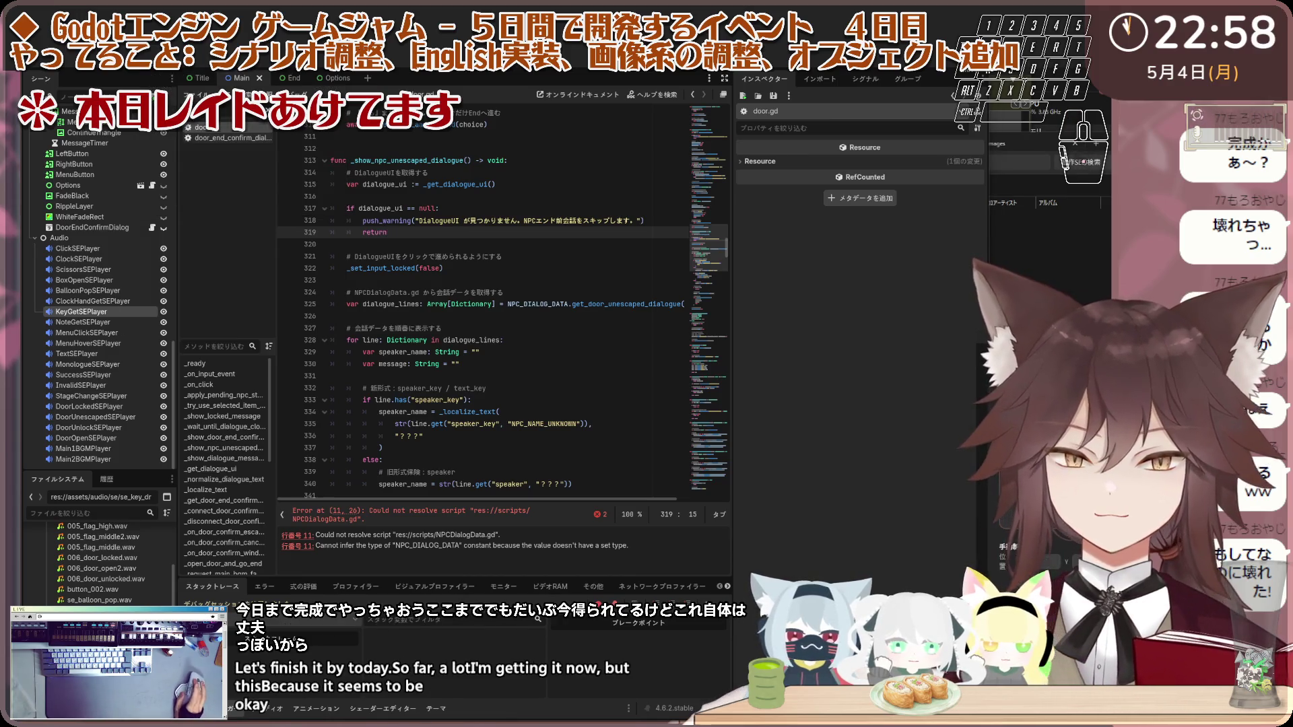
pyautogui.click(158, 61)
pyautogui.click(227, 194)
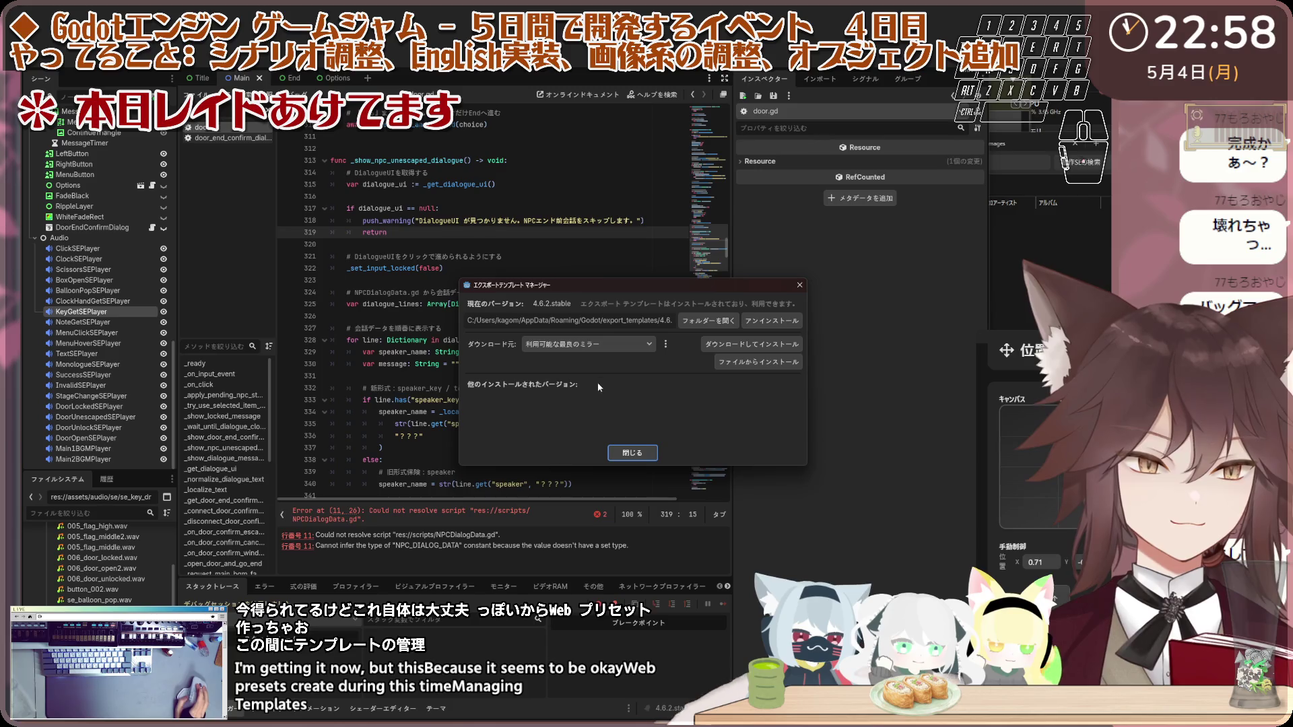
pyautogui.click(800, 286)
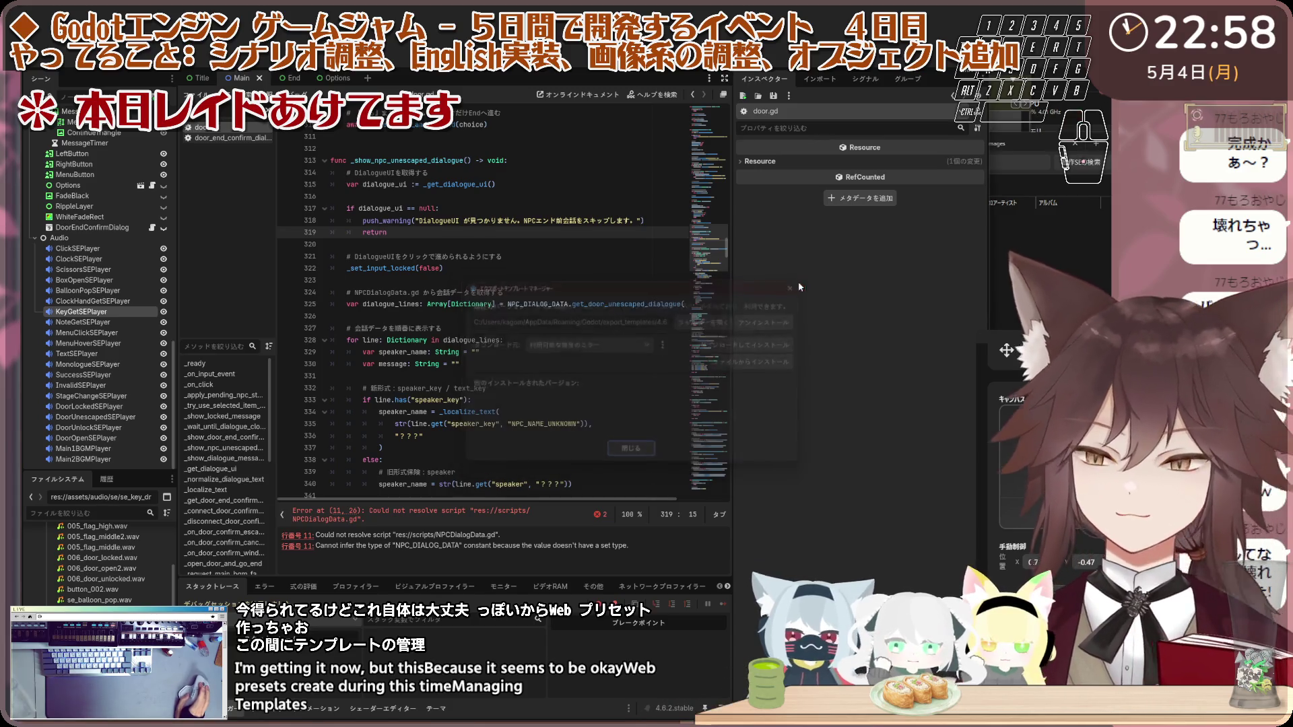
pyautogui.click(162, 62)
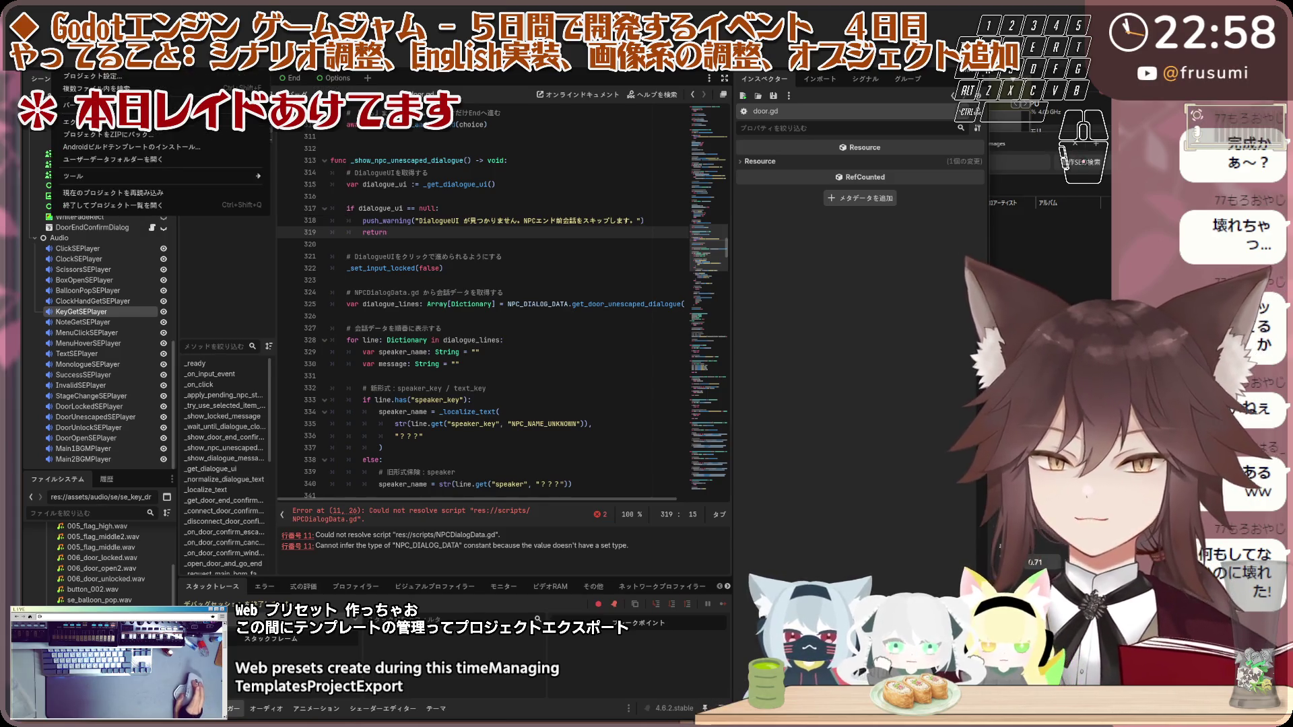
# Step: Add a Web (Runnable) preset in Project > Export and enlarge the dialog to see its HTML options
pyautogui.click(202, 123)
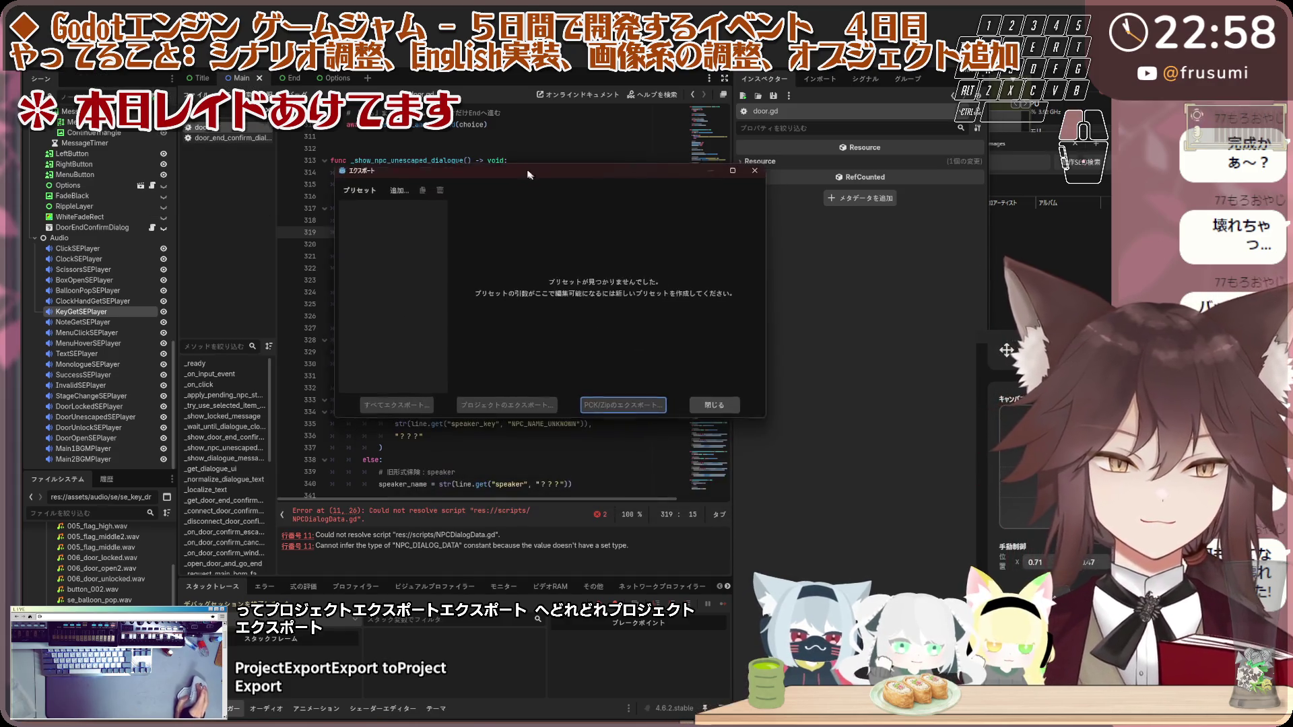
pyautogui.click(403, 189)
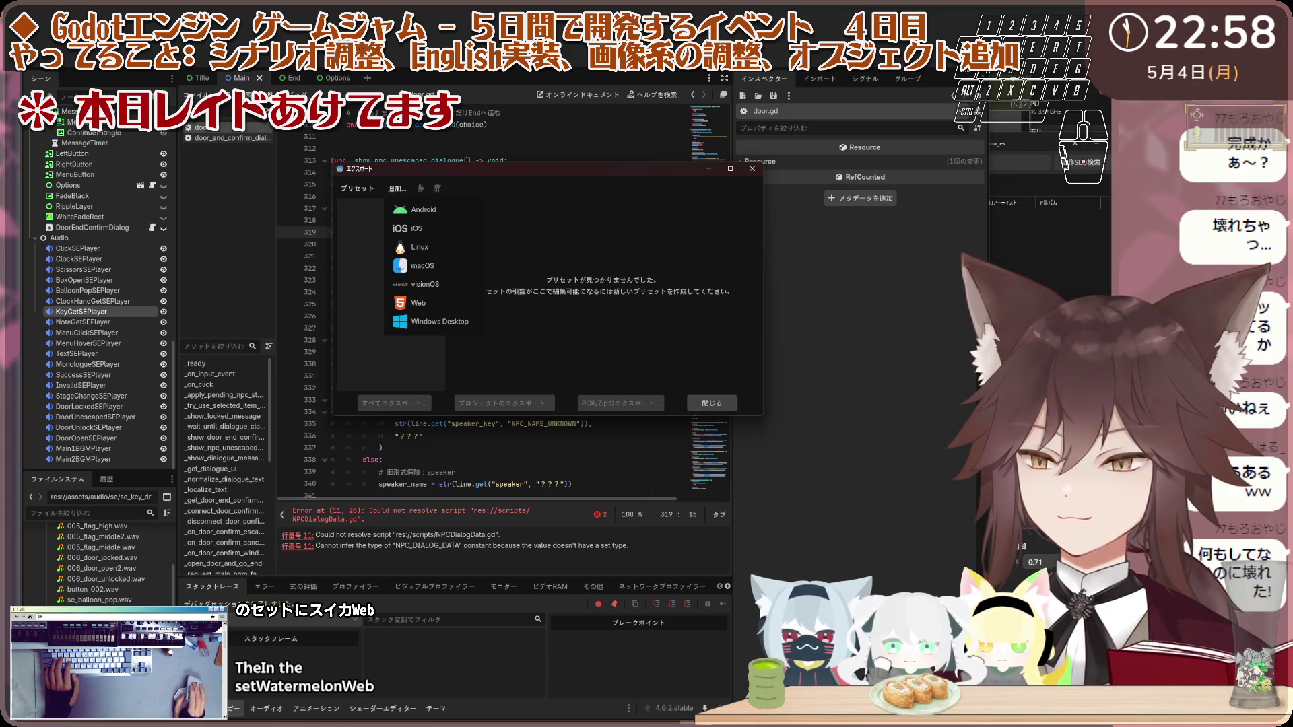
pyautogui.click(434, 303)
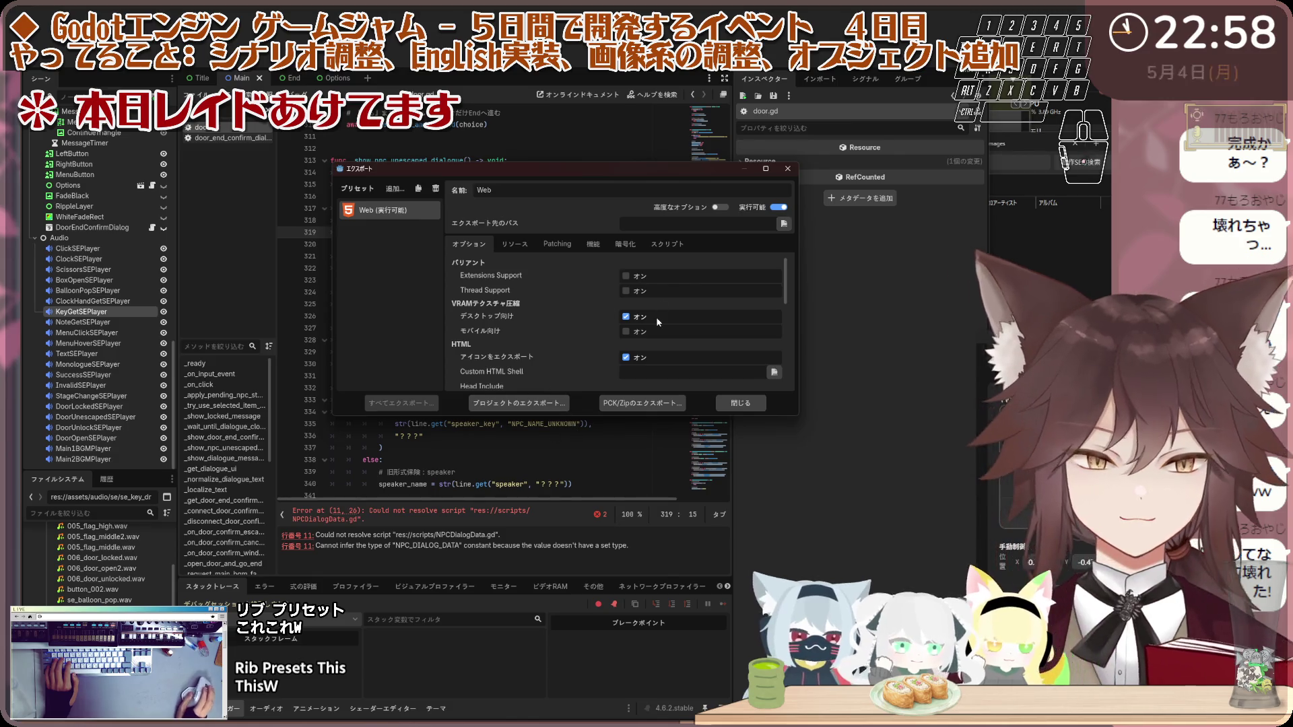
pyautogui.moveTo(631, 419); pyautogui.dragTo(619, 534)
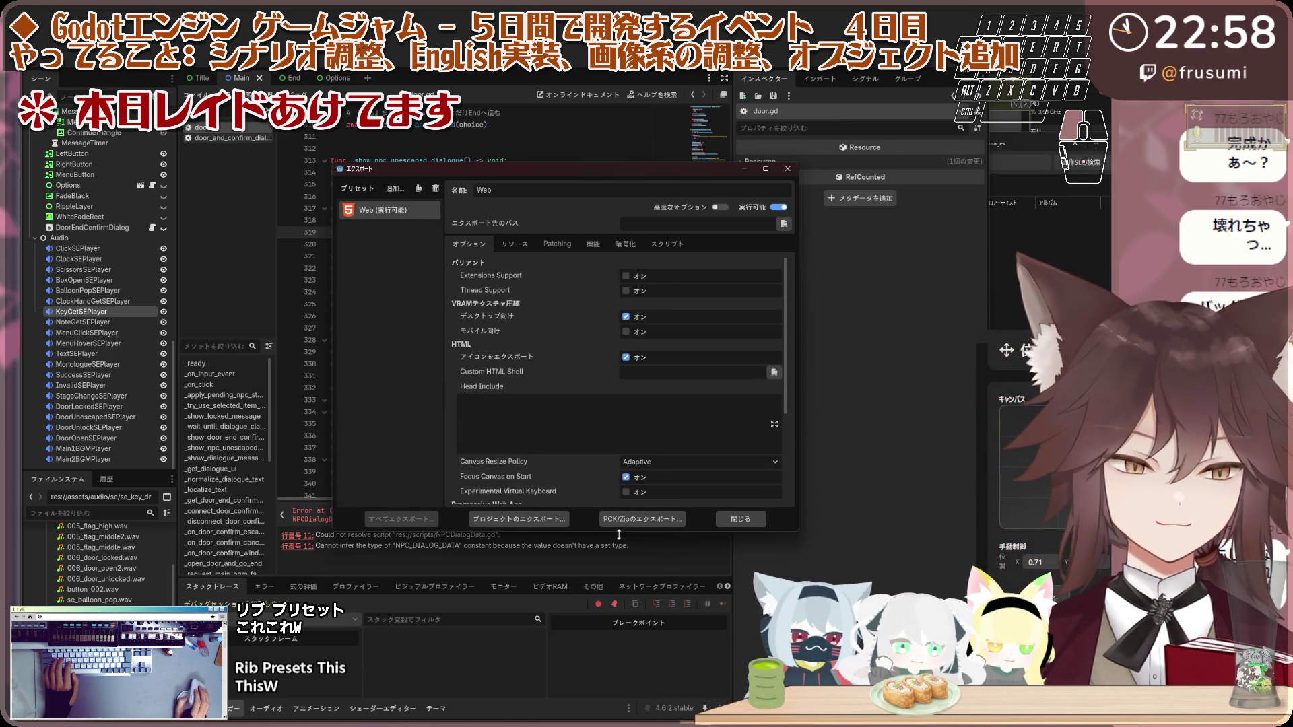